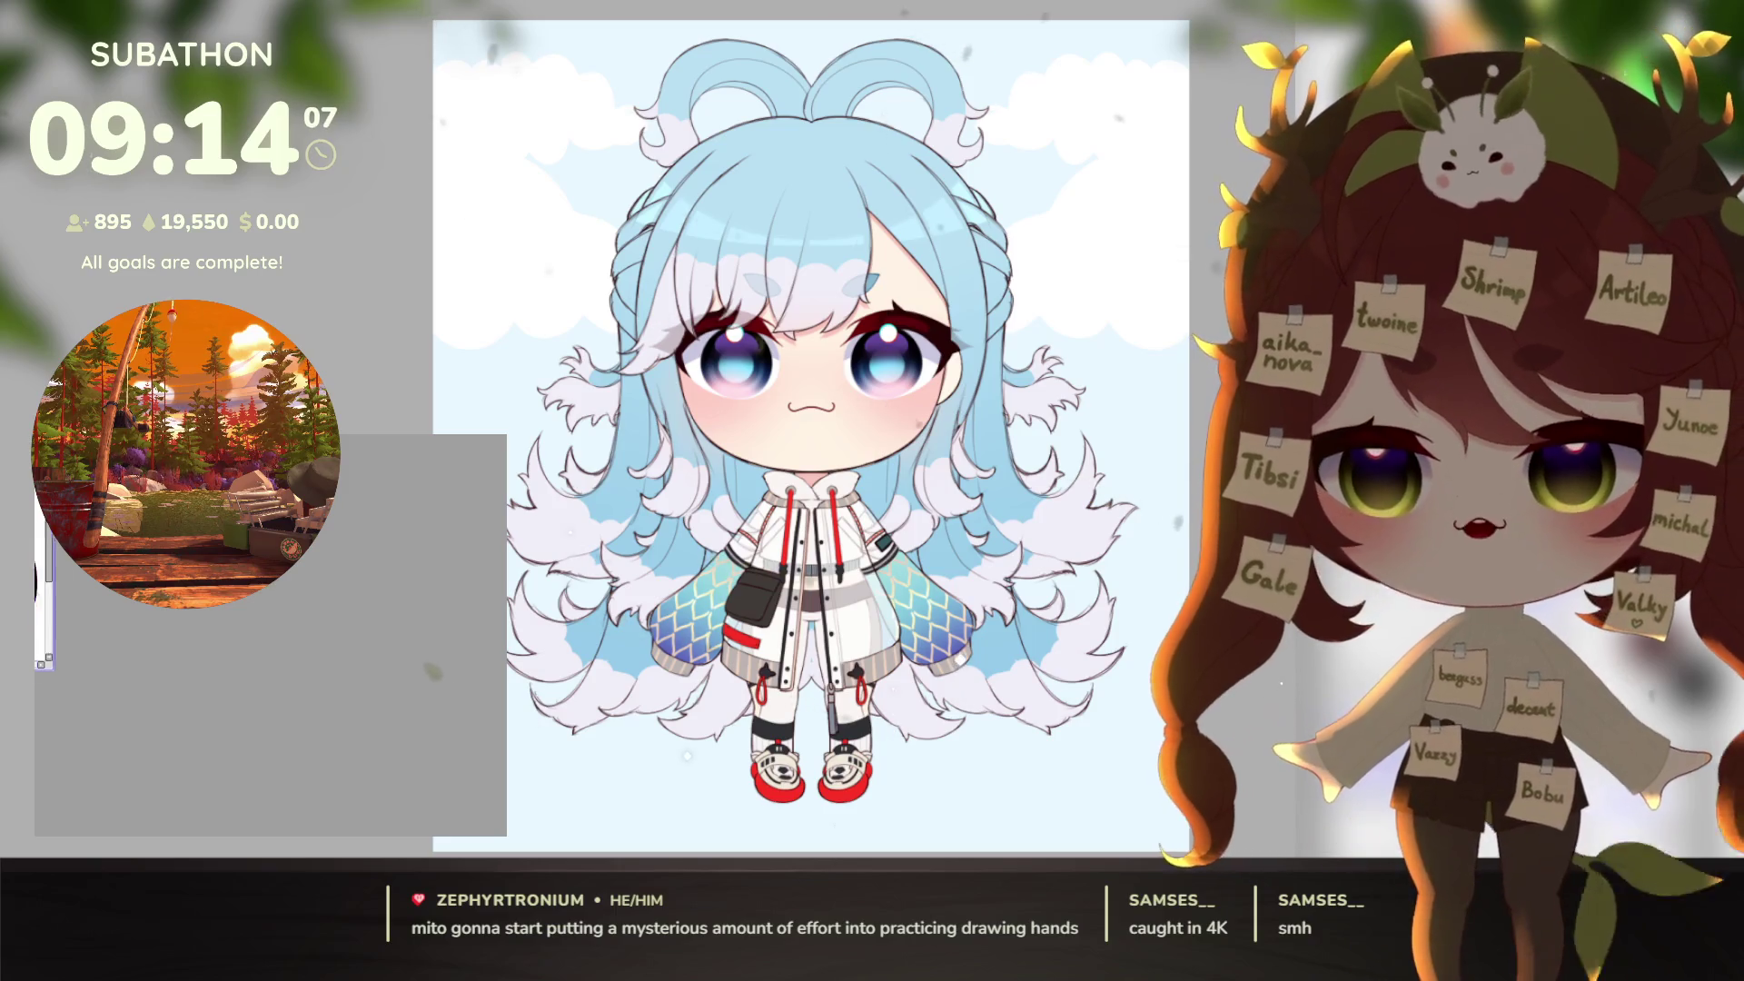
# Step: Enlarge the purple character canvas window and shift it slightly left
pyautogui.moveTo(50, 668)
pyautogui.mouseDown()
pyautogui.moveTo(419, 785)
pyautogui.moveTo(272, 718)
pyautogui.moveTo(258, 692)
pyautogui.moveTo(505, 834)
pyautogui.mouseUp()
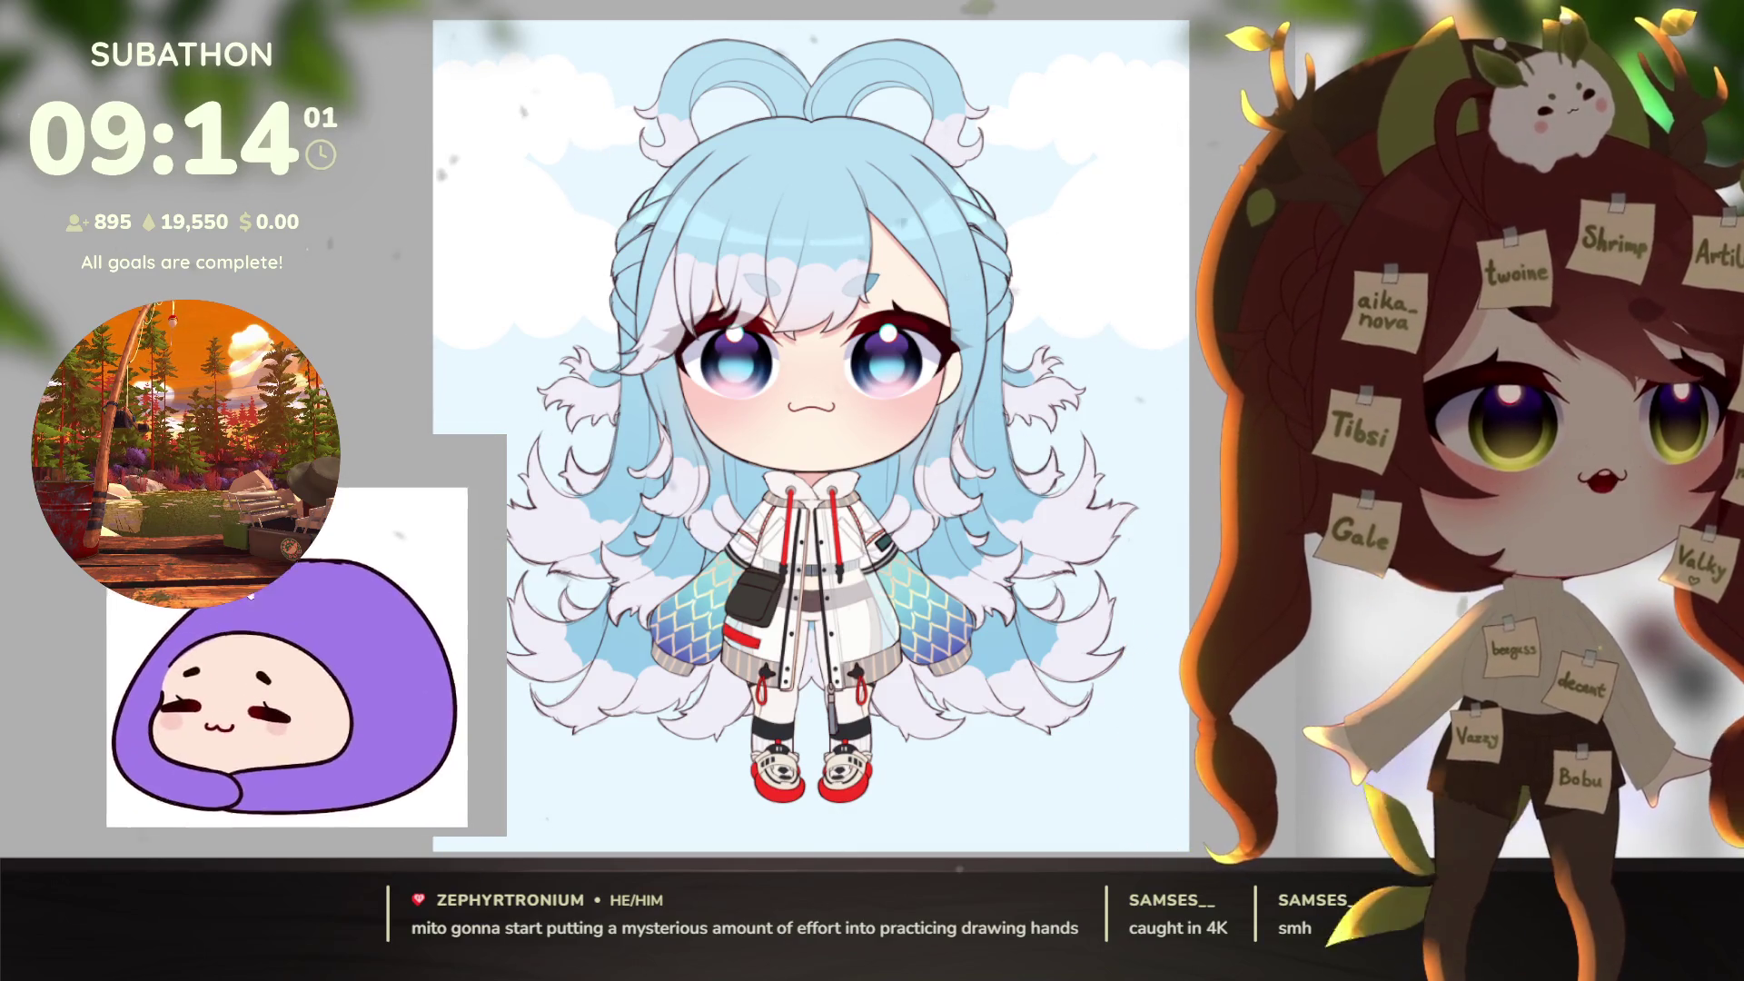
pyautogui.moveTo(249, 596)
pyautogui.mouseDown()
pyautogui.moveTo(240, 611)
pyautogui.moveTo(225, 595)
pyautogui.moveTo(234, 636)
pyautogui.moveTo(240, 621)
pyautogui.mouseUp()
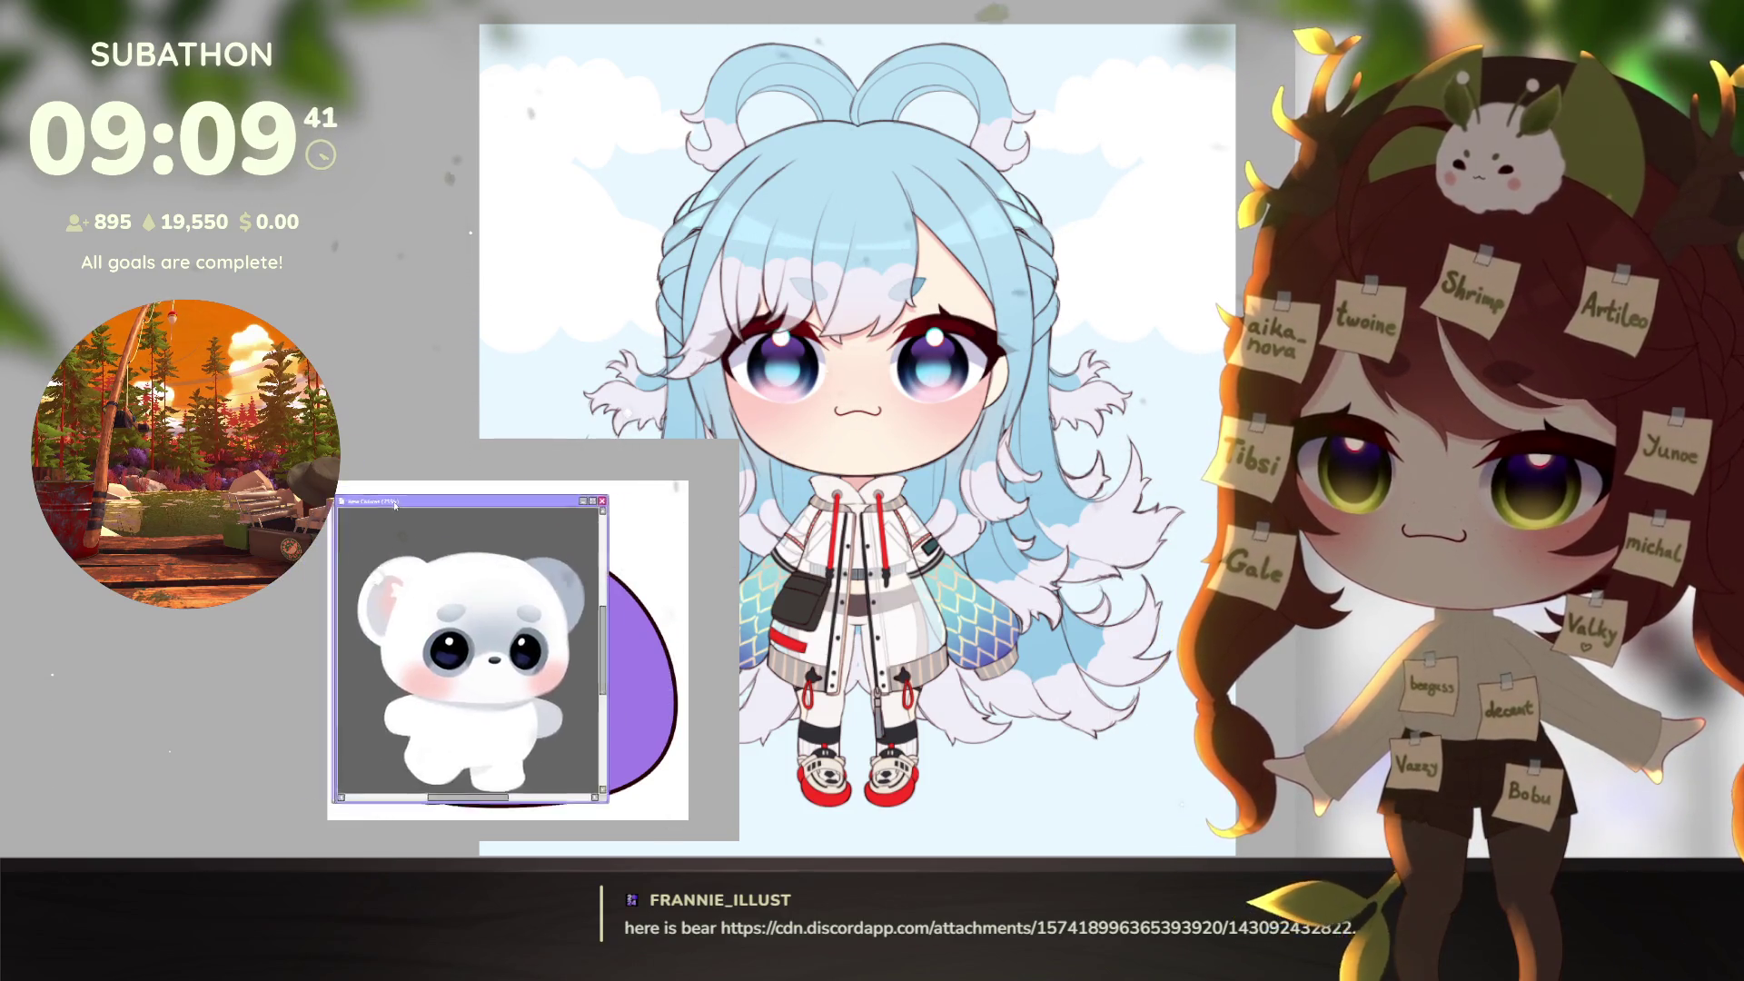
# Step: Place the white bear canvas over the drawing and ink a curved line along the blob's upper-left edge
pyautogui.moveTo(390, 507)
pyautogui.mouseDown()
pyautogui.moveTo(406, 514)
pyautogui.moveTo(61, 430)
pyautogui.mouseUp()
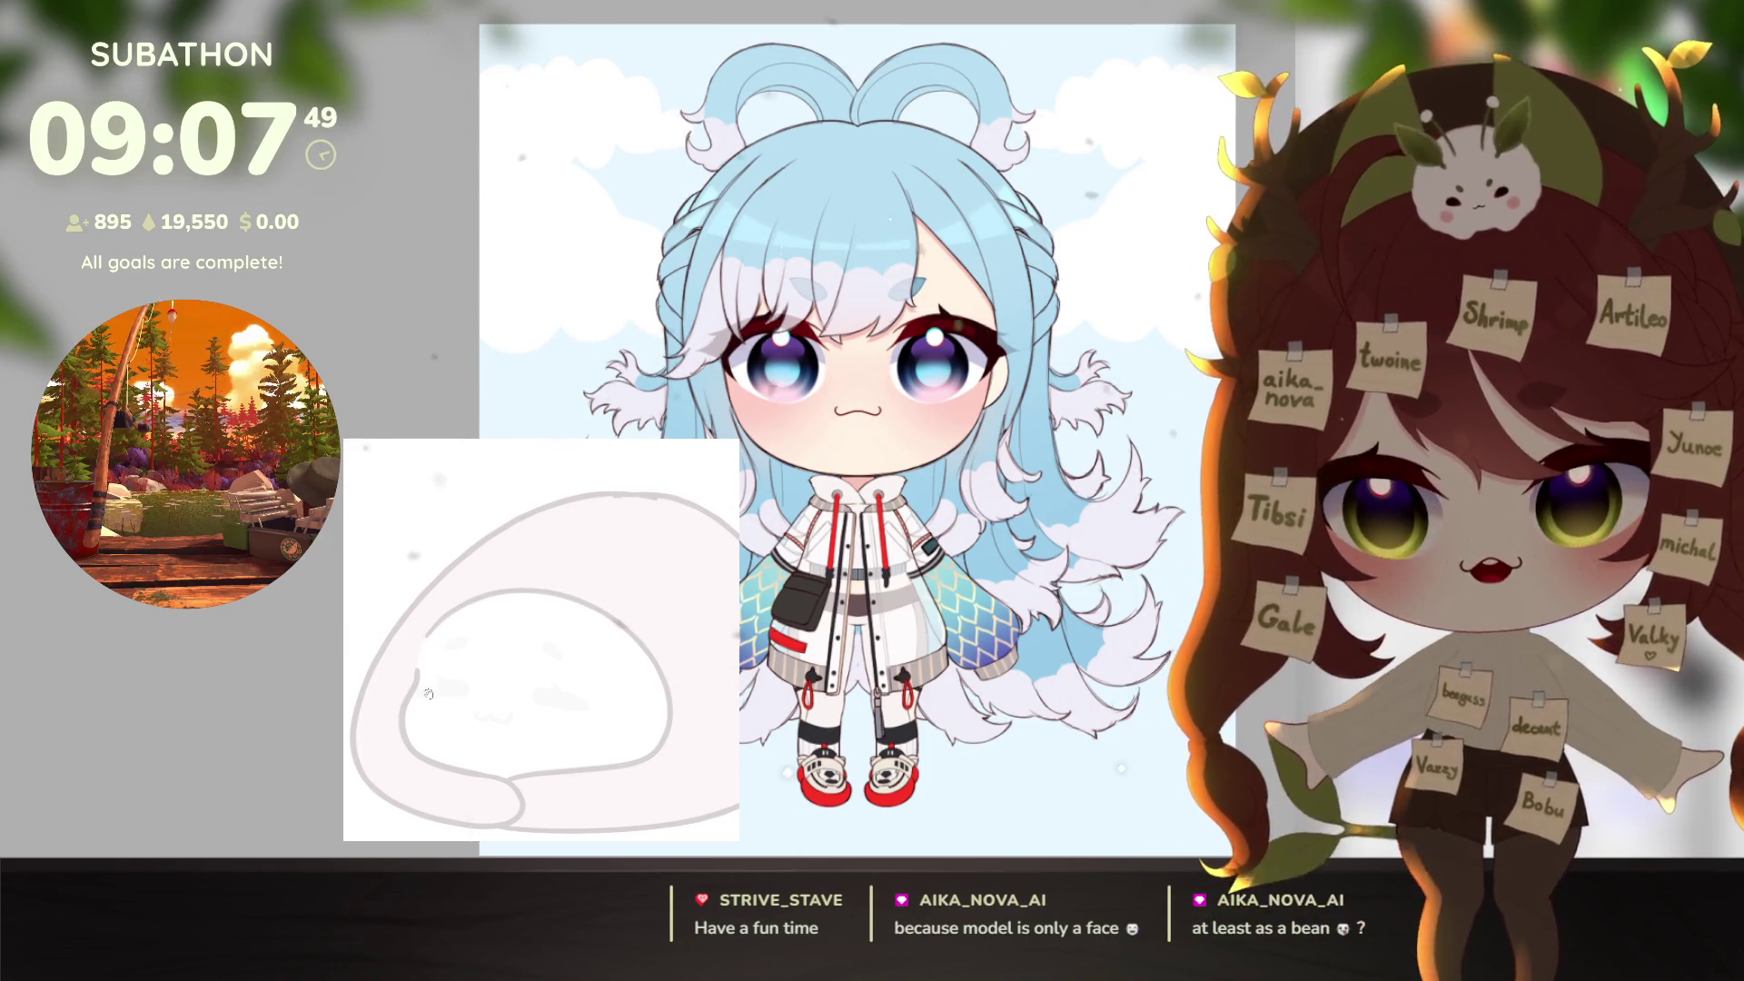
pyautogui.moveTo(419, 691); pyautogui.dragTo(463, 616)
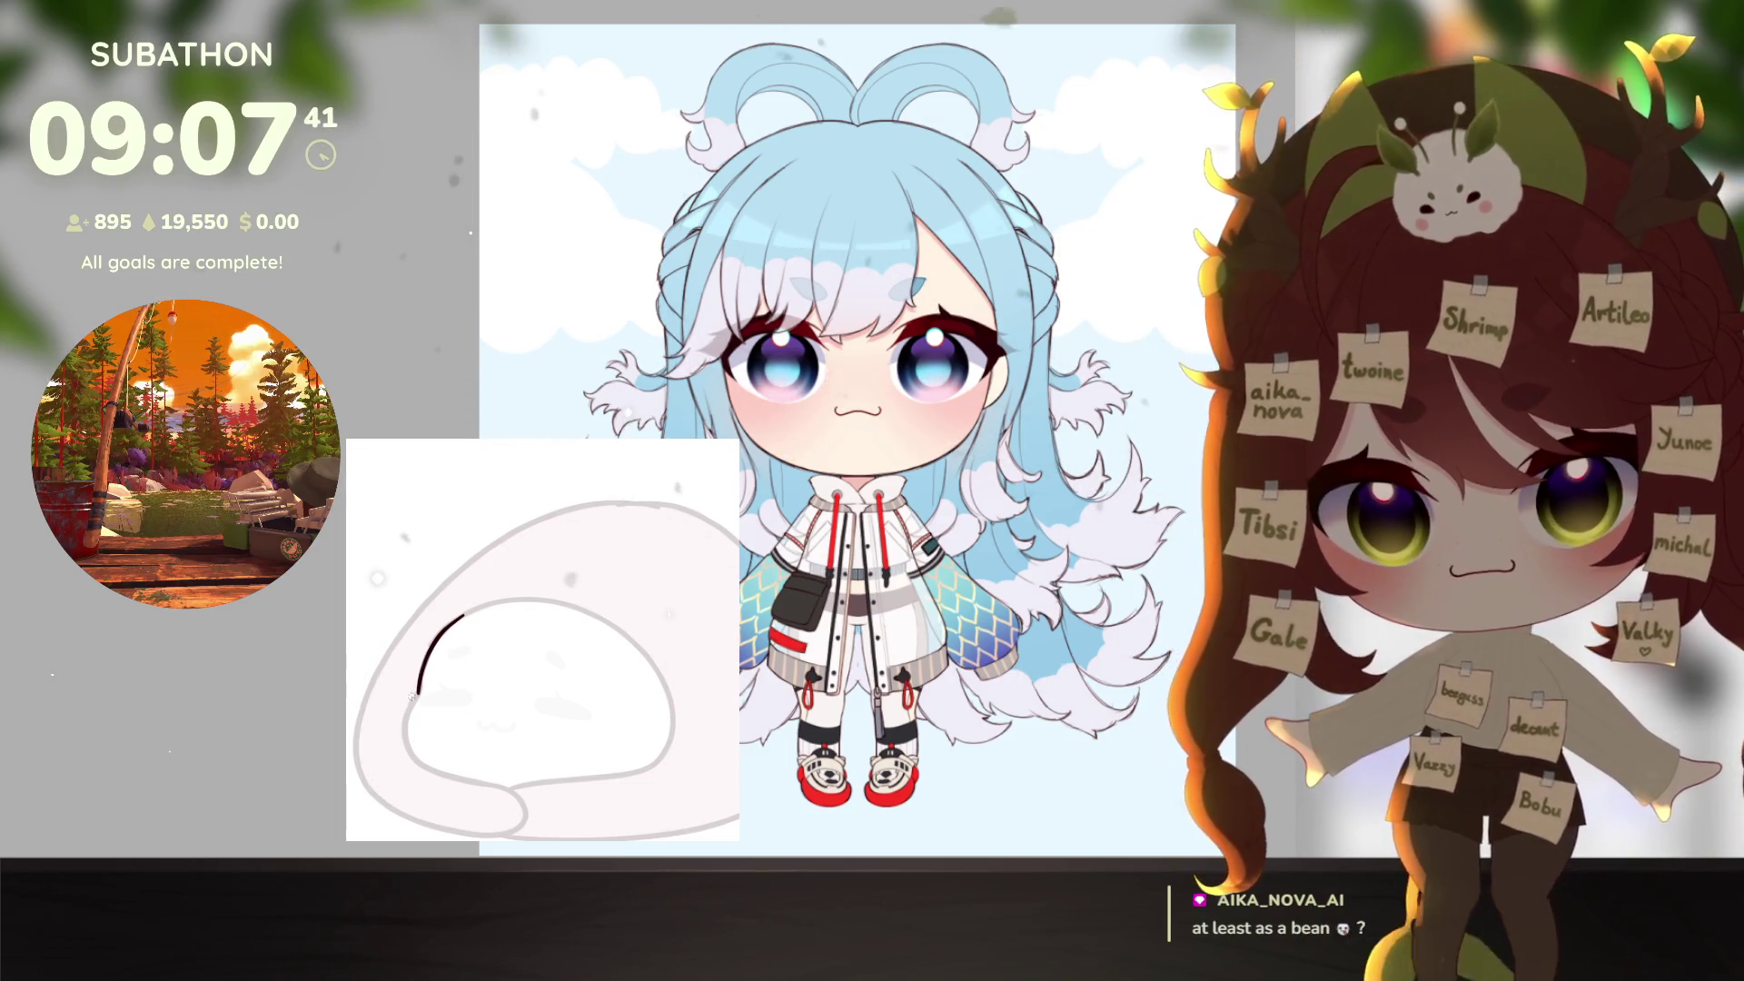
# Step: Ink the left arc of the bear's head outline, undoing and redrawing until it ends lower left
pyautogui.moveTo(415, 699)
pyautogui.mouseDown()
pyautogui.moveTo(369, 647)
pyautogui.moveTo(473, 609)
pyautogui.mouseUp()
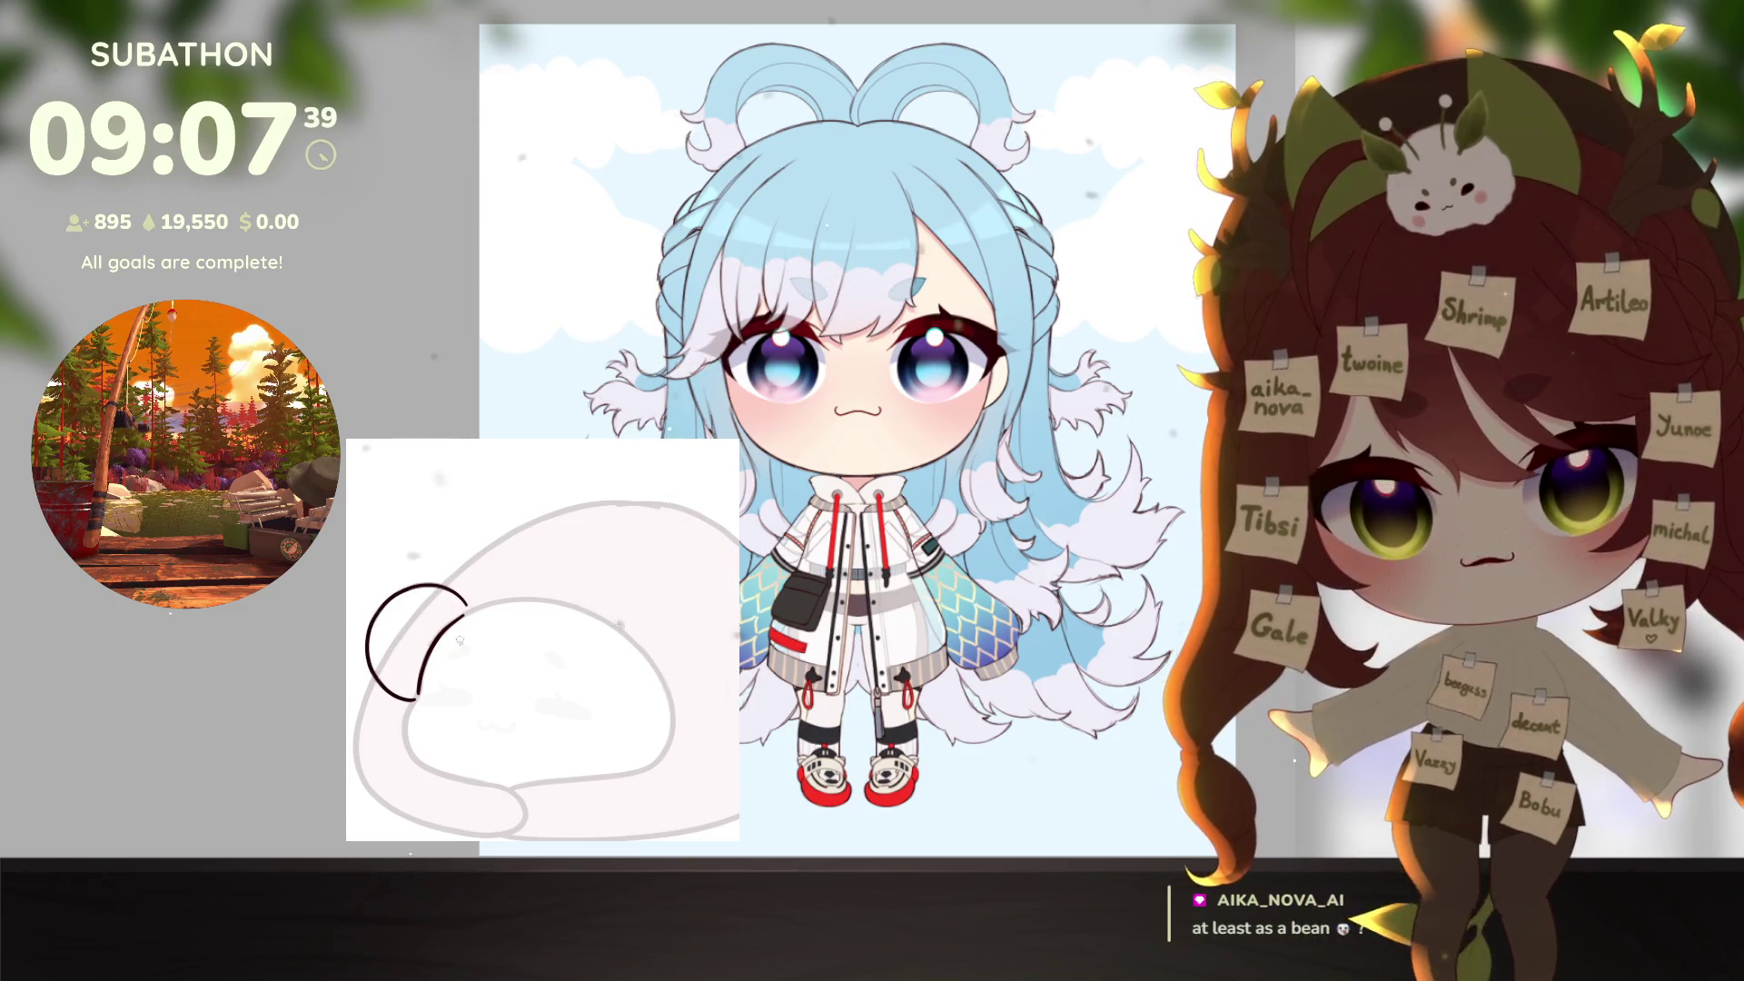
pyautogui.hotkey('ctrl', 'z')
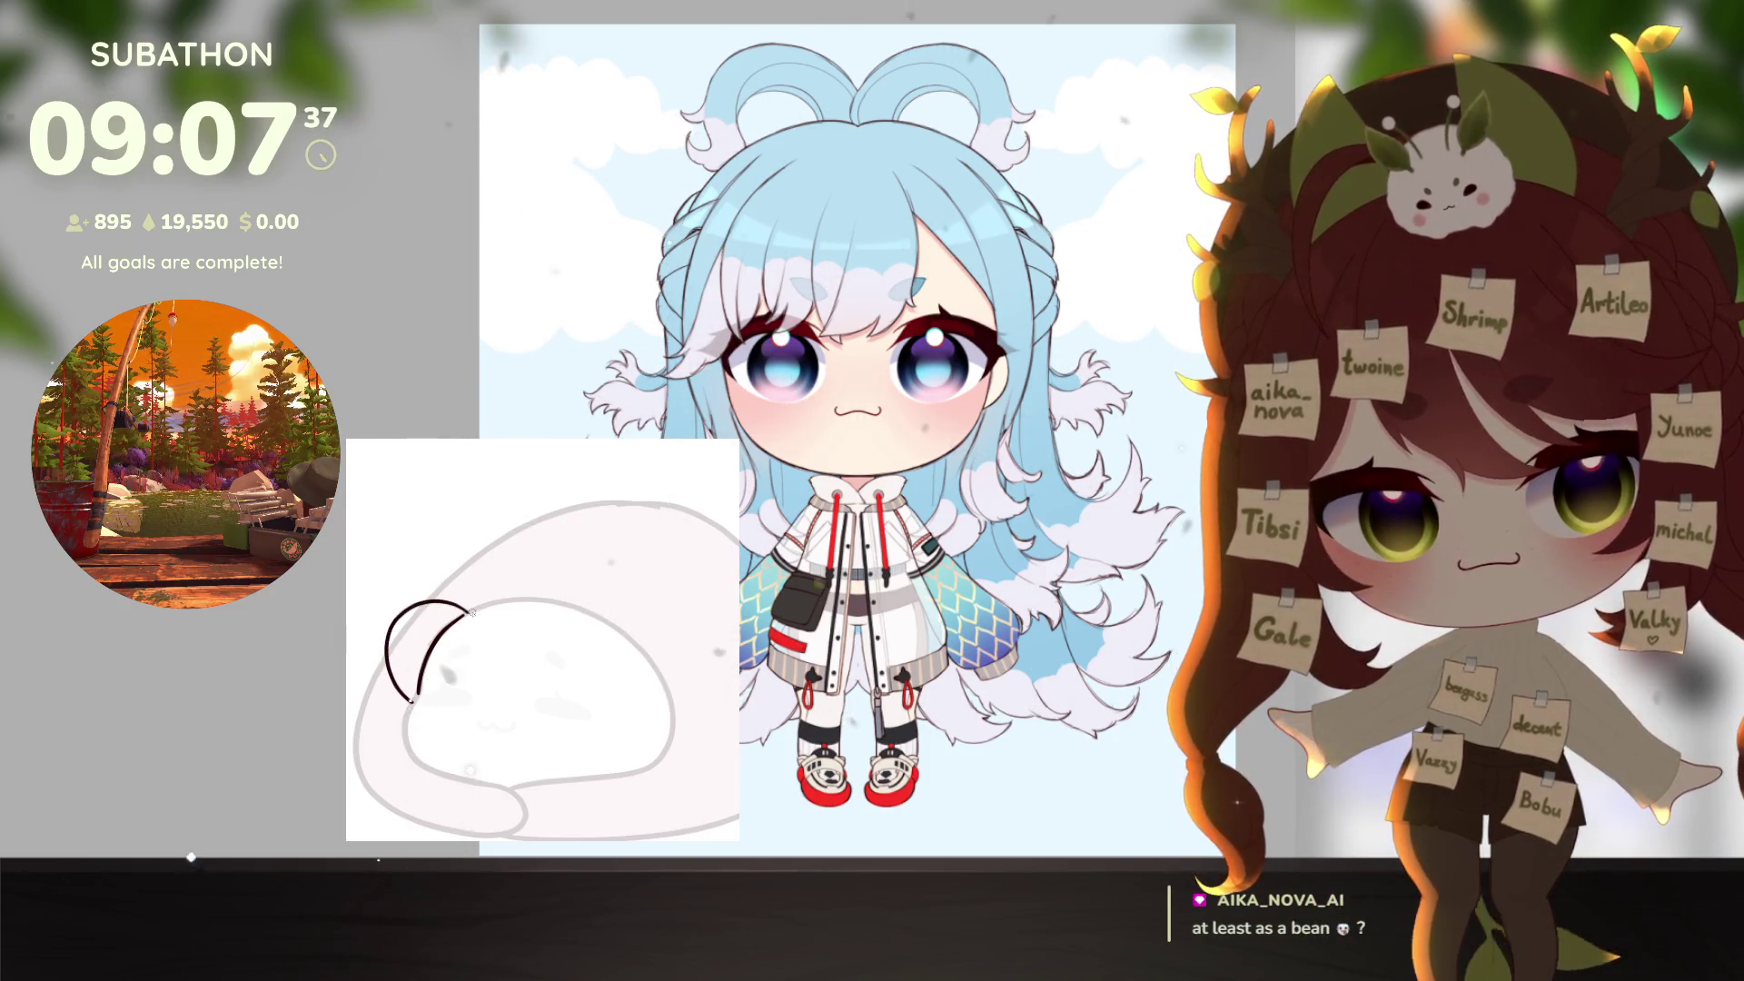
pyautogui.hotkey('ctrl', 'z')
pyautogui.moveTo(392, 640)
pyautogui.mouseDown()
pyautogui.moveTo(472, 607)
pyautogui.moveTo(409, 695)
pyautogui.mouseUp()
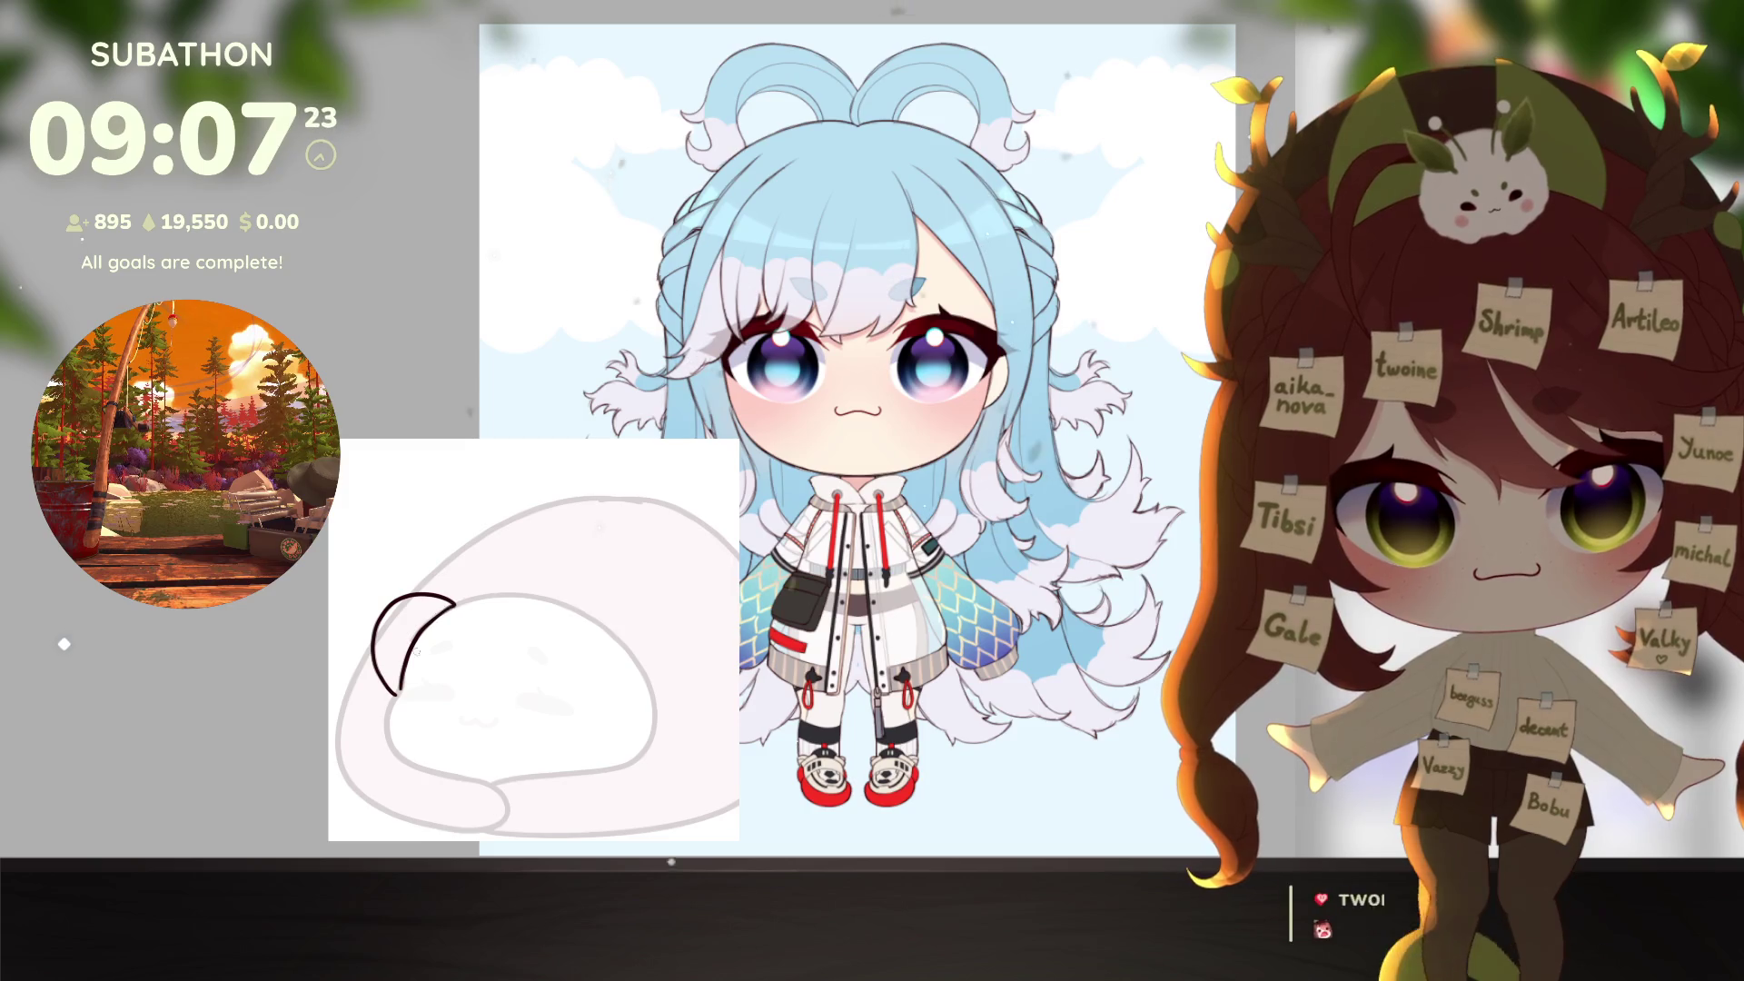
pyautogui.hotkey('ctrl', 'z')
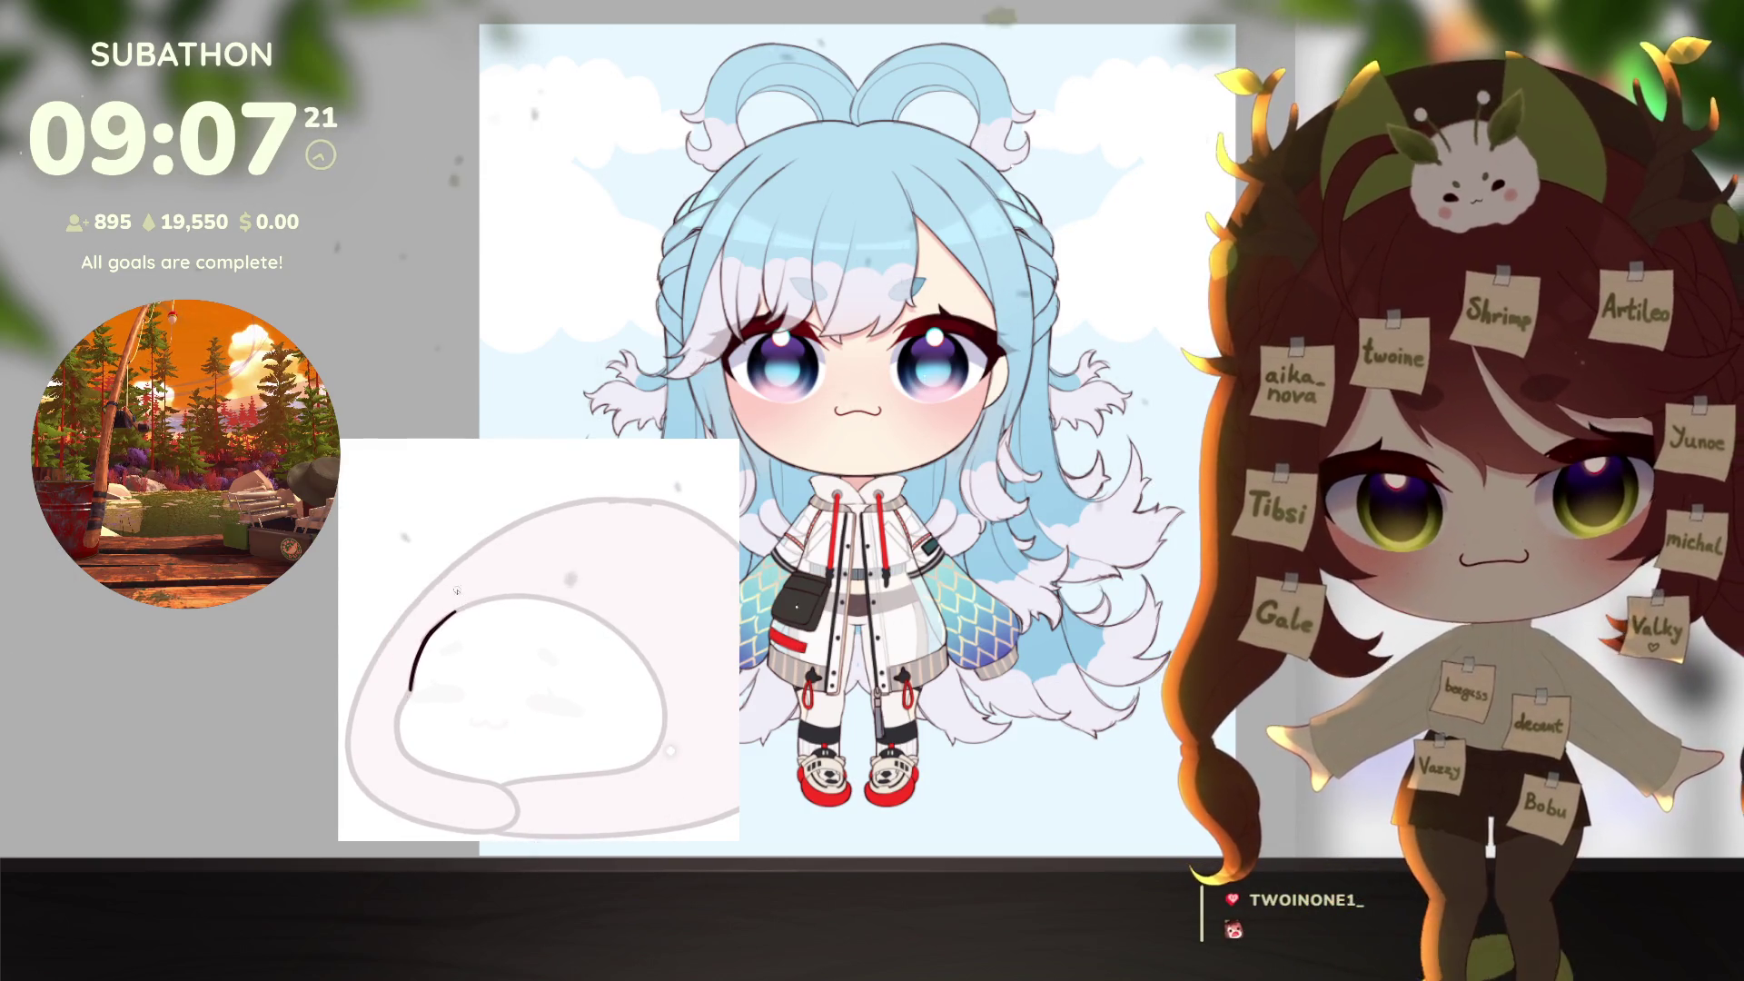
pyautogui.moveTo(465, 603); pyautogui.dragTo(392, 633)
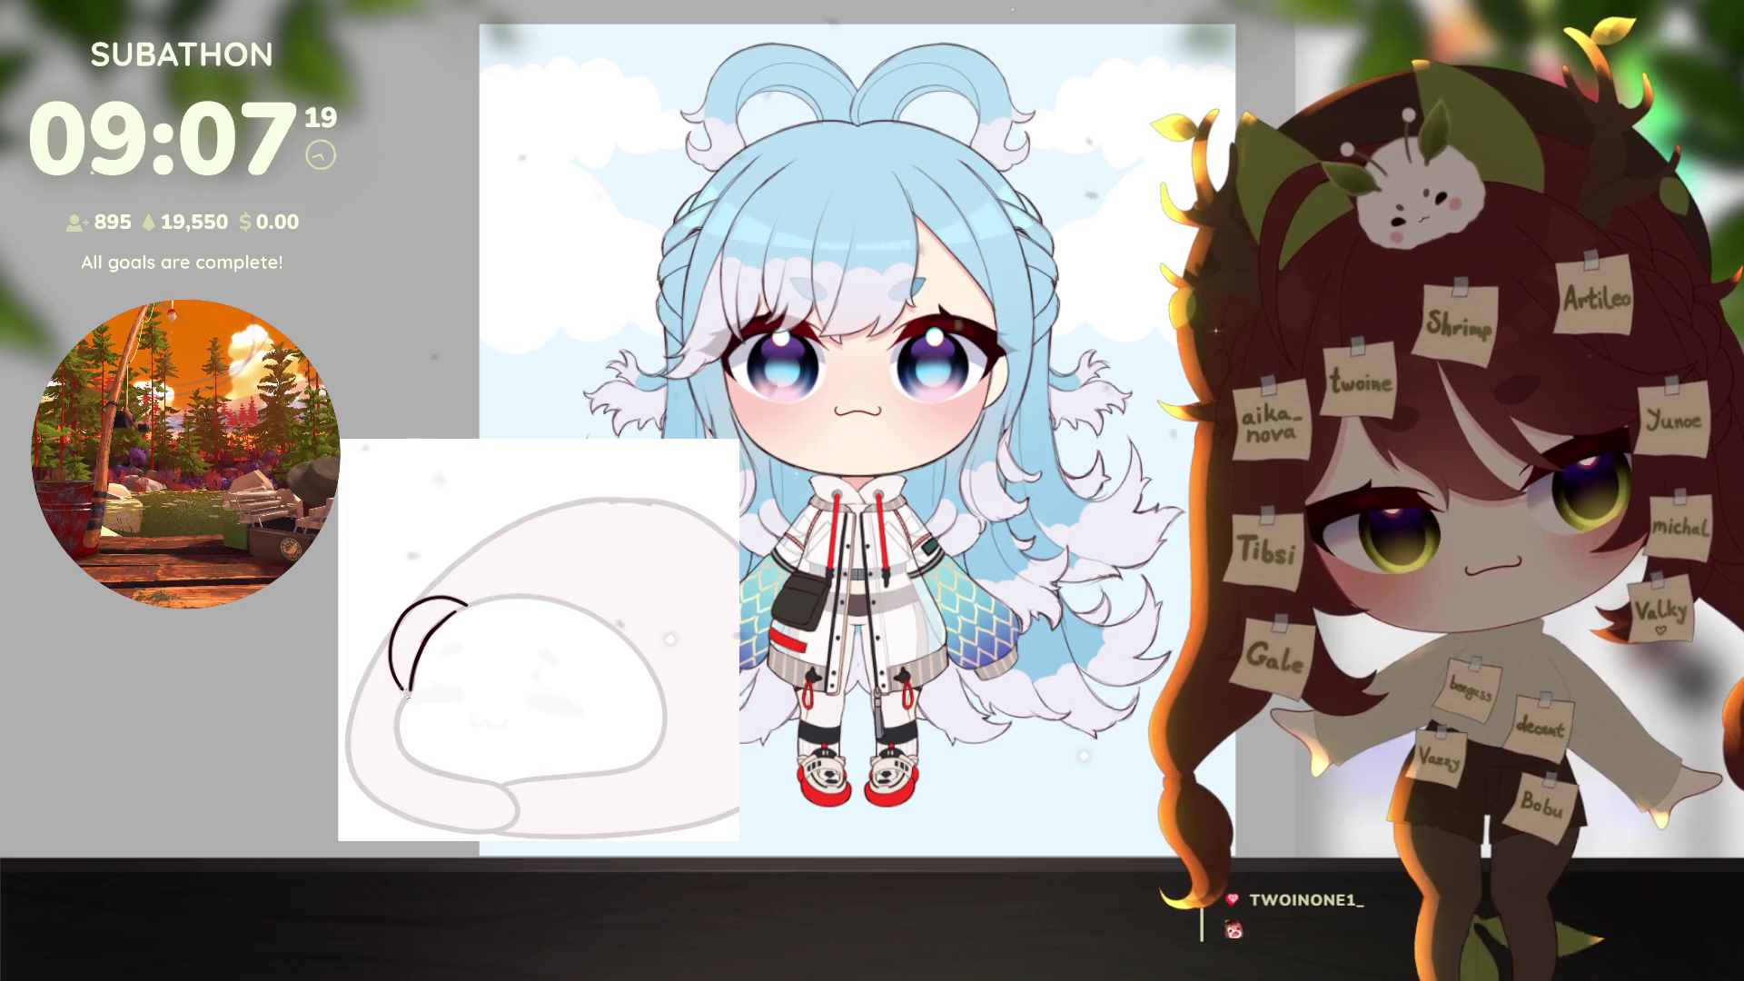
pyautogui.hotkey('ctrl', 'z')
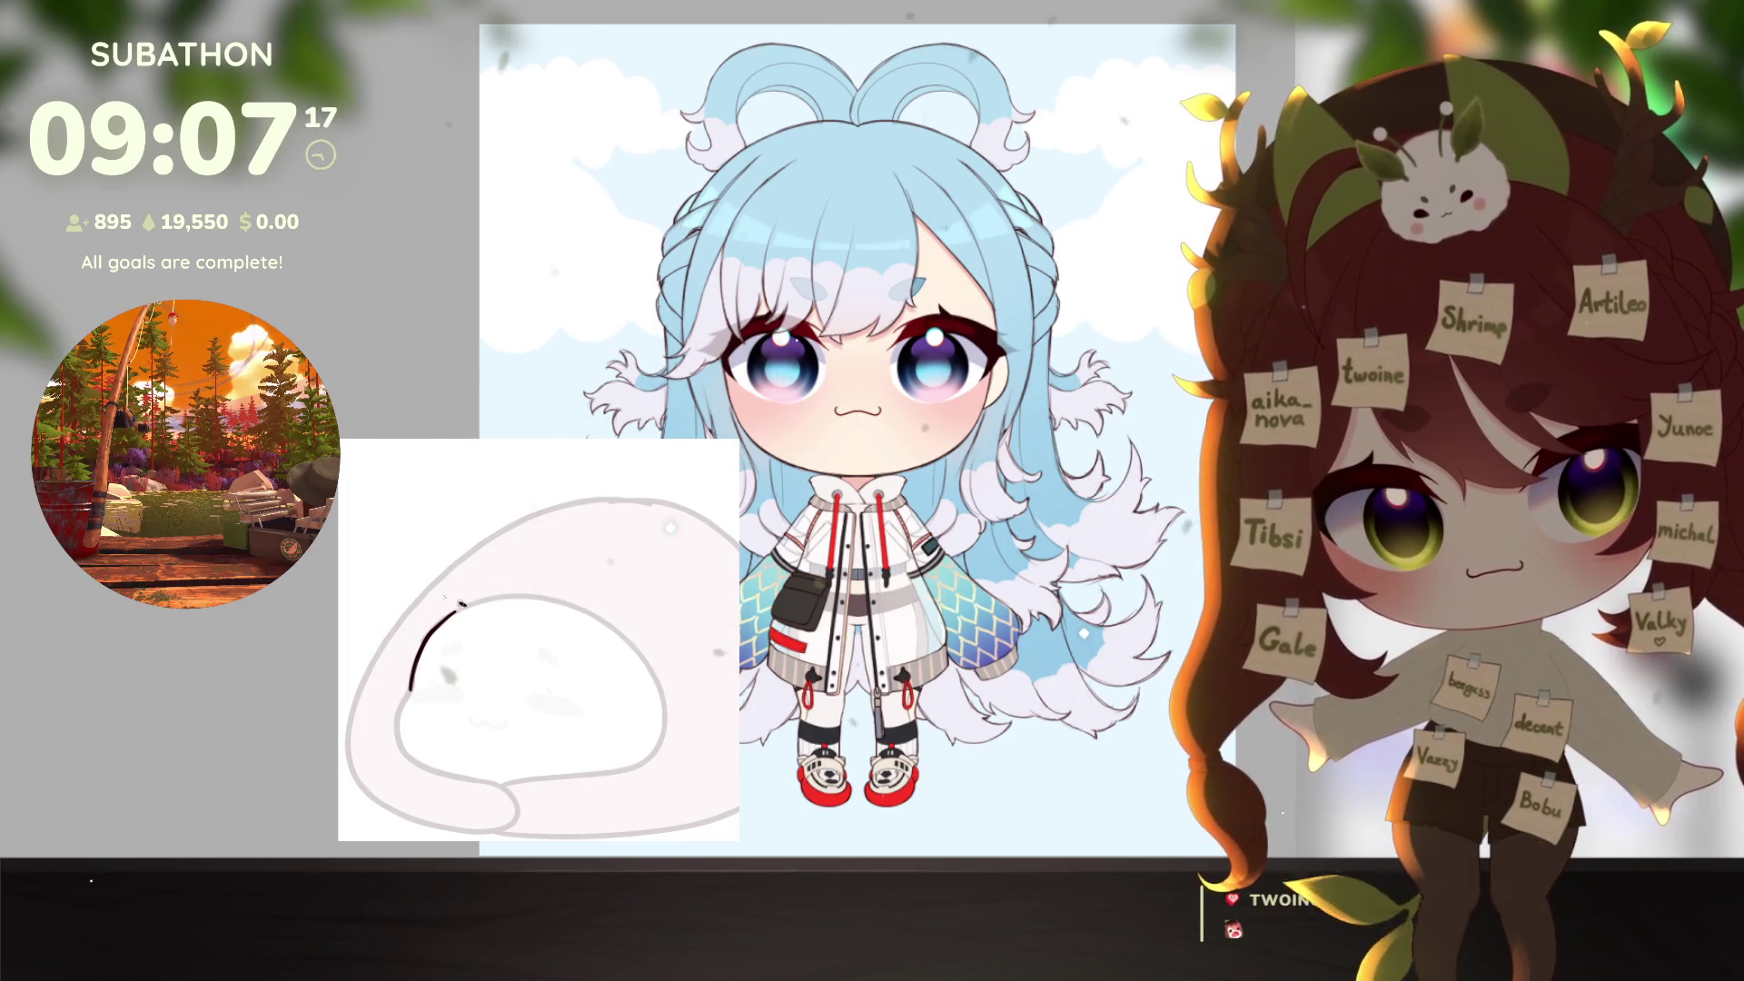
pyautogui.moveTo(465, 603); pyautogui.dragTo(406, 692)
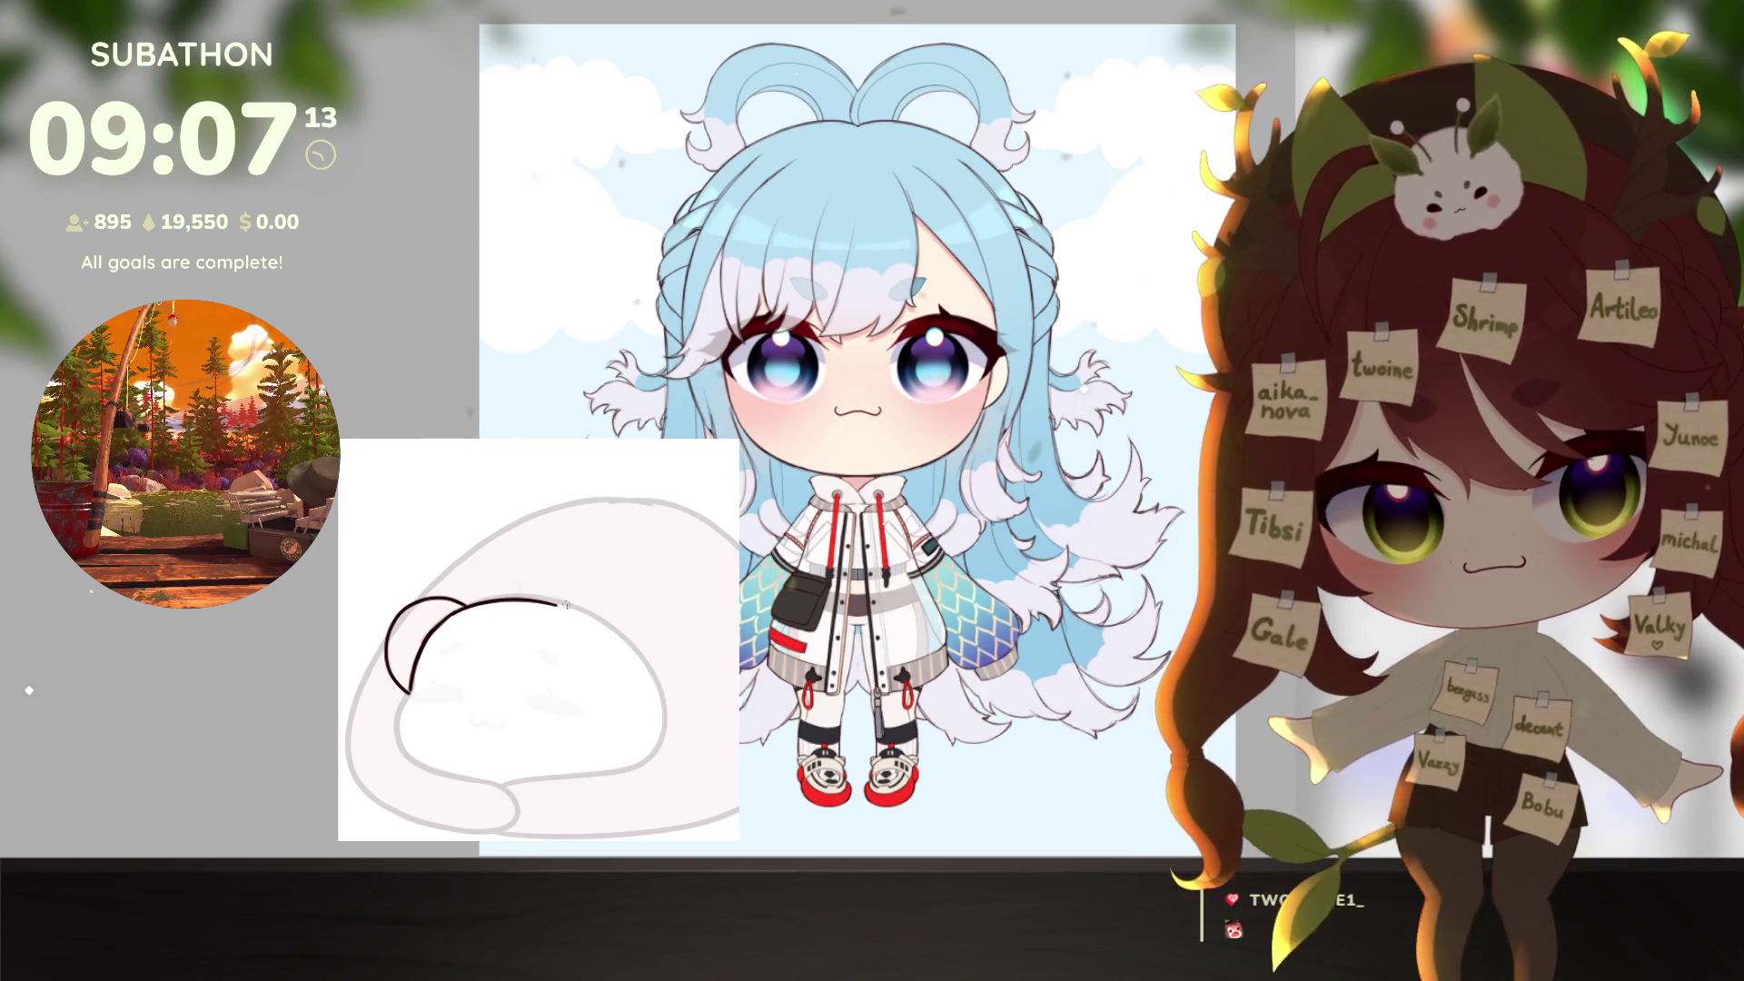
# Step: Rotate the canvas and extend the head outline with a long arc rightward
pyautogui.moveTo(563, 604); pyautogui.dragTo(511, 704)
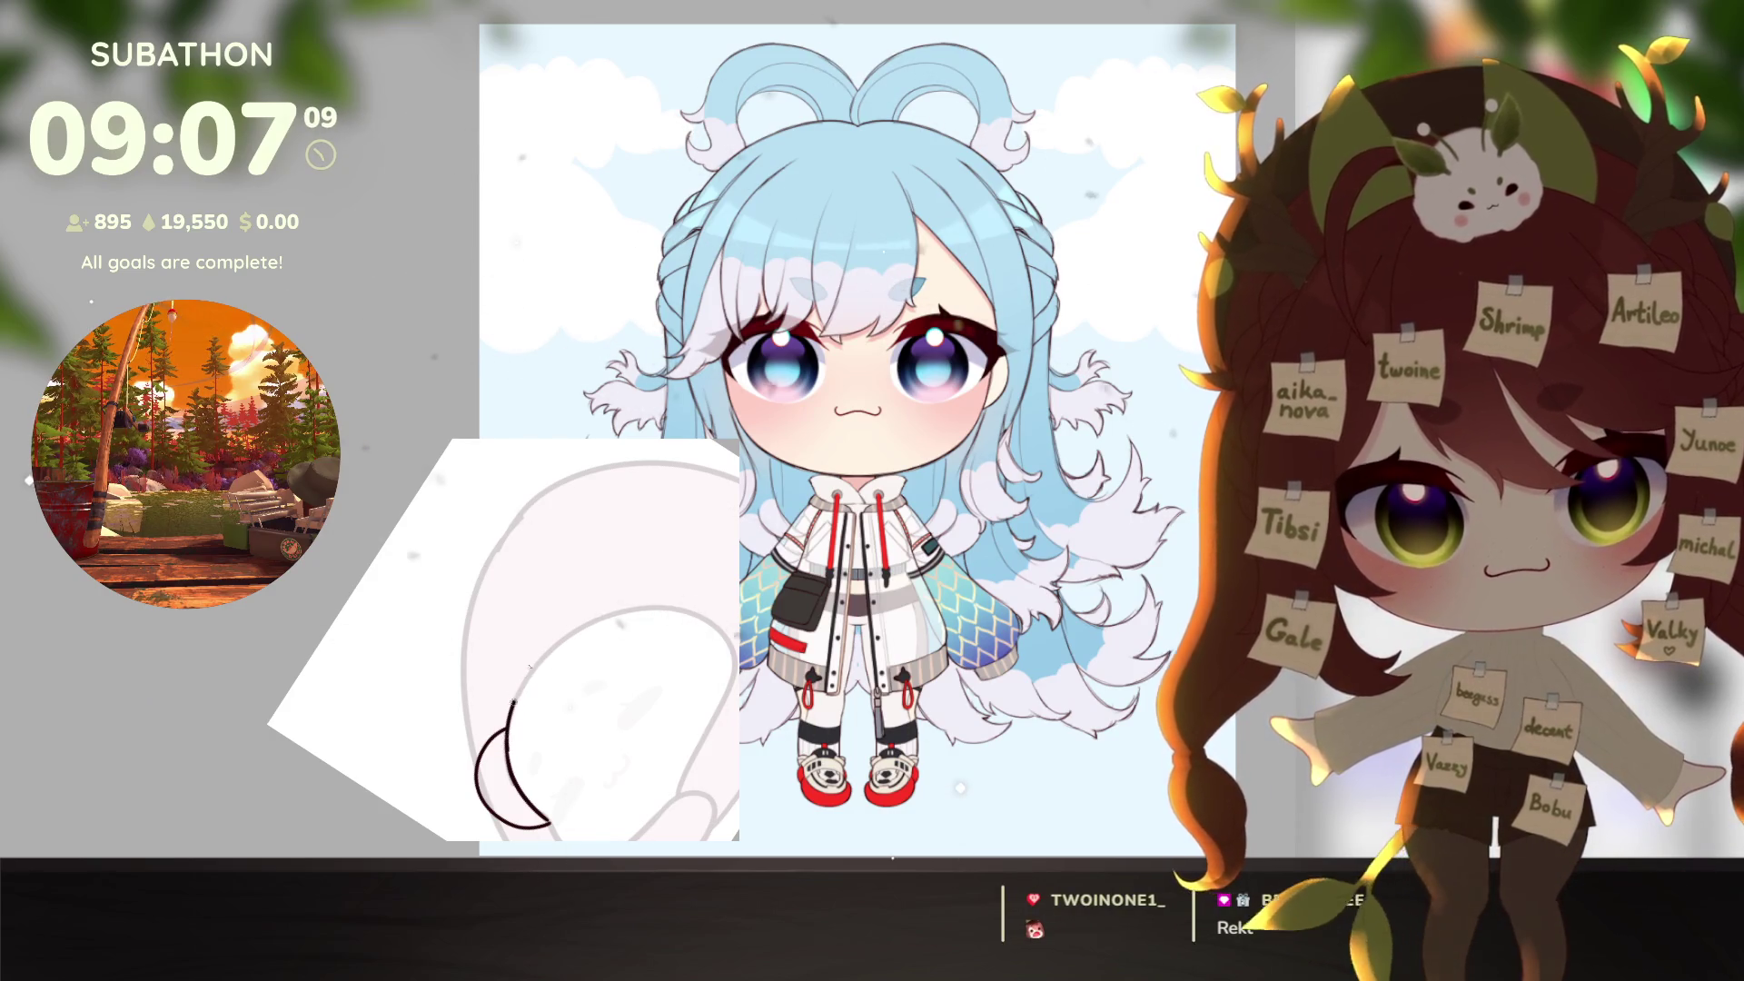
pyautogui.moveTo(513, 700)
pyautogui.mouseDown()
pyautogui.moveTo(593, 617)
pyautogui.moveTo(654, 613)
pyautogui.moveTo(629, 759)
pyautogui.moveTo(352, 607)
pyautogui.mouseUp()
pyautogui.moveTo(632, 710); pyautogui.dragTo(467, 668)
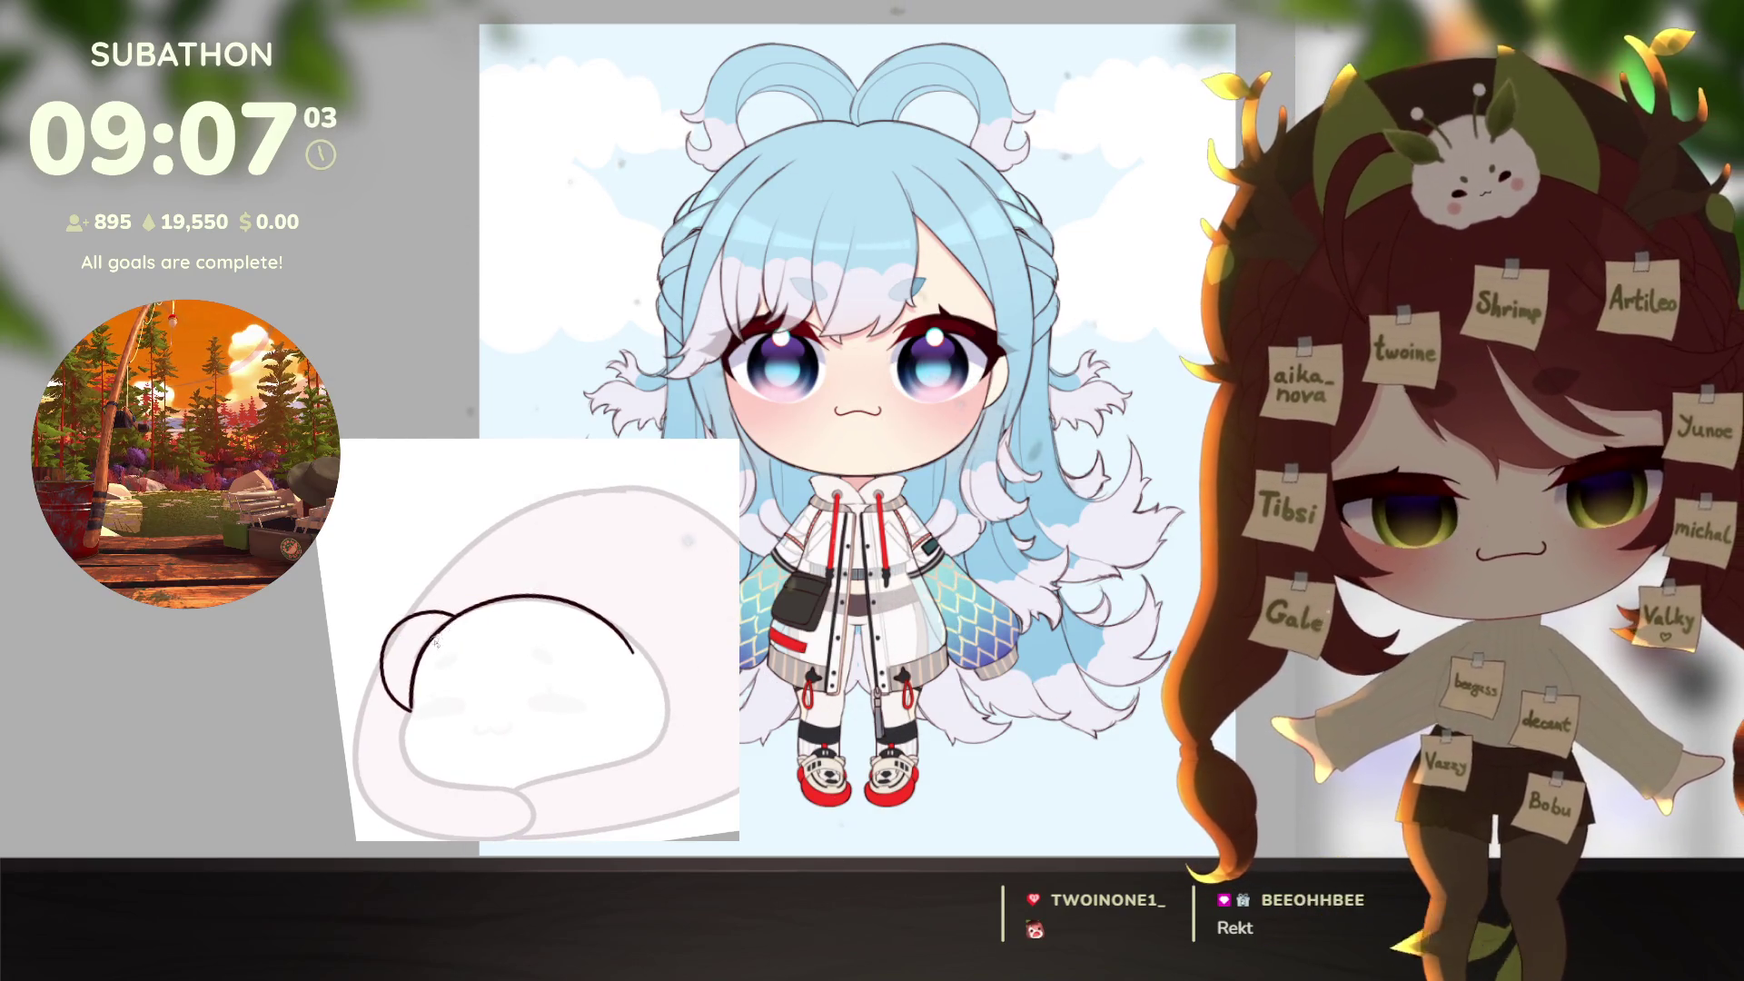
pyautogui.moveTo(498, 678); pyautogui.dragTo(643, 751)
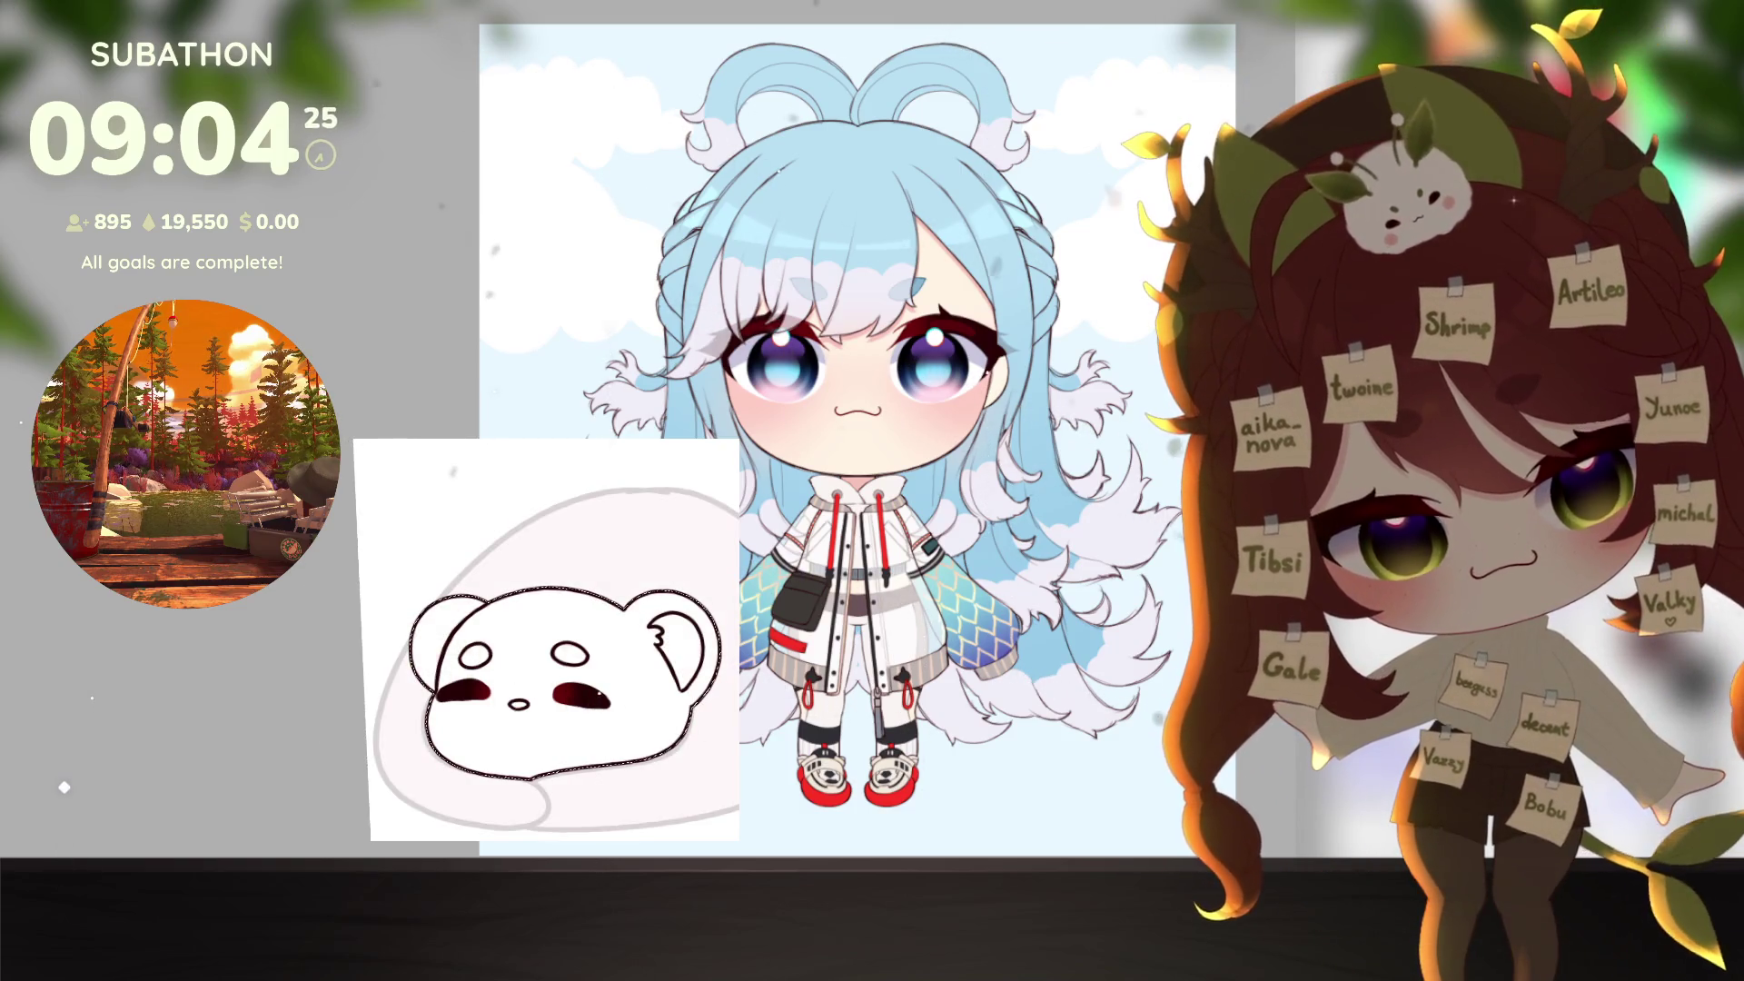
# Step: Clear the selection, wand-select the bear's left ear and fill it blue-grey
pyautogui.hotkey('ctrl', 'd')
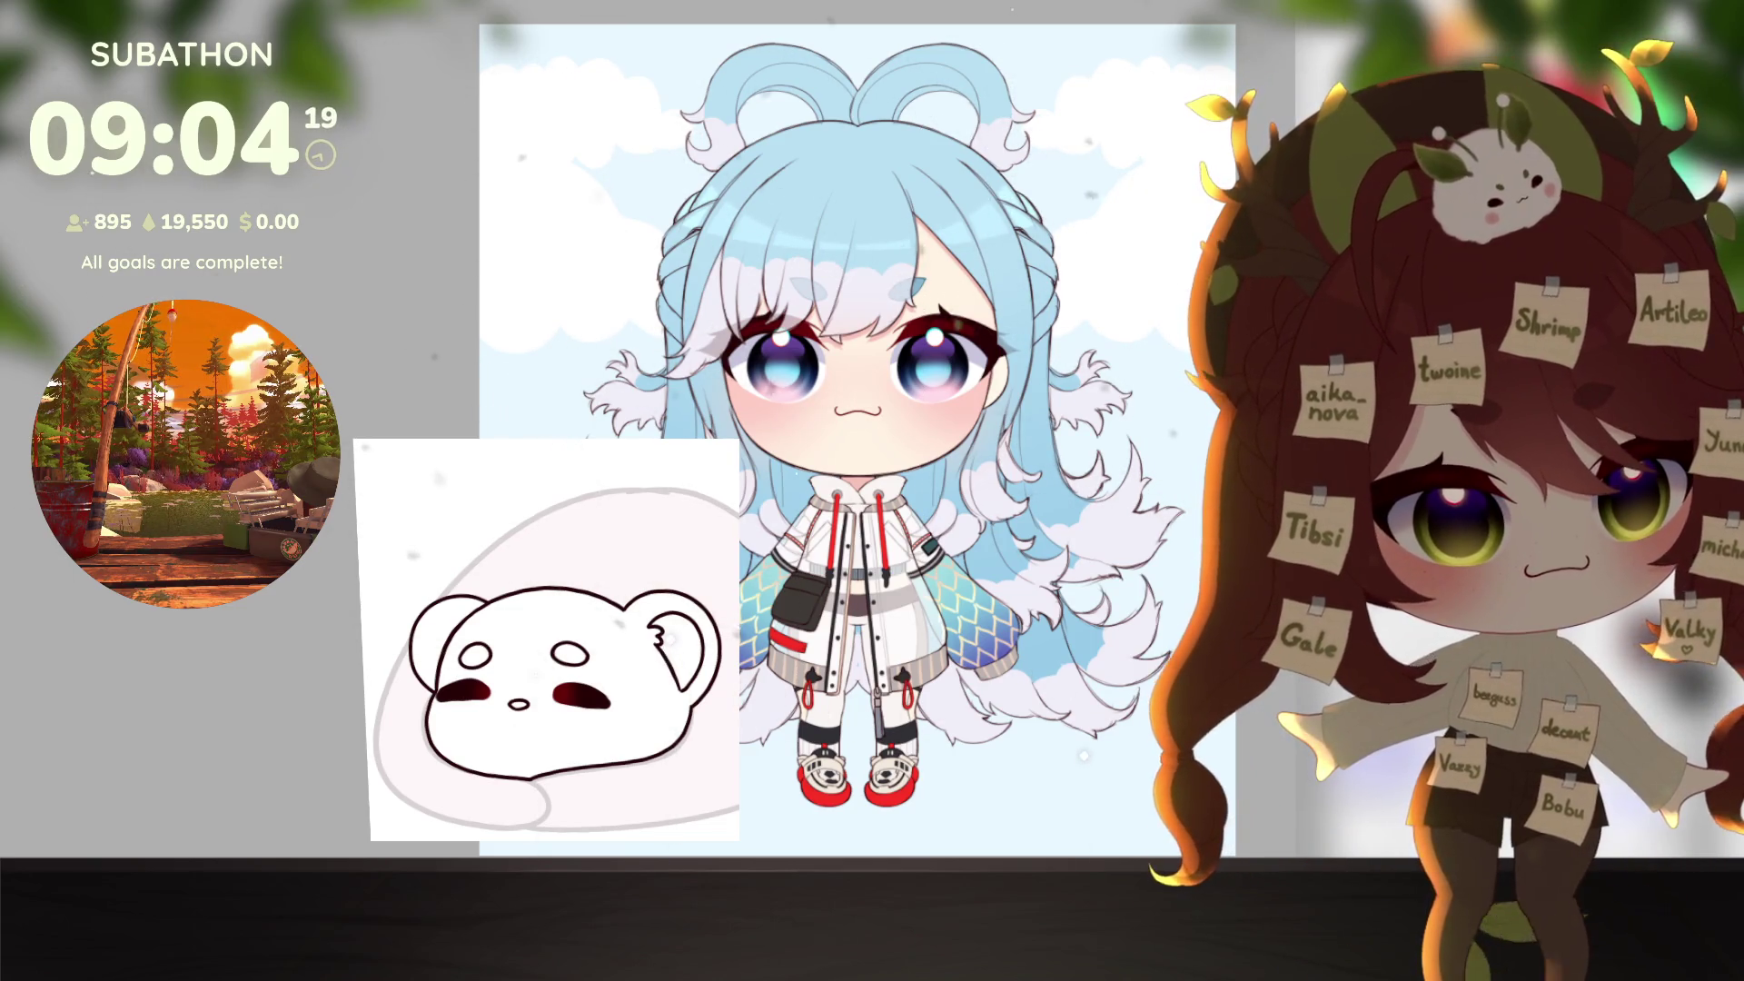
pyautogui.click(436, 636)
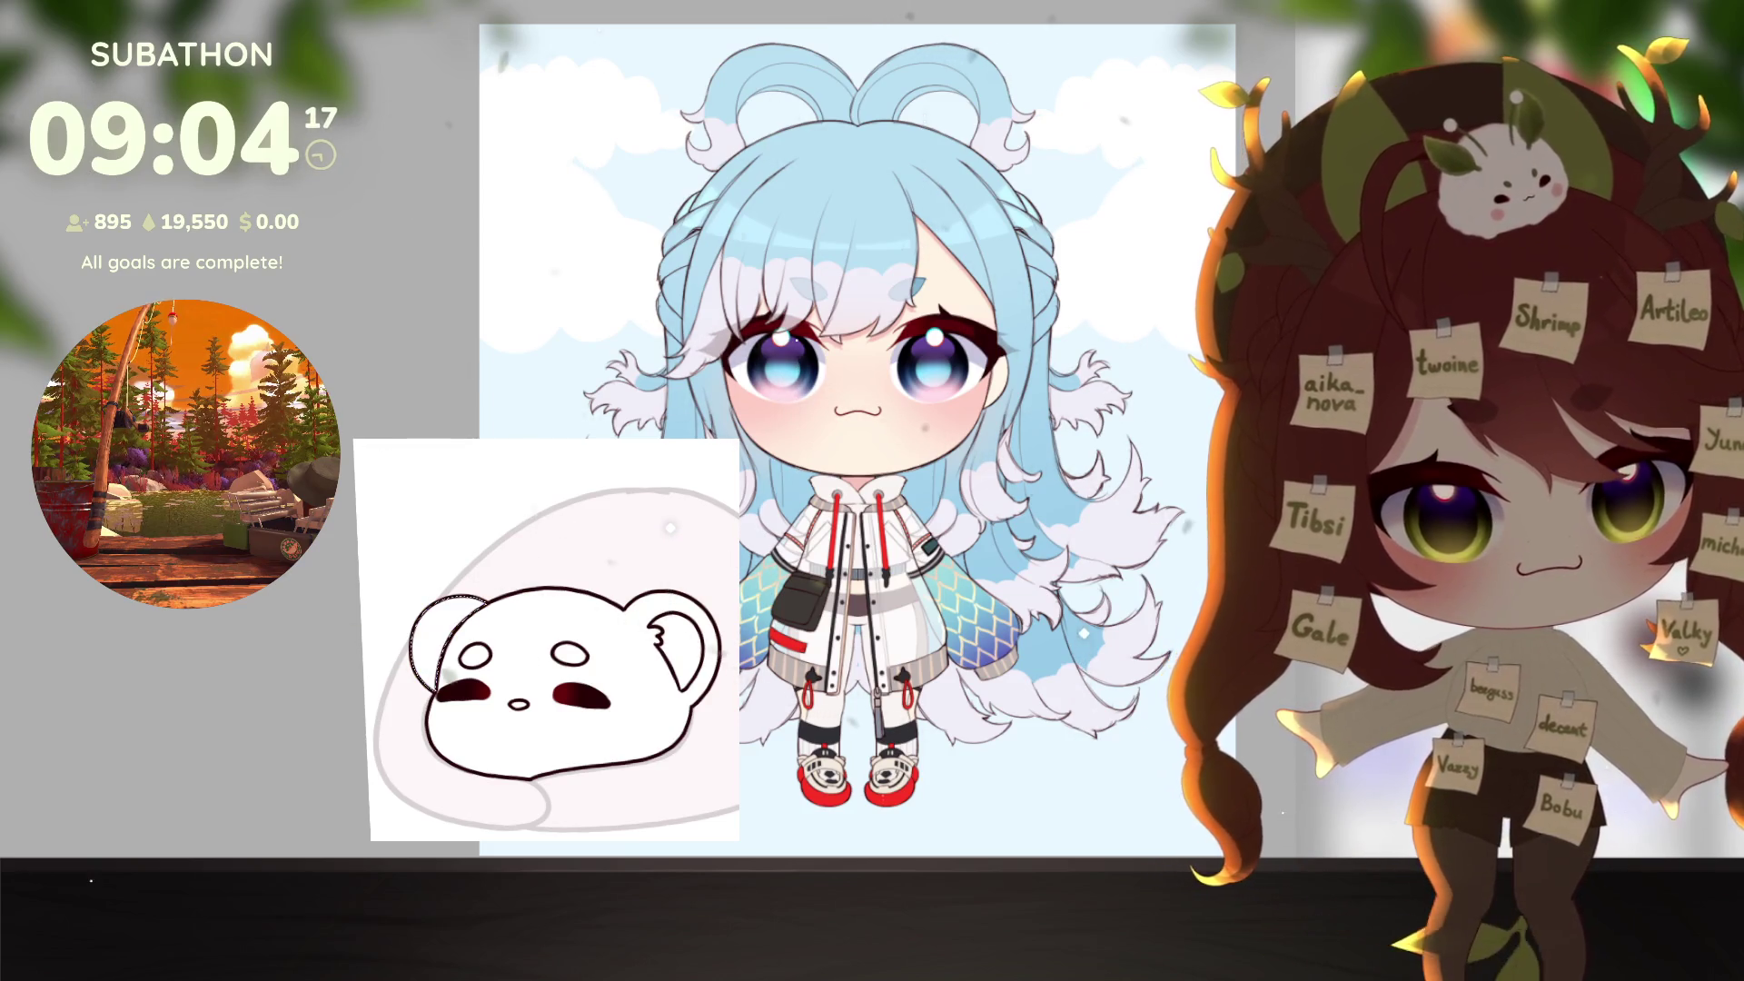
pyautogui.click(420, 632)
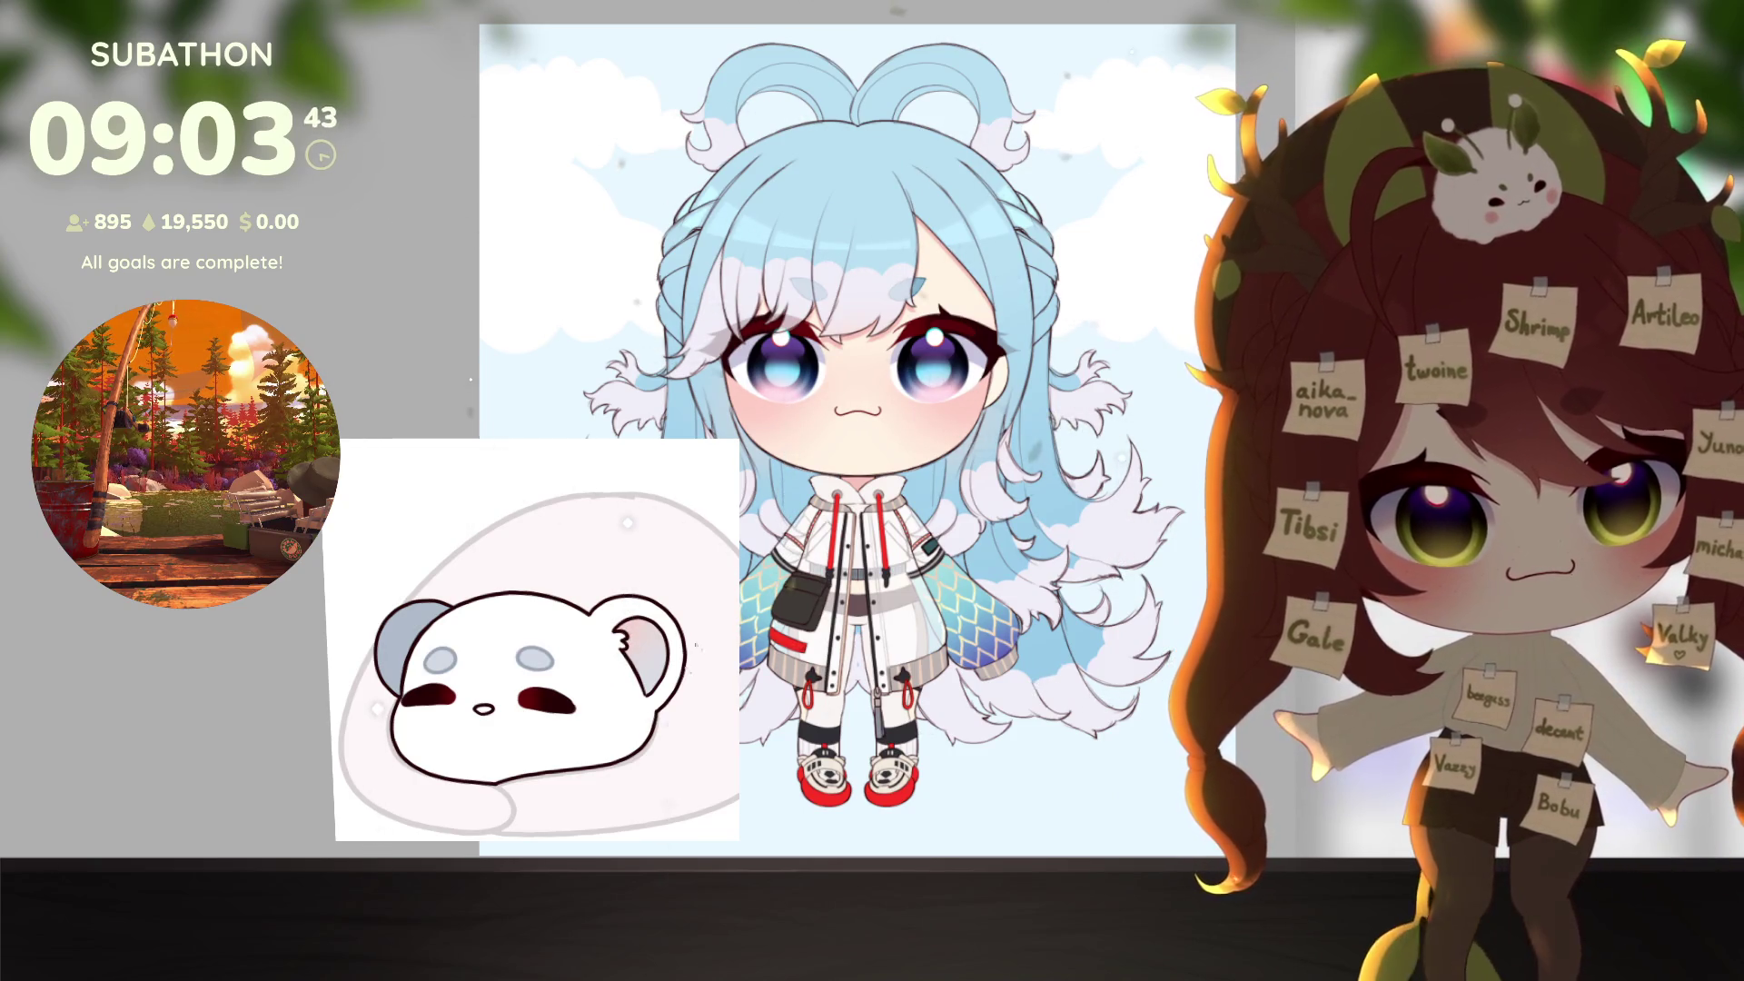
# Step: Rotate the view slightly and clear all selections with Ctrl+A then Ctrl+D
pyautogui.moveTo(696, 644); pyautogui.dragTo(580, 778)
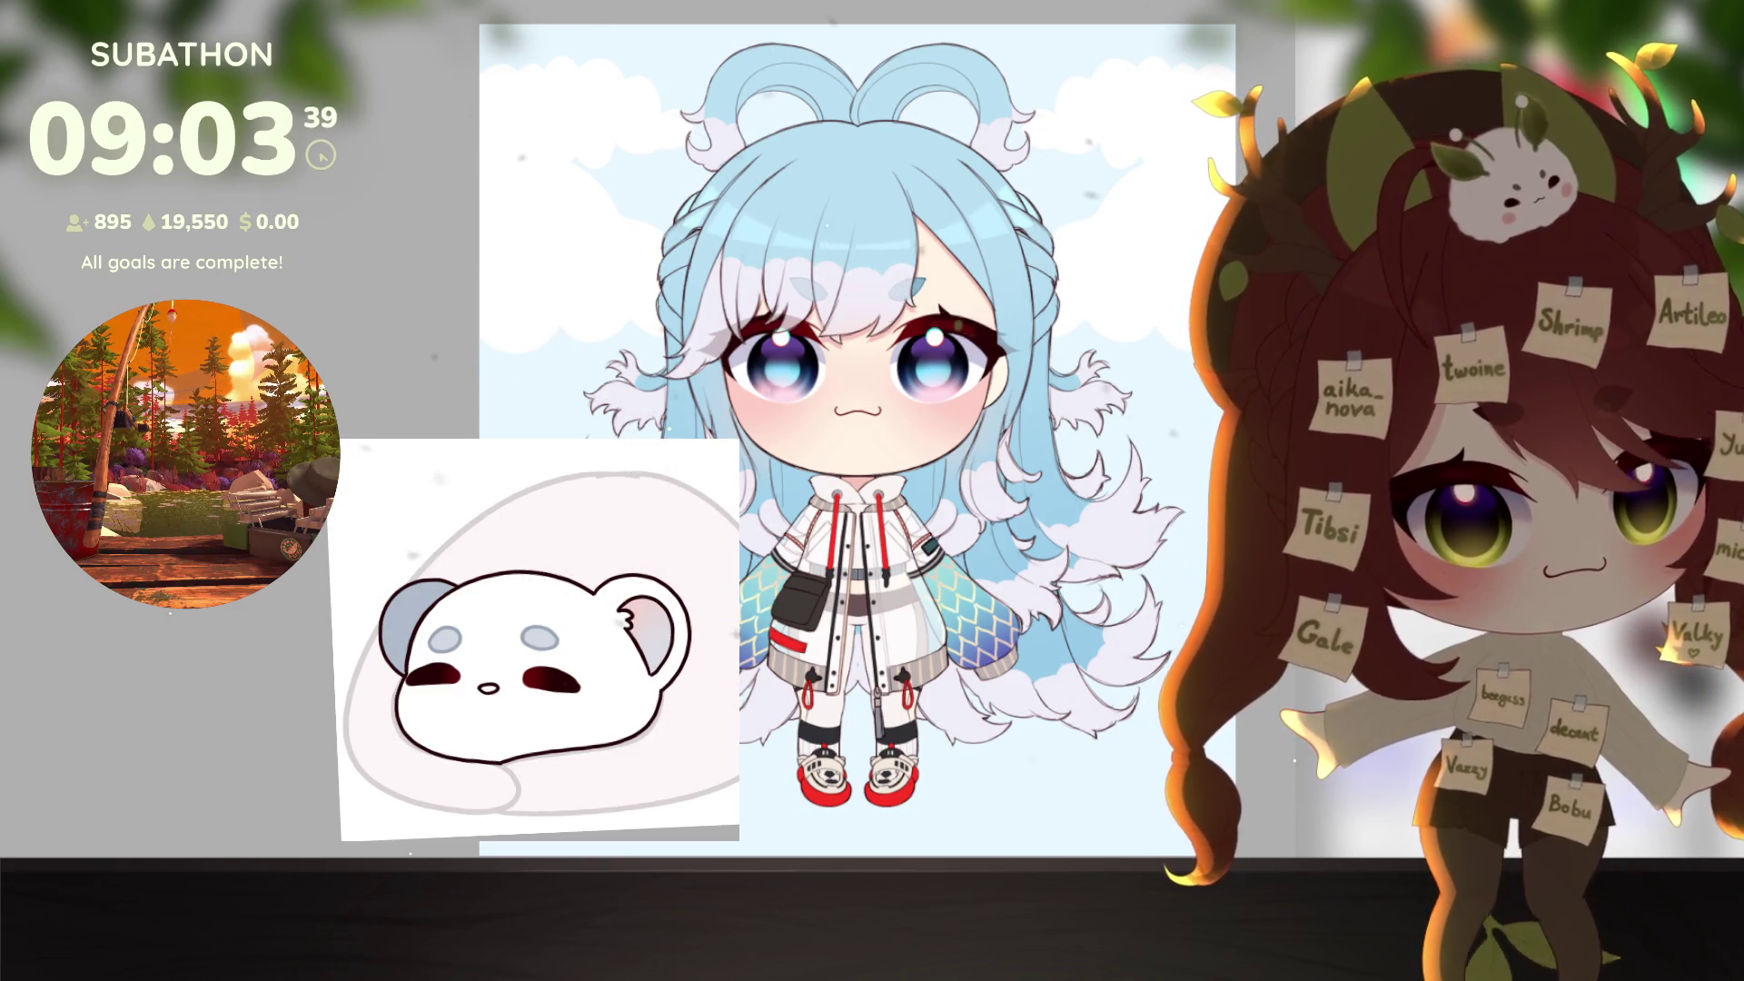
pyautogui.hotkey('ctrl', 'a')
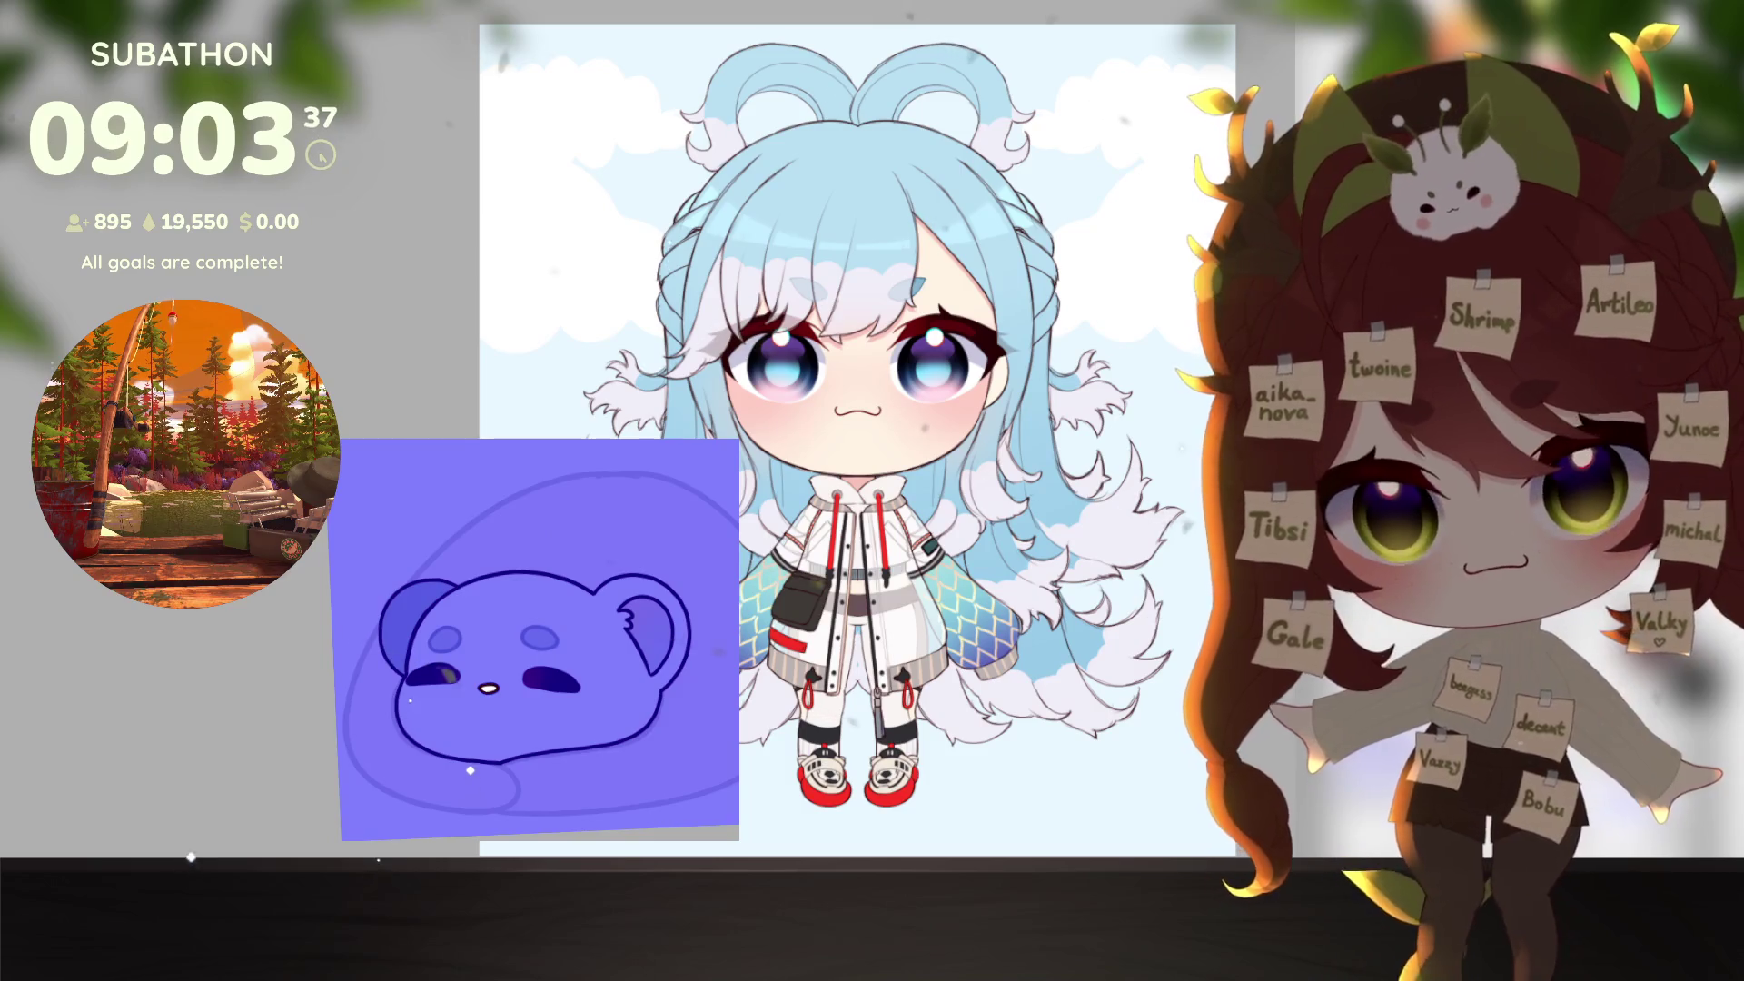
pyautogui.hotkey('ctrl', 'd')
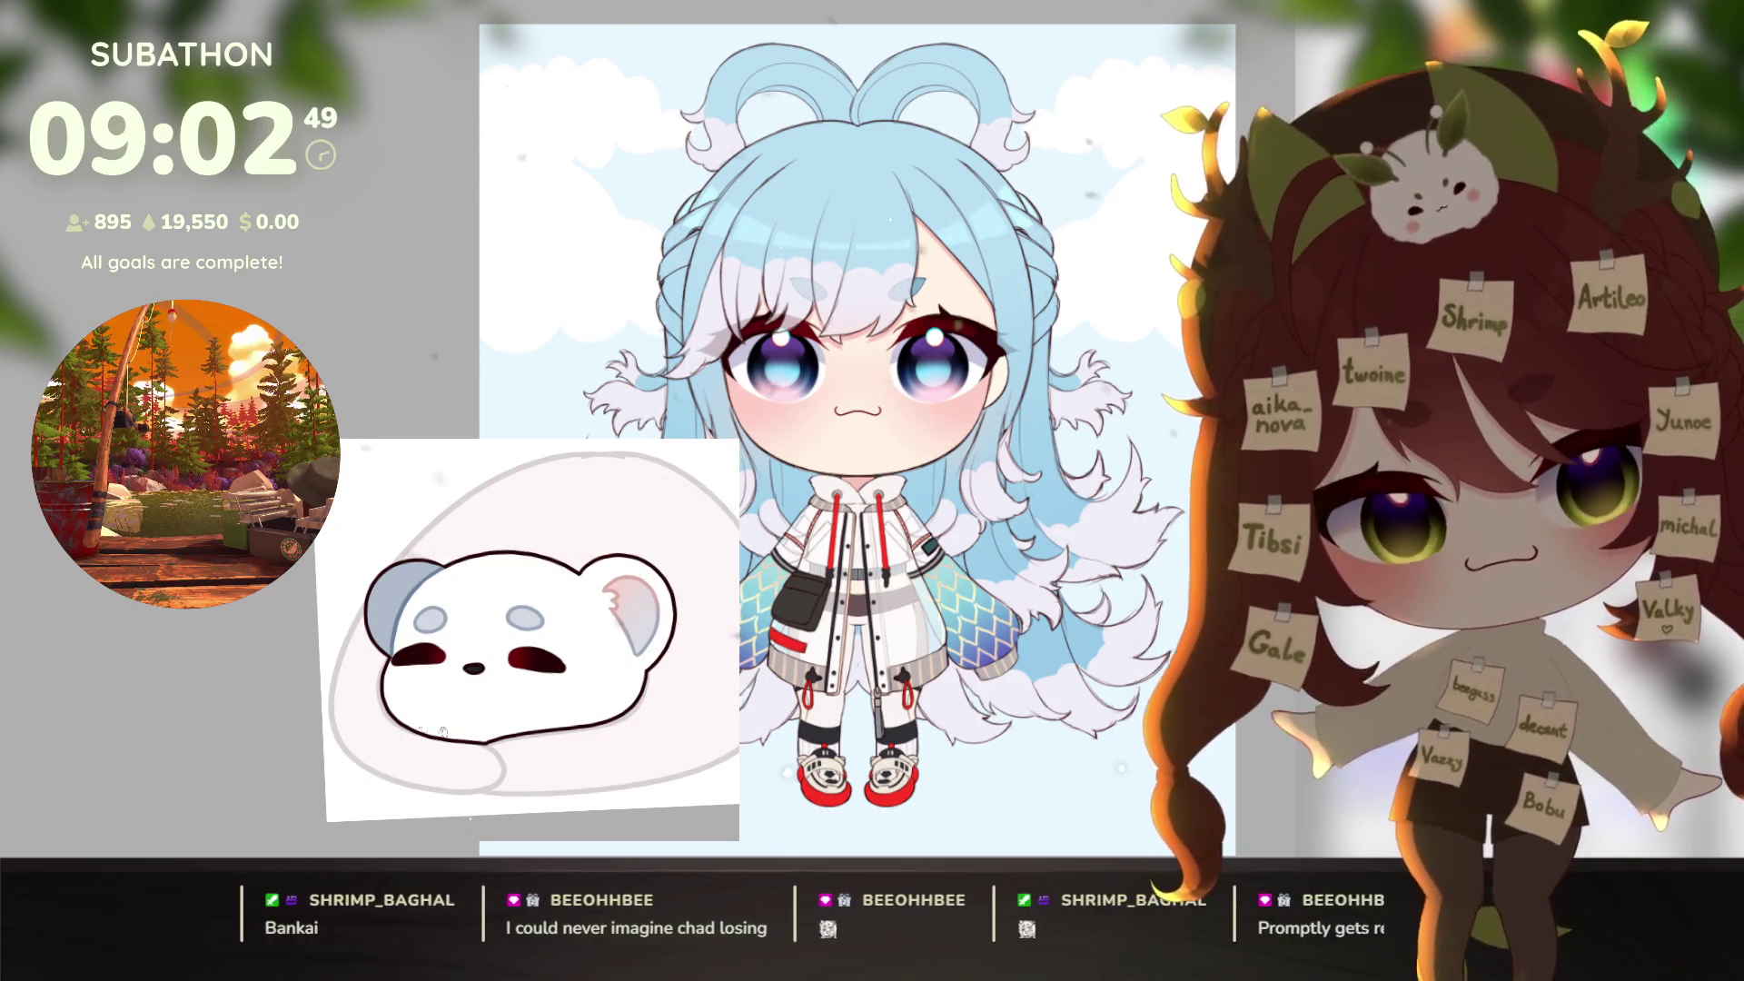
# Step: Zoom in and paint pink blush on the bear's cheek and beside its eye
pyautogui.moveTo(443, 731); pyautogui.dragTo(625, 727)
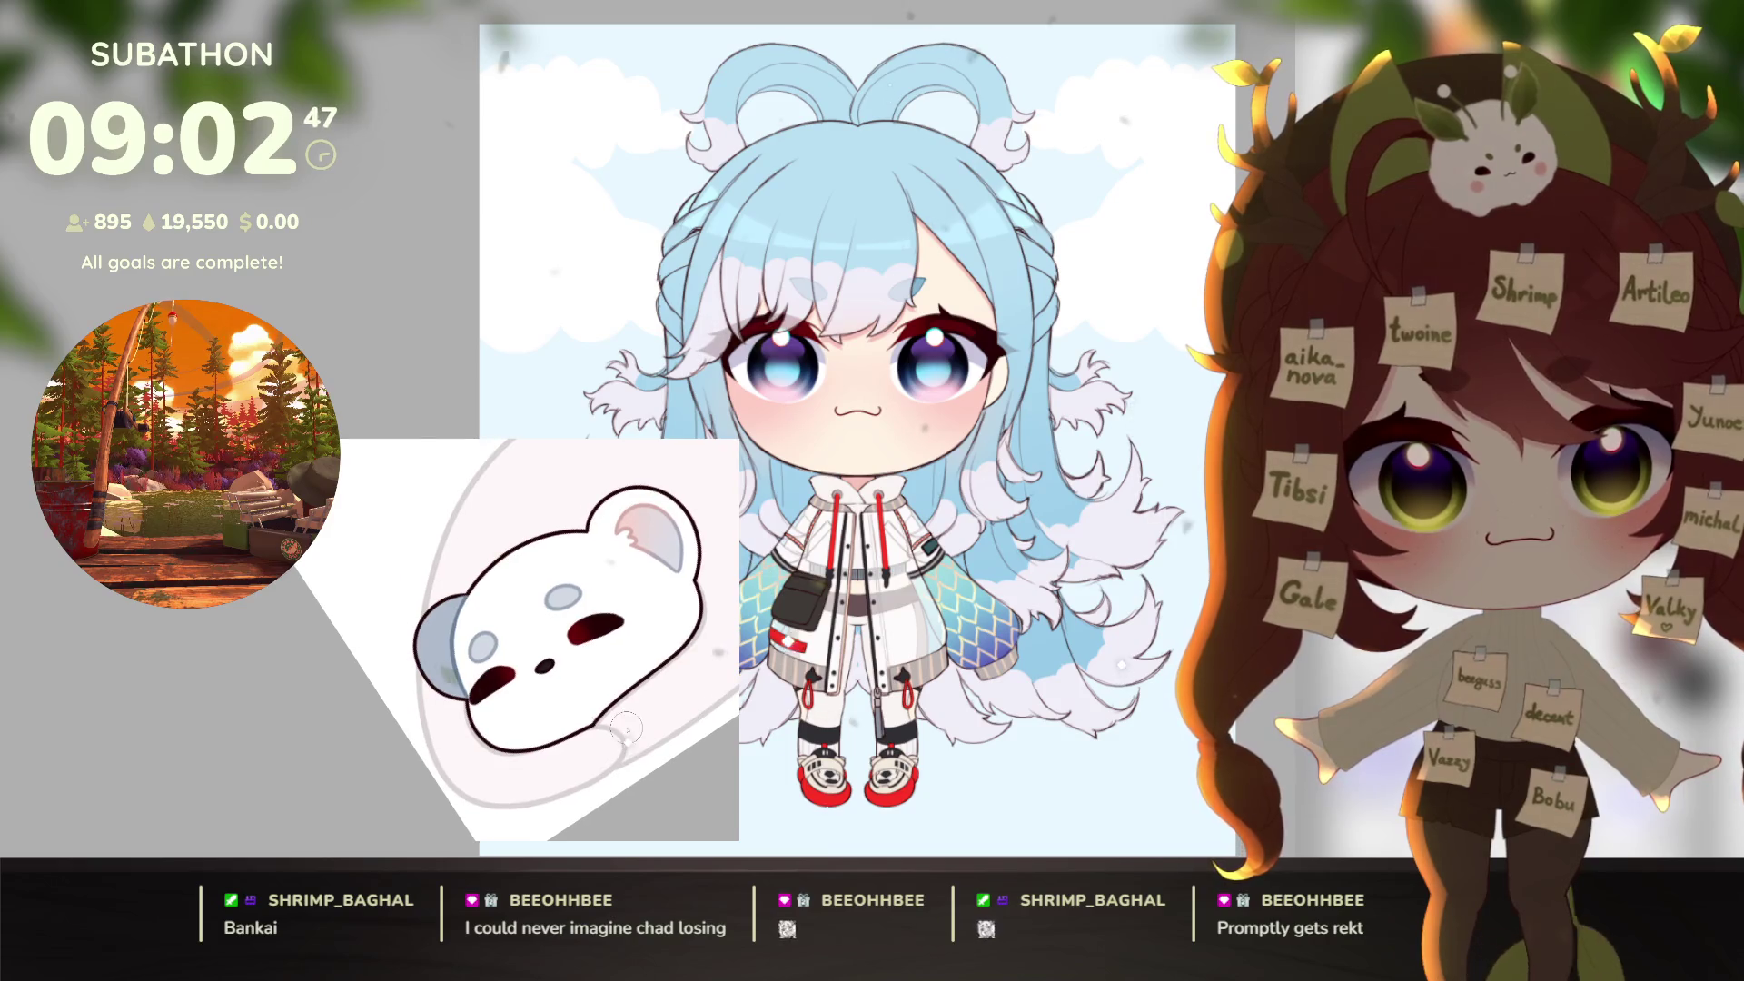
pyautogui.moveTo(497, 715); pyautogui.dragTo(499, 714)
pyautogui.moveTo(589, 656); pyautogui.dragTo(622, 642)
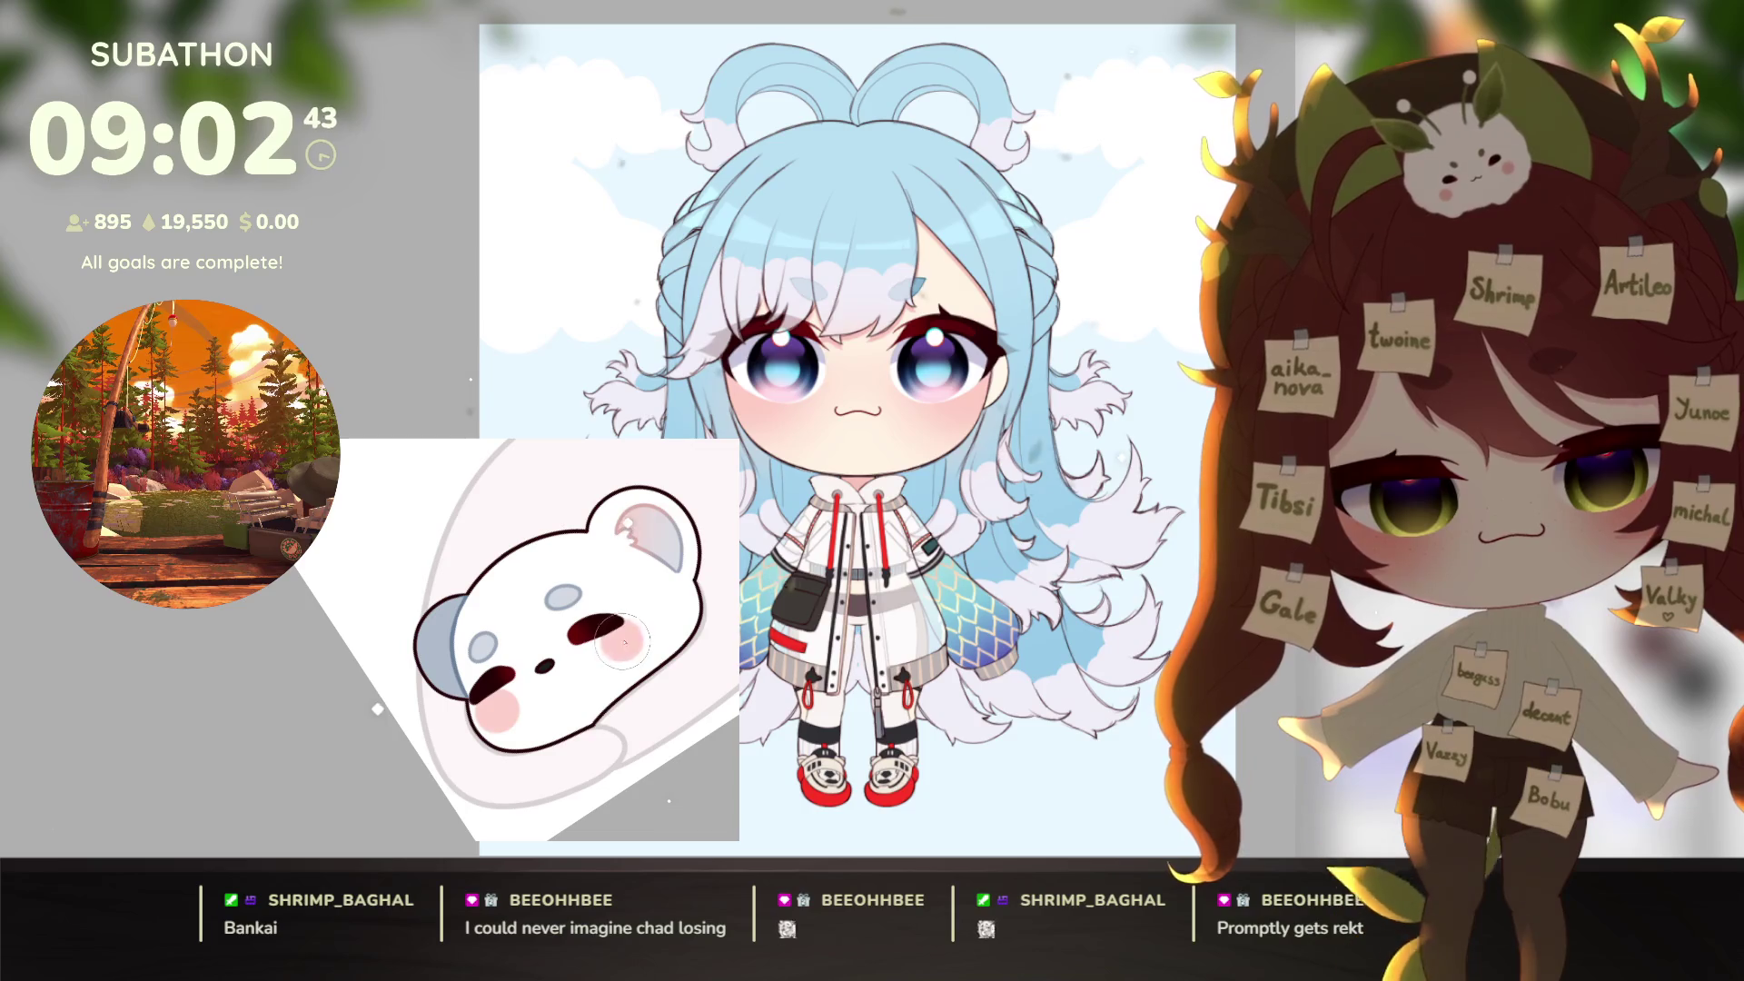
# Step: Reset the view, fill the bear's blanket pink and clear the selection
pyautogui.hotkey('ctrl', '0')
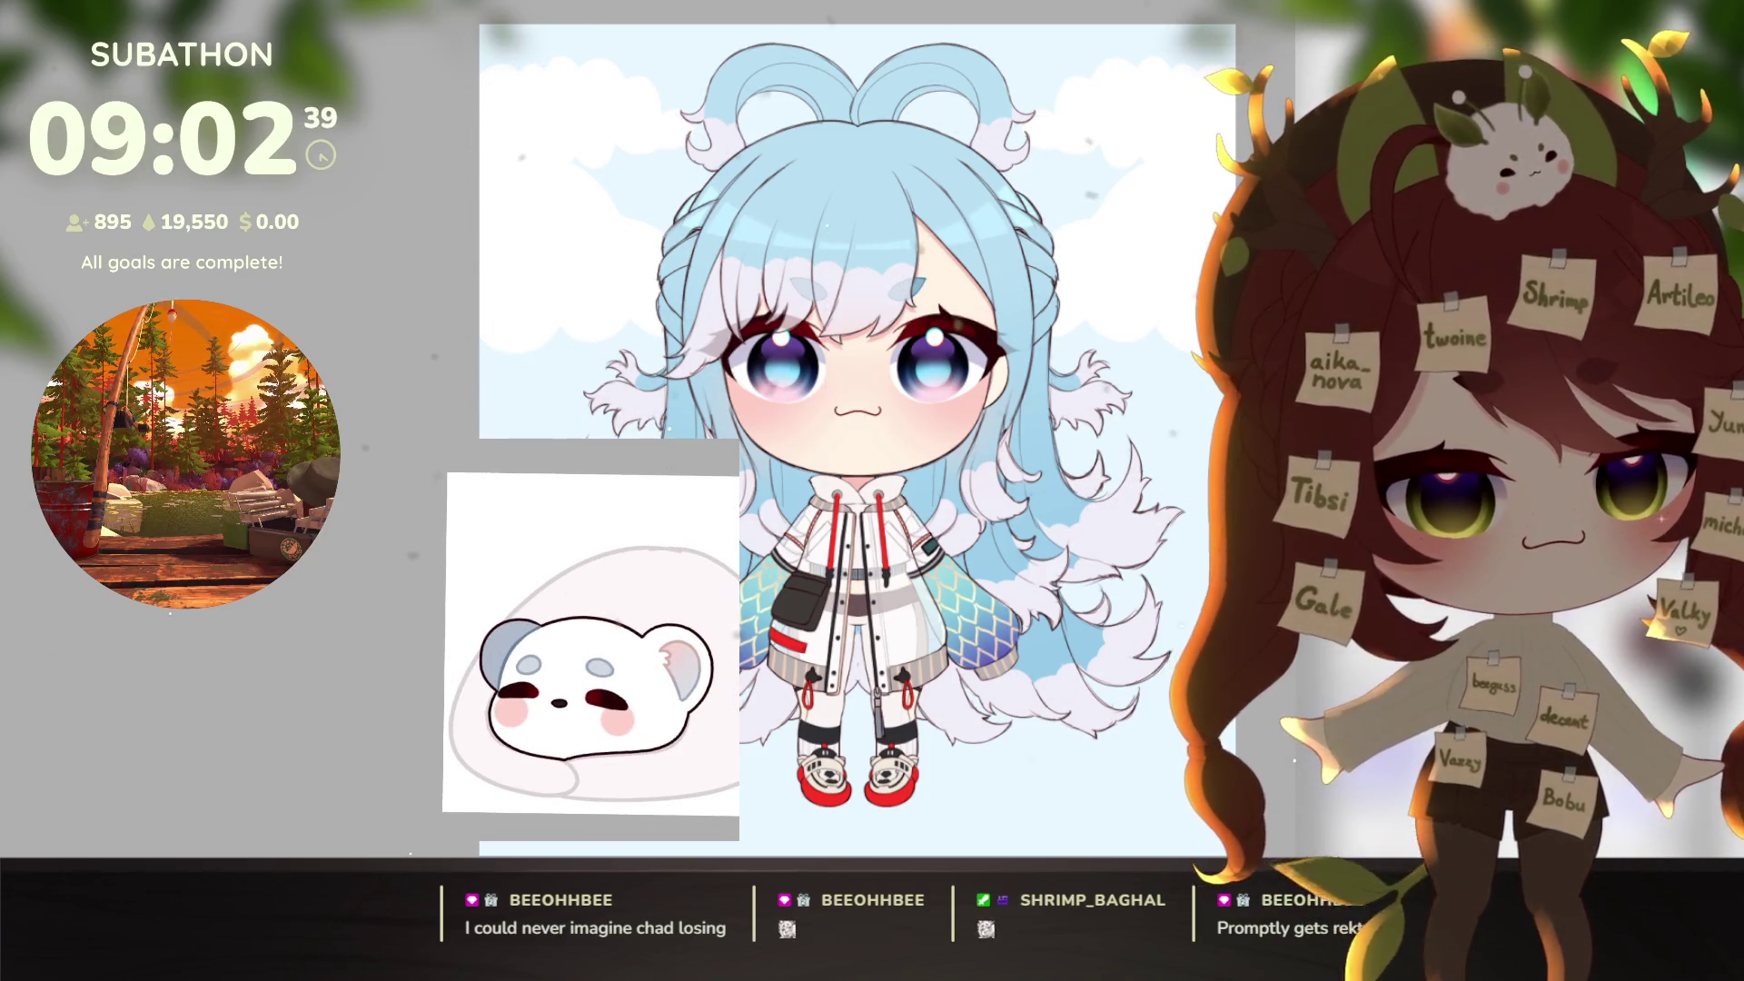
pyautogui.hotkey('alt', 'BackSpace')
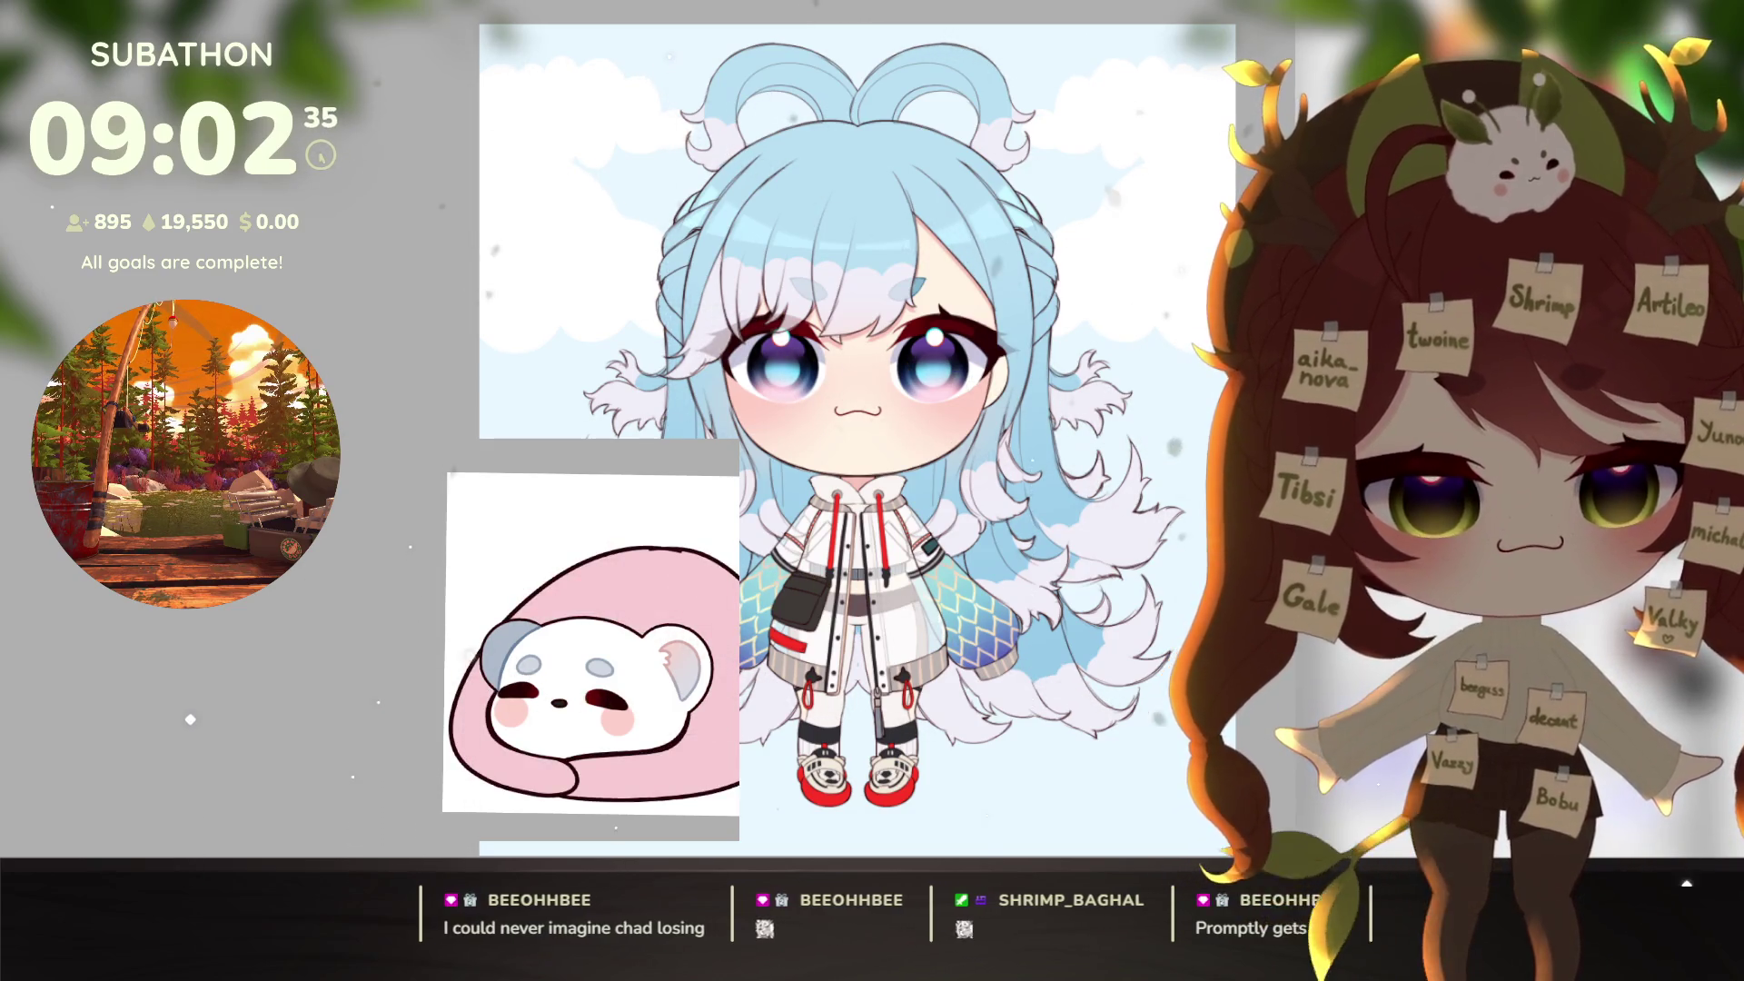
pyautogui.scroll(2, 719, 729)
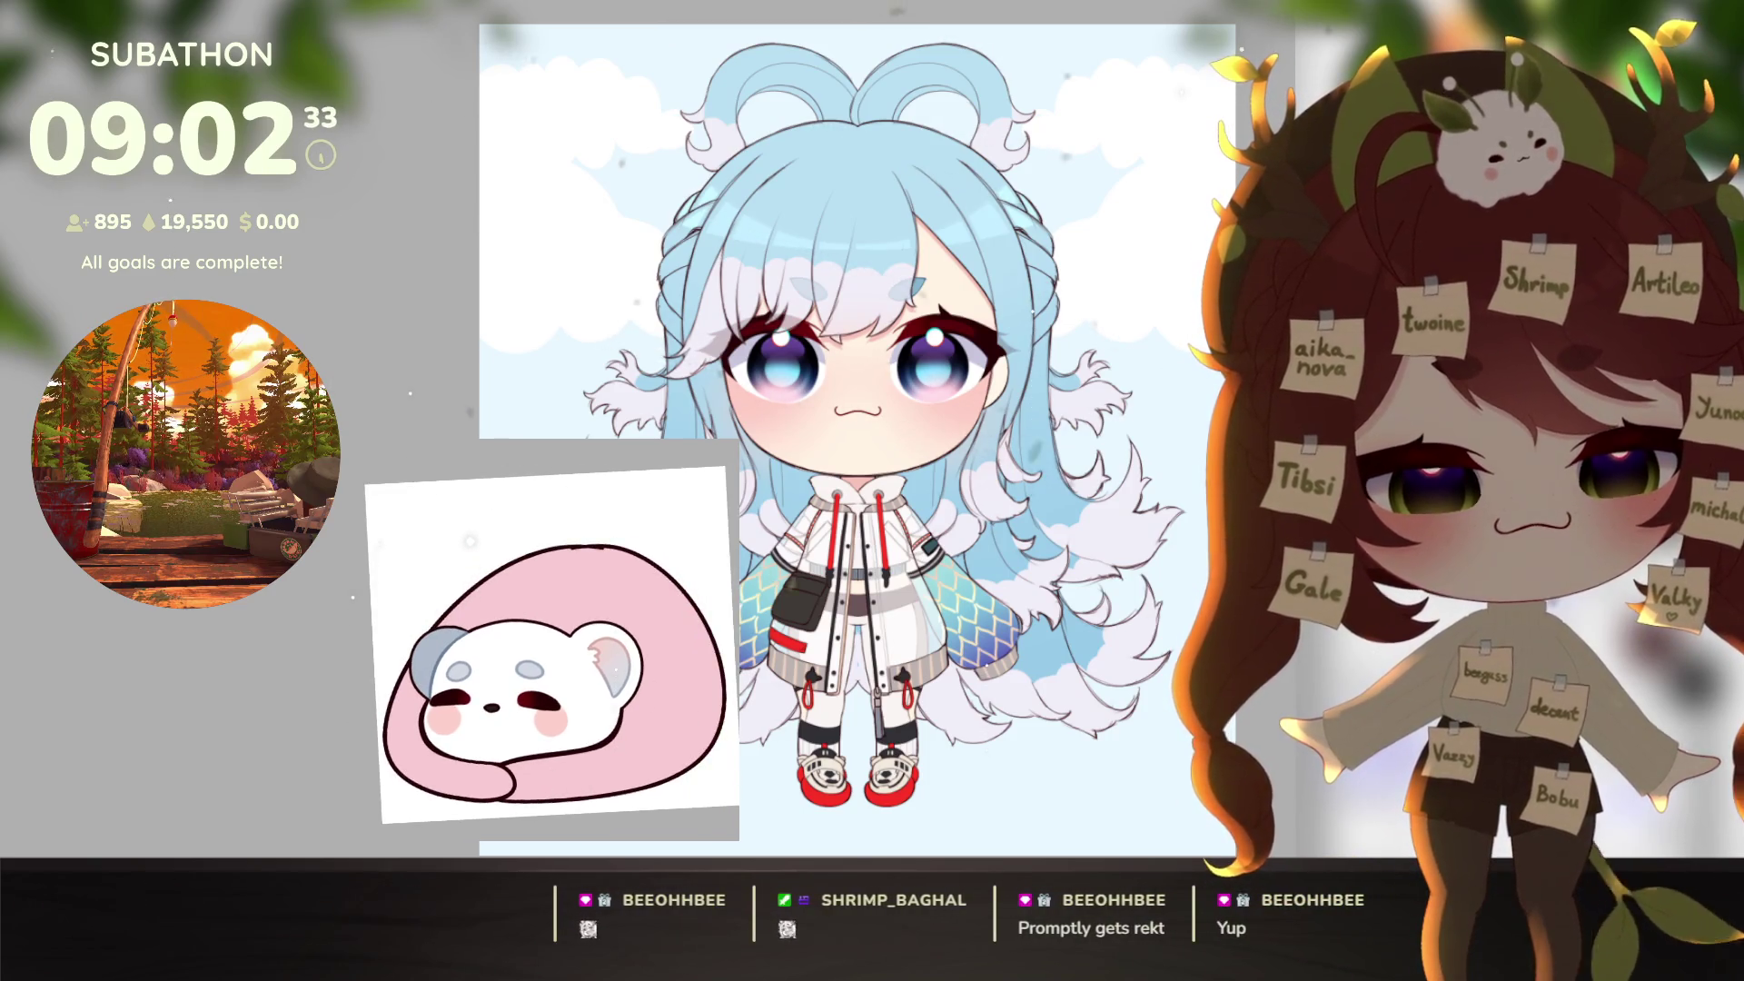
pyautogui.hotkey('ctrl', 'd')
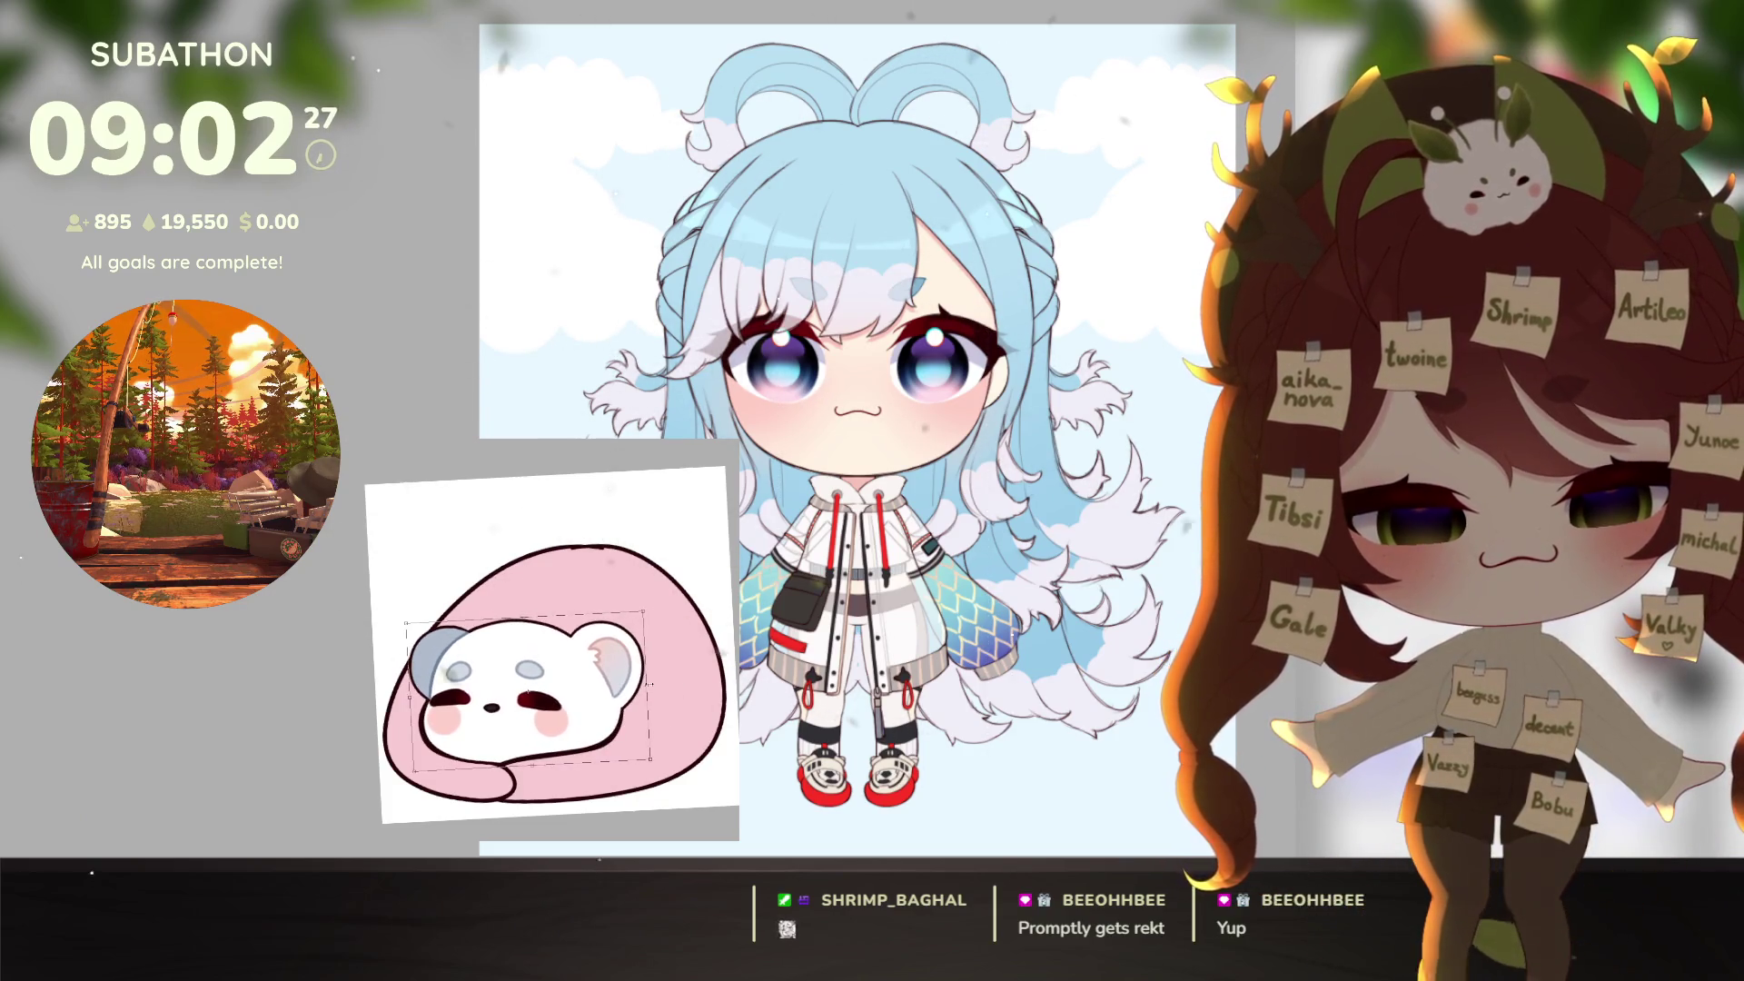
pyautogui.hotkey('ctrl', 'd')
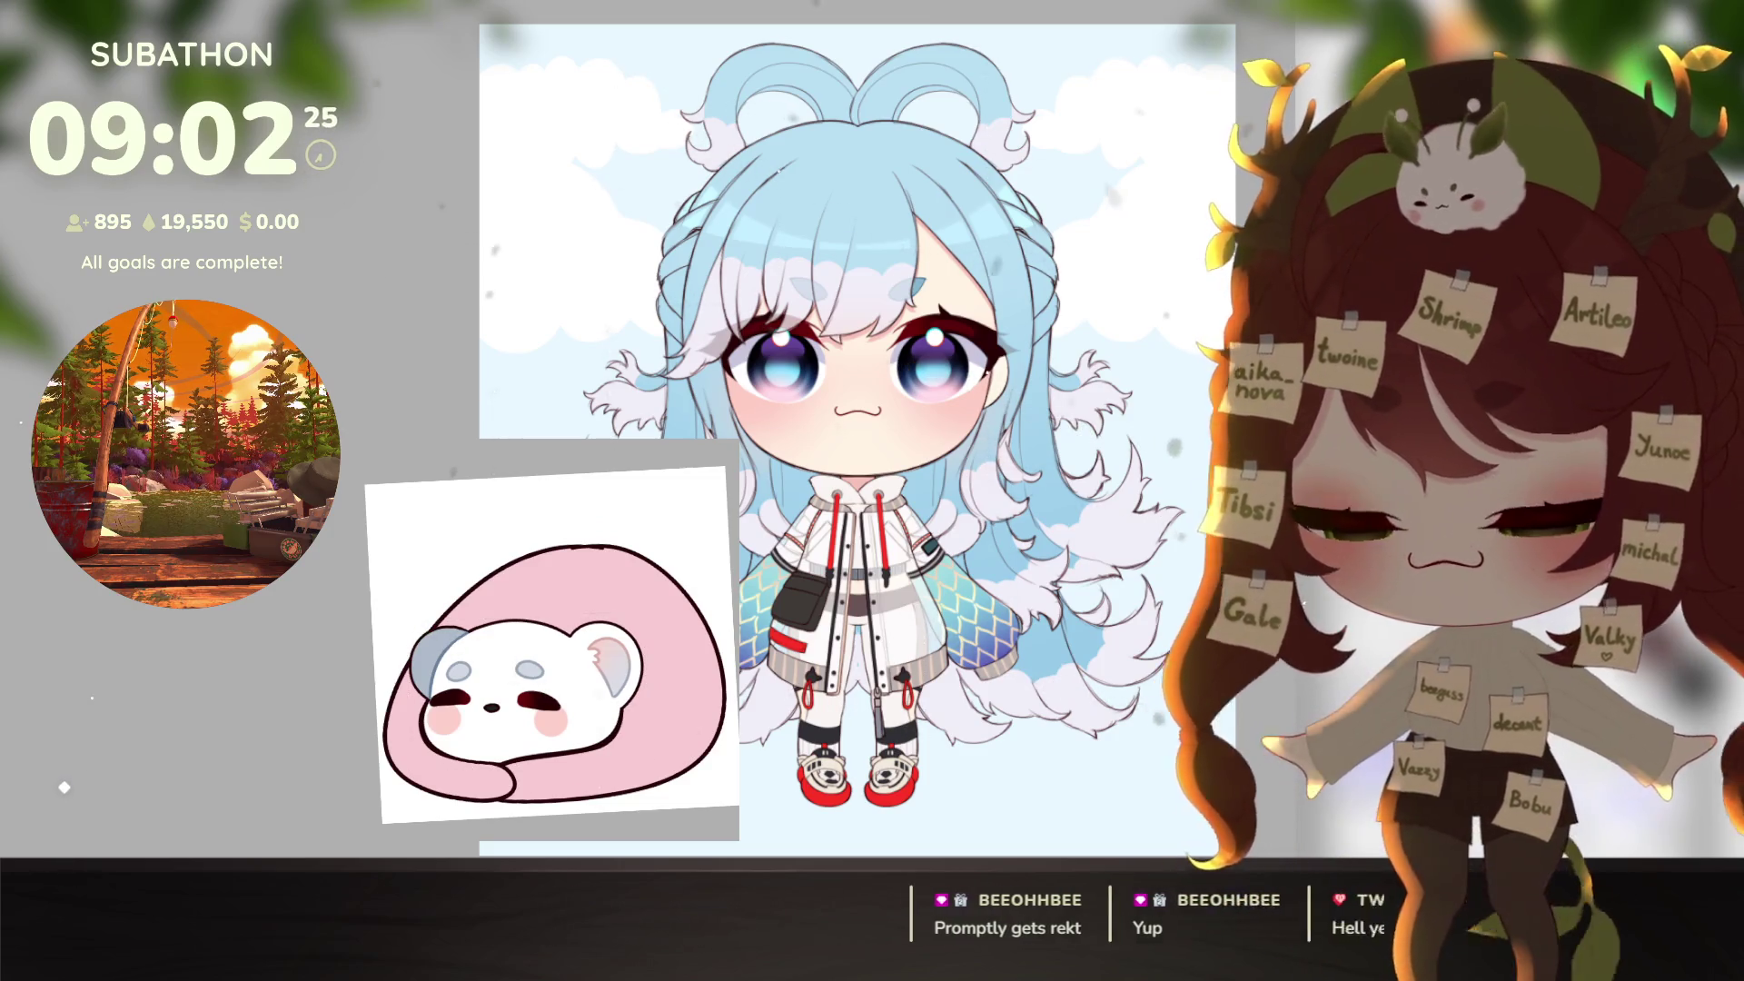
# Step: Start a transform on the bear's head, then dismiss it without changes
pyautogui.hotkey('ctrl', 't')
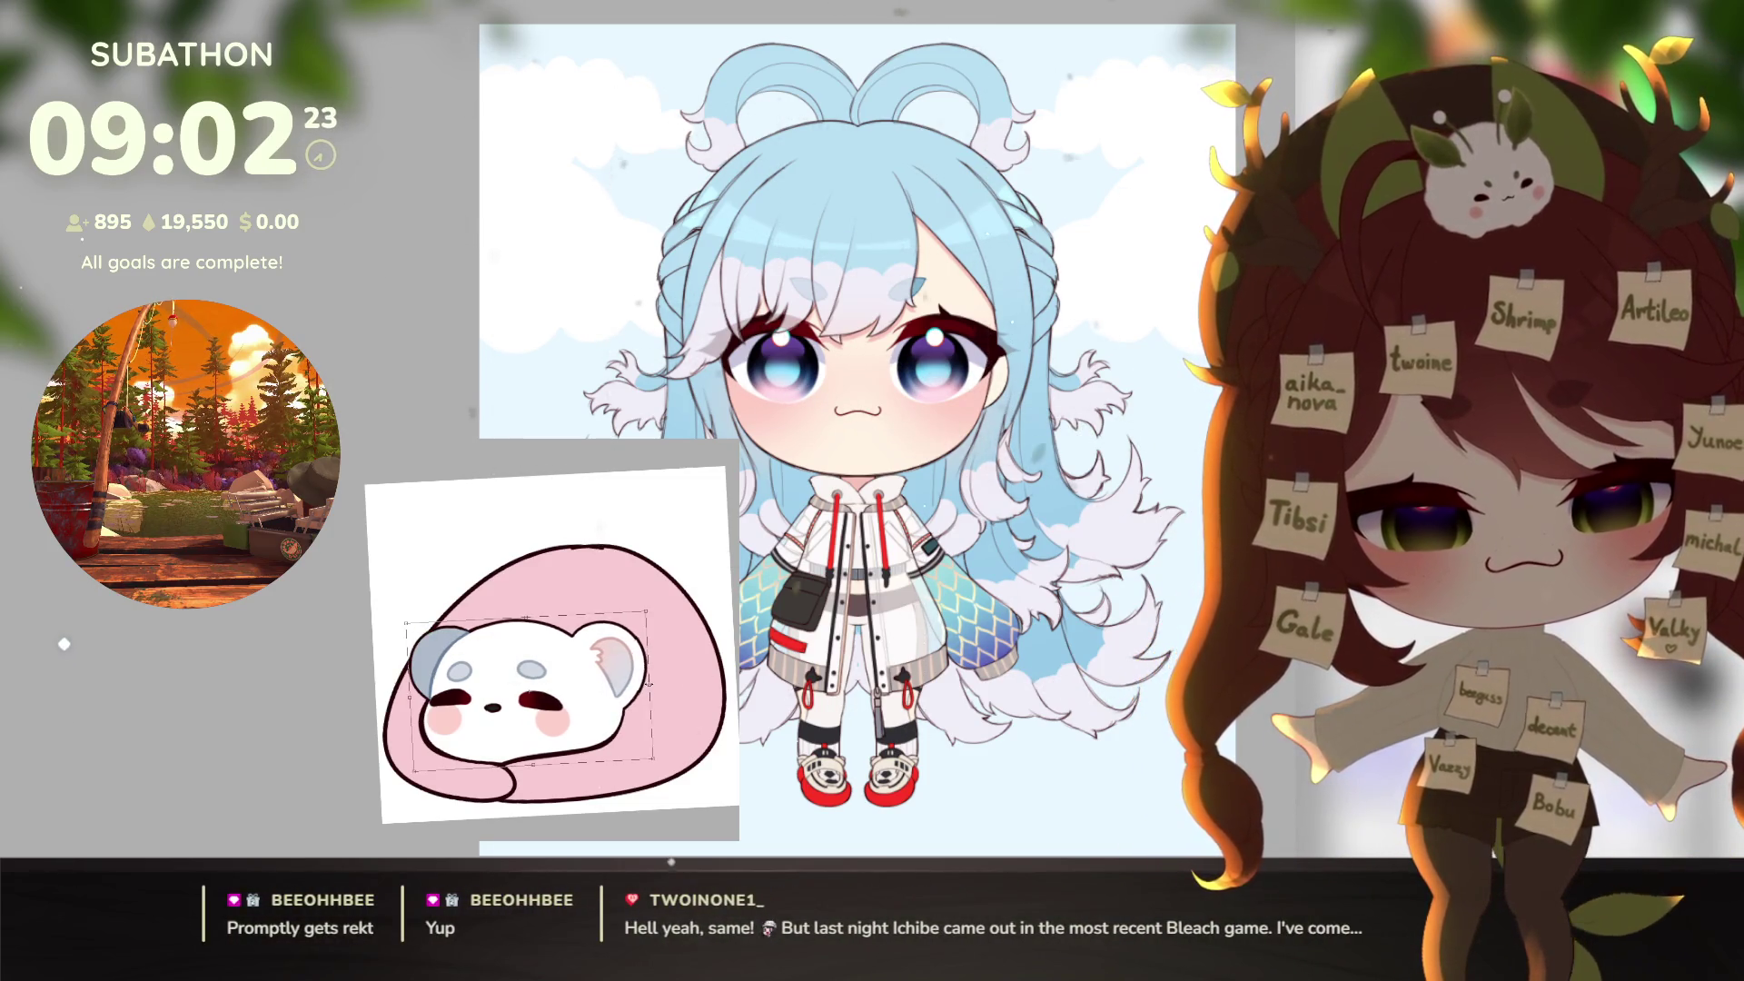
pyautogui.press('Return')
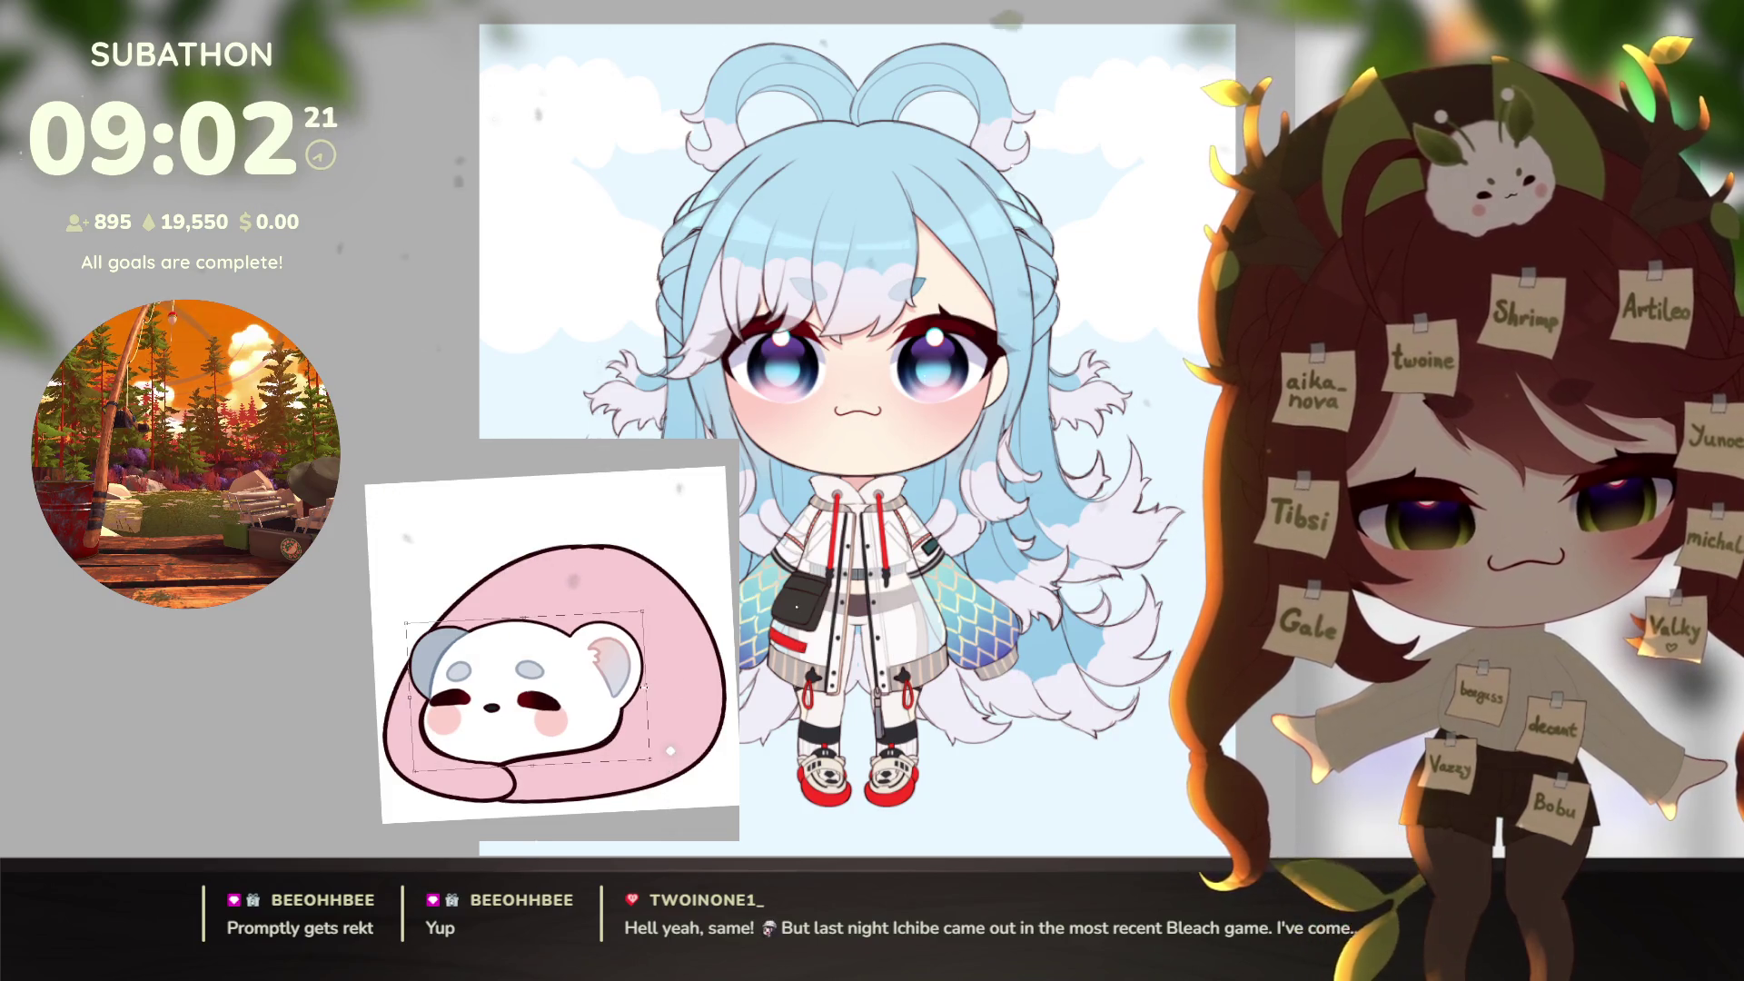
pyautogui.press('Return')
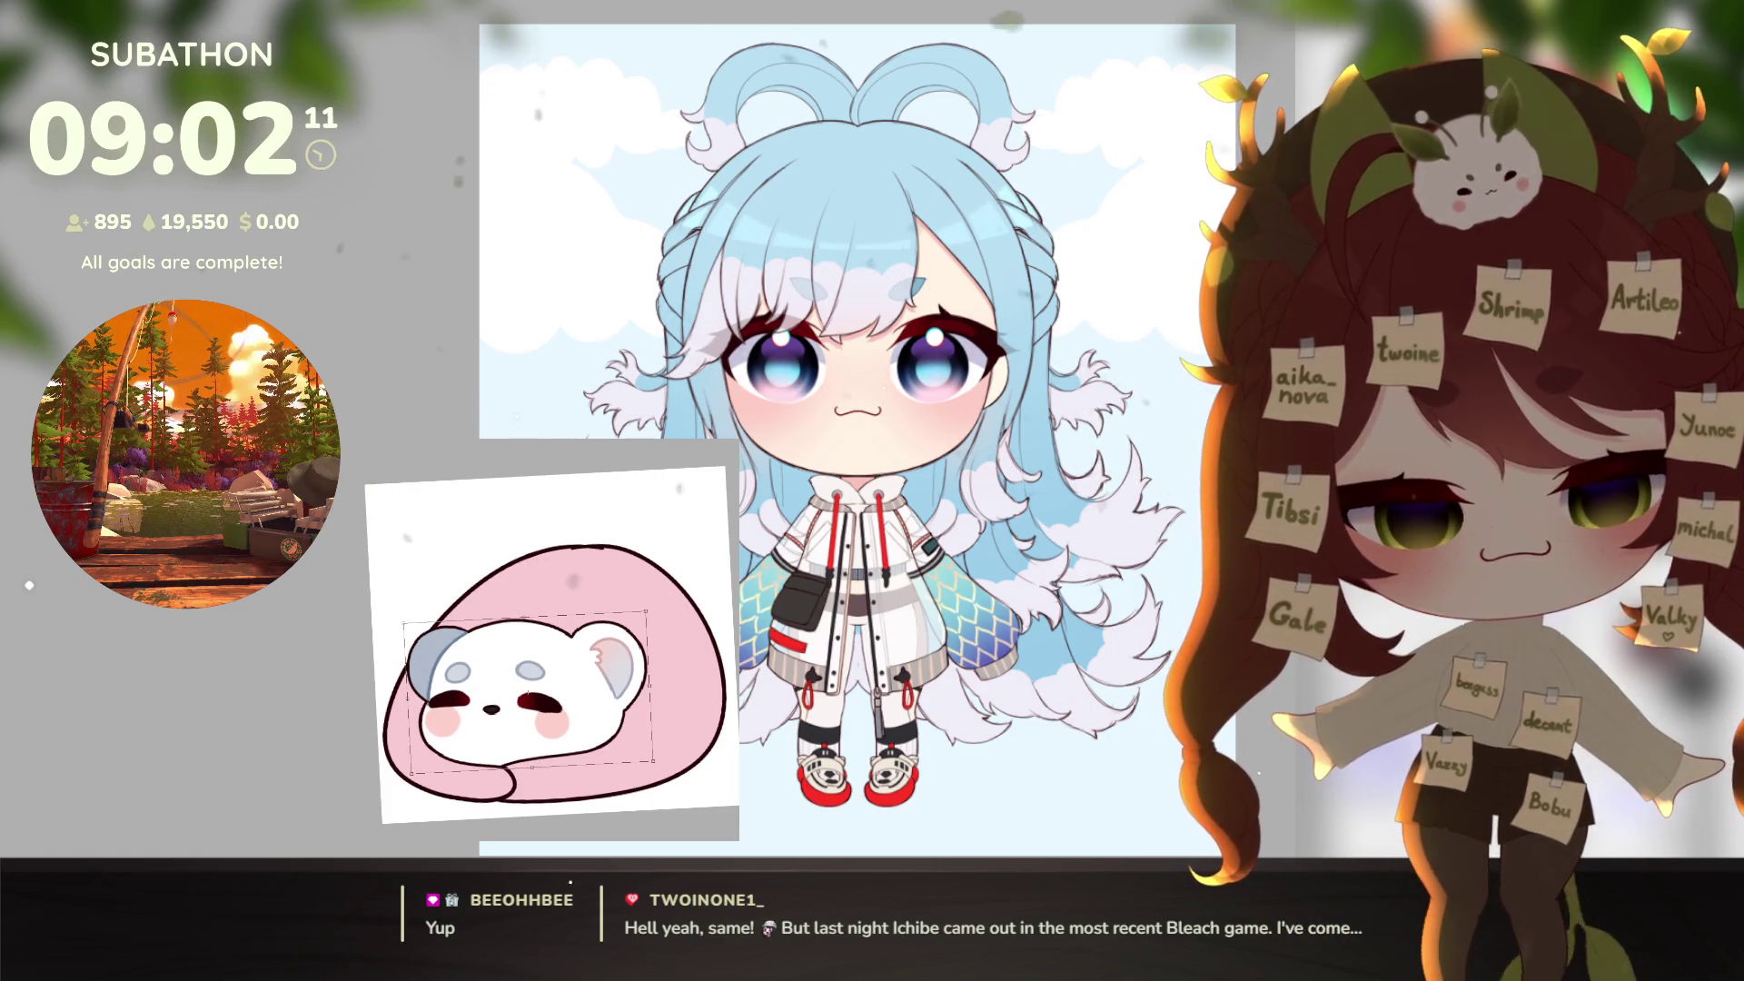
# Step: Zoom in and out around the canvas to check the signature
pyautogui.scroll(-5, 623, 763)
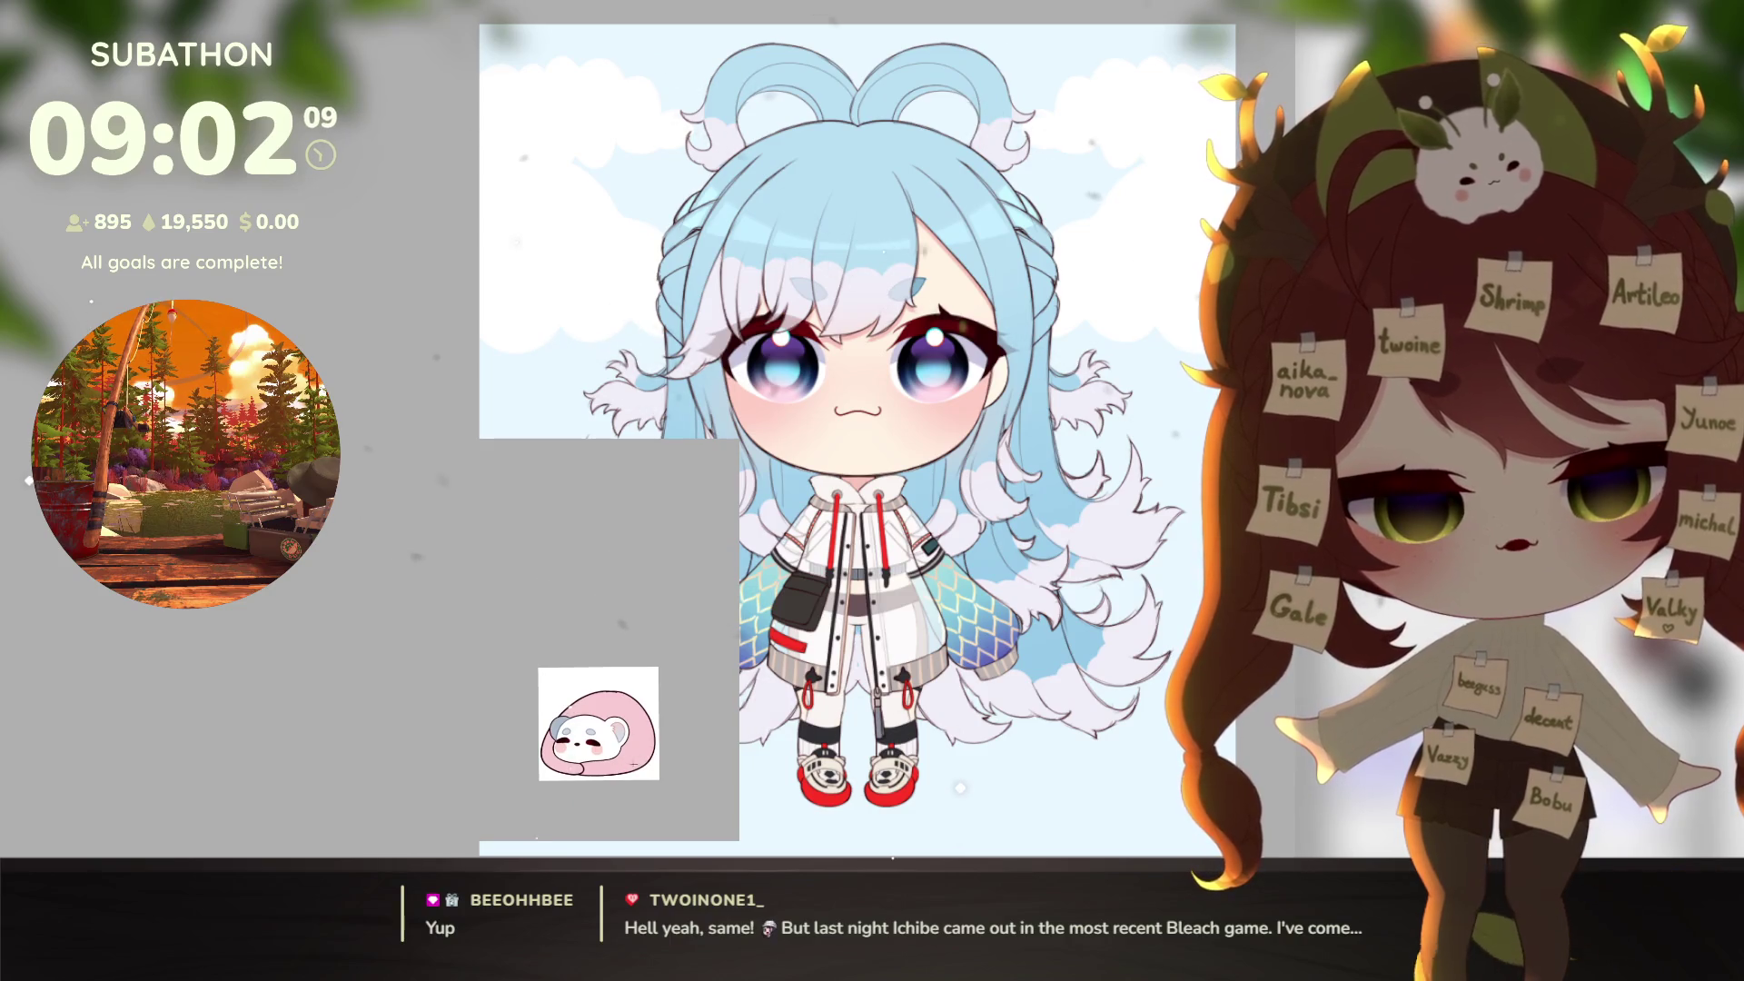
pyautogui.scroll(5, 641, 756)
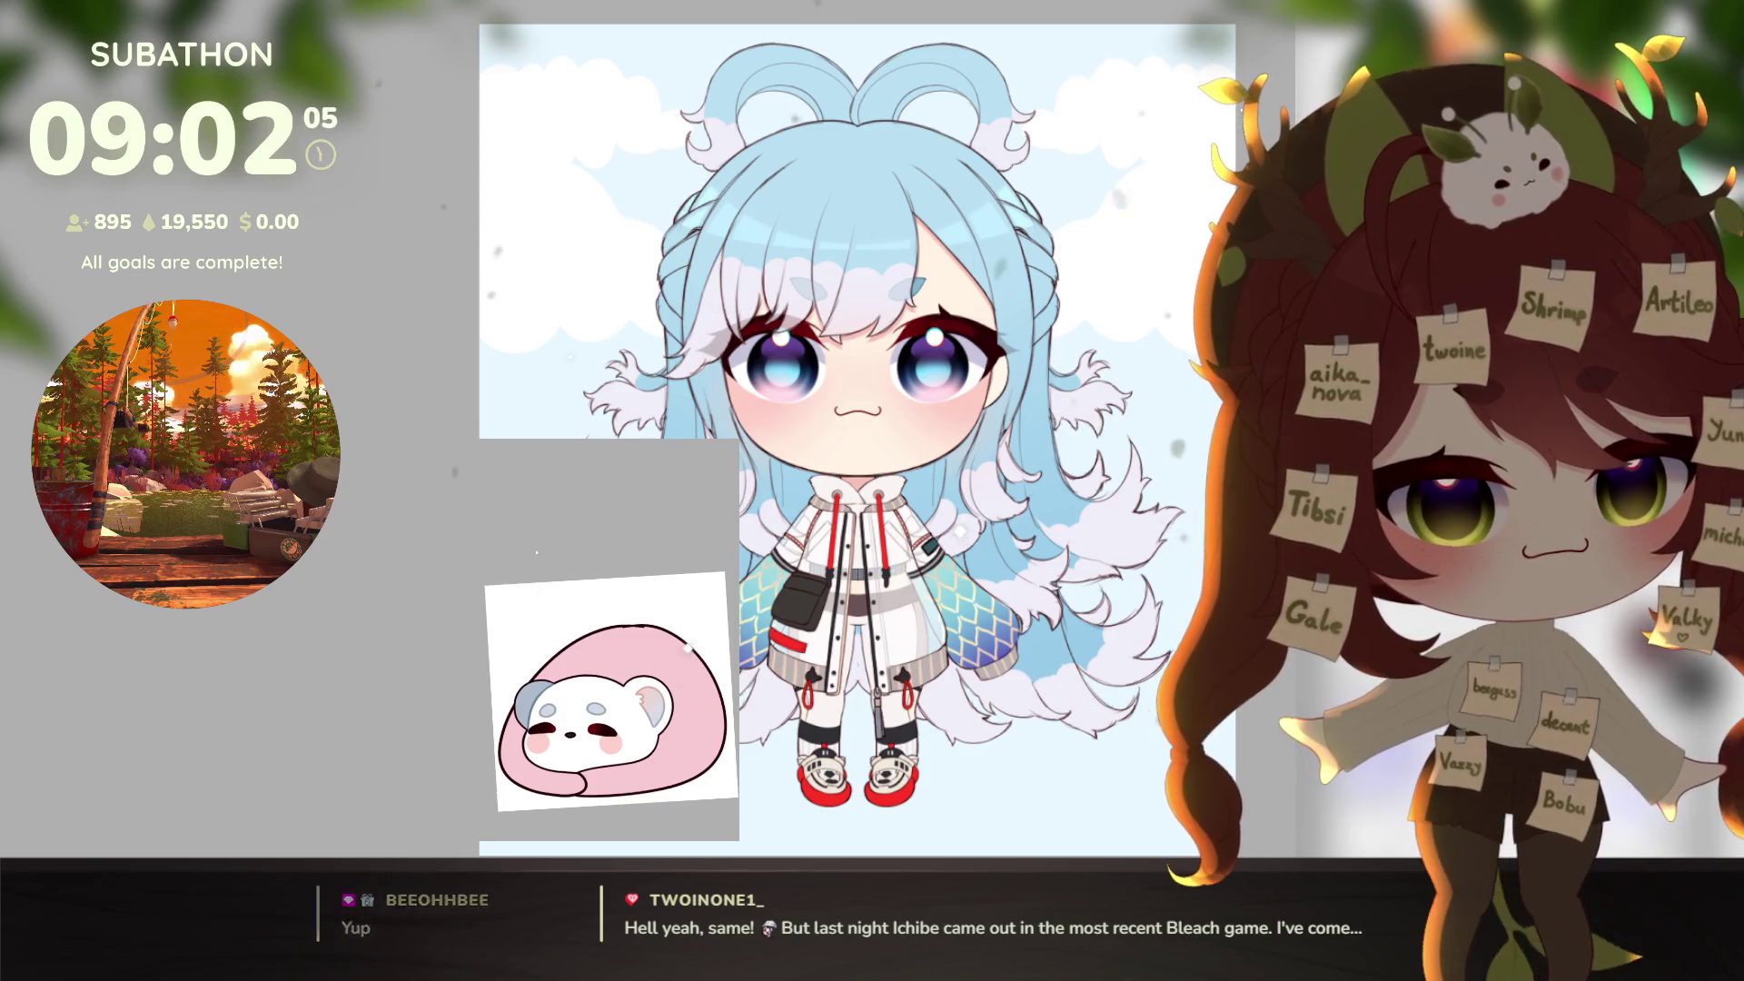
pyautogui.scroll(5, 513, 677)
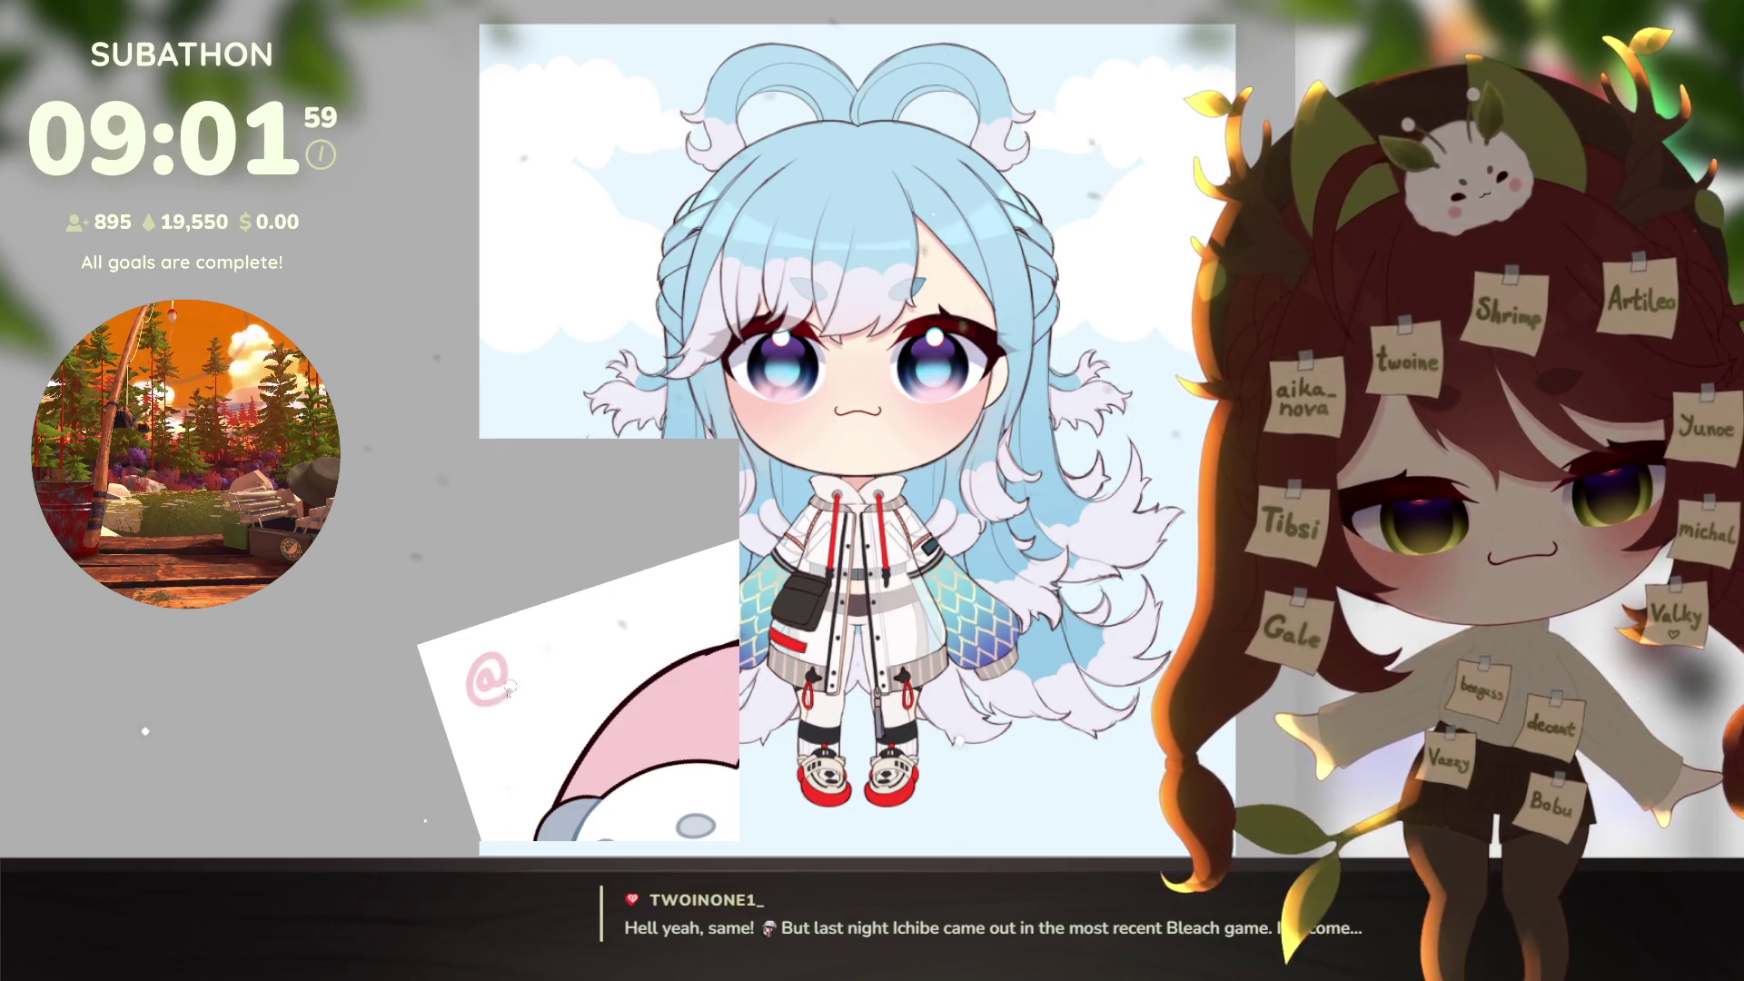
pyautogui.scroll(3, 500, 727)
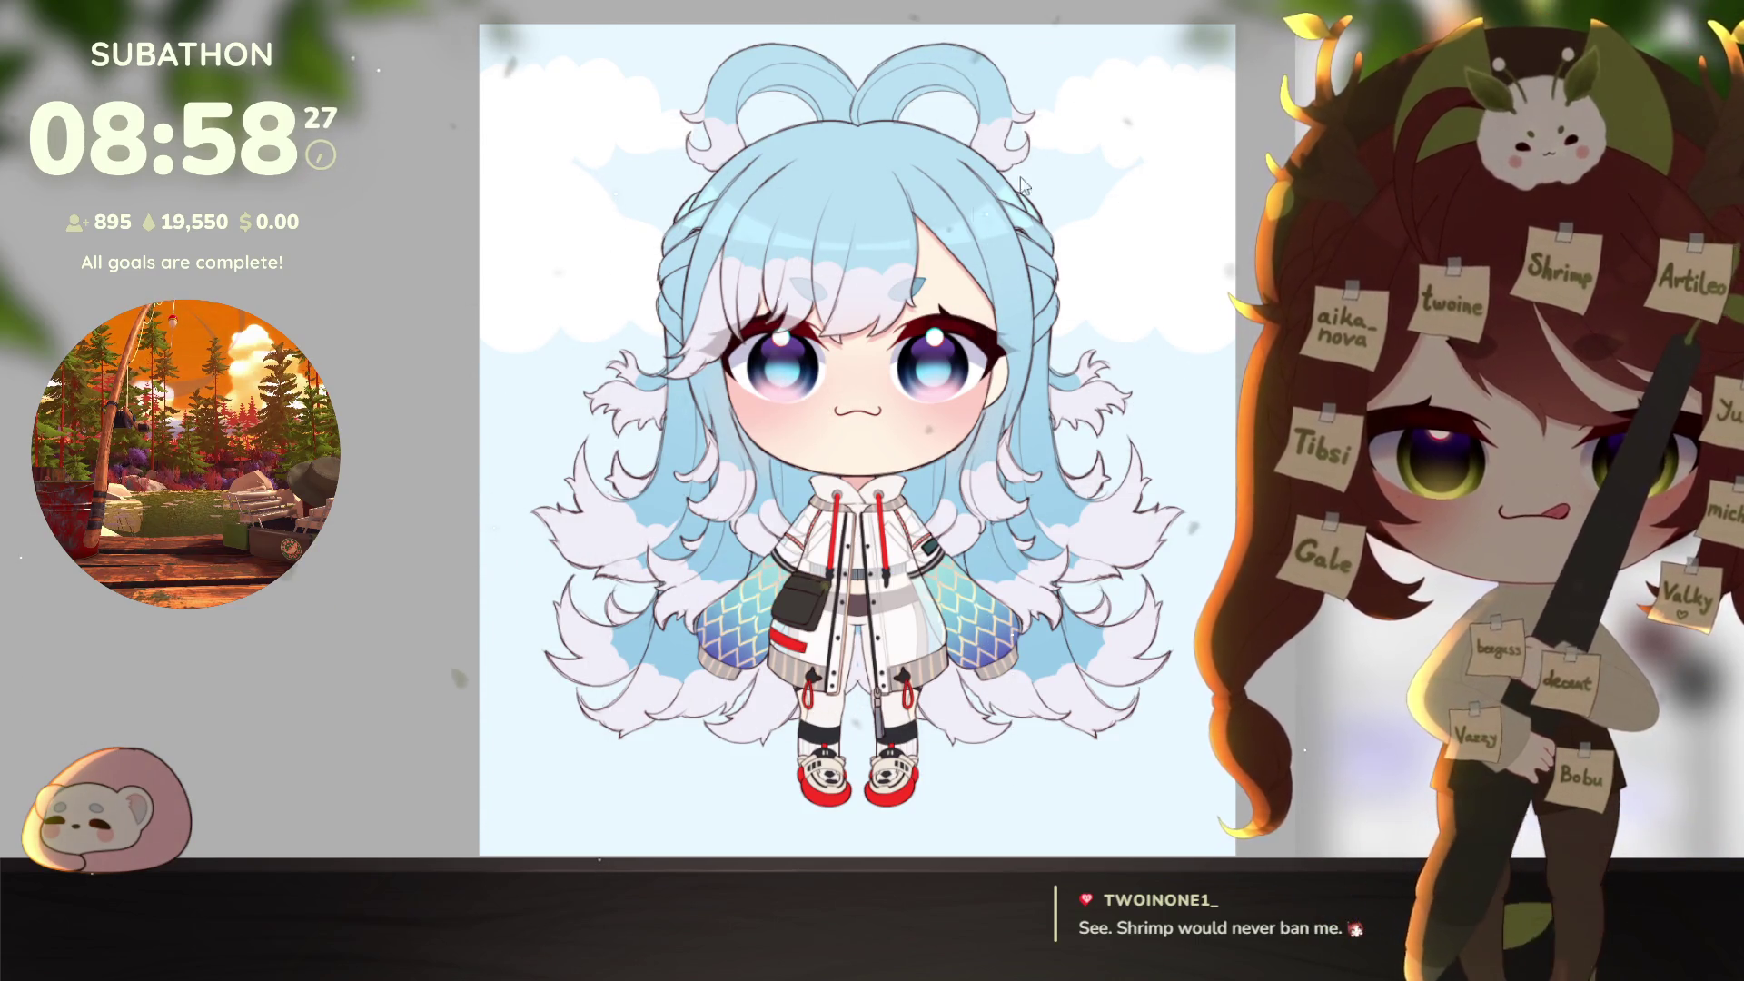
# Step: Switch to the other canvas, select all of it, and zoom in on the chibi's head
pyautogui.press('Right')
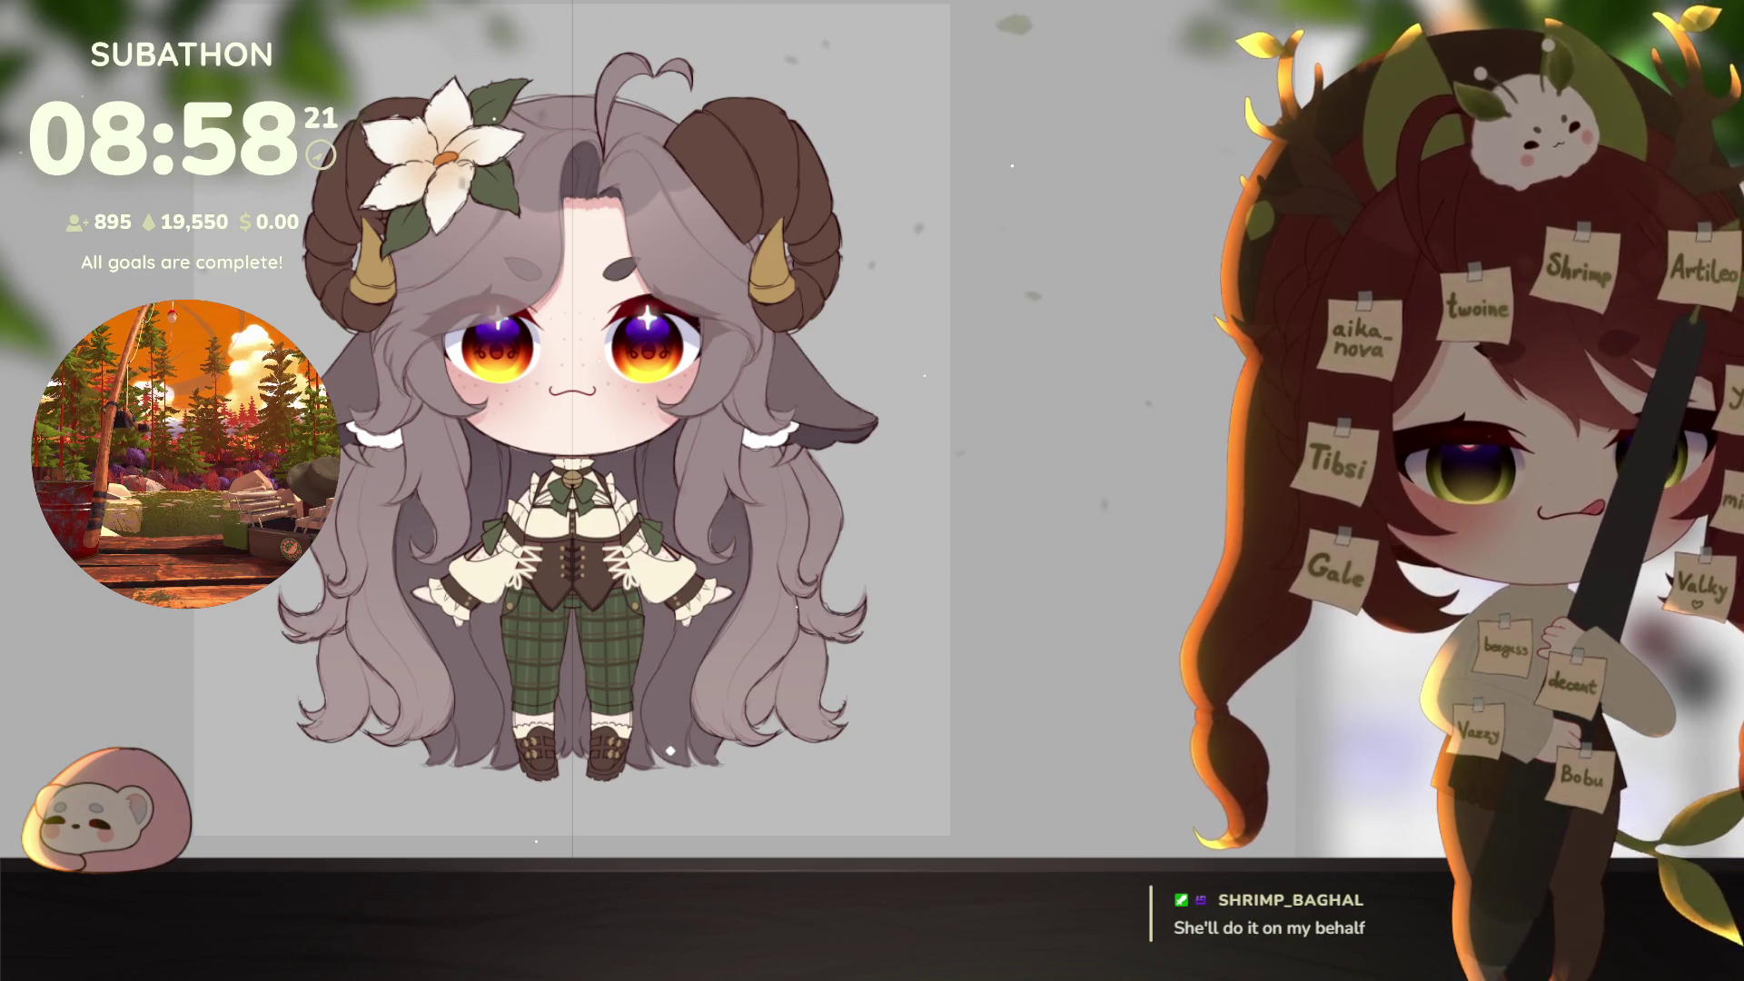
pyautogui.hotkey('ctrl', 'a')
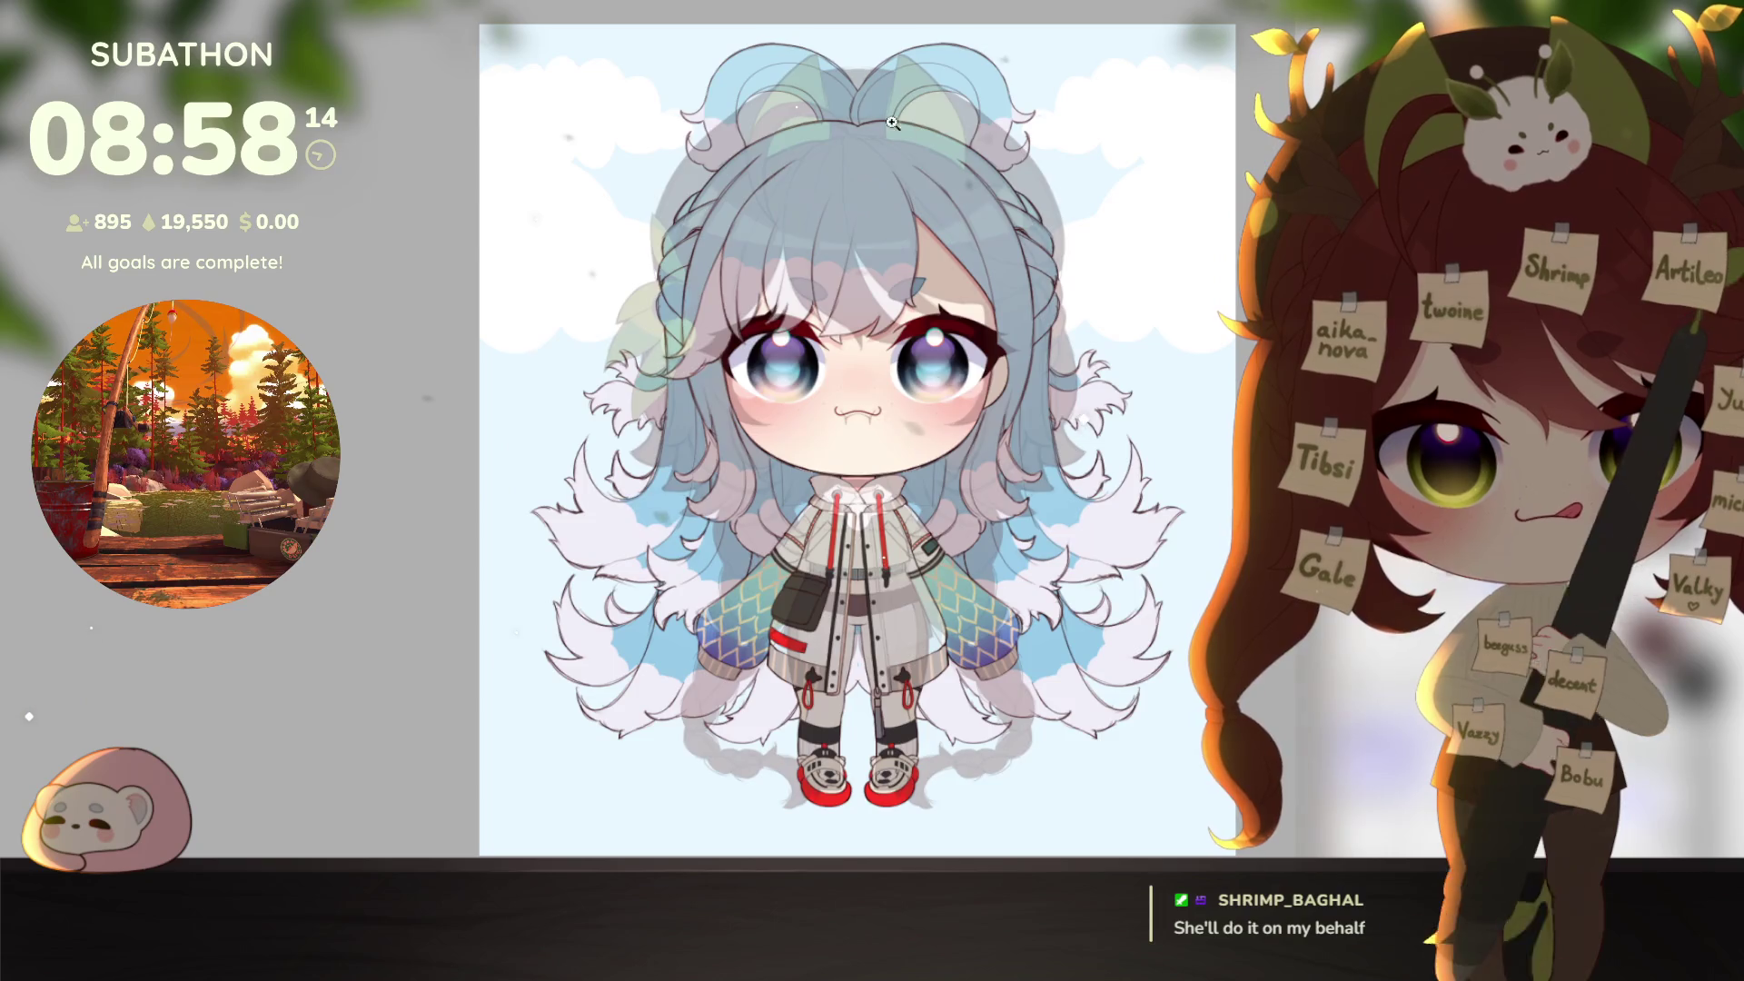
pyautogui.click(881, 89)
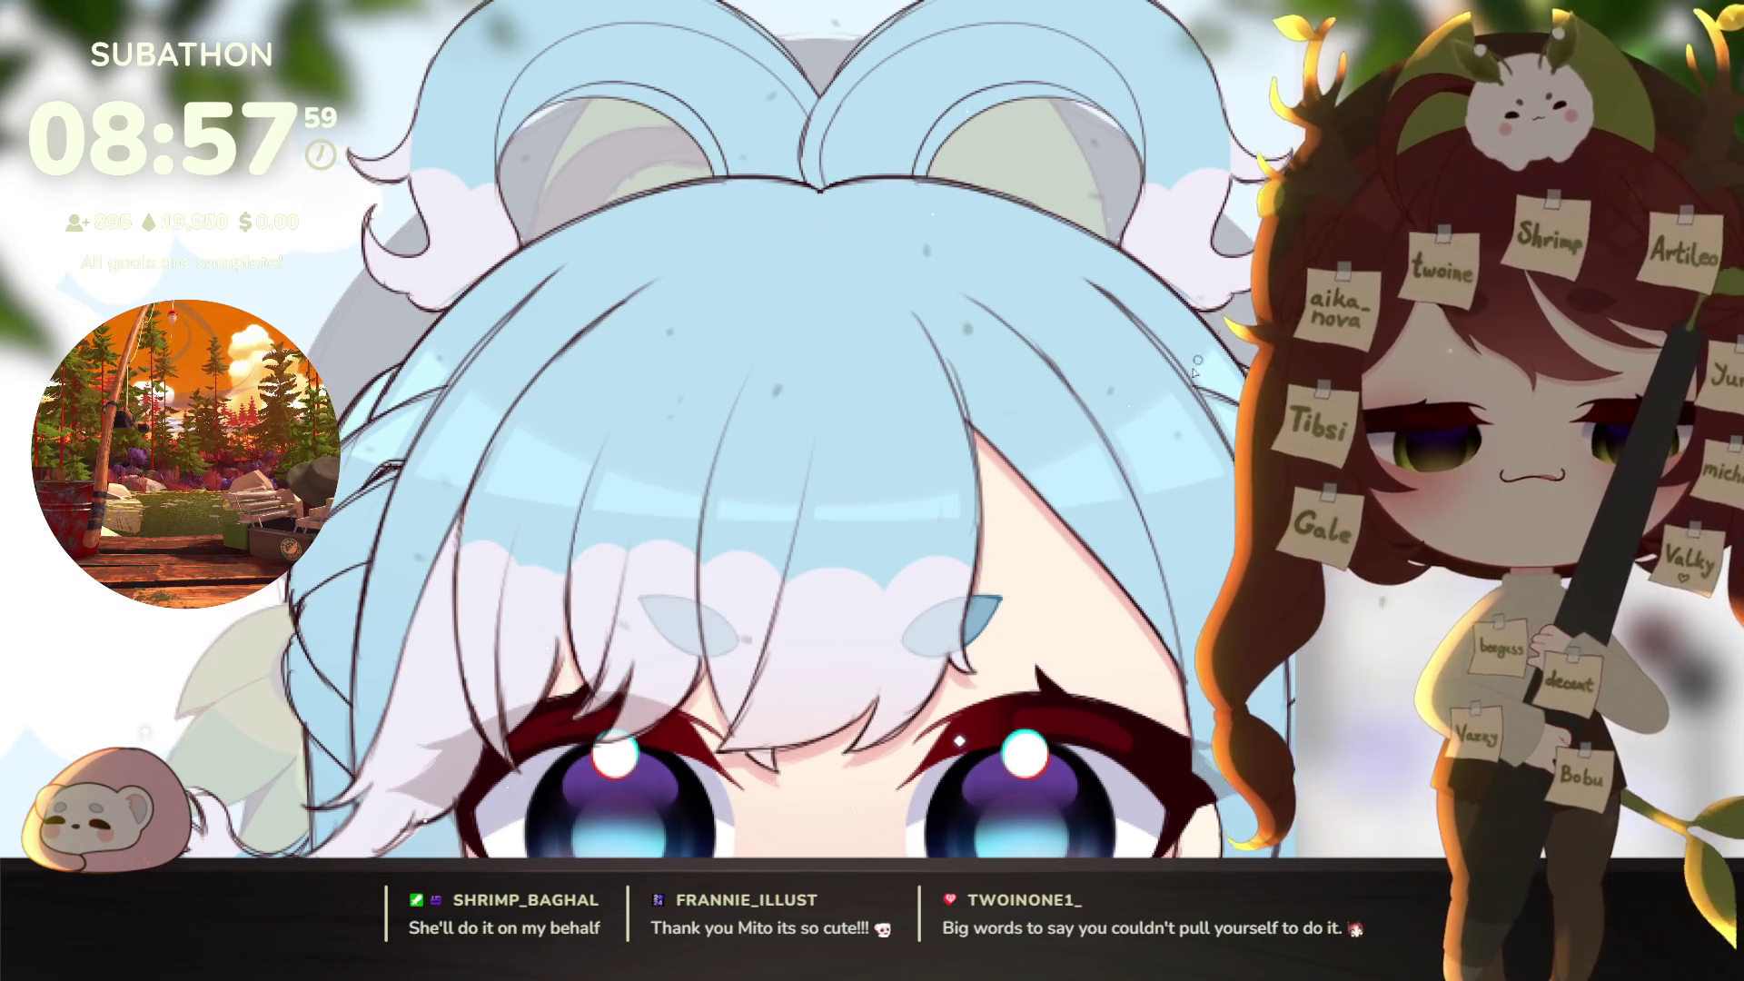
# Step: Pan and zoom out to frame the chibi, then nudge the transform handles to rescale the overlay
pyautogui.scroll(5, 1197, 361)
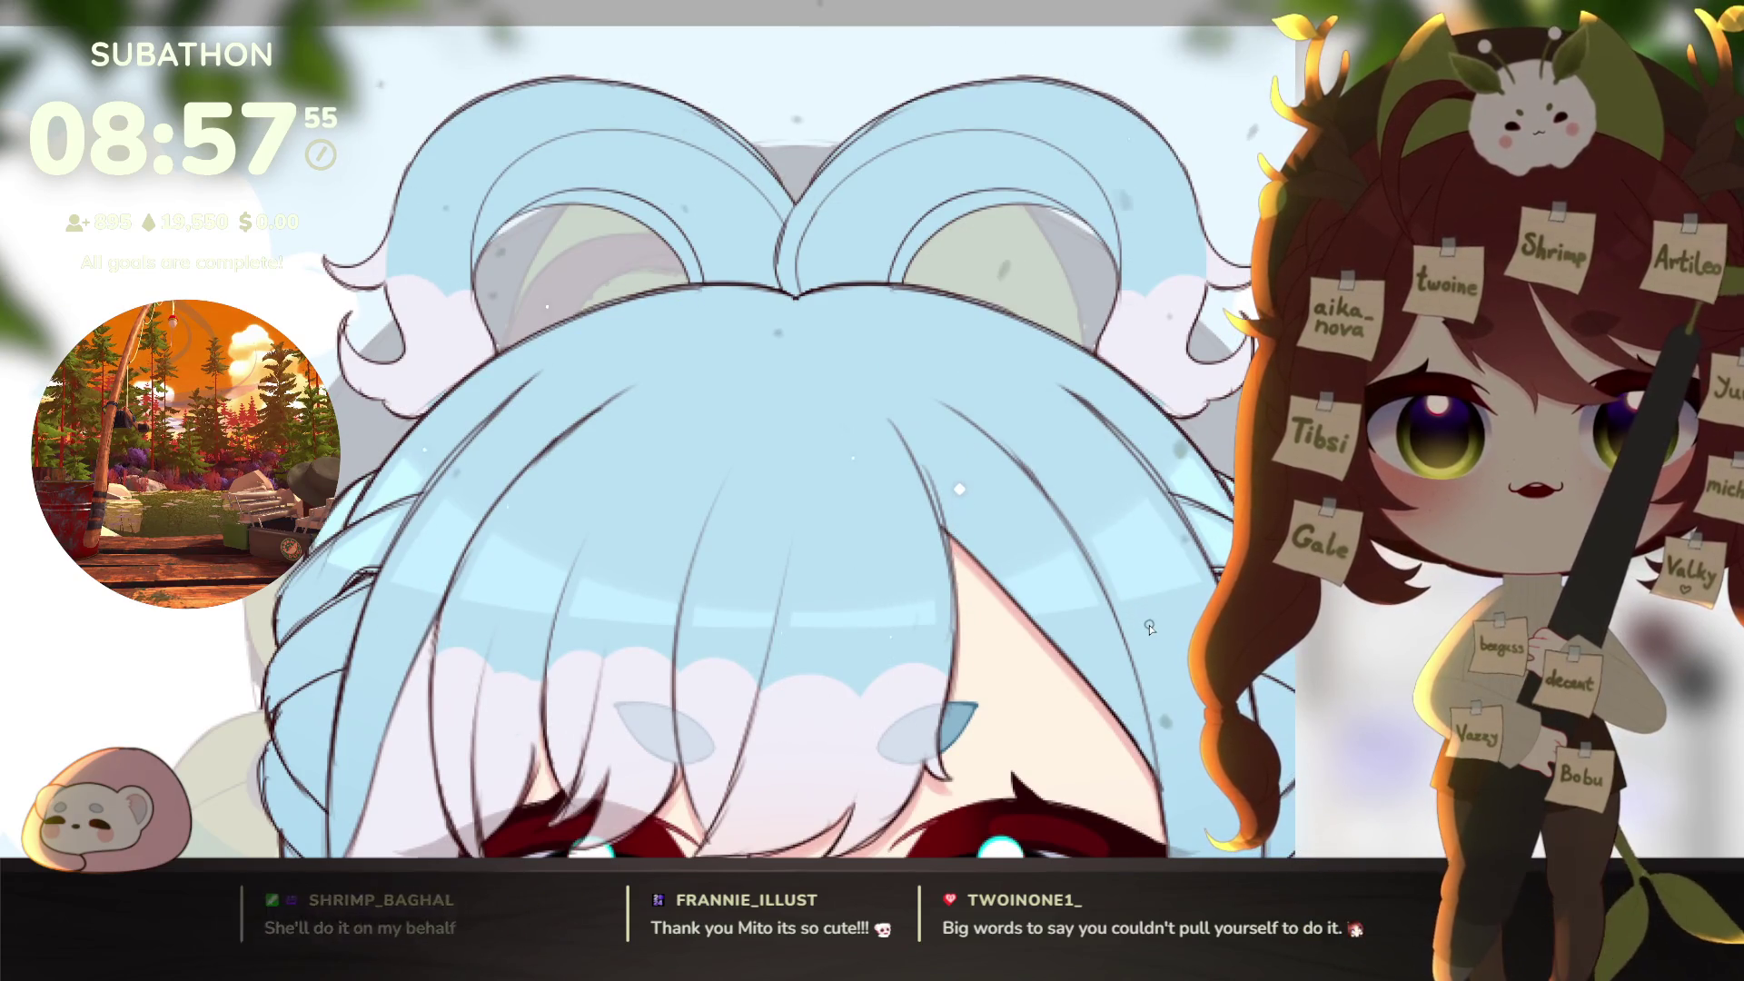
pyautogui.scroll(-2, 1125, 598)
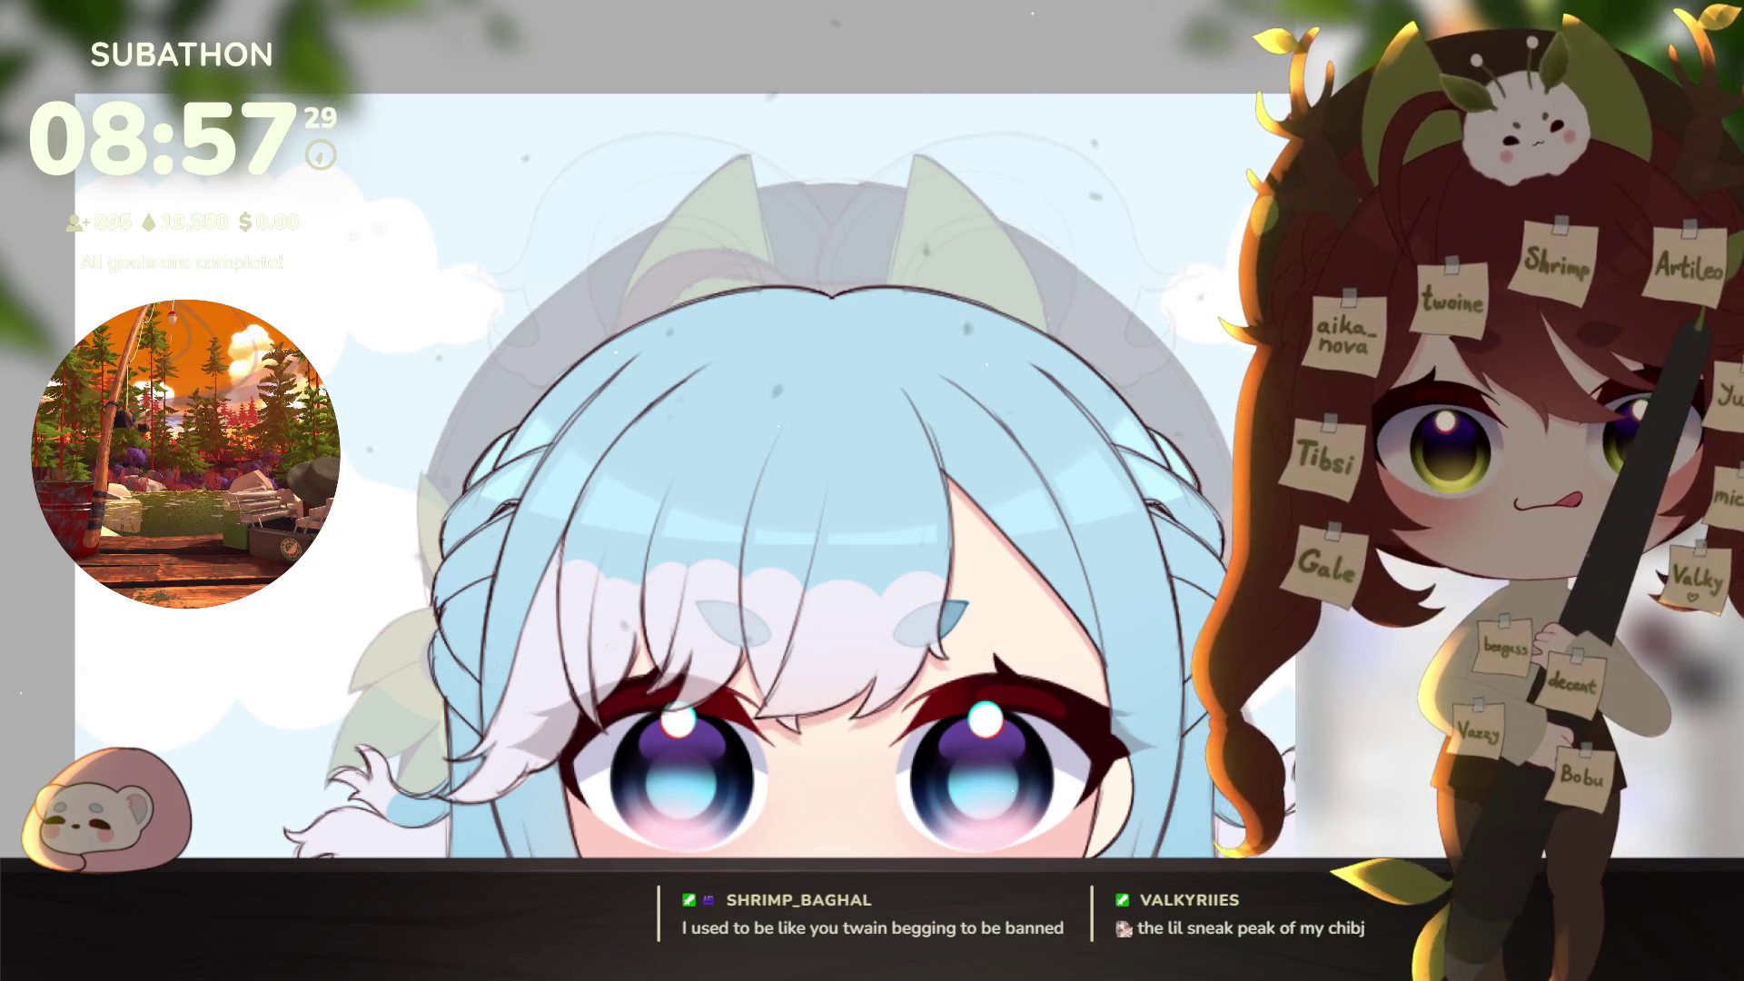
pyautogui.moveTo(1209, 520); pyautogui.dragTo(1152, 560)
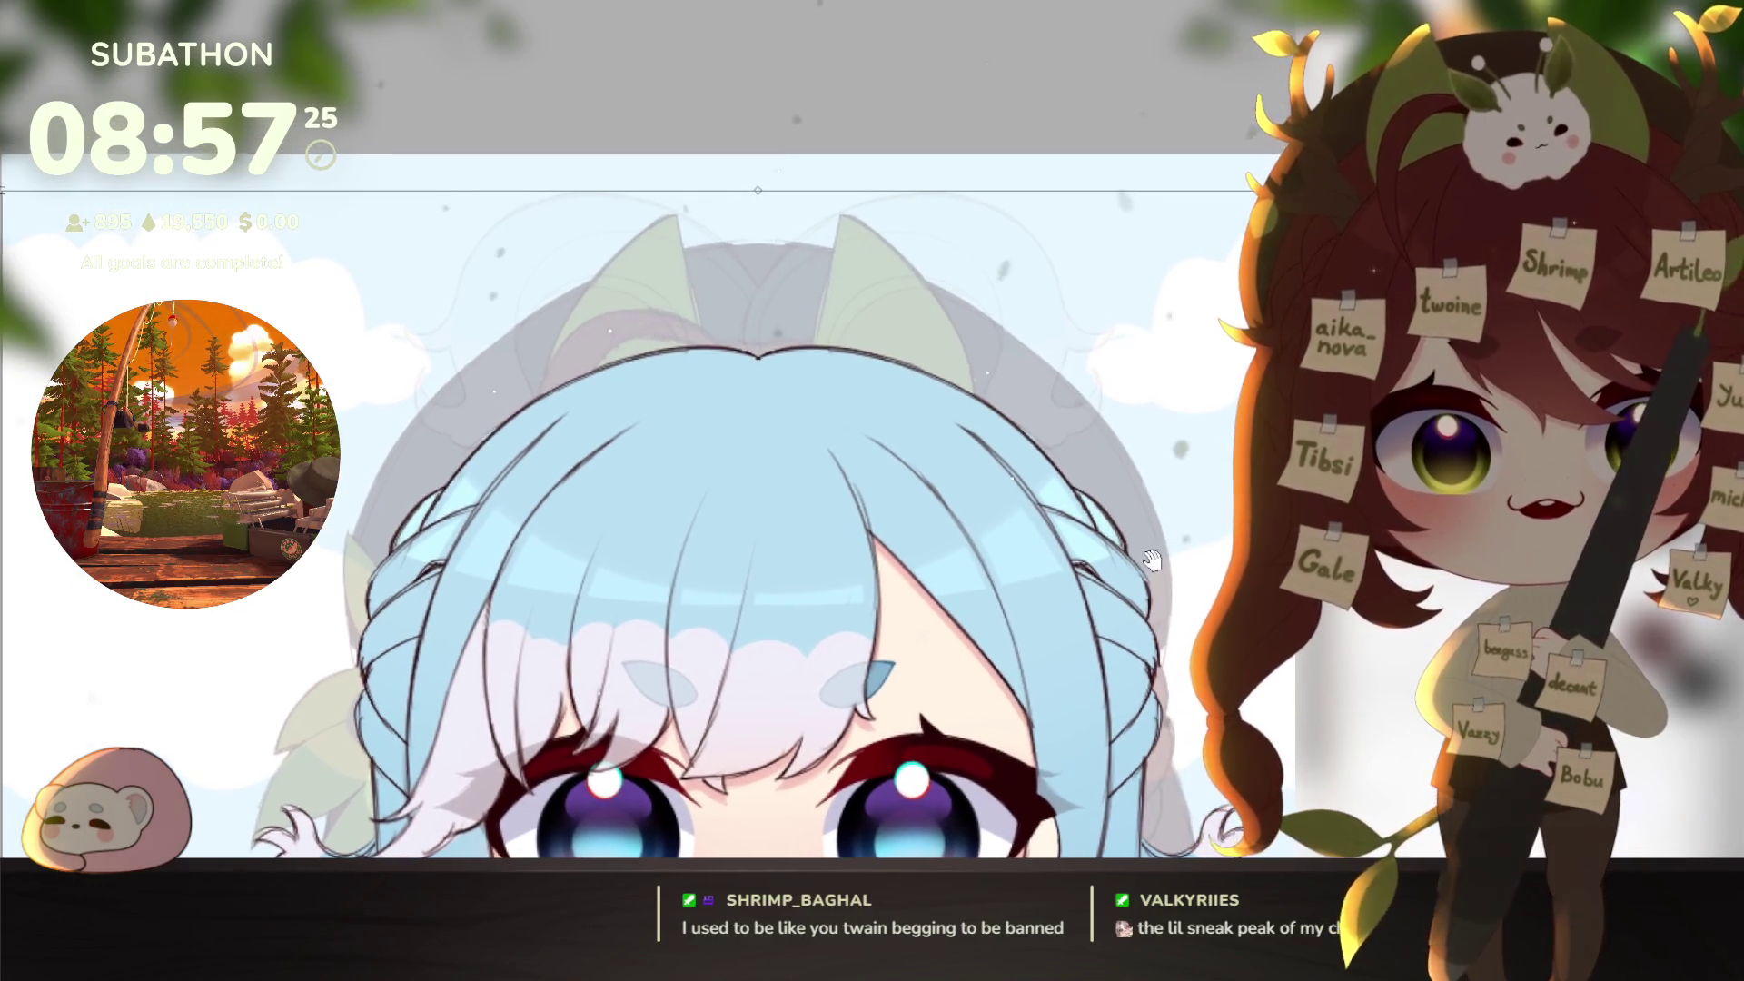
pyautogui.moveTo(1322, 457); pyautogui.dragTo(1124, 402)
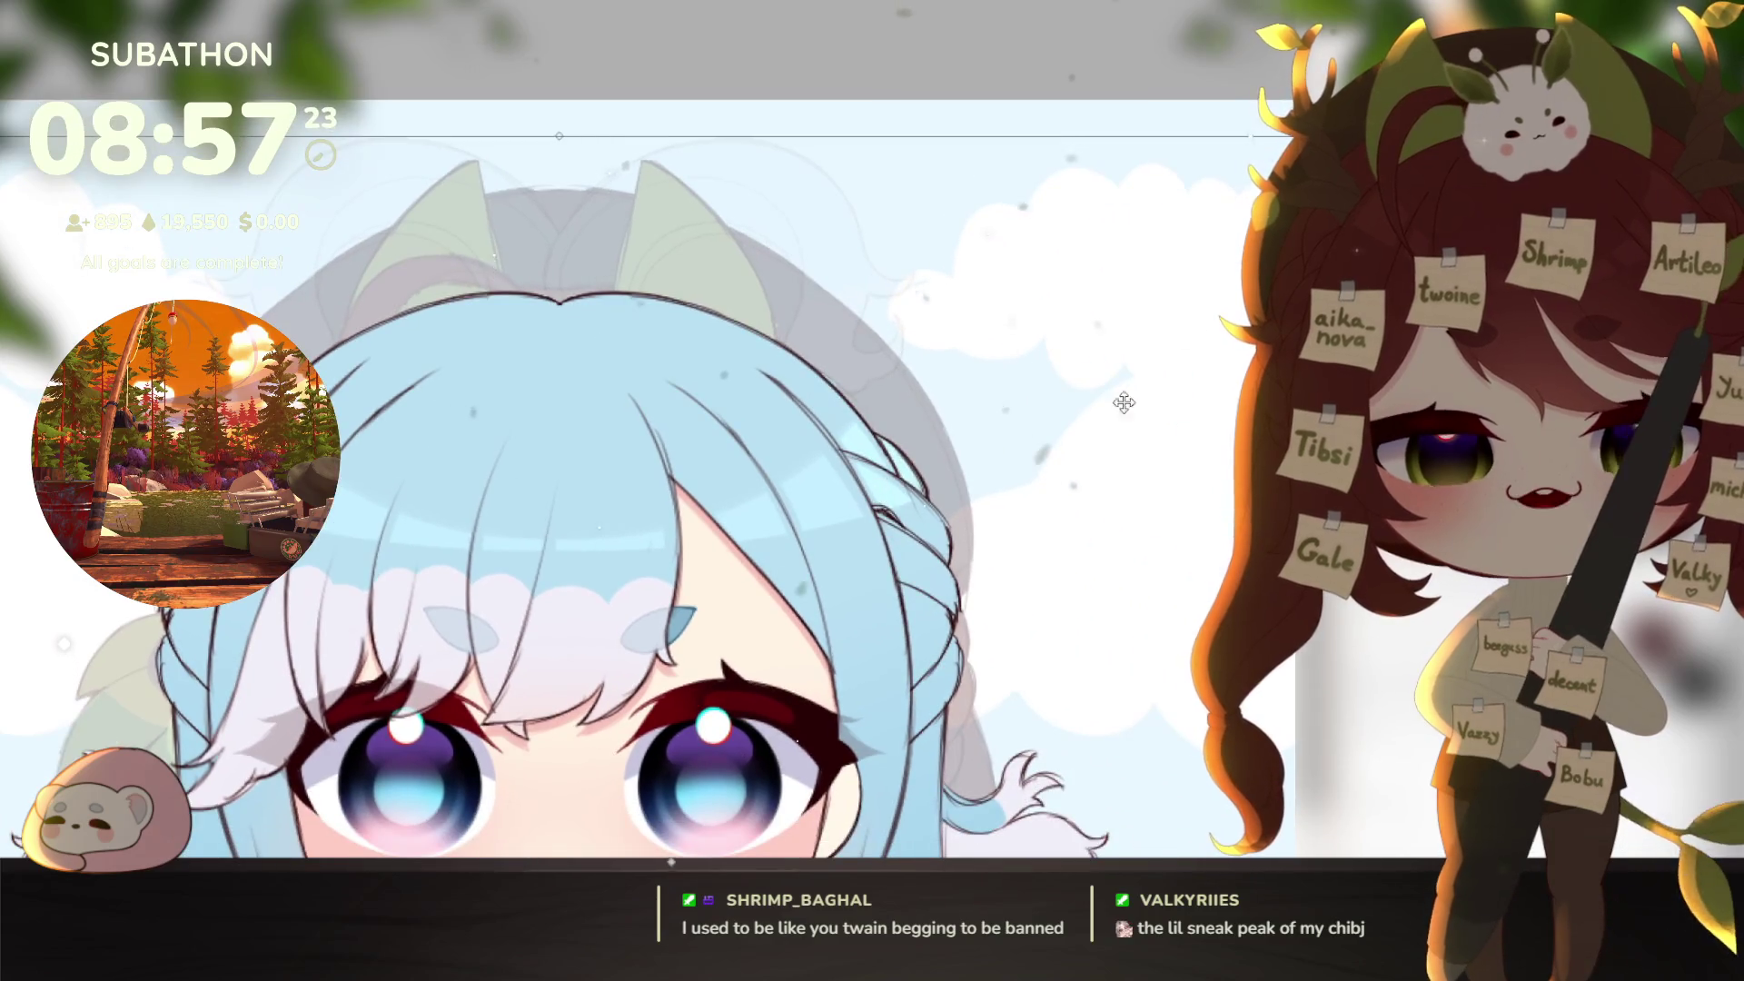
pyautogui.keyDown('alt'); pyautogui.click(1086, 514); pyautogui.keyUp('alt')
pyautogui.moveTo(1193, 246); pyautogui.dragTo(1201, 242)
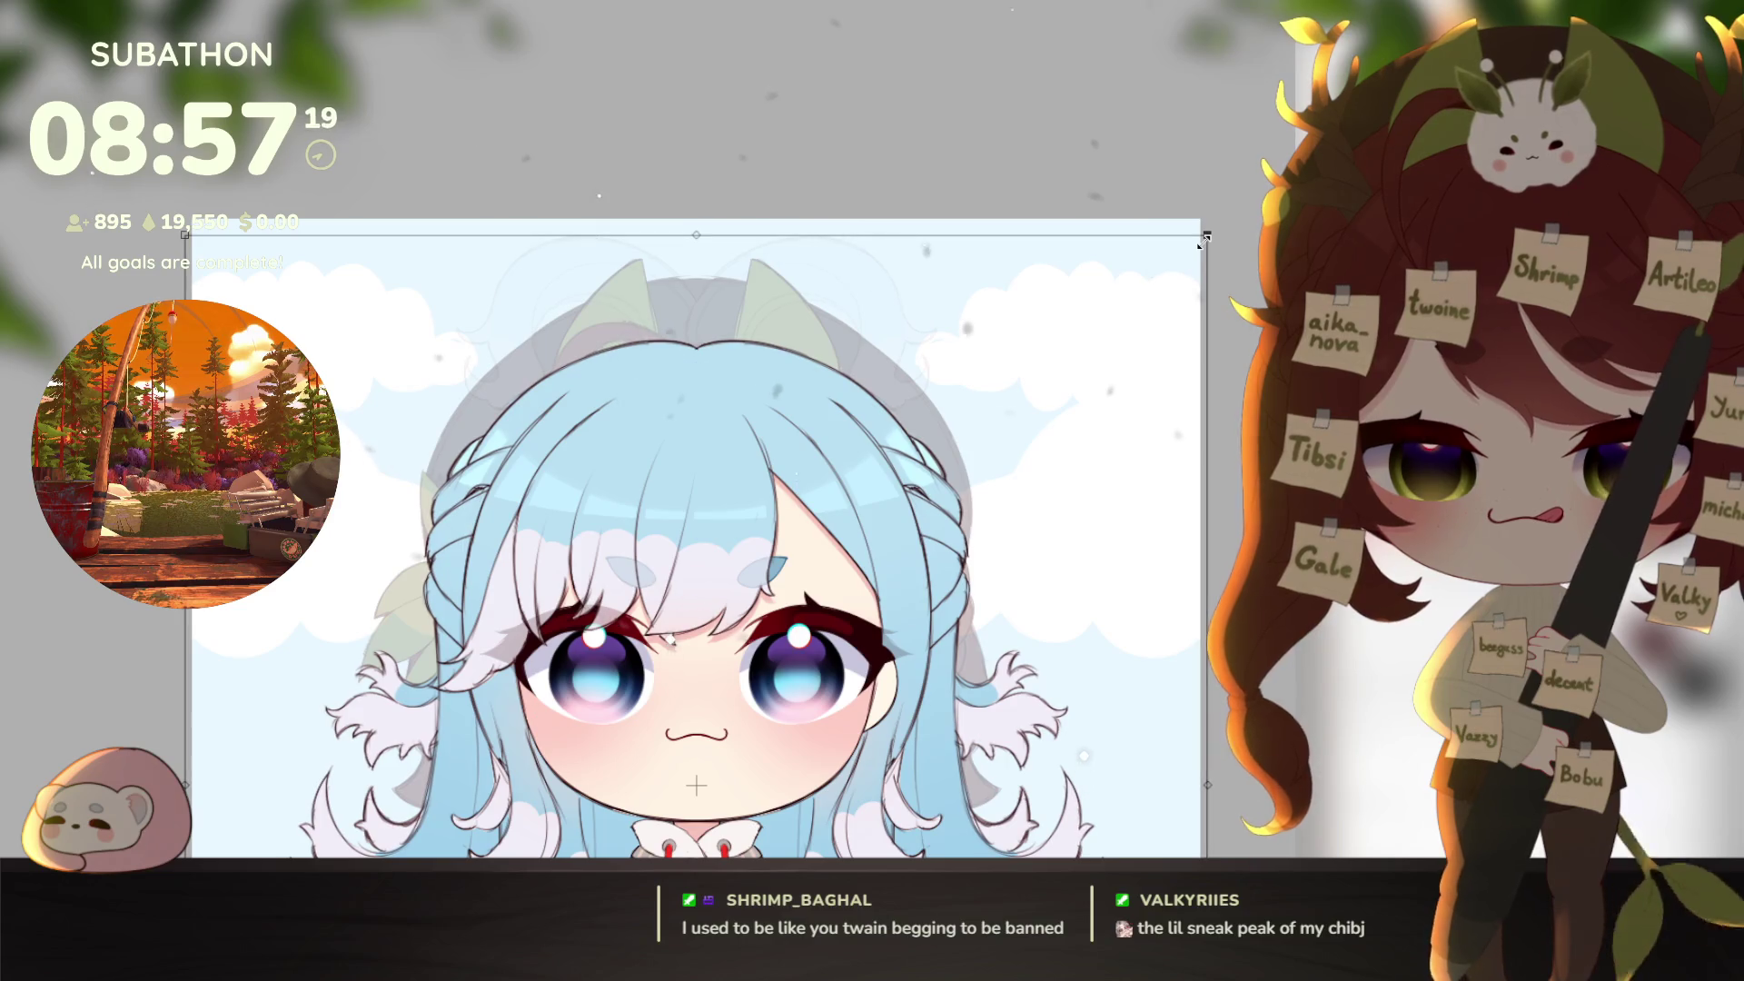
pyautogui.moveTo(1204, 790); pyautogui.dragTo(1197, 784)
pyautogui.scroll(-5, 1198, 784)
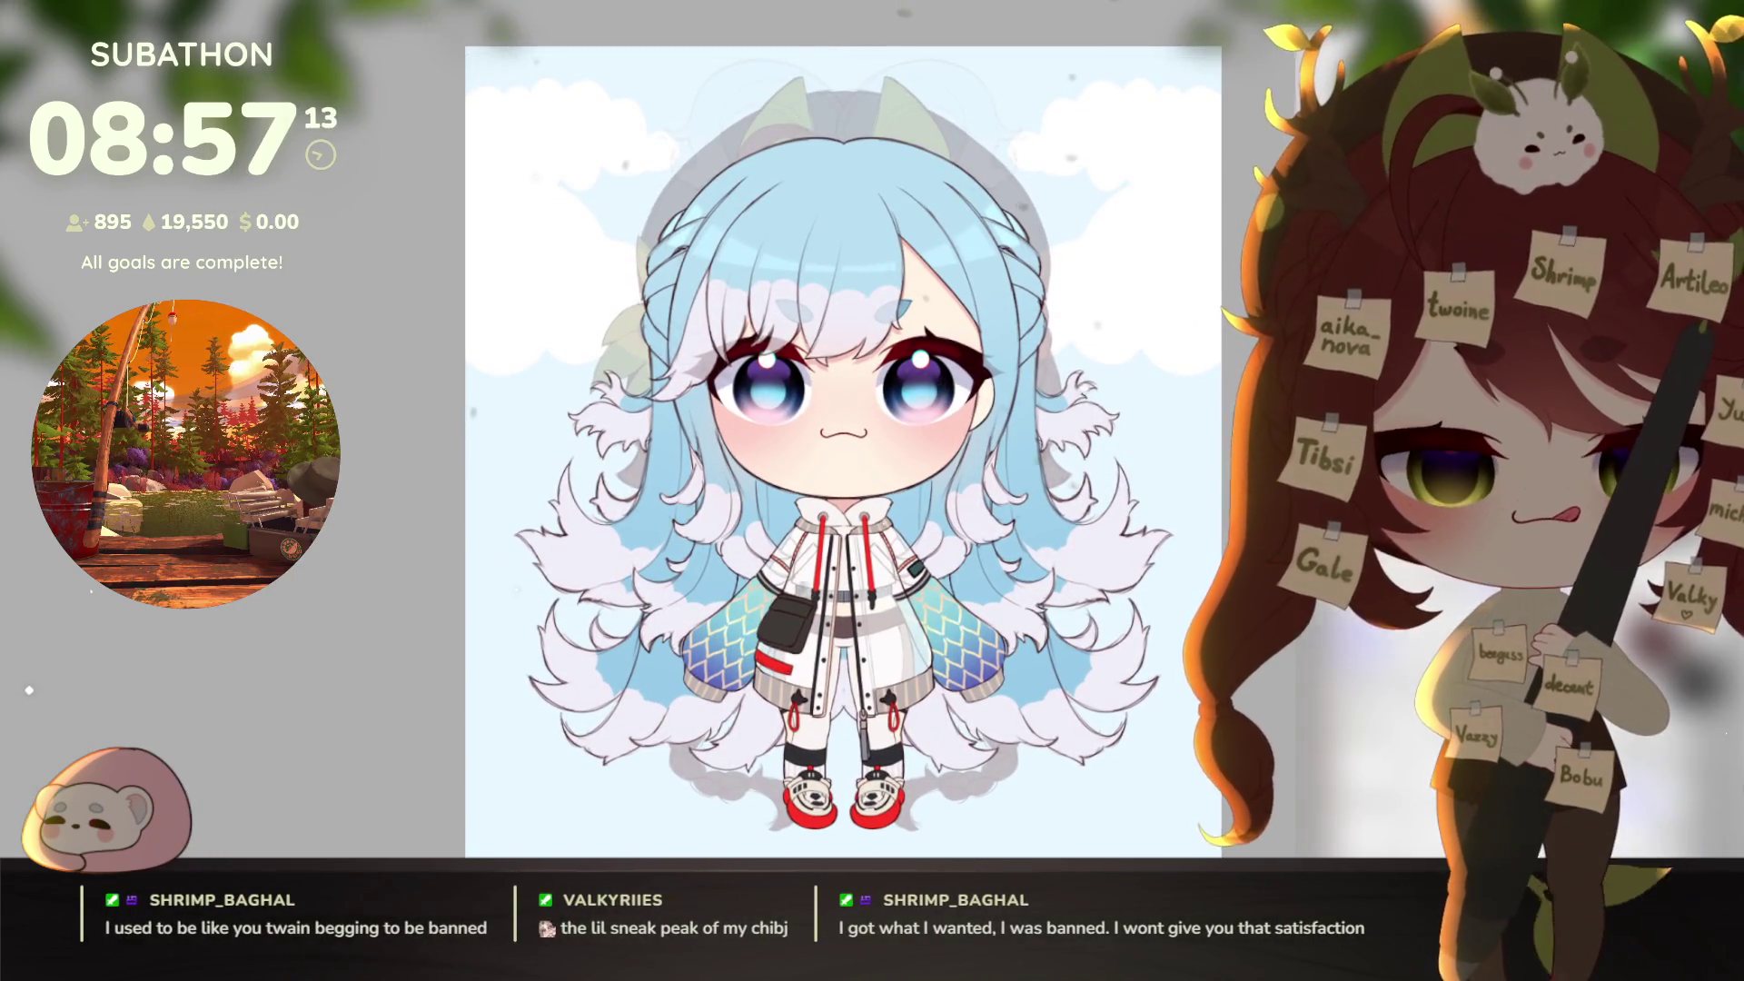
# Step: Apply the overlay transform and pan across the reference
pyautogui.press('Return')
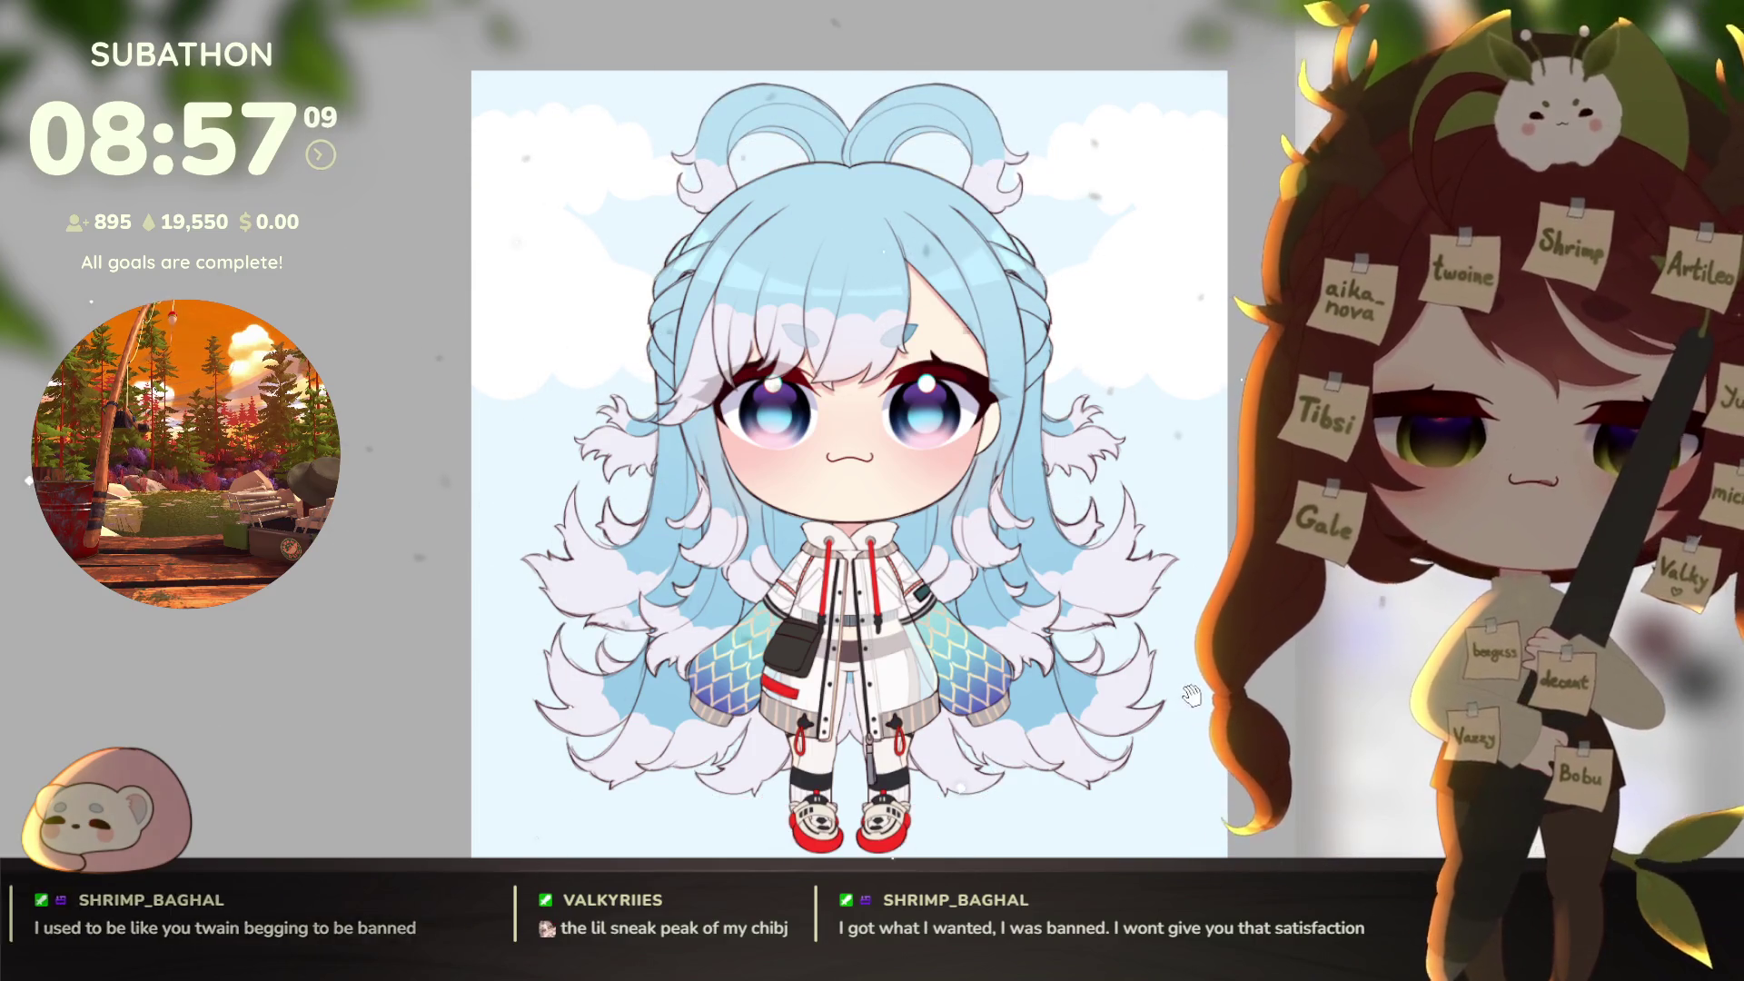
pyautogui.moveTo(1191, 699); pyautogui.dragTo(1152, 672)
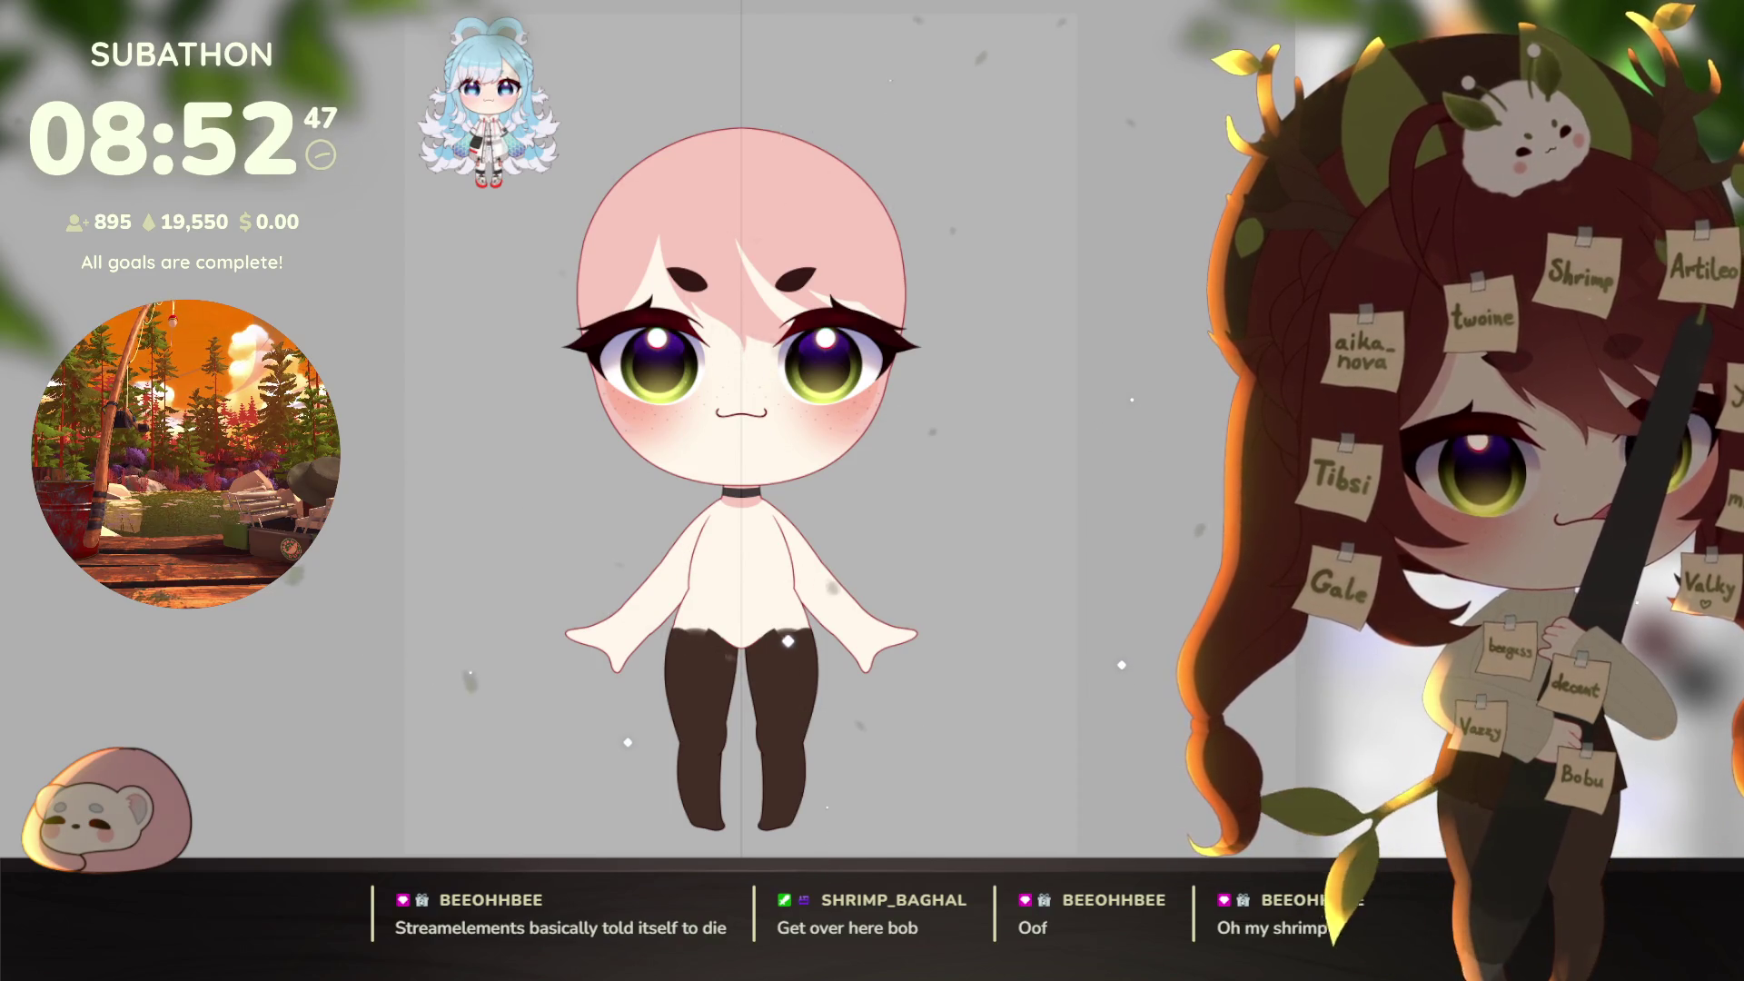
# Step: Enlarge the pasted reference, centre it over the base, and make the layer translucent
pyautogui.hotkey('ctrl', 't')
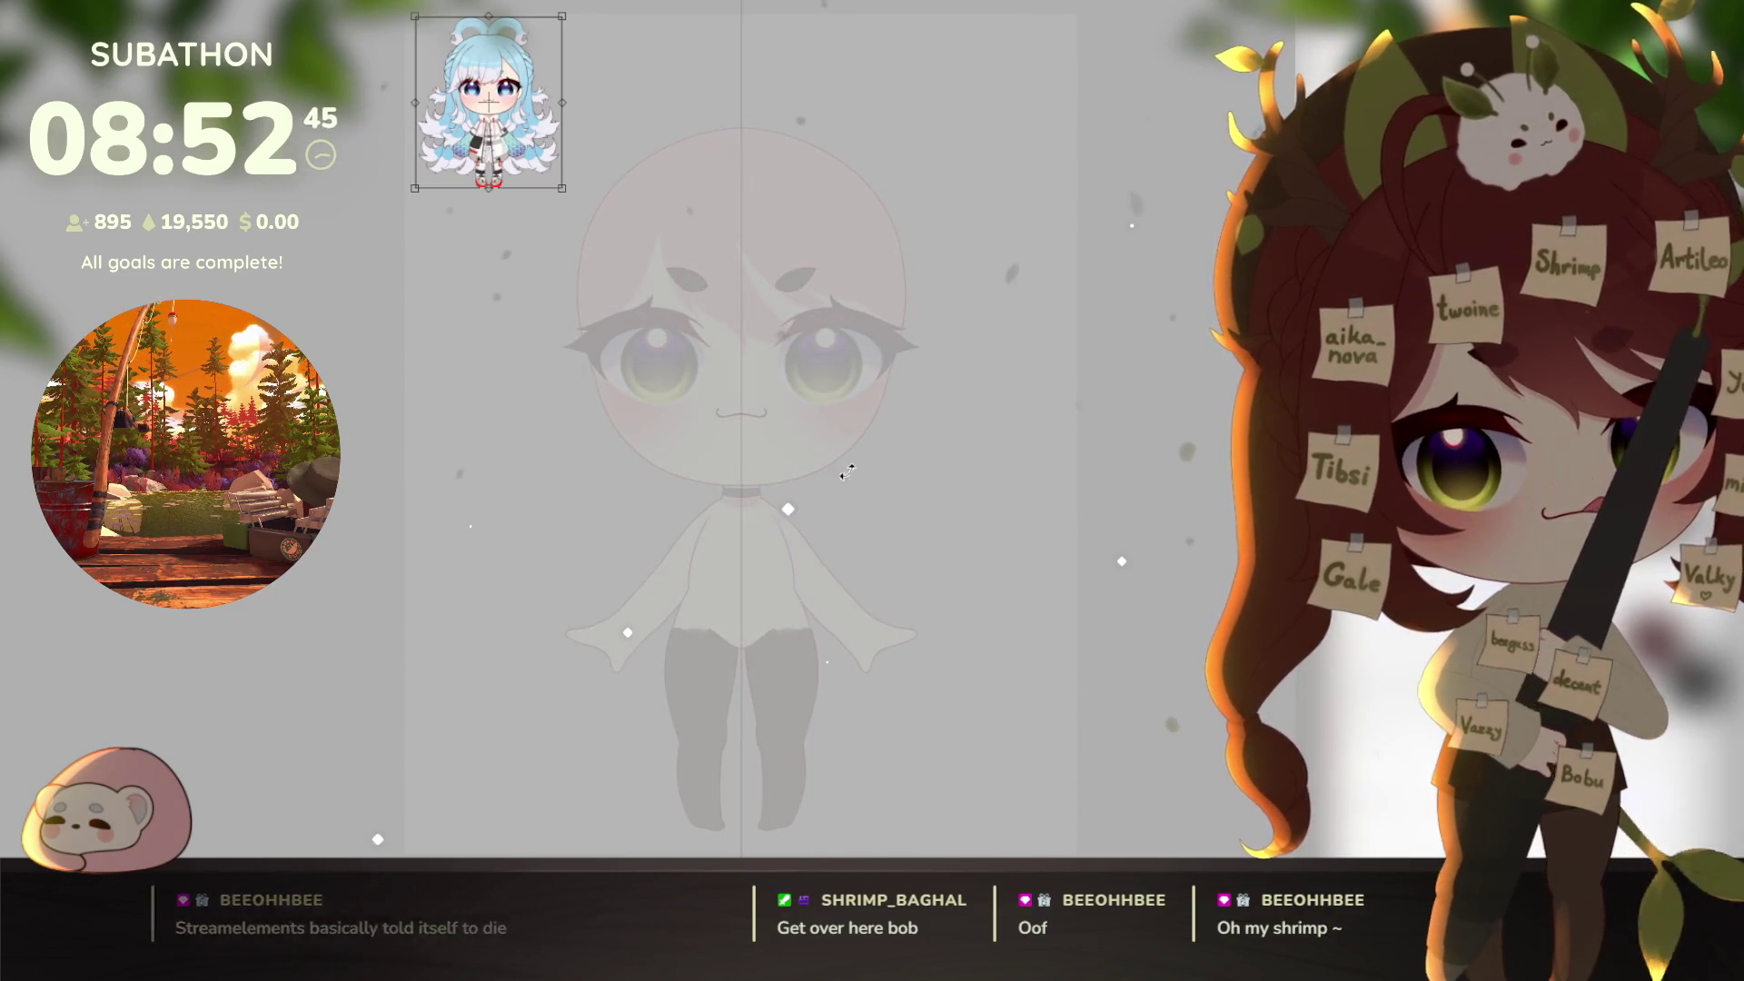
pyautogui.moveTo(554, 194)
pyautogui.mouseDown()
pyautogui.moveTo(601, 274)
pyautogui.moveTo(681, 330)
pyautogui.moveTo(836, 389)
pyautogui.mouseUp()
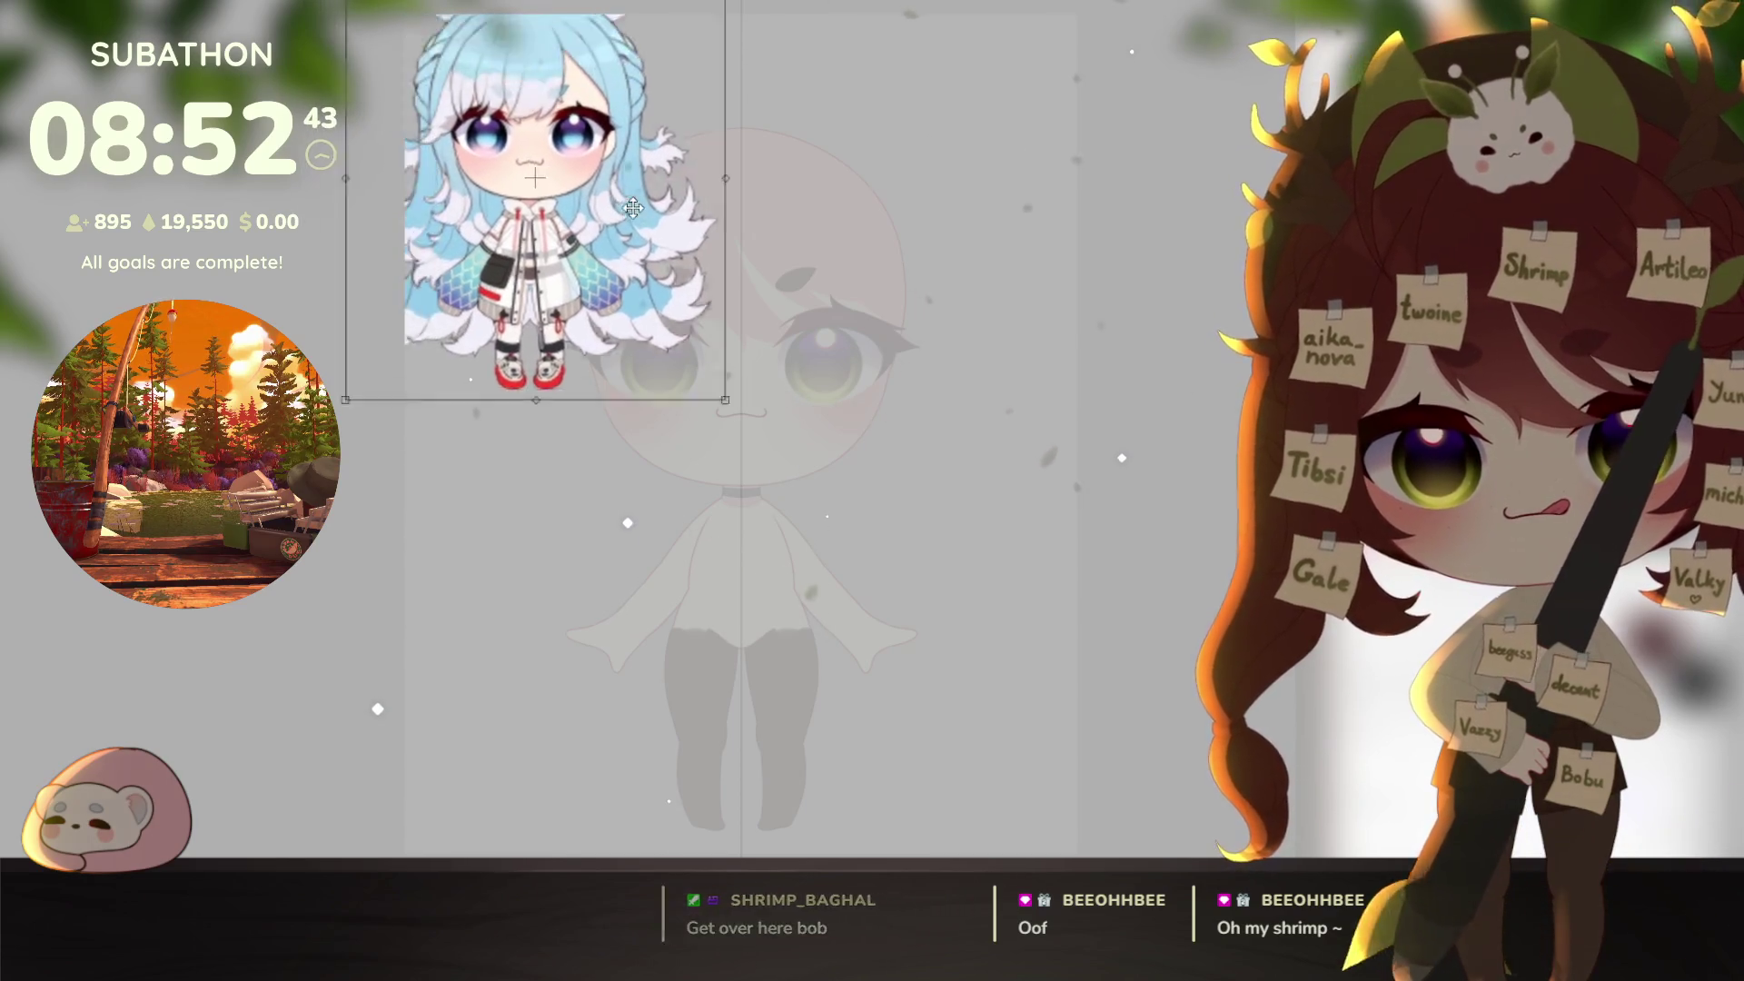
pyautogui.moveTo(689, 197)
pyautogui.mouseDown()
pyautogui.moveTo(871, 574)
pyautogui.moveTo(843, 622)
pyautogui.moveTo(932, 292)
pyautogui.moveTo(932, 374)
pyautogui.mouseUp()
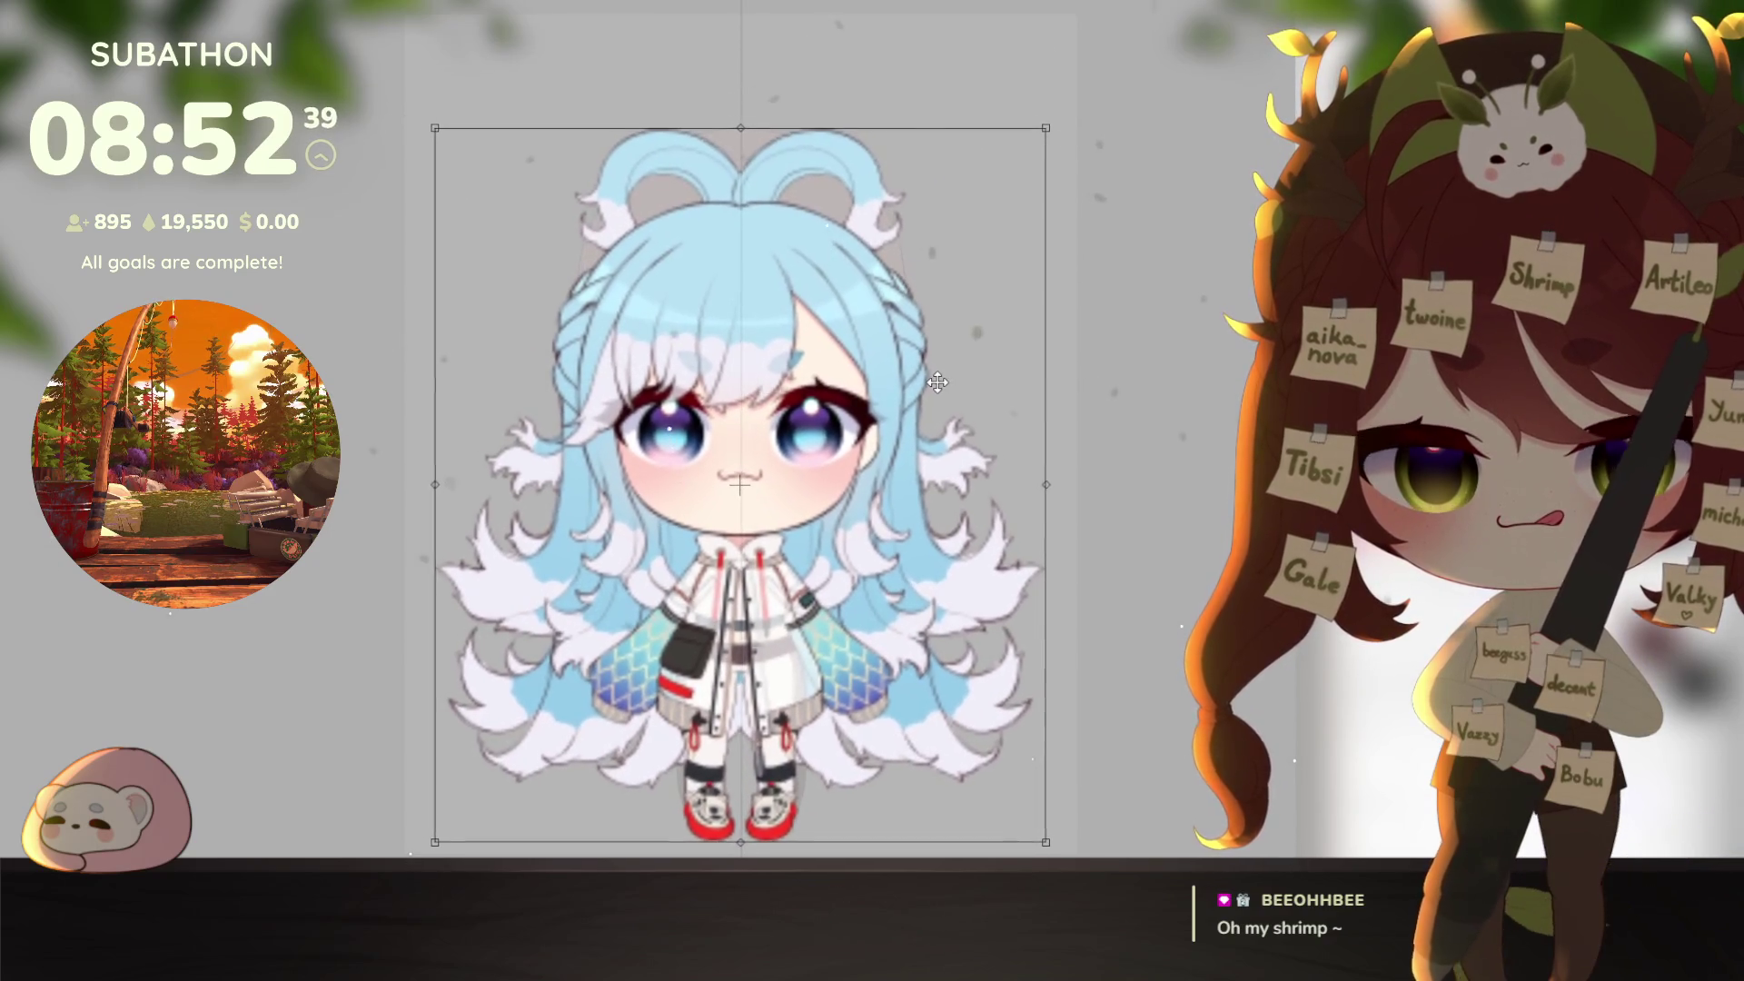
pyautogui.moveTo(1038, 120)
pyautogui.mouseDown()
pyautogui.moveTo(1080, 84)
pyautogui.moveTo(1082, 33)
pyautogui.mouseUp()
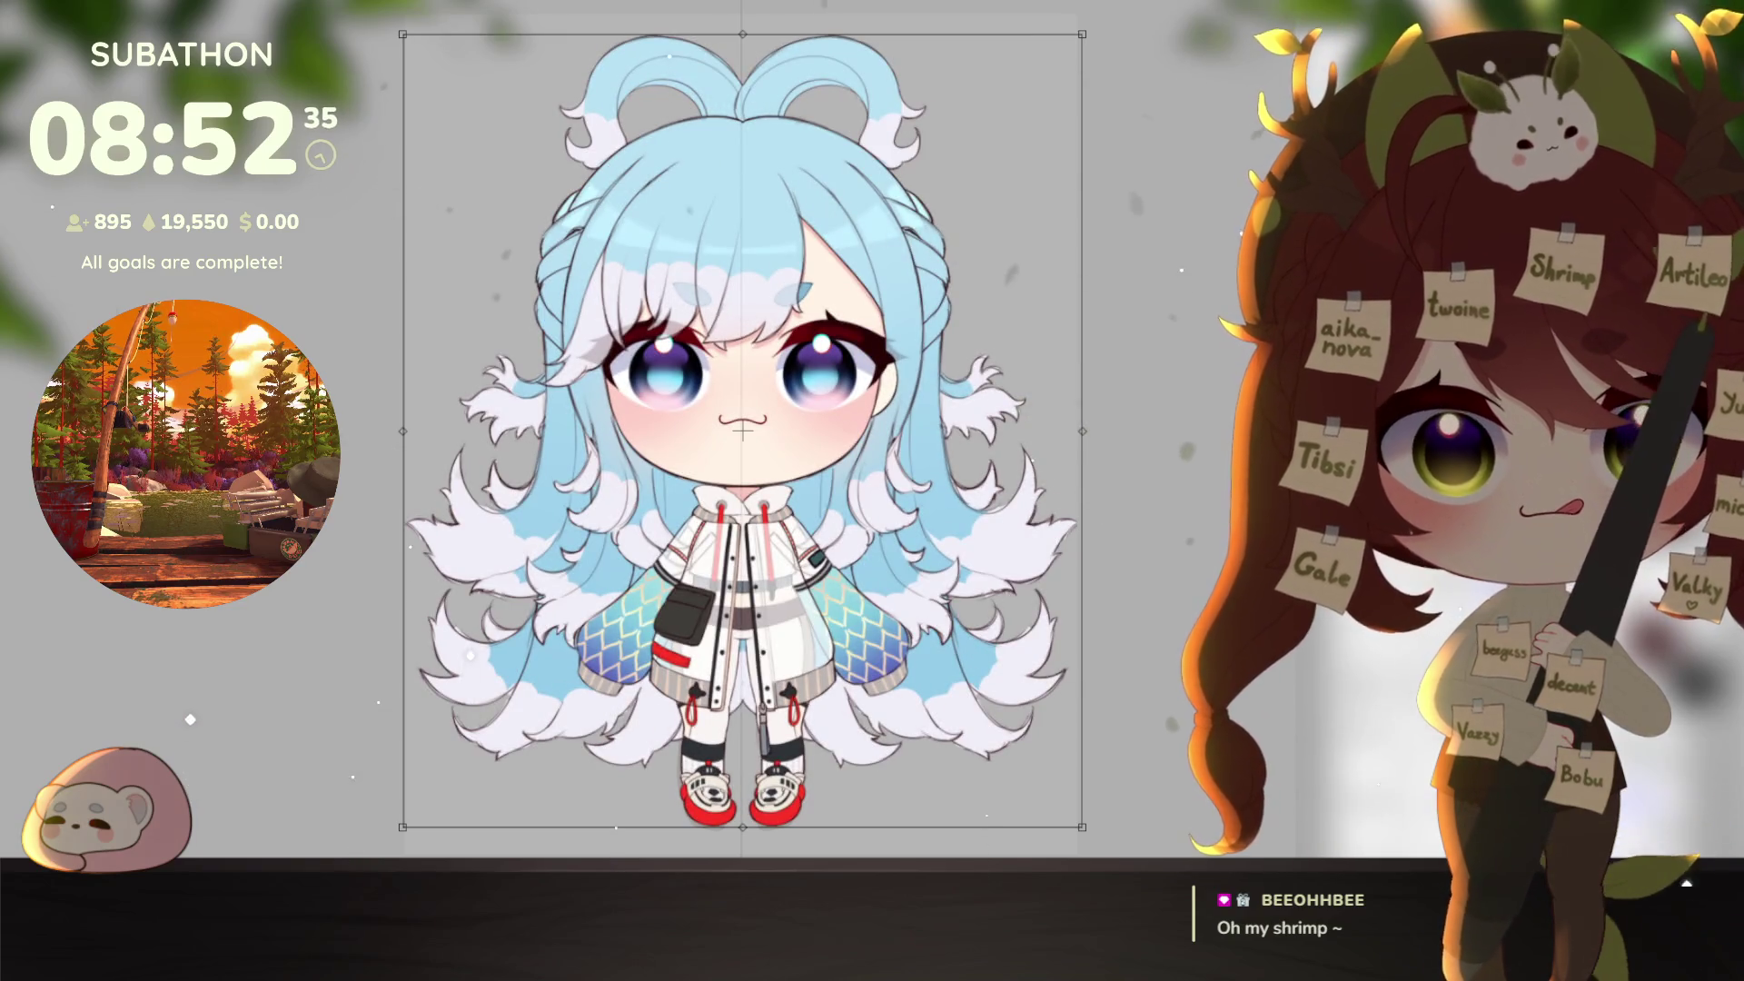
pyautogui.press('Return')
pyautogui.press('3')
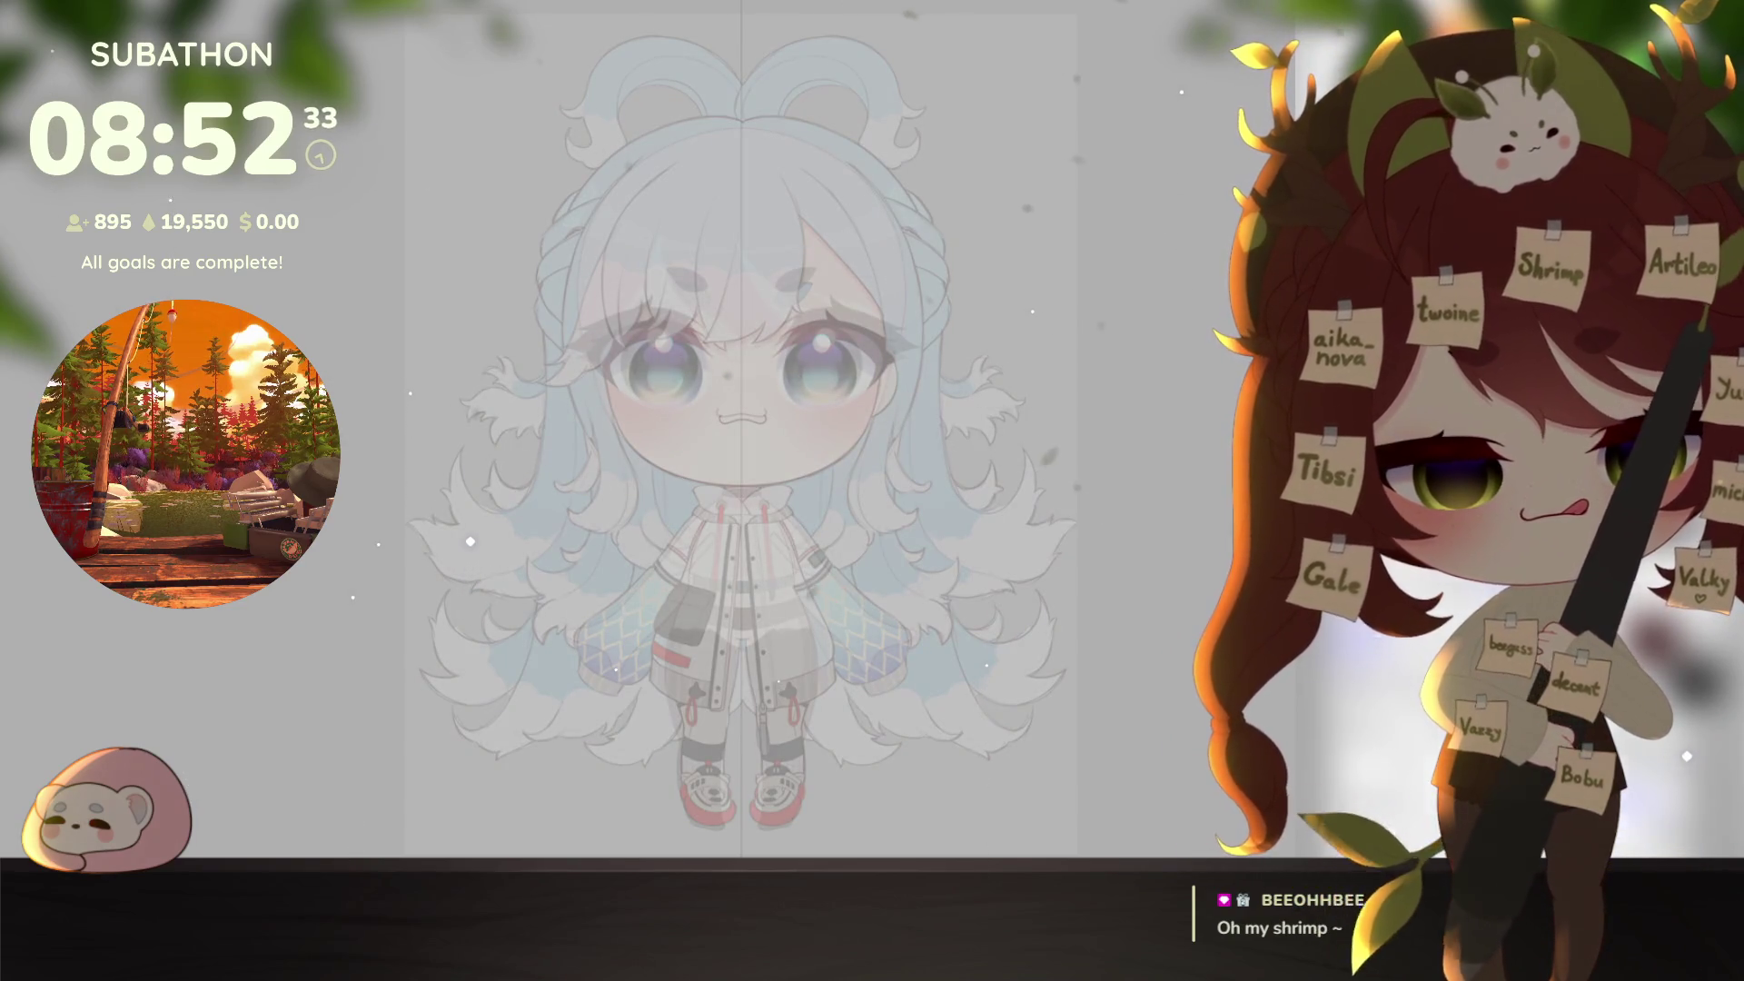
# Step: Nudge the reference up and scale it a little larger so the faces line up
pyautogui.hotkey('ctrl', 't')
pyautogui.scroll(3, 1004, 464)
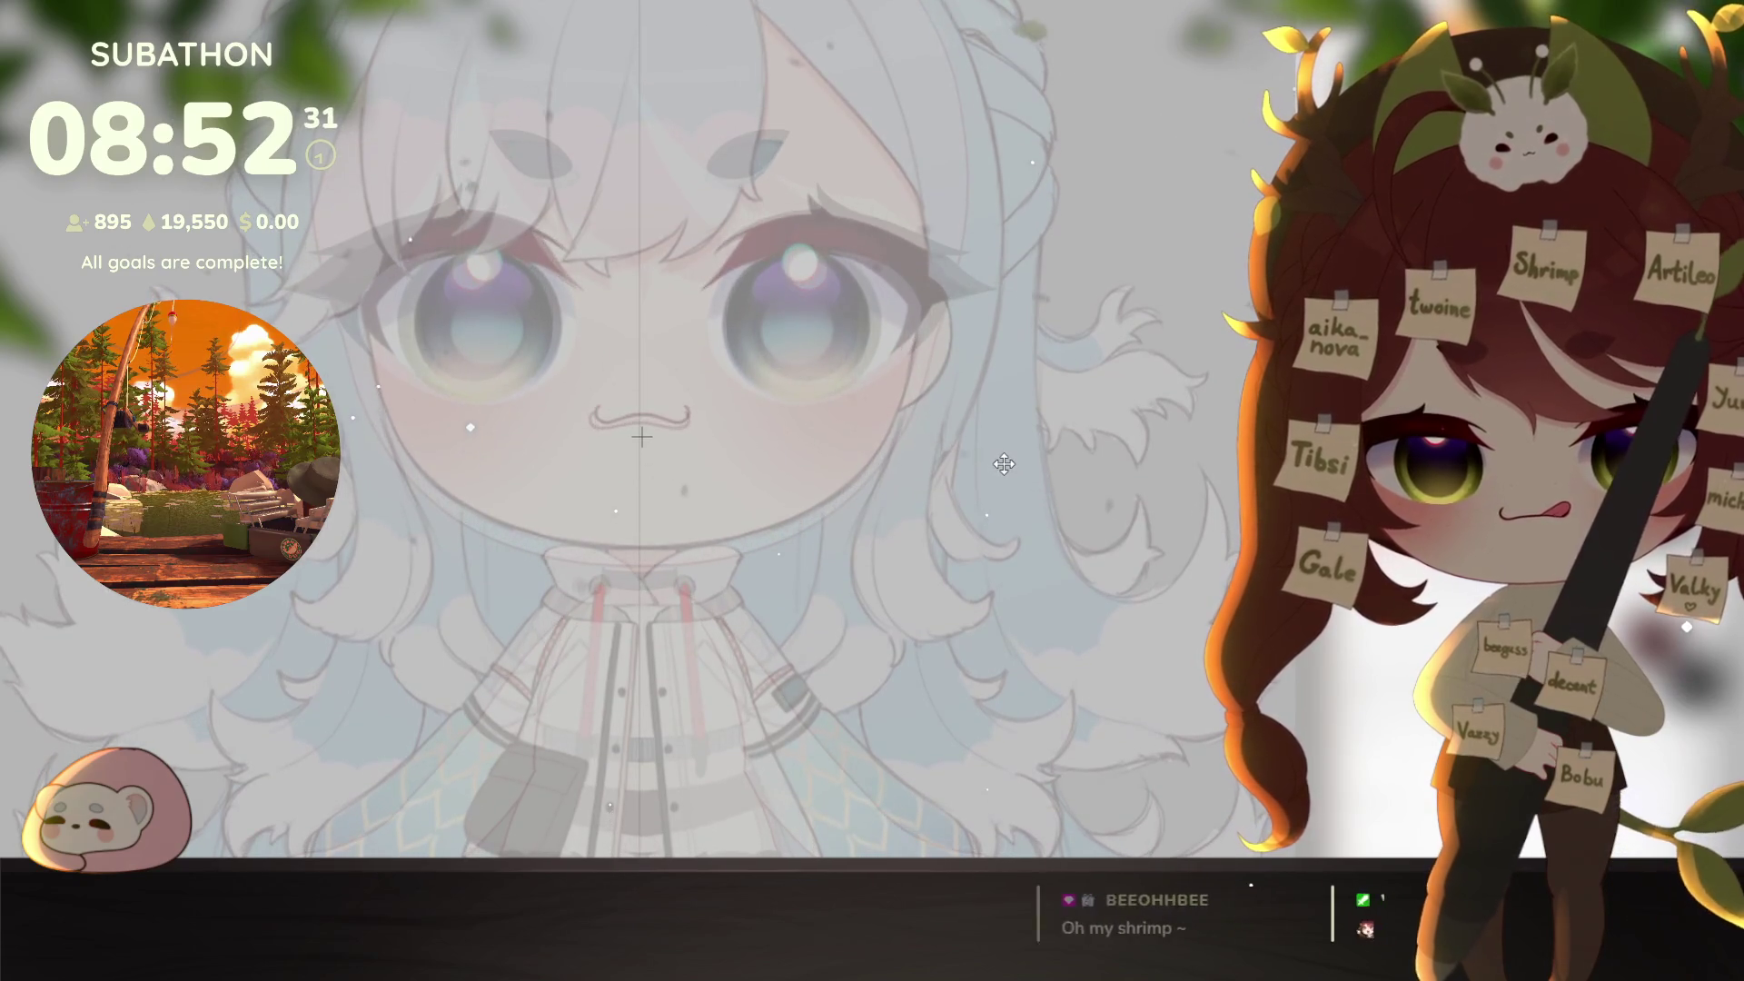
pyautogui.moveTo(1003, 465)
pyautogui.mouseDown()
pyautogui.moveTo(985, 506)
pyautogui.moveTo(1002, 498)
pyautogui.mouseUp()
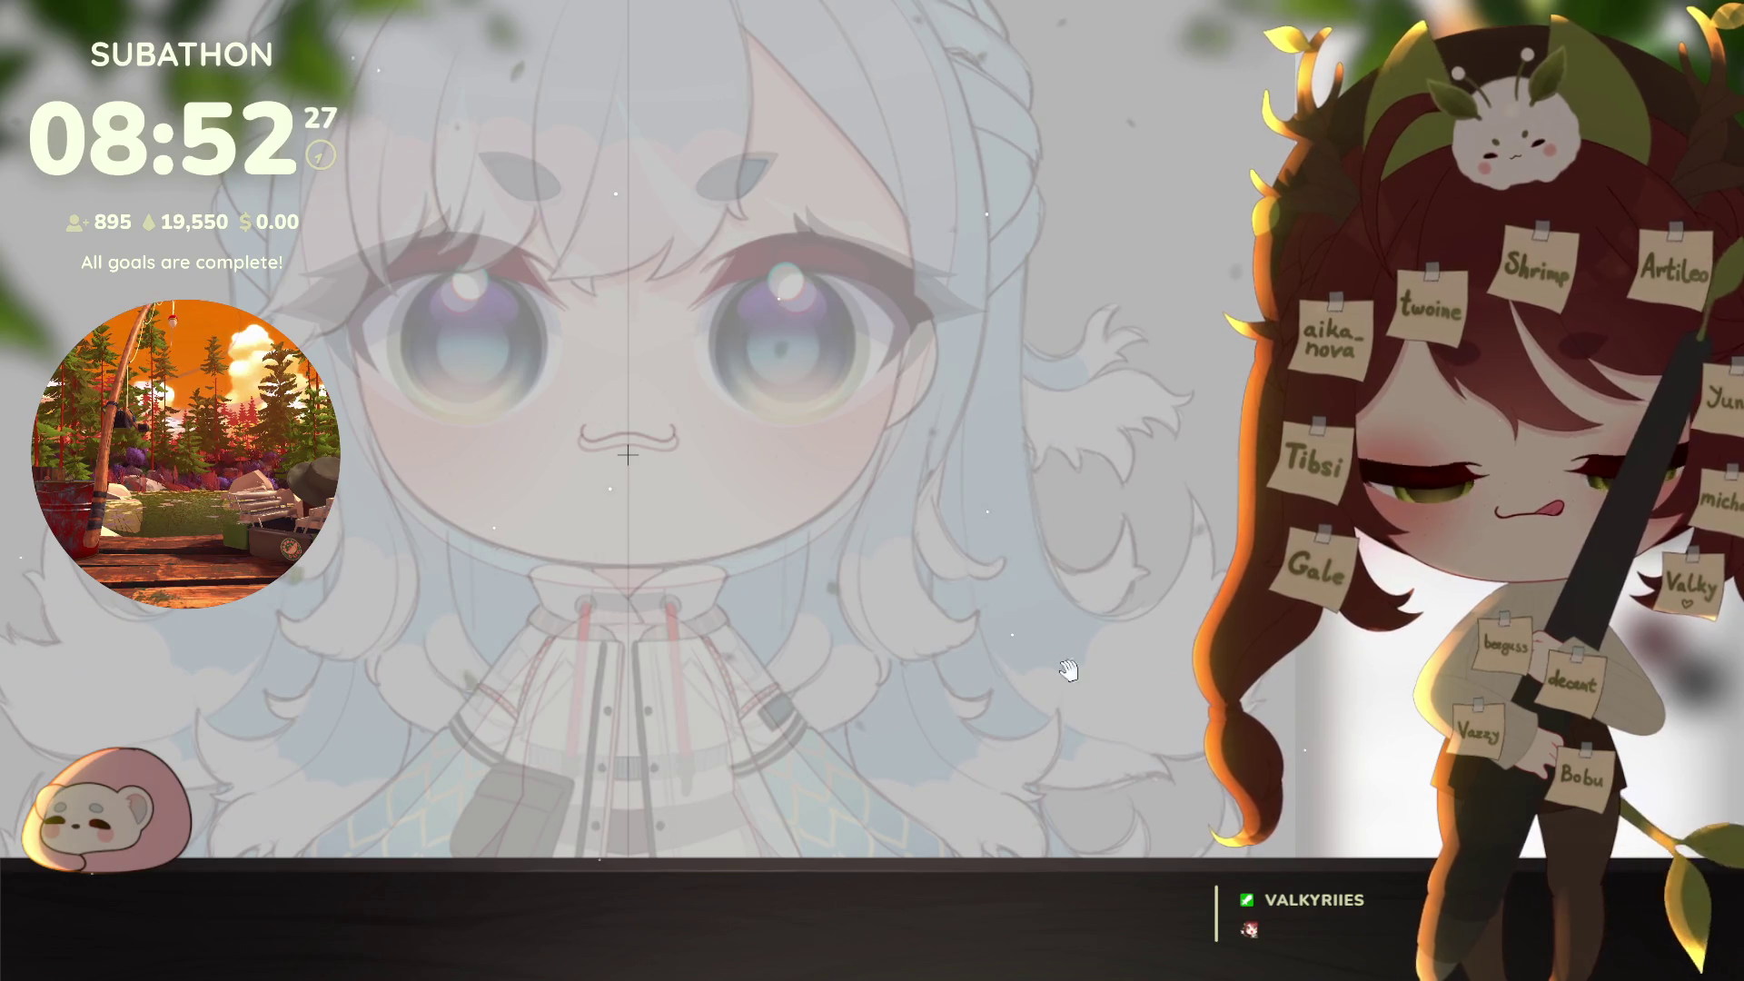
pyautogui.scroll(-3, 1054, 718)
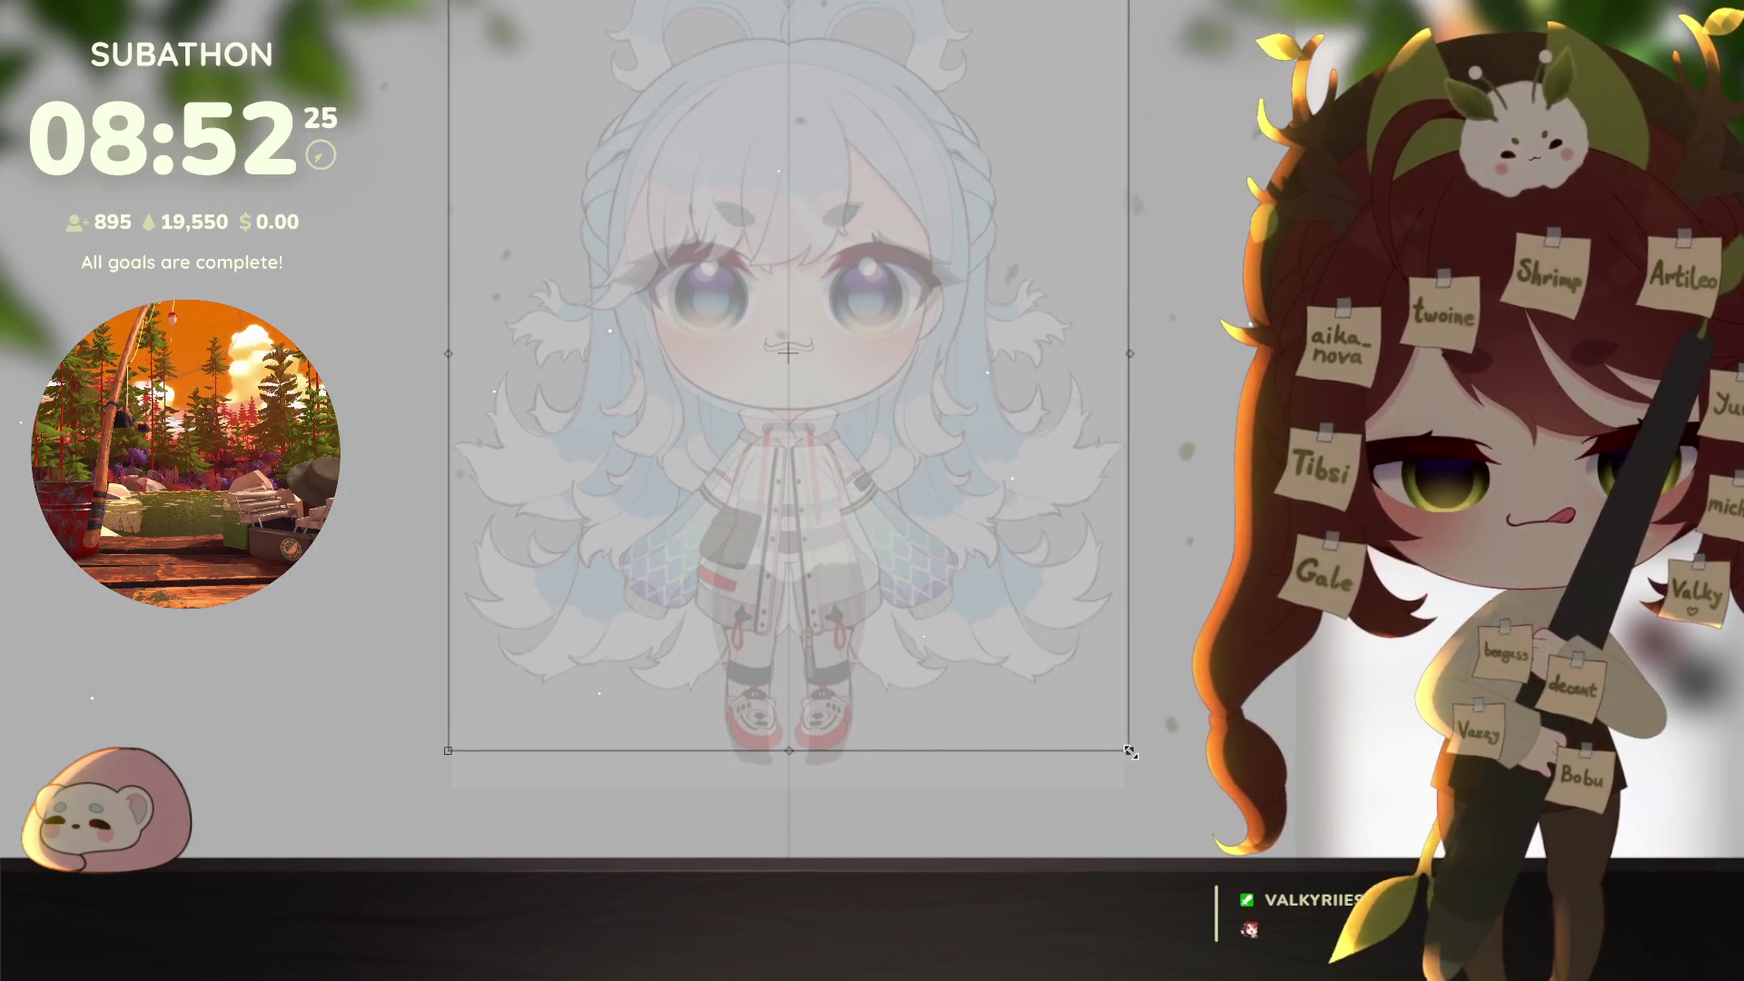
pyautogui.moveTo(1130, 751); pyautogui.dragTo(1145, 774)
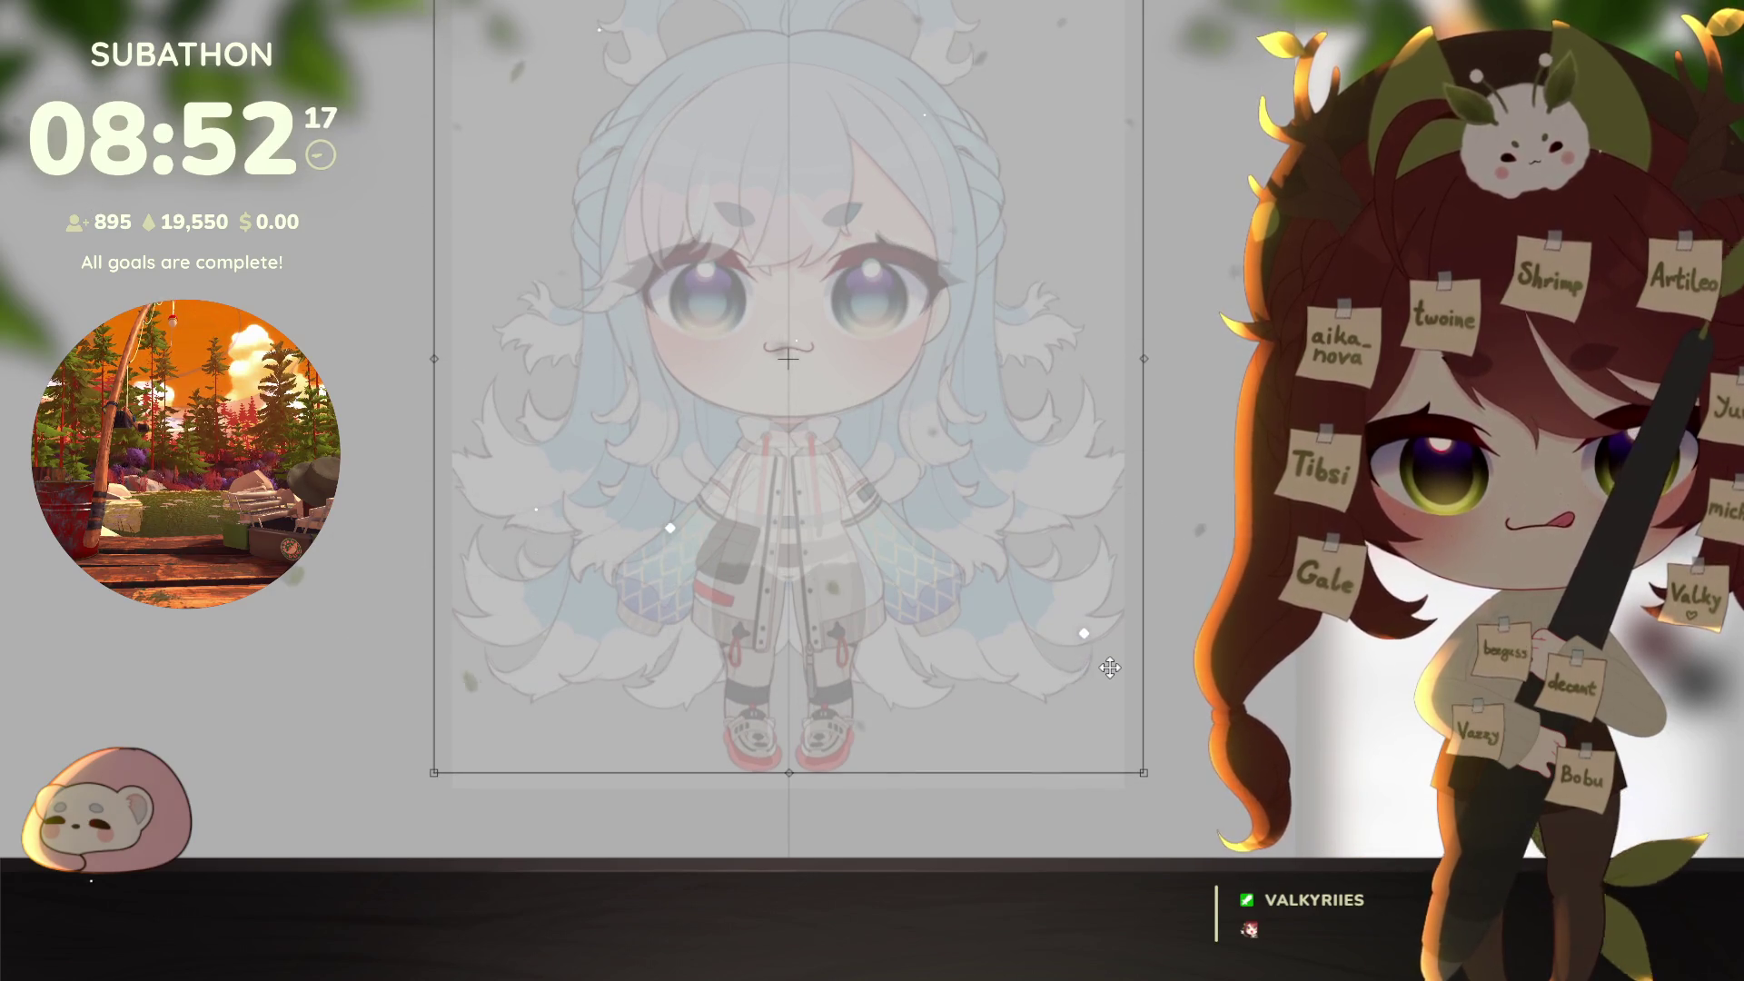
pyautogui.scroll(5, 1110, 668)
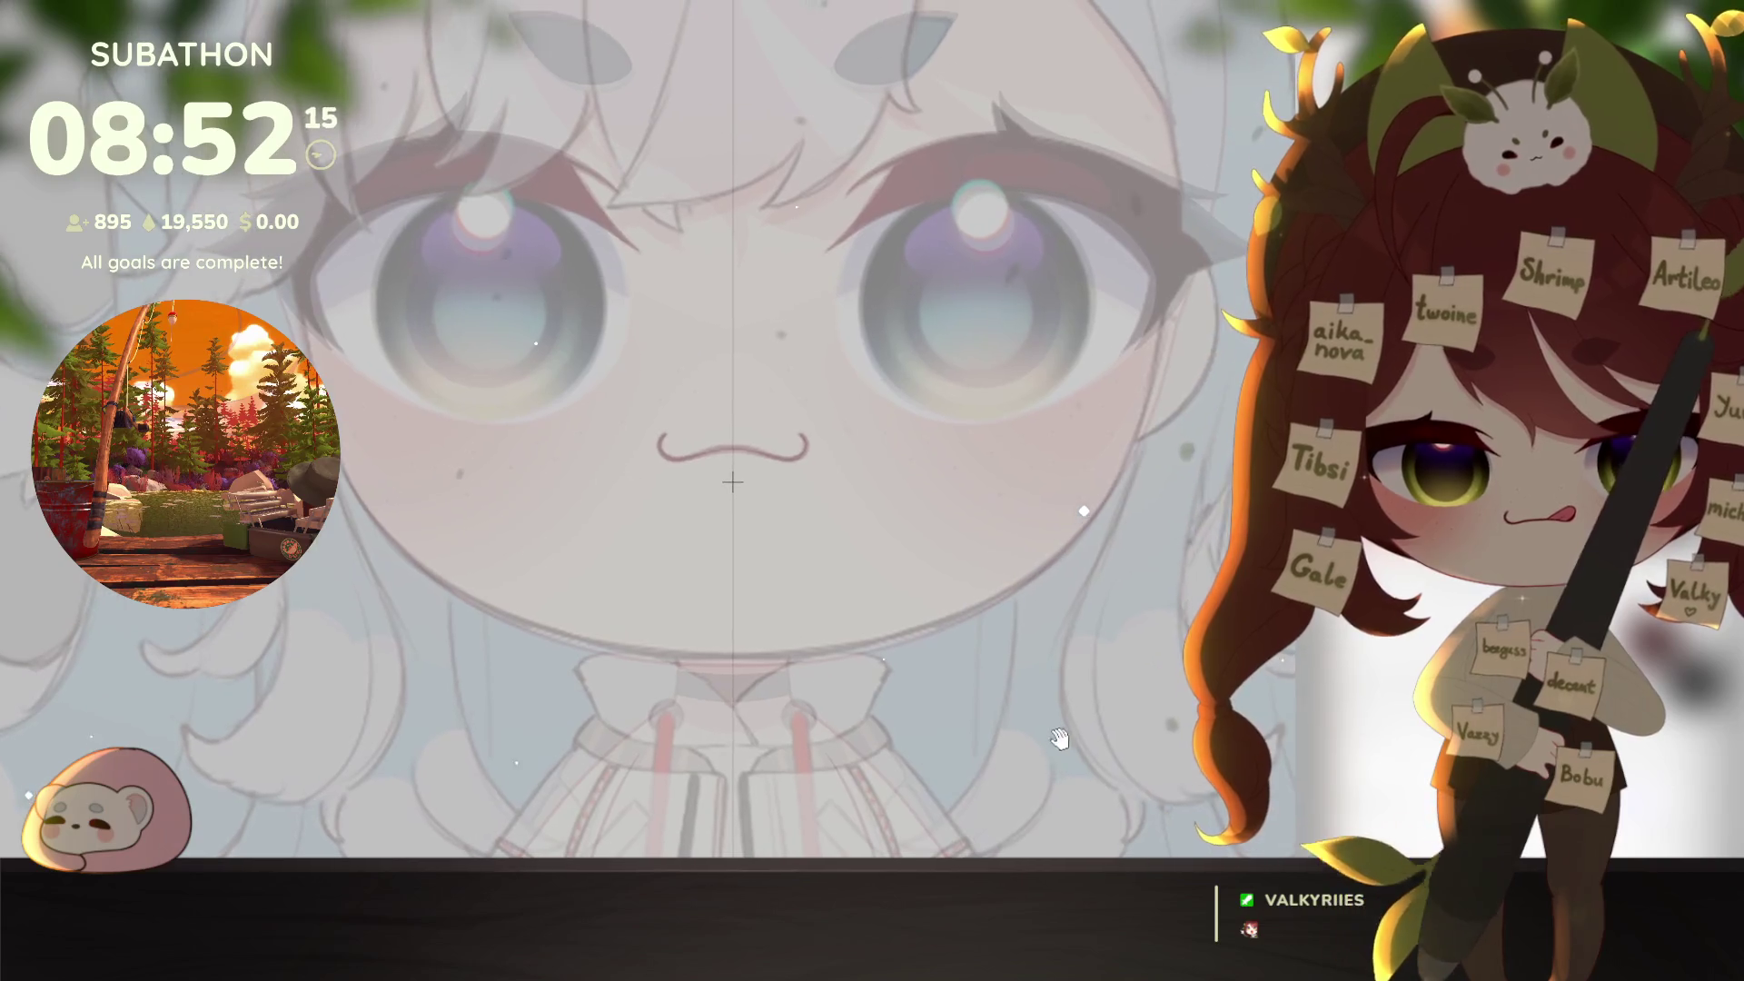
pyautogui.scroll(2, 1059, 738)
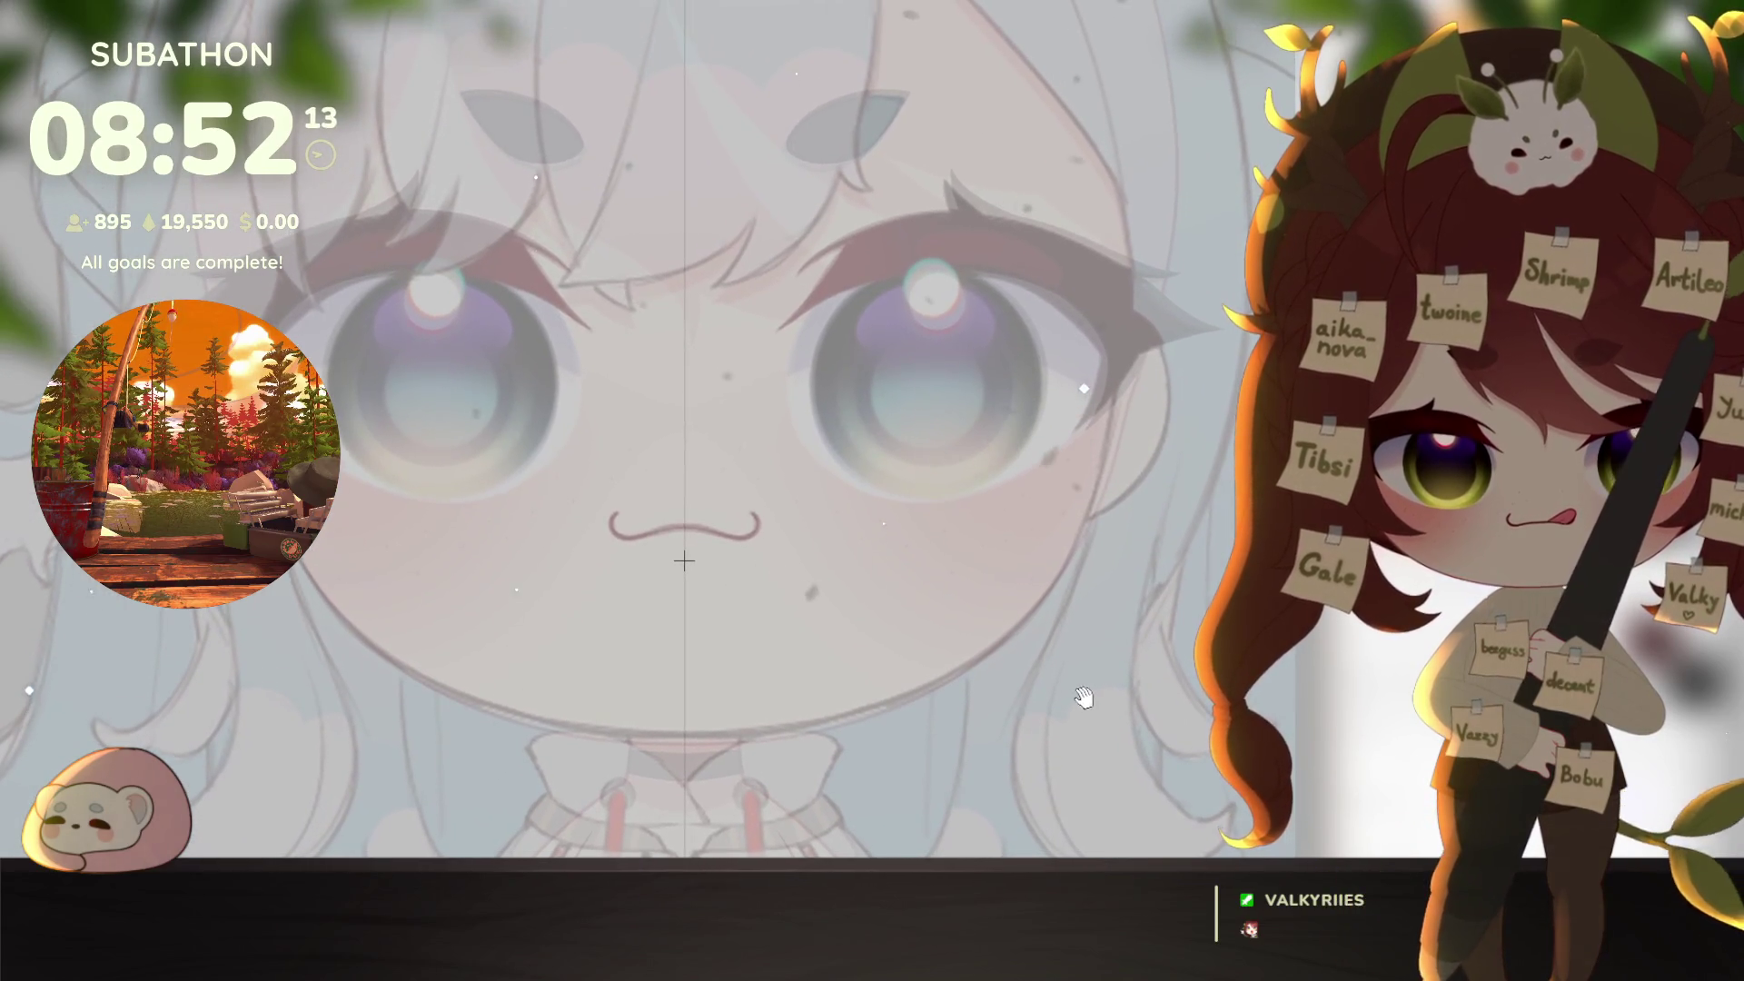
pyautogui.moveTo(1084, 696); pyautogui.dragTo(1083, 727)
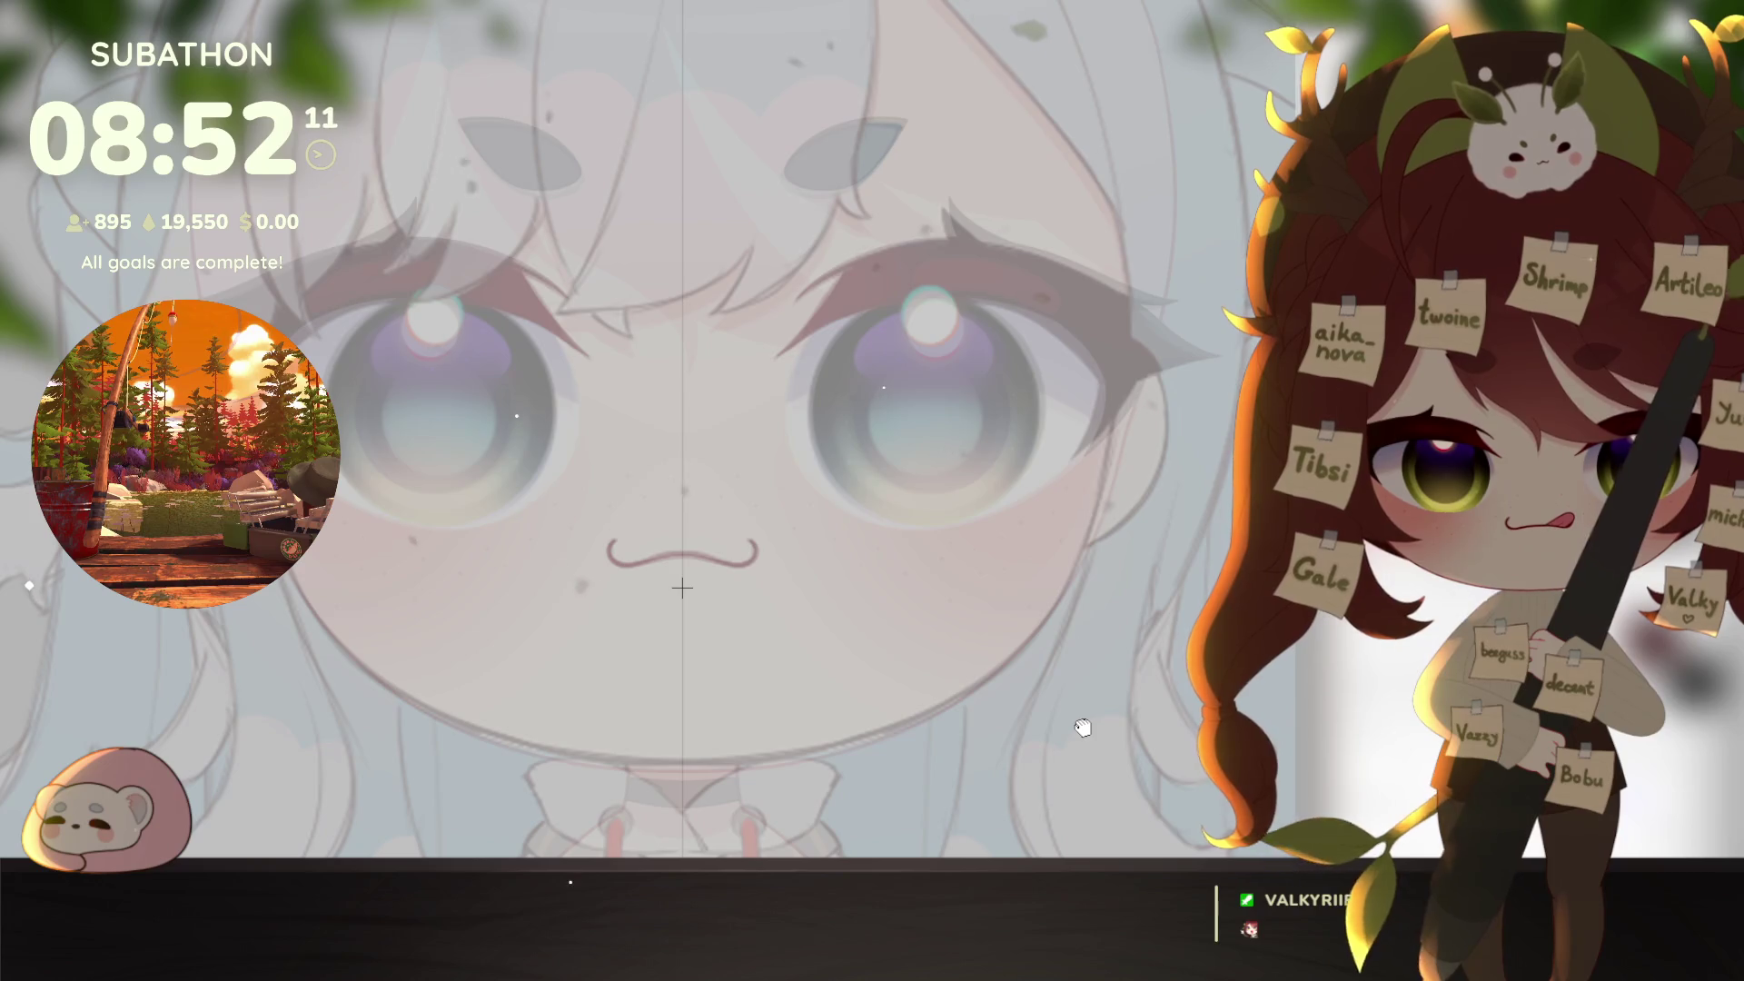
pyautogui.hotkey('ctrl', '-')
# Step: Shrink the reference slightly, shift it down a few pixels, commit, and recentre on the character
pyautogui.hotkey('ctrl', 't')
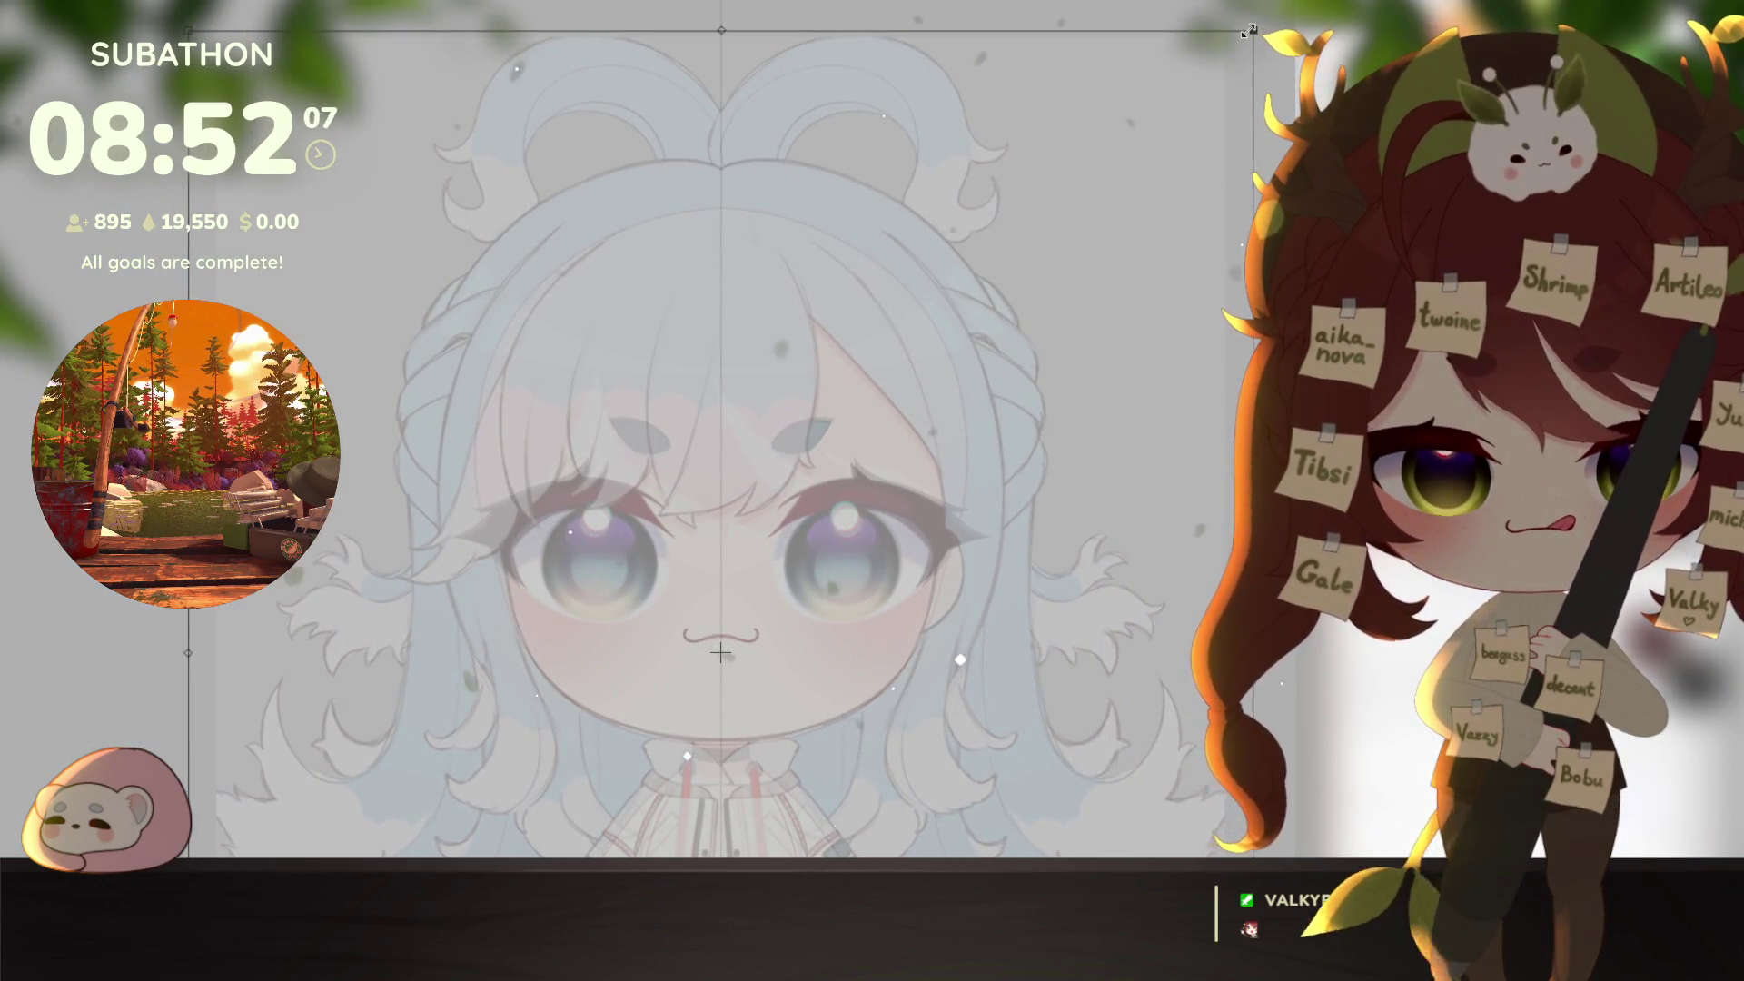
pyautogui.moveTo(1249, 29); pyautogui.dragTo(1263, 21)
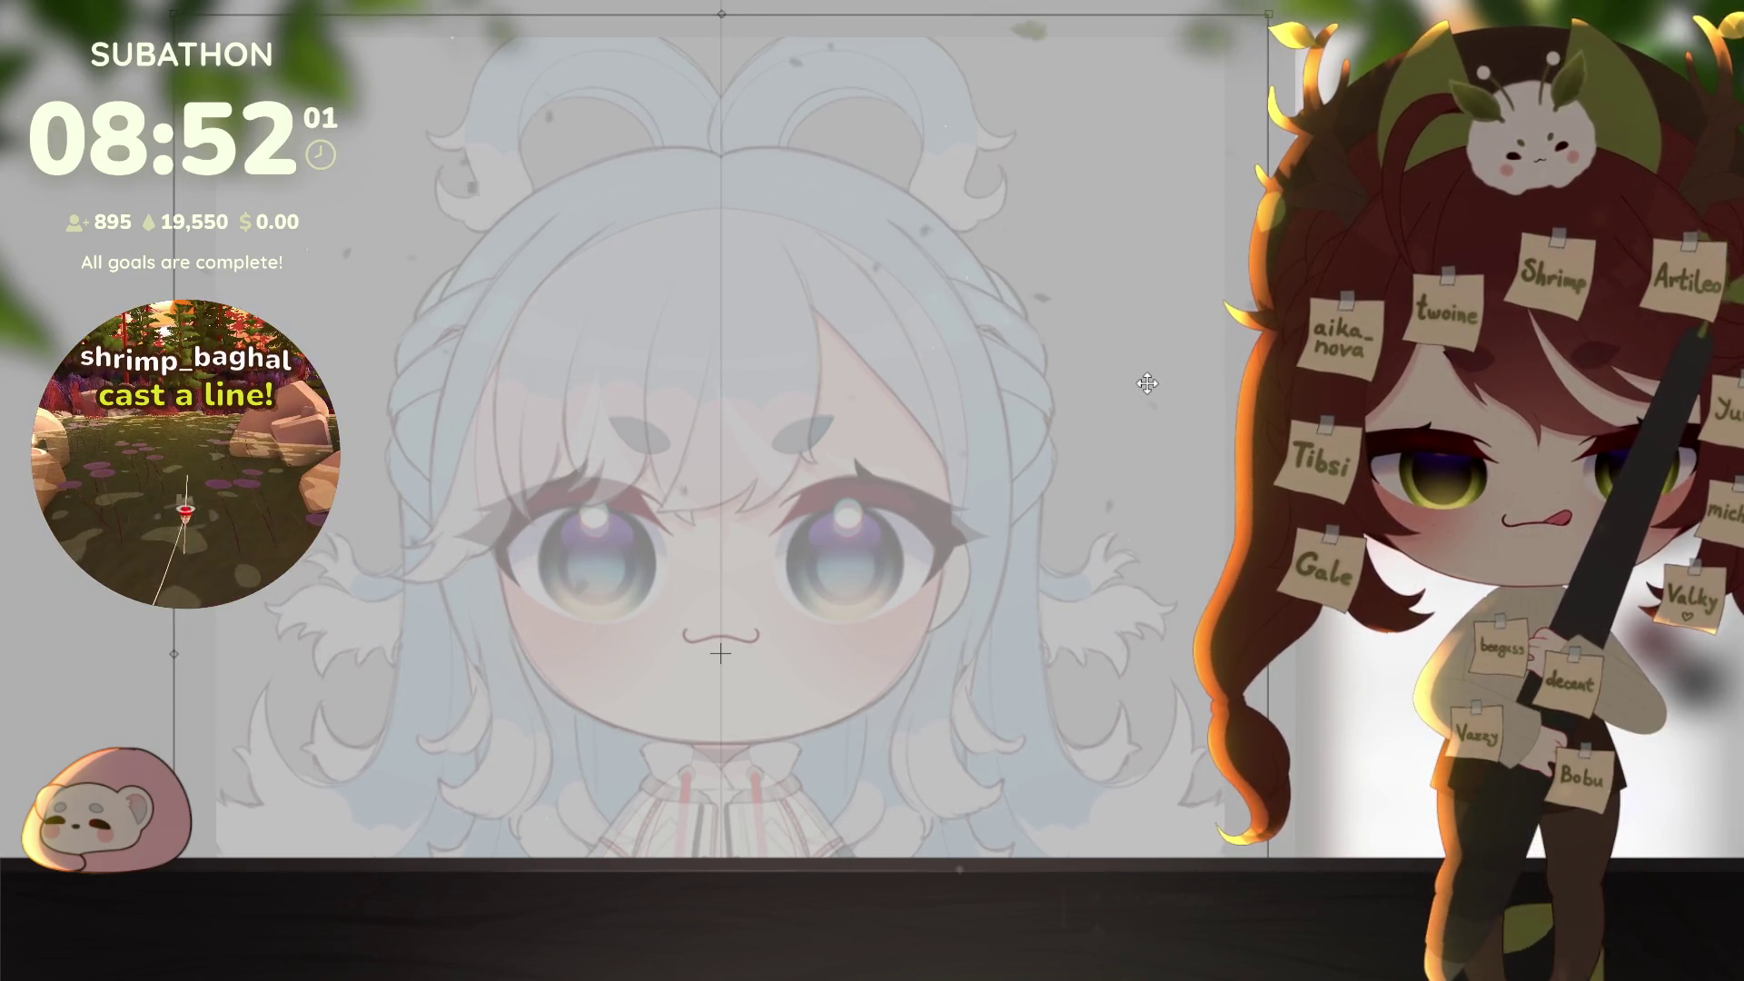
pyautogui.moveTo(1147, 380); pyautogui.dragTo(1146, 383)
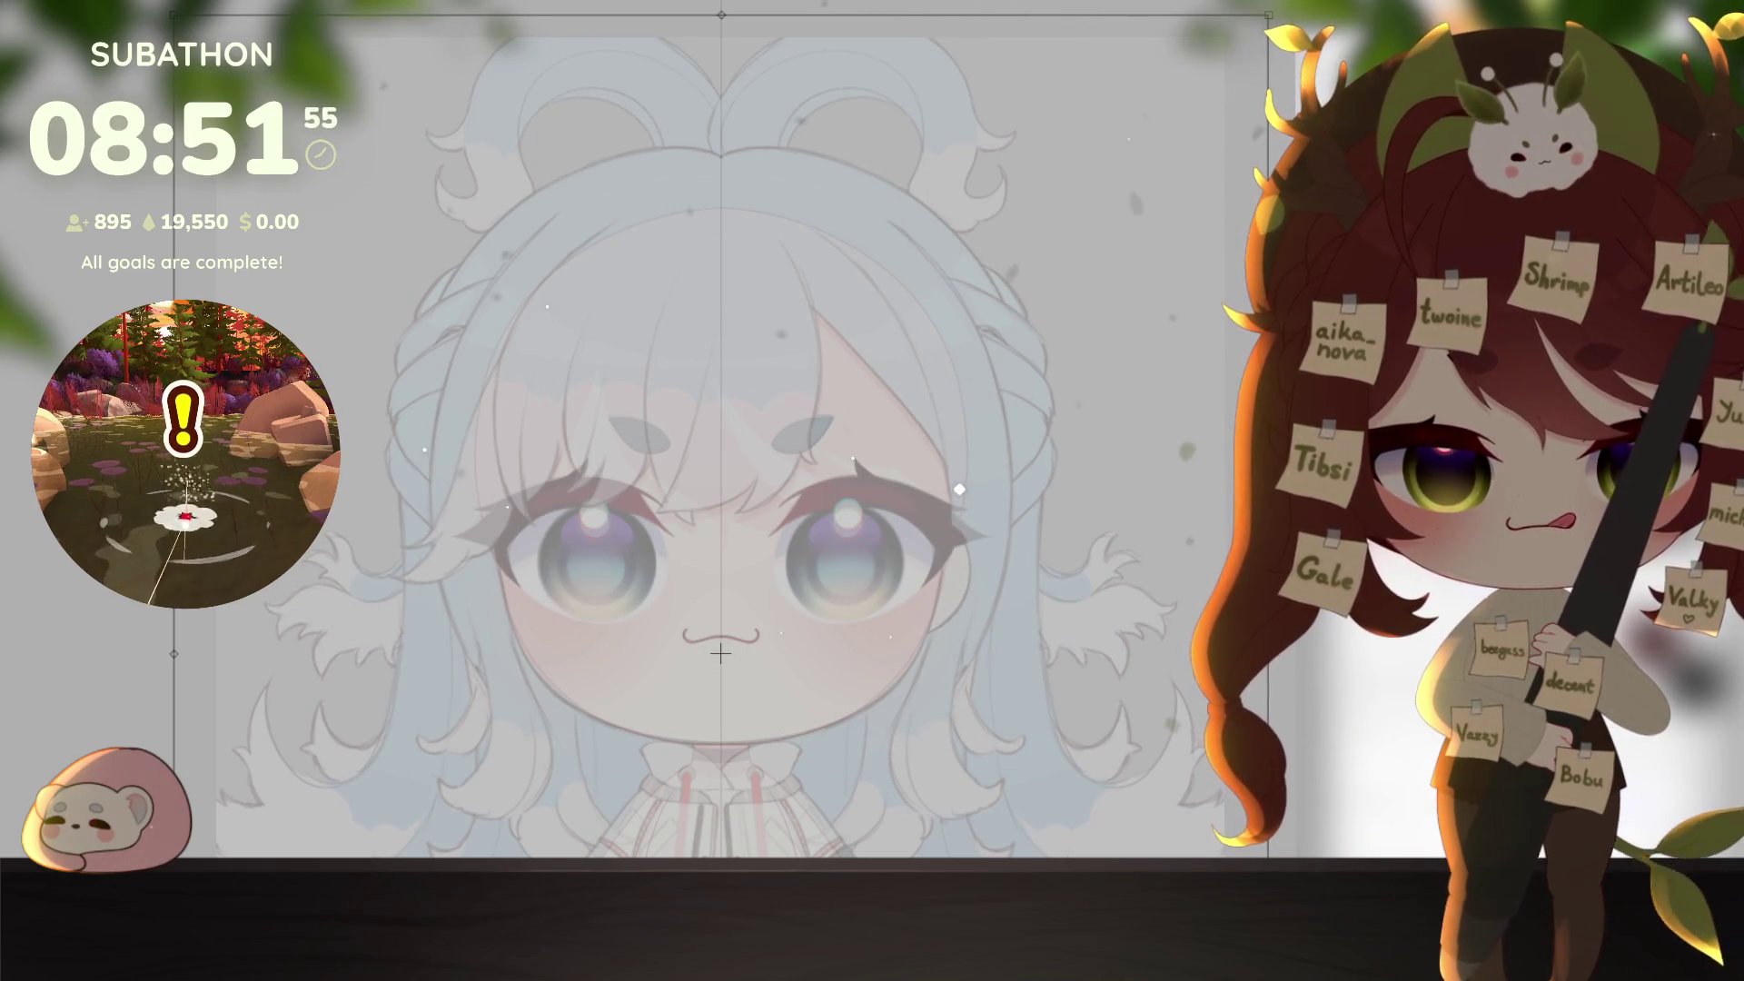
pyautogui.press('Return')
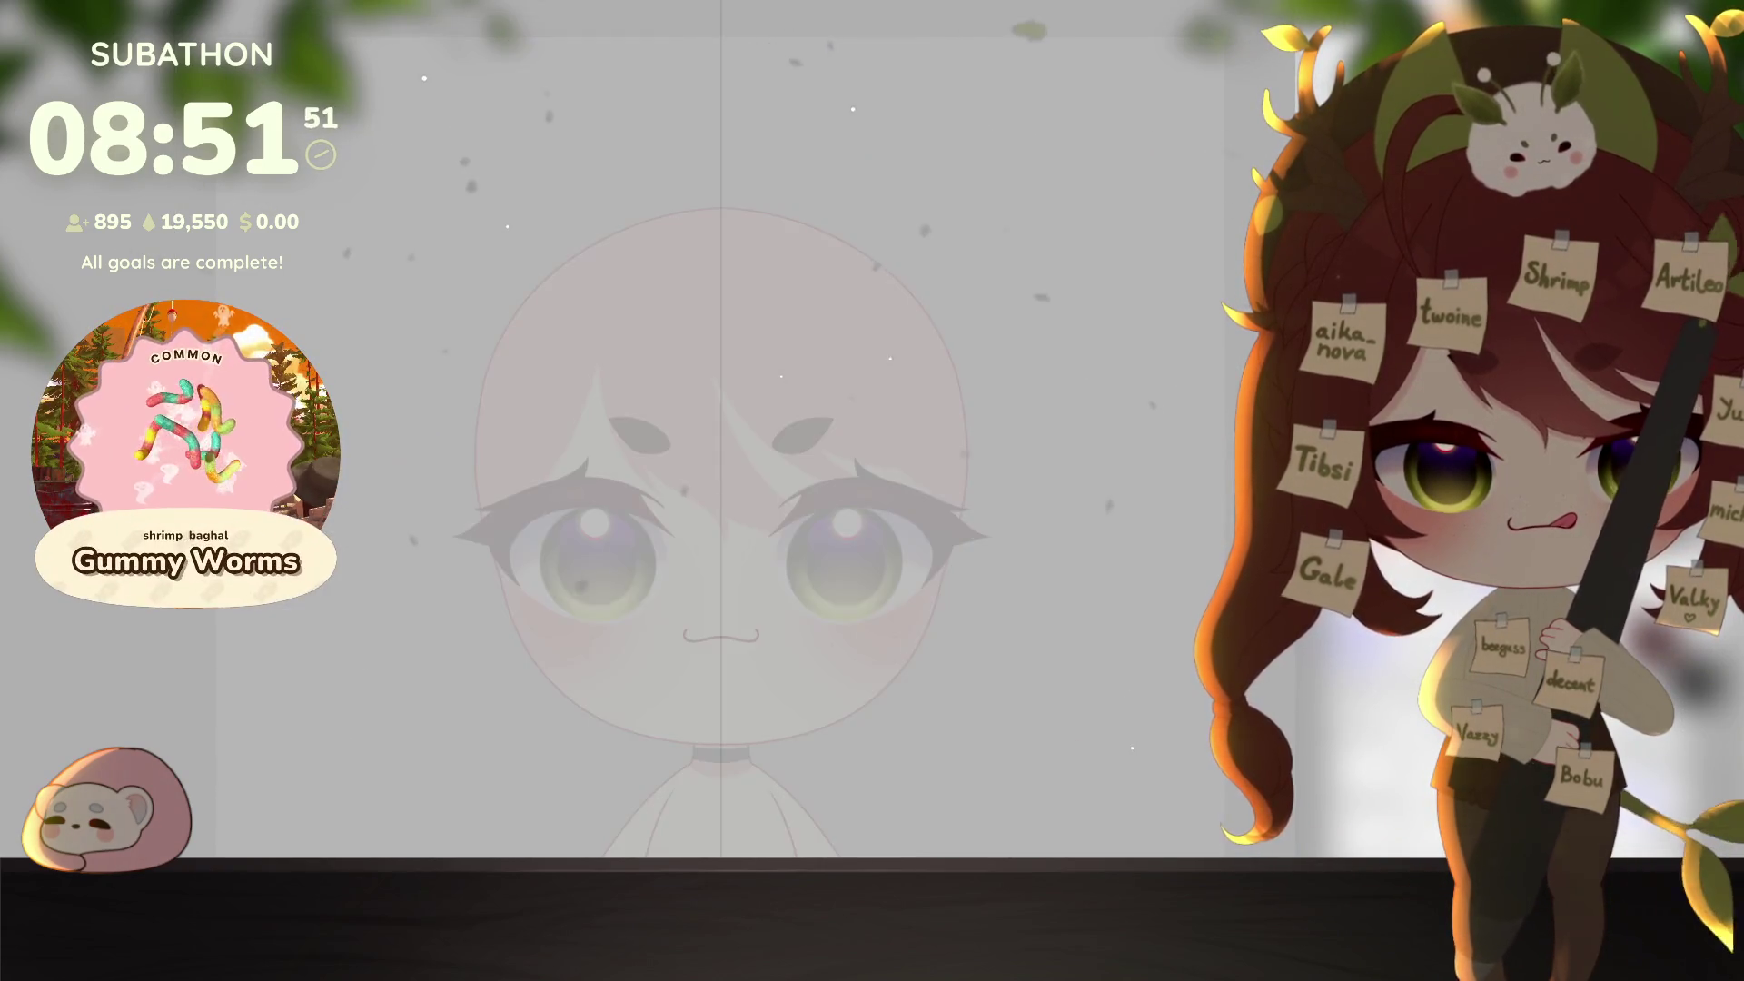
pyautogui.scroll(-3, 1078, 669)
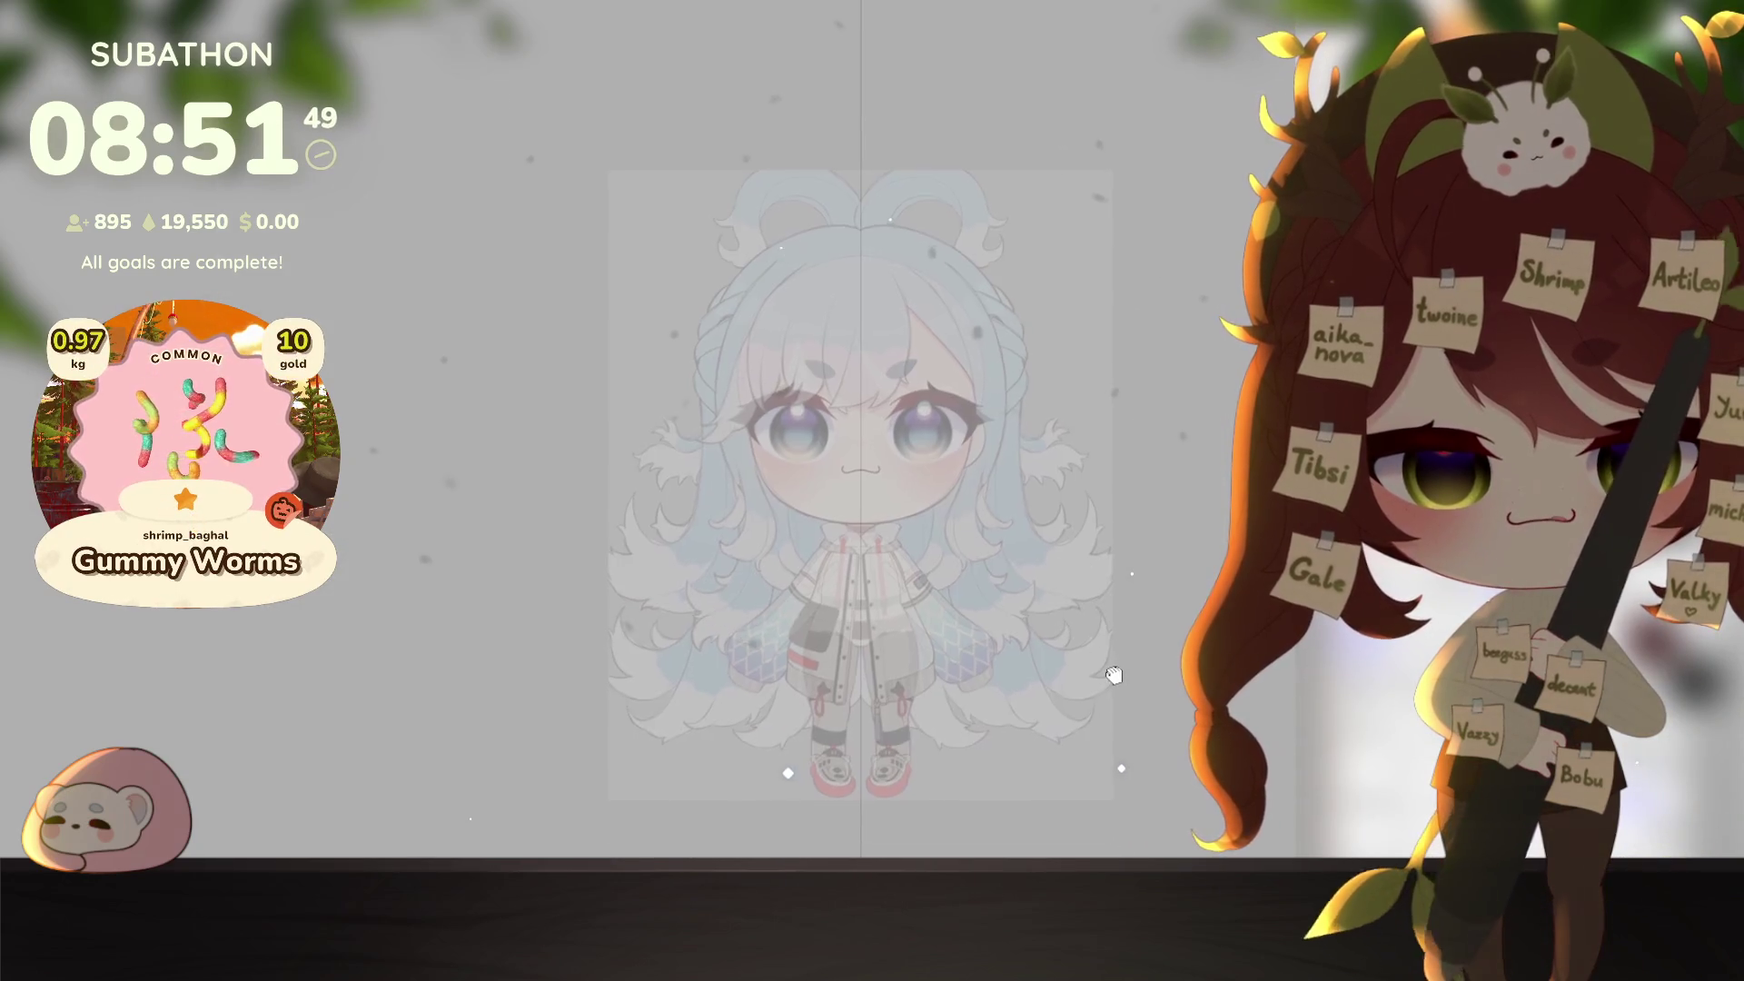
pyautogui.moveTo(1052, 750); pyautogui.dragTo(1060, 747)
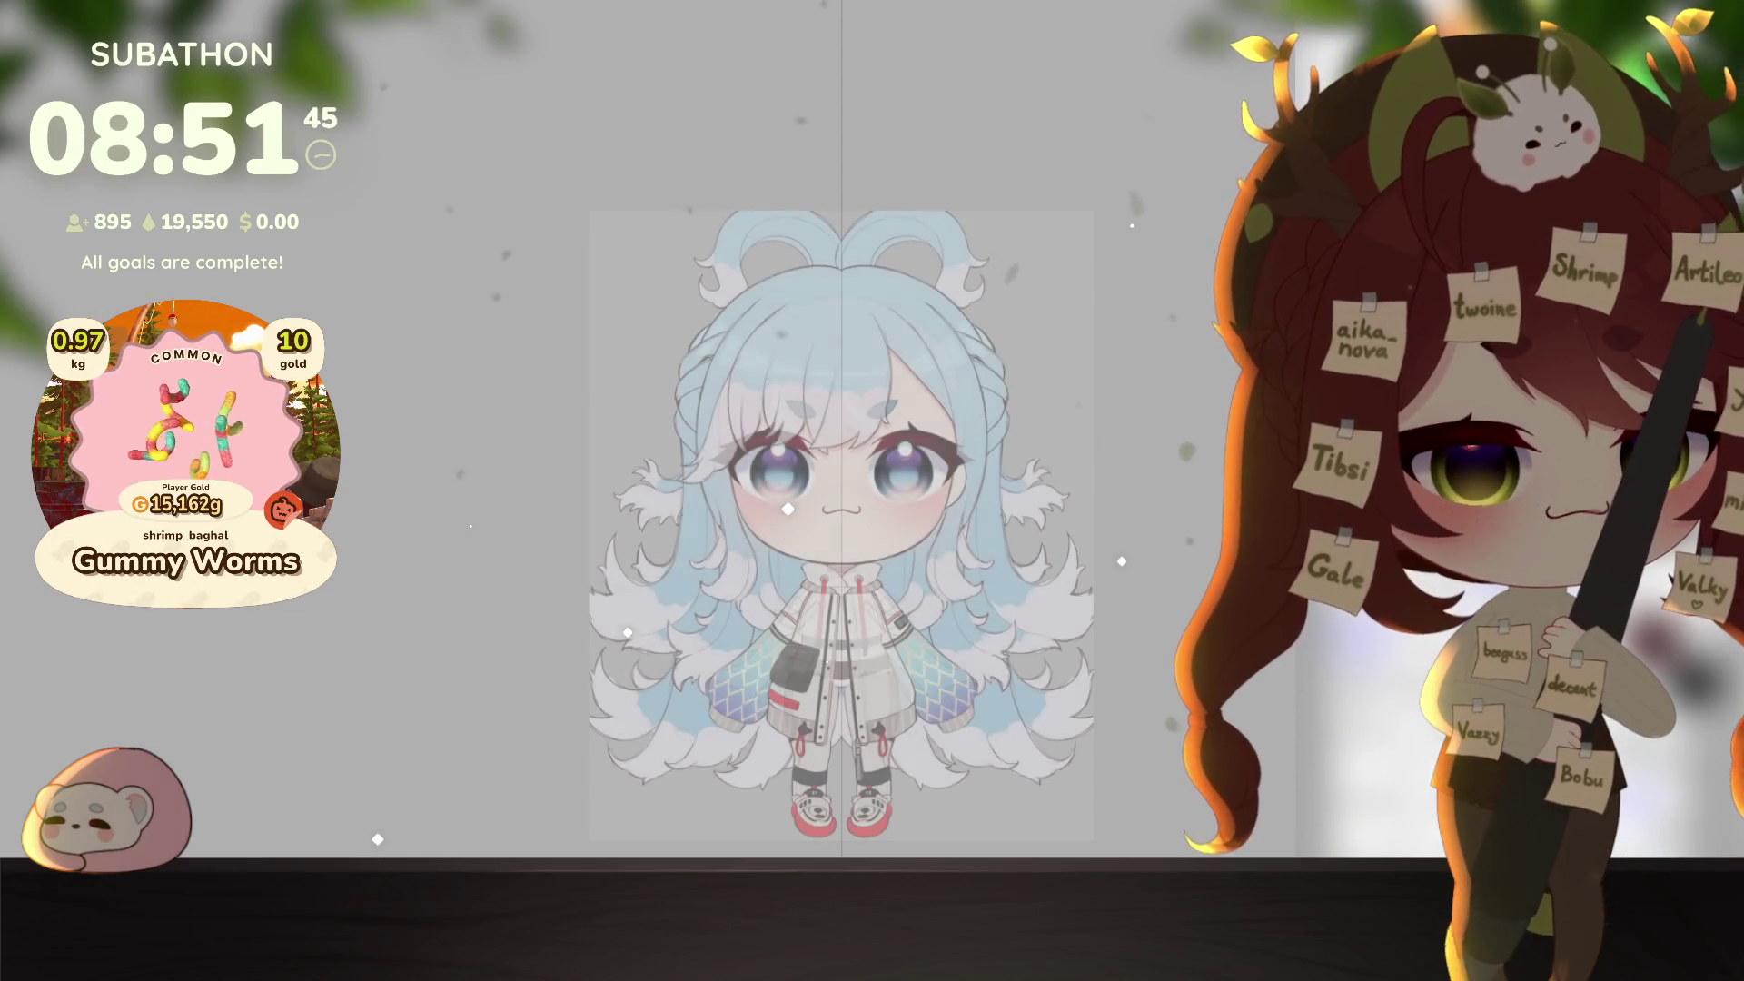
pyautogui.moveTo(133, 283); pyautogui.dragTo(71, 238)
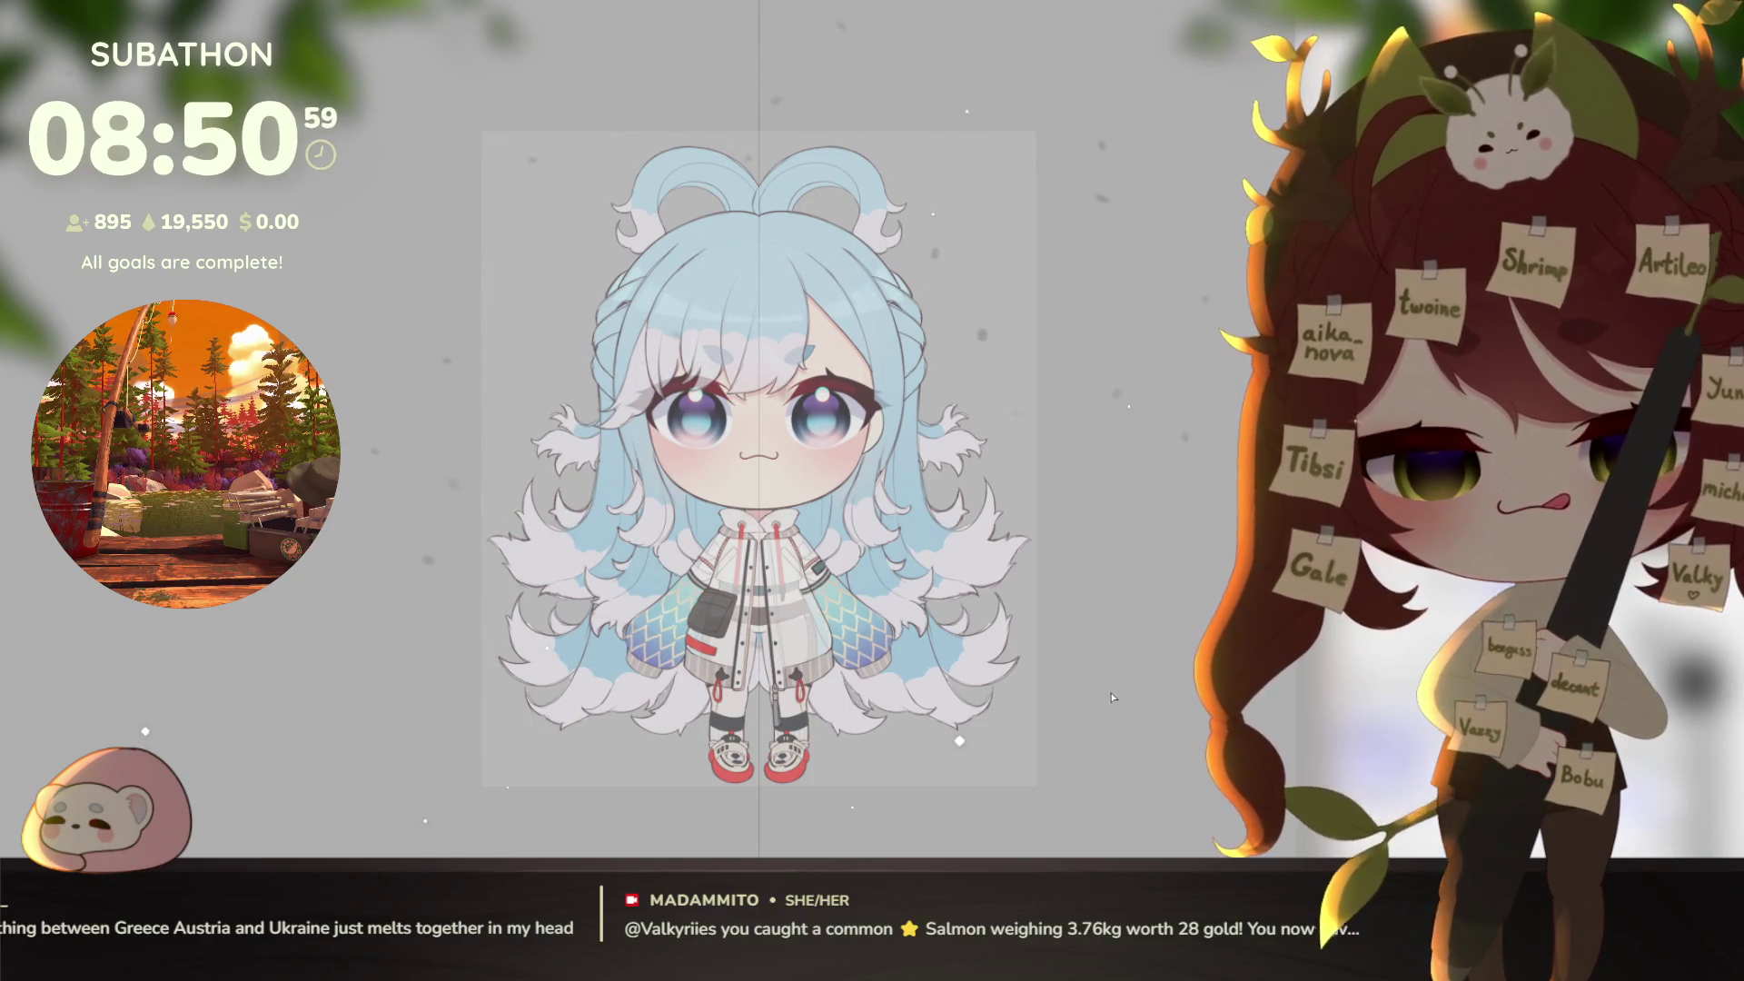
# Step: Window the canvas, add a small 50% second view, and move and enlarge the main window
pyautogui.doubleClick(229, 35)
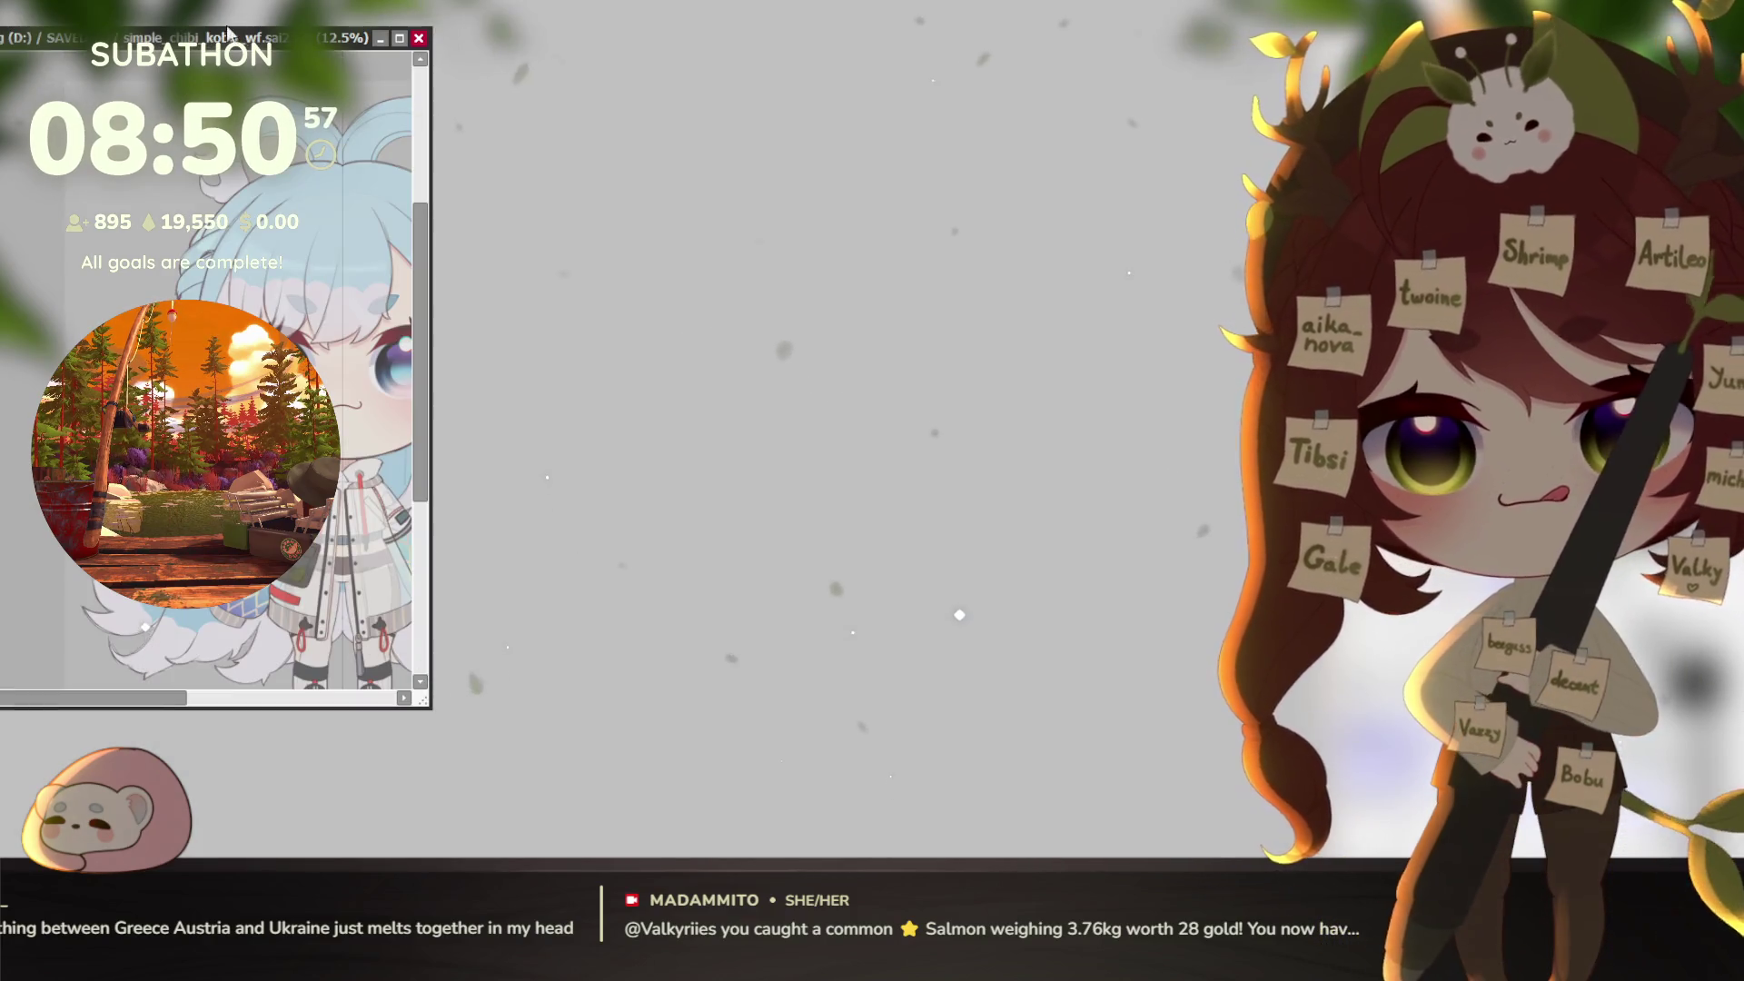
pyautogui.moveTo(229, 34); pyautogui.dragTo(811, 25)
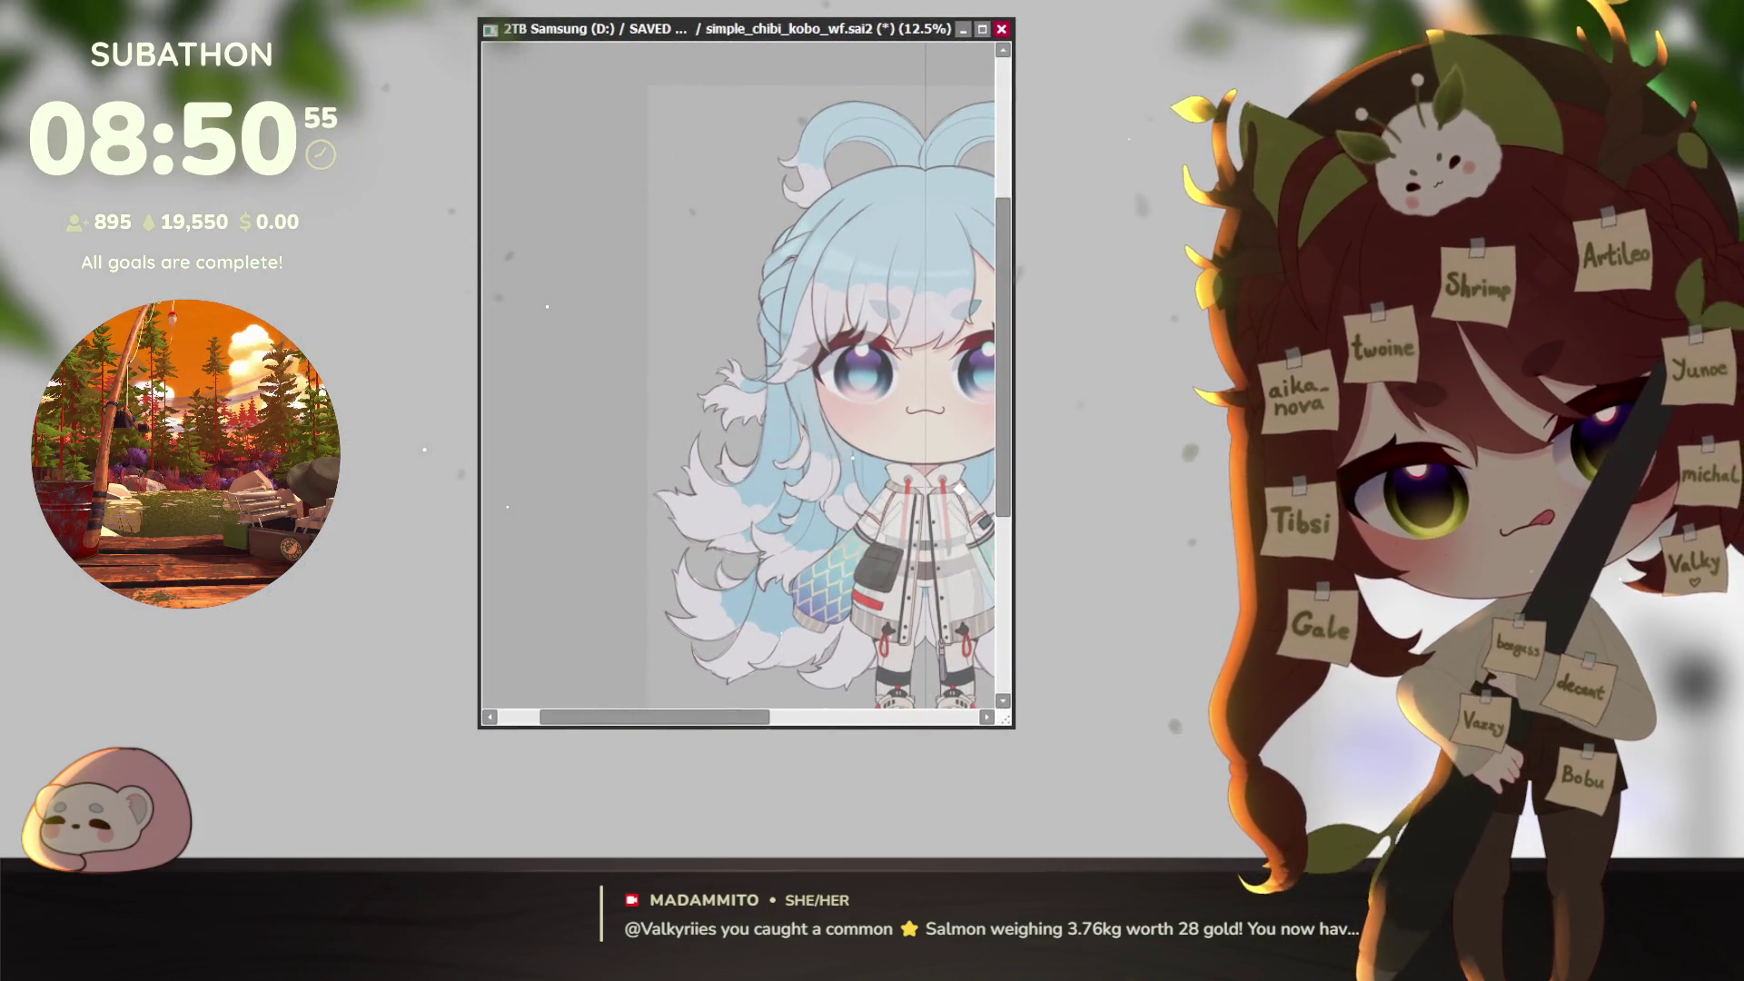
pyautogui.click(1219, 444)
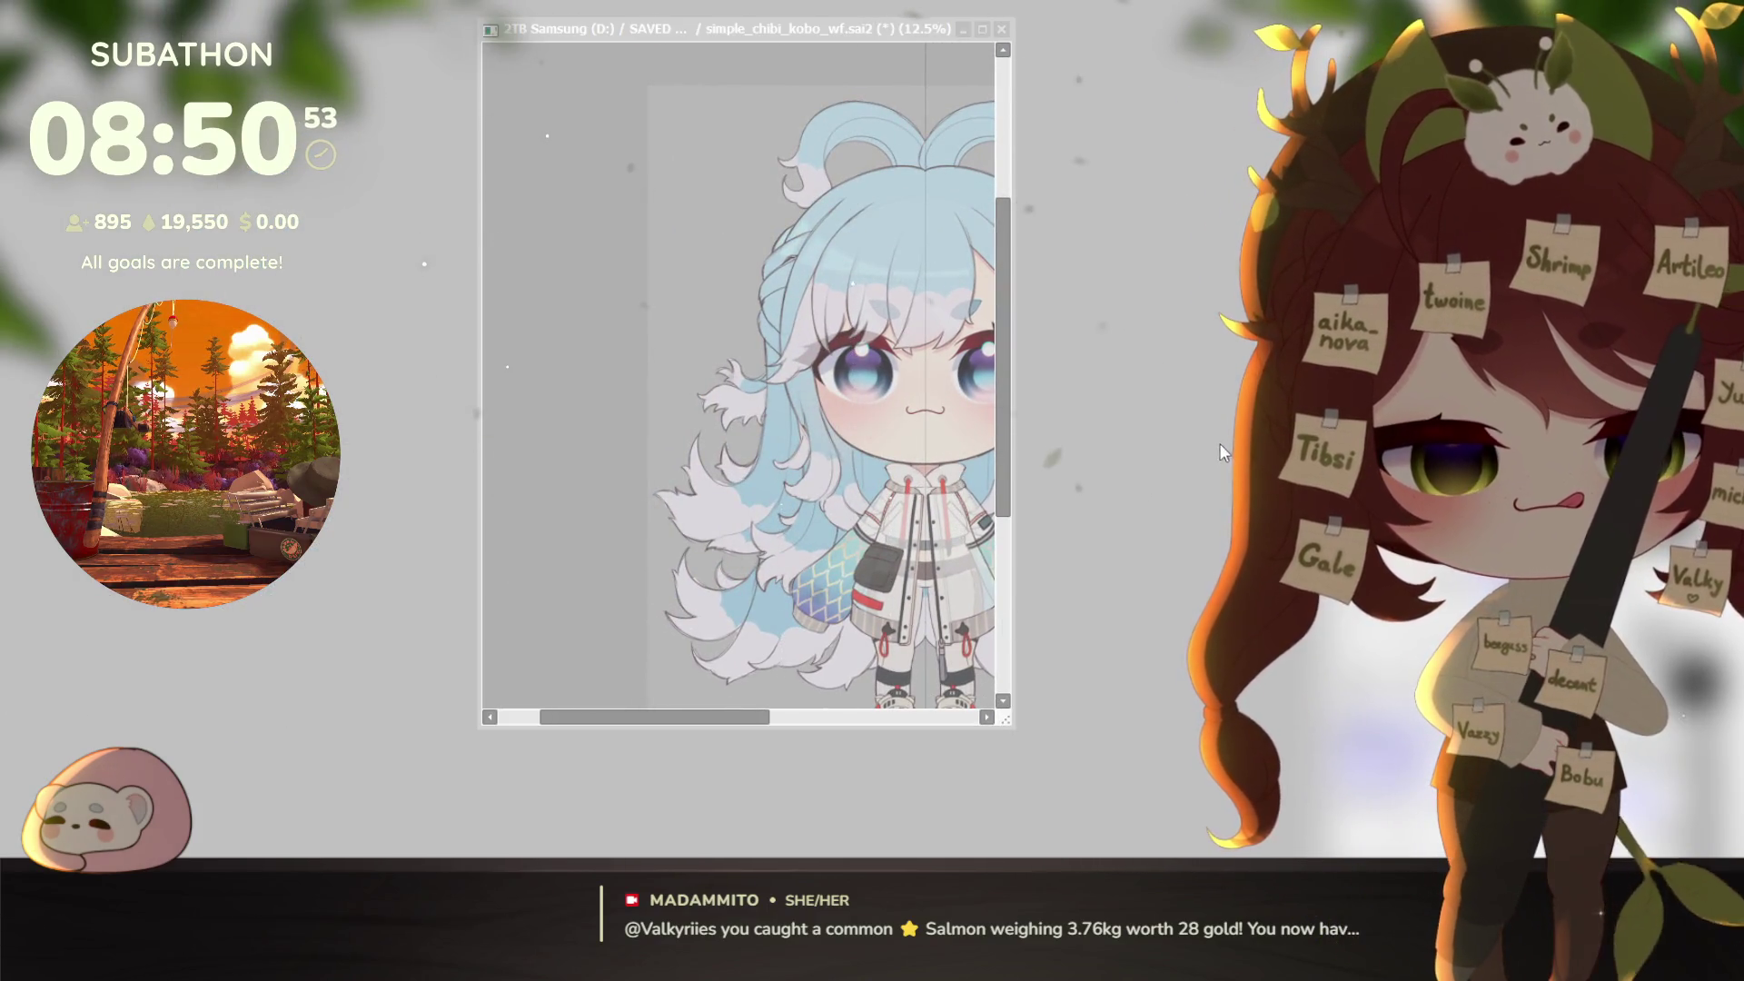
pyautogui.hotkey('alt', 'Tab')
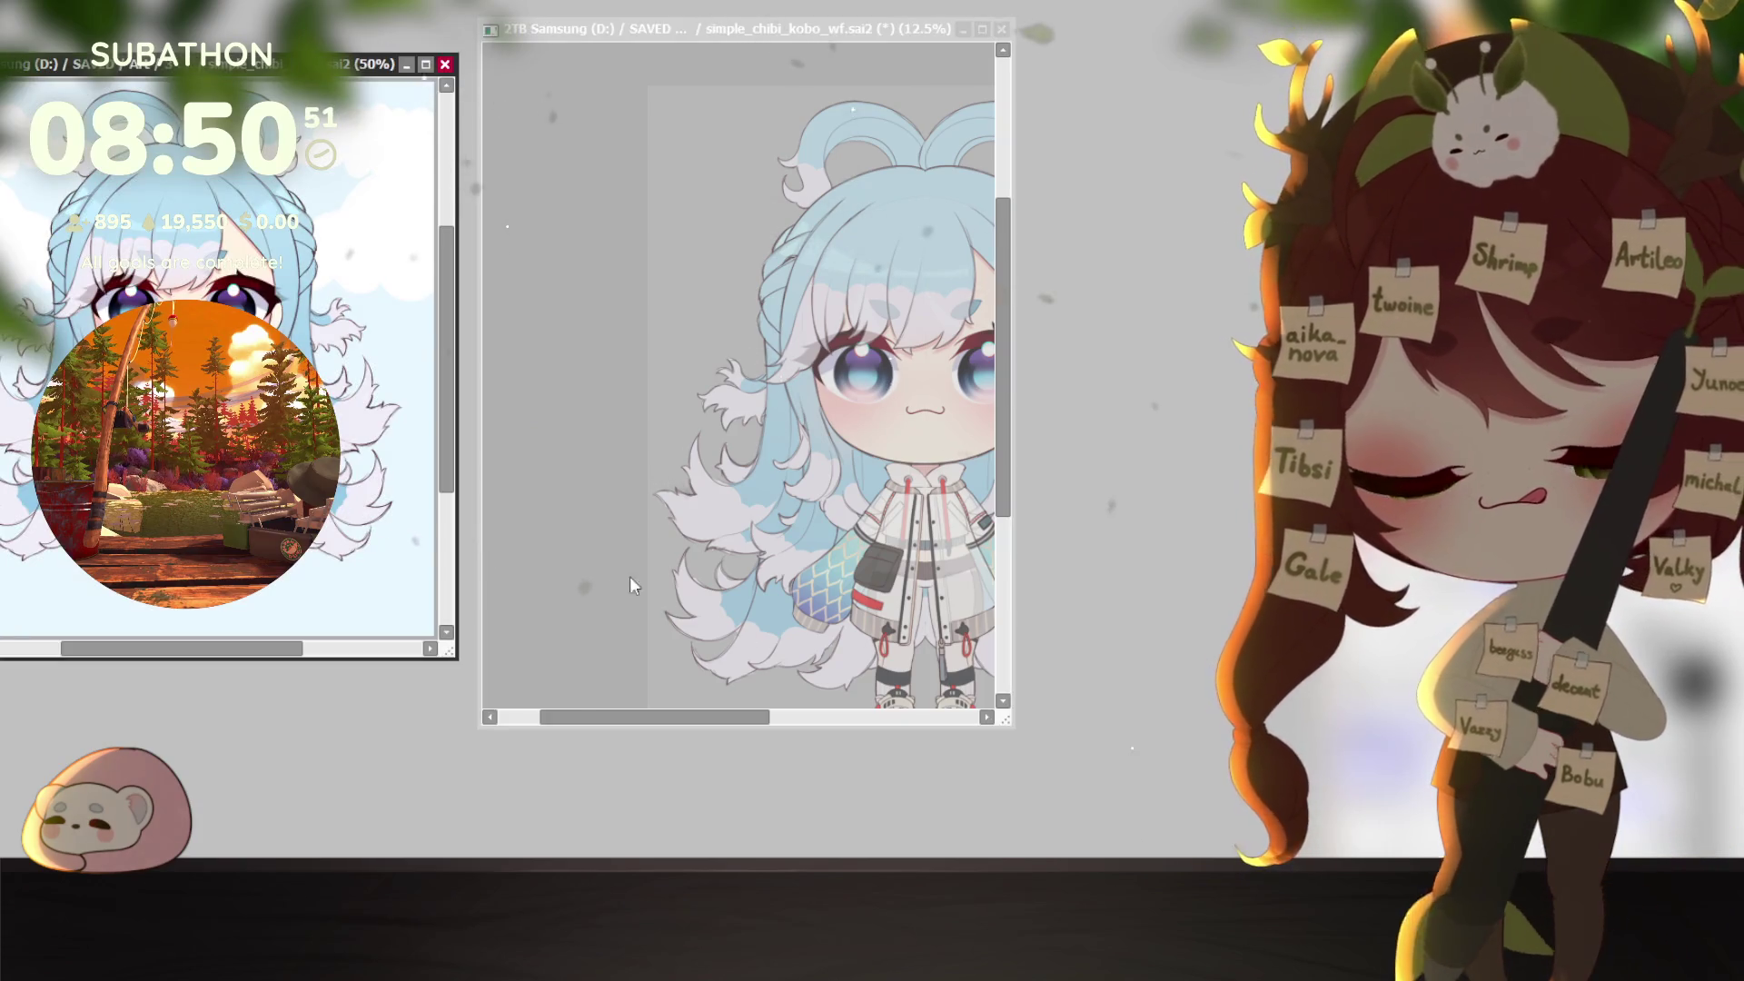
pyautogui.moveTo(452, 653)
pyautogui.mouseDown()
pyautogui.moveTo(368, 568)
pyautogui.moveTo(292, 856)
pyautogui.mouseUp()
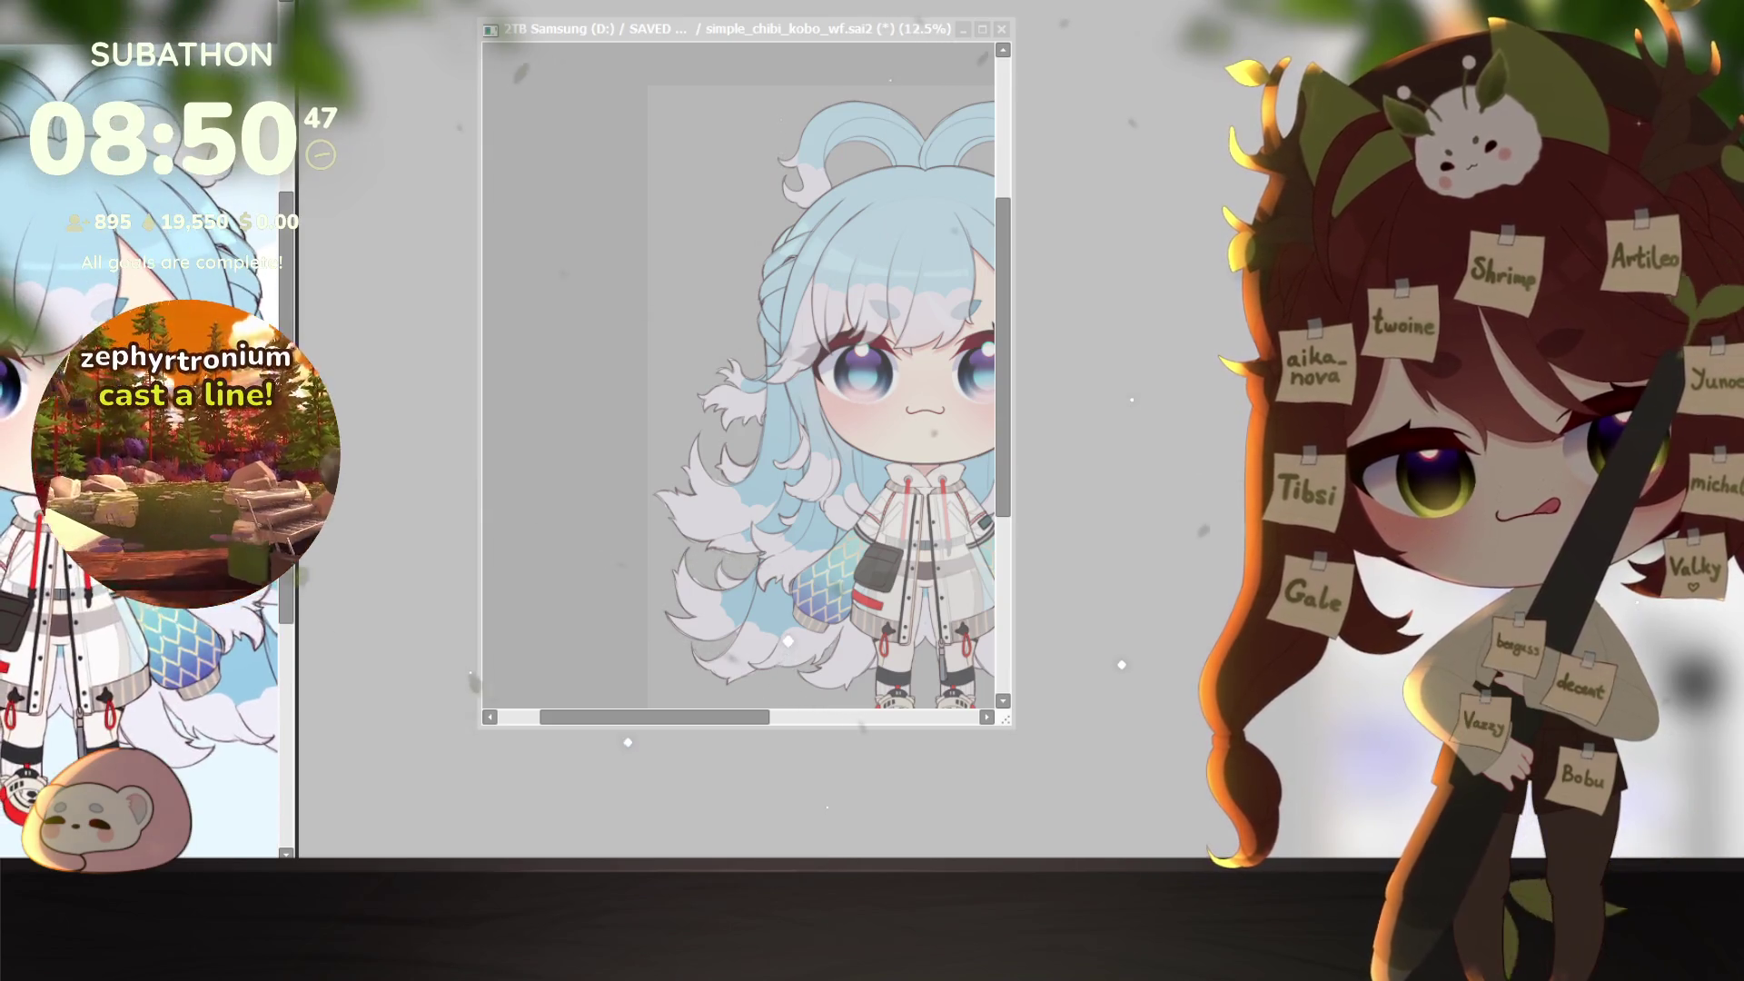
pyautogui.moveTo(726, 28); pyautogui.dragTo(526, 0)
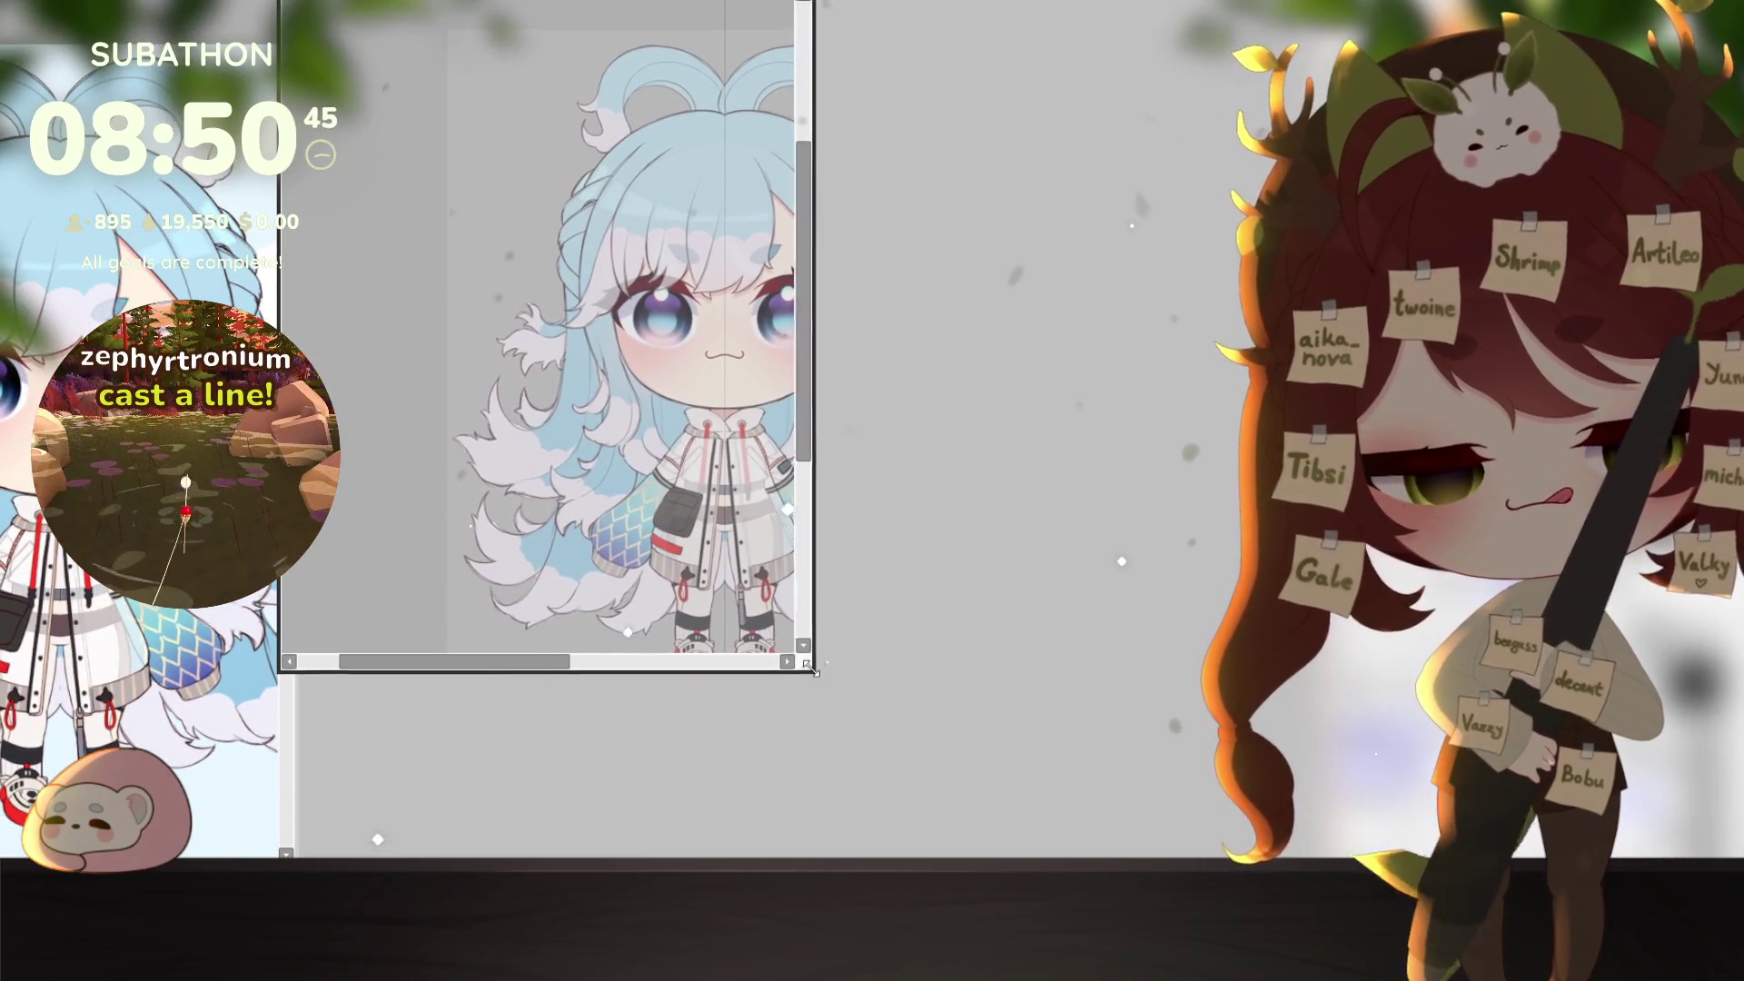
pyautogui.moveTo(814, 673); pyautogui.dragTo(1290, 854)
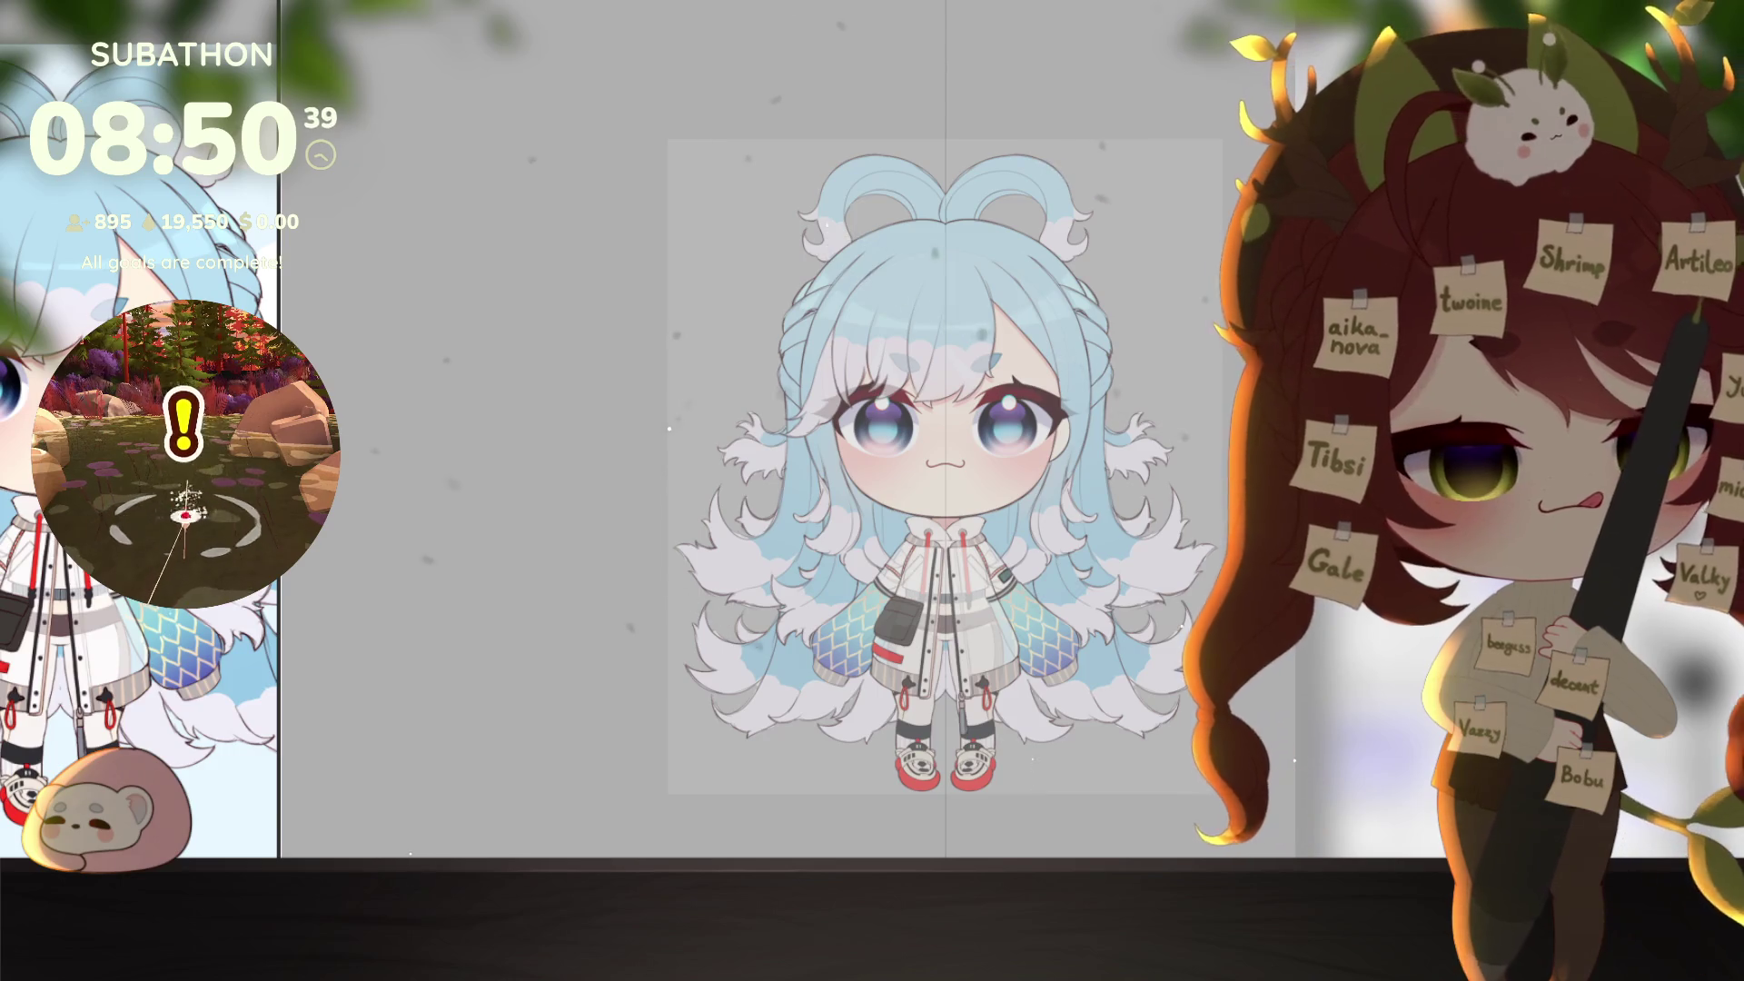
# Step: Undo to bring back the bare chibi base and zoom around to inspect it
pyautogui.hotkey('ctrl', 'z')
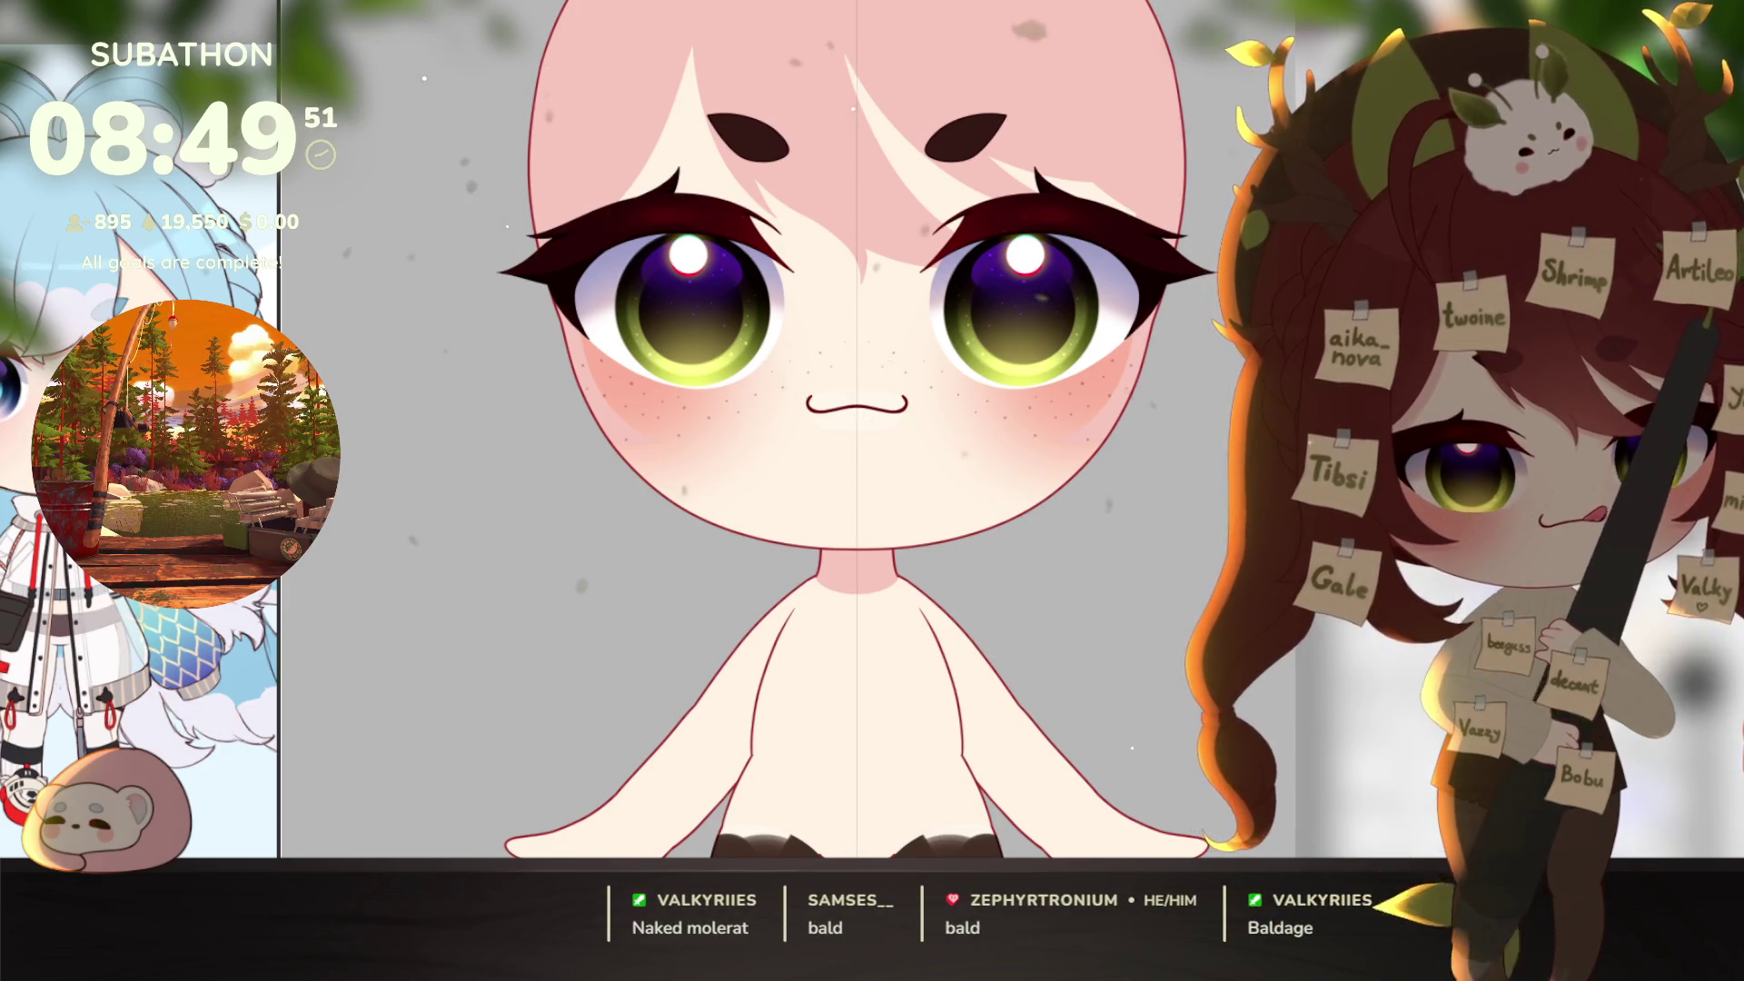
pyautogui.scroll(-3, 854, 427)
pyautogui.scroll(3, 854, 427)
pyautogui.scroll(-3, 1139, 760)
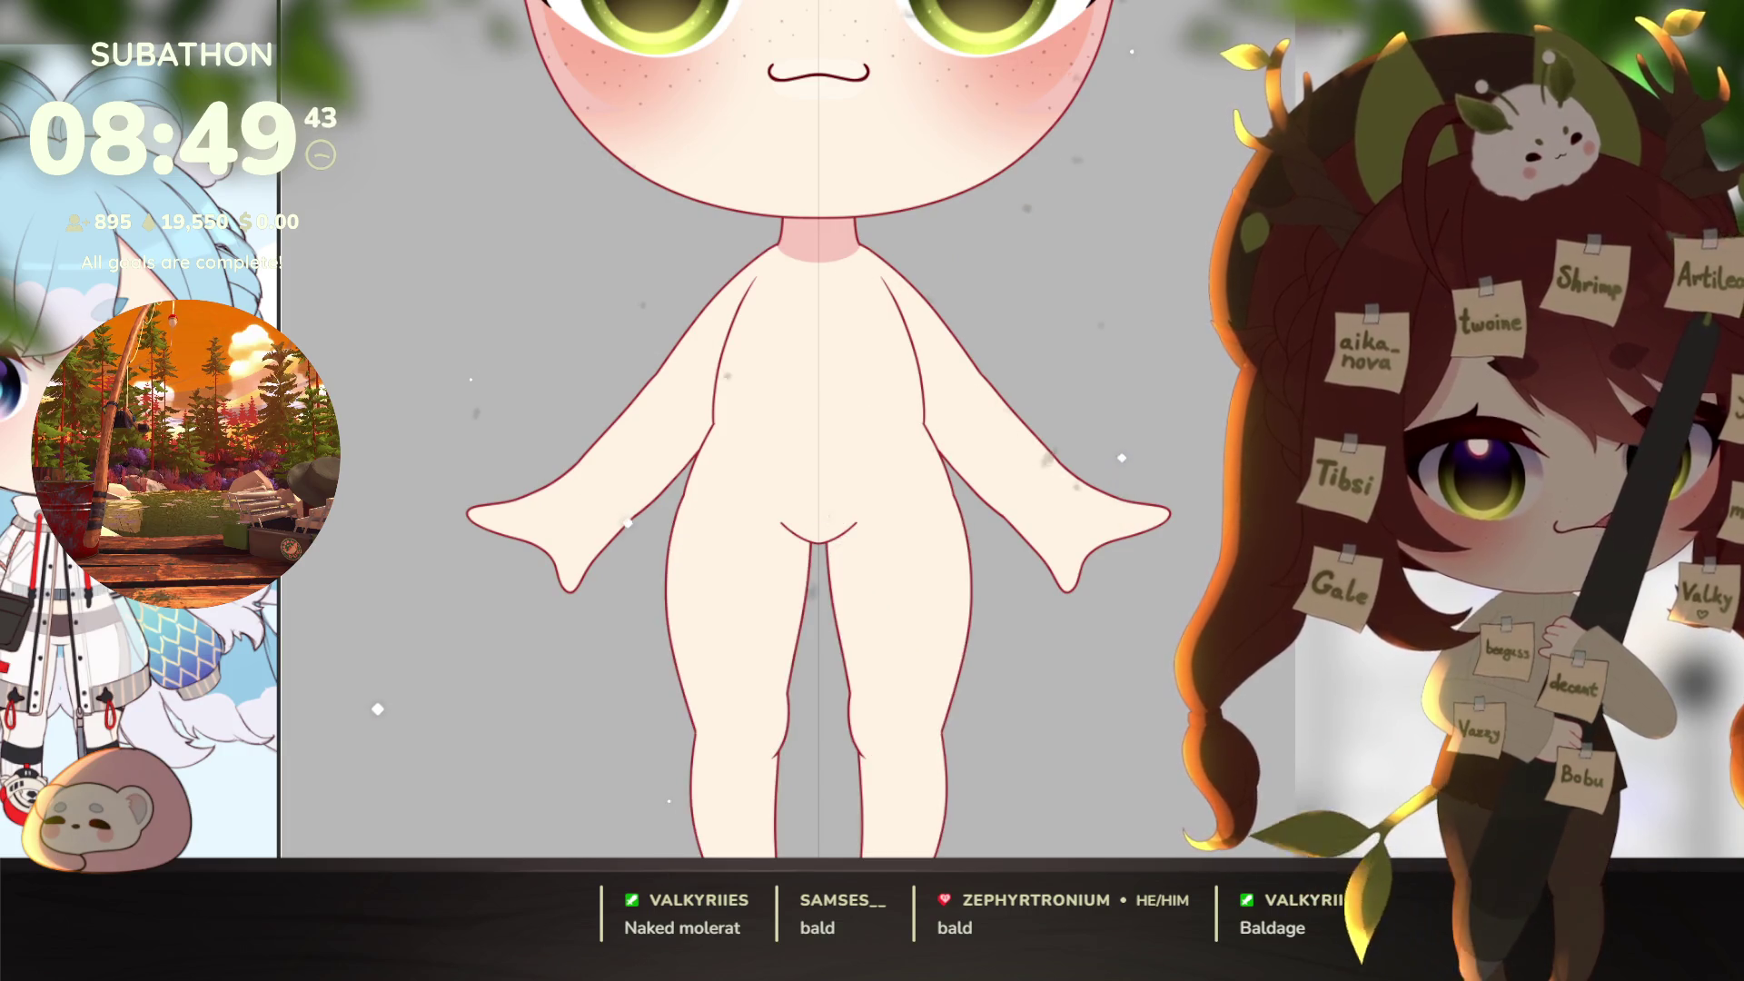
pyautogui.scroll(3, 1174, 781)
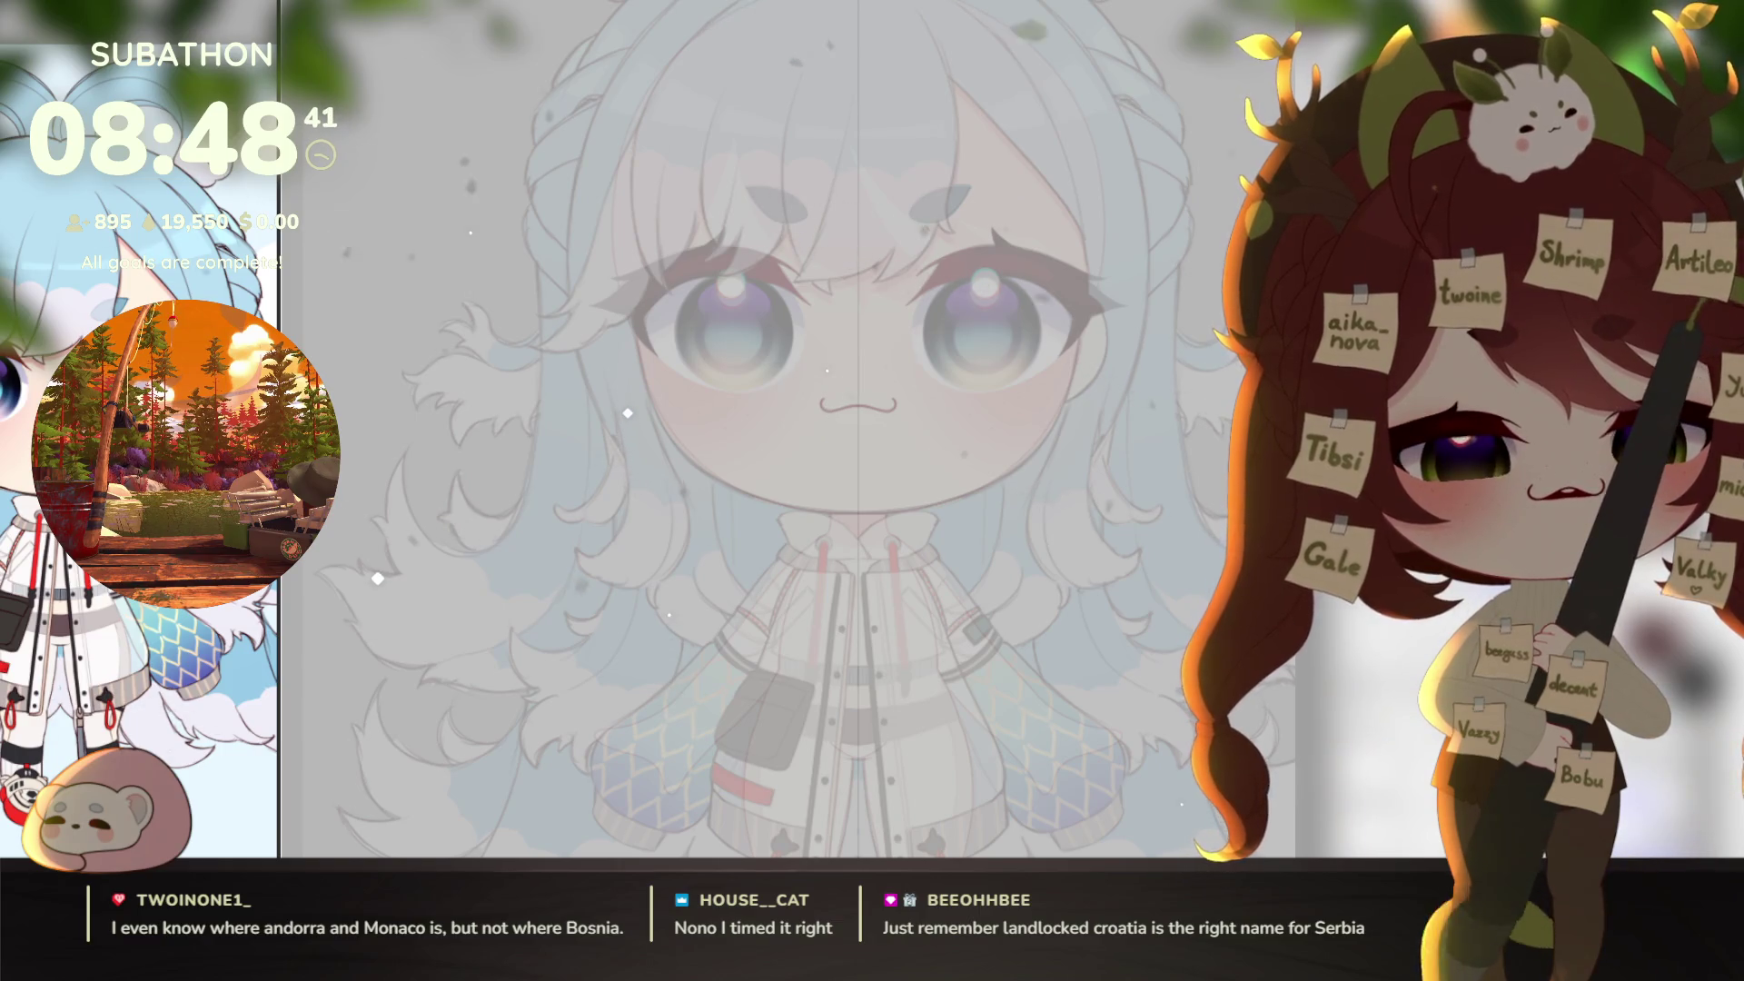
# Step: Zoom in on the head and try a first curved outline stroke, then undo it
pyautogui.scroll(-3, 1127, 627)
pyautogui.scroll(1, 1075, 636)
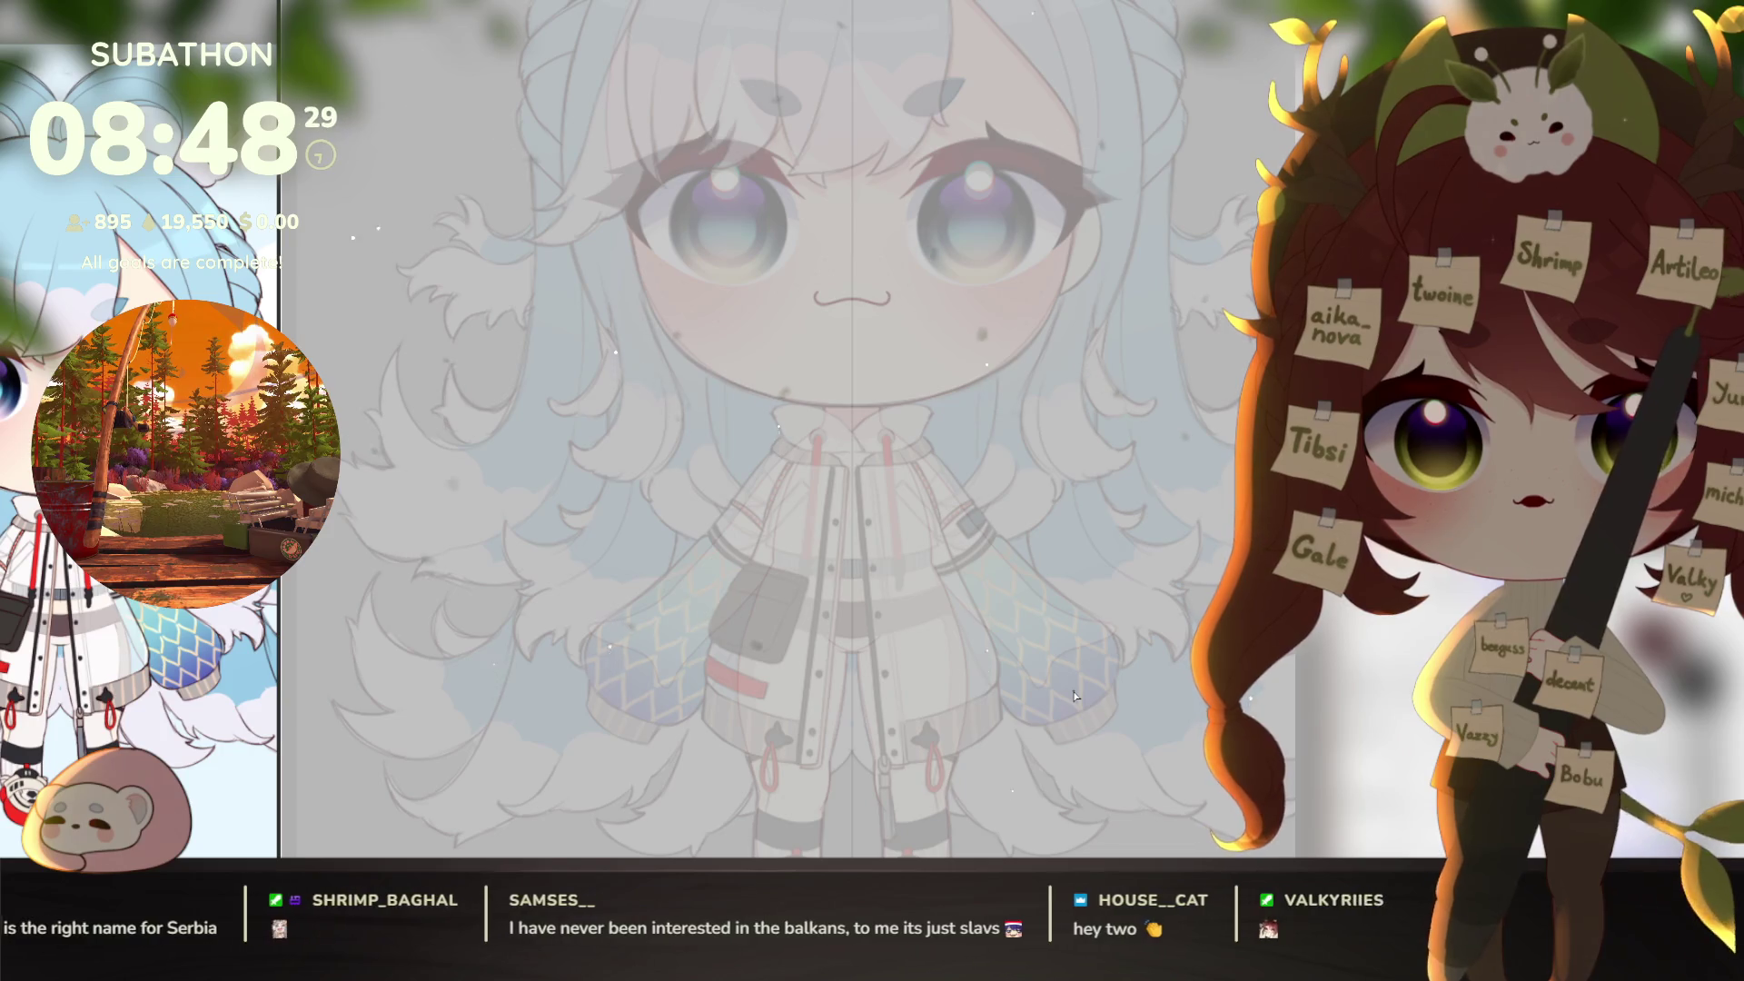
pyautogui.scroll(3, 1103, 750)
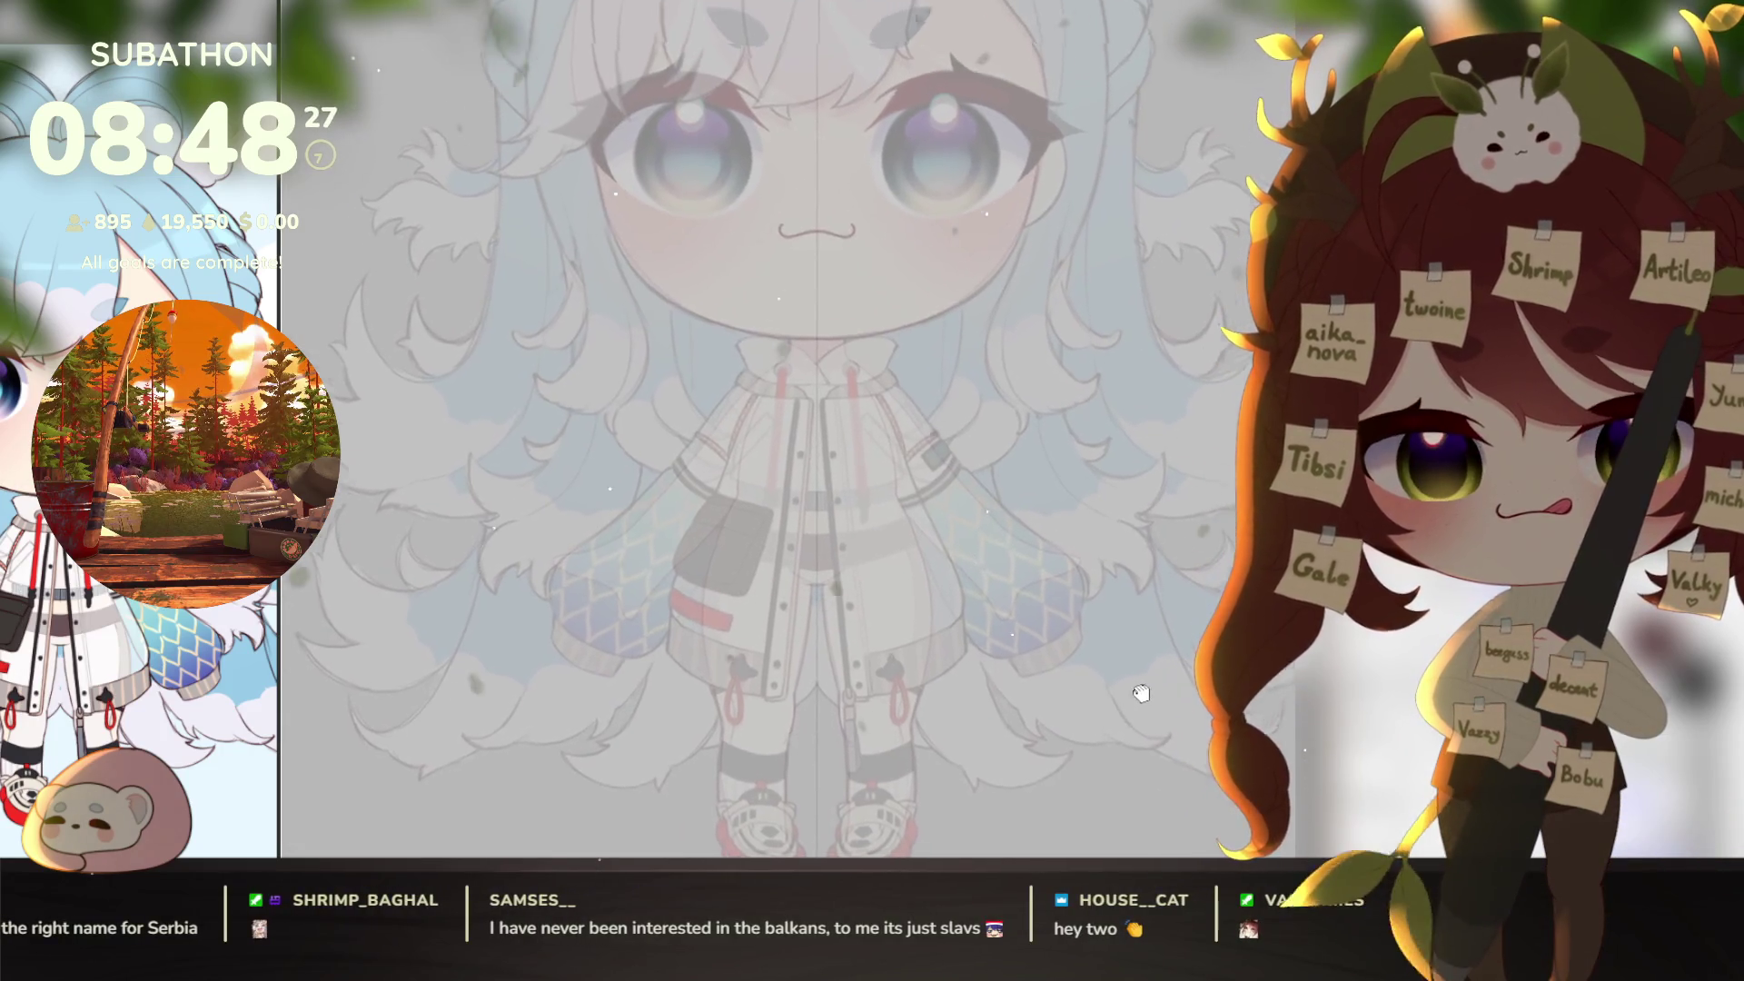
pyautogui.scroll(5, 1110, 568)
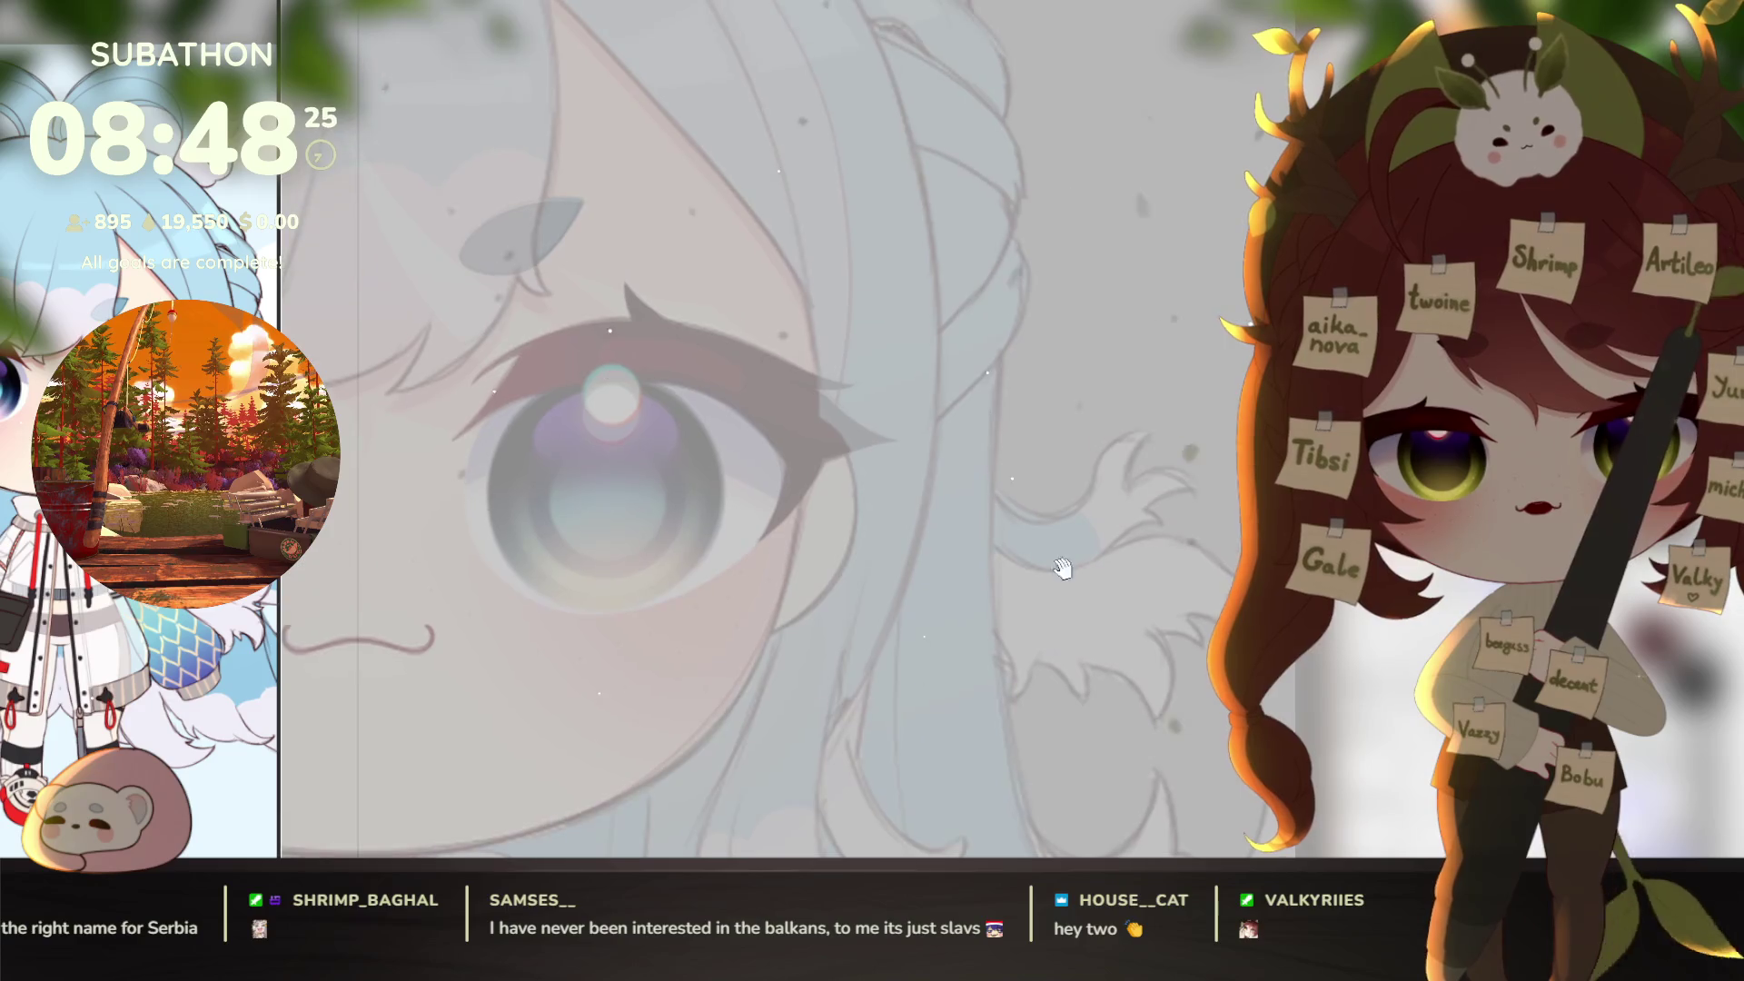
pyautogui.scroll(-3, 922, 684)
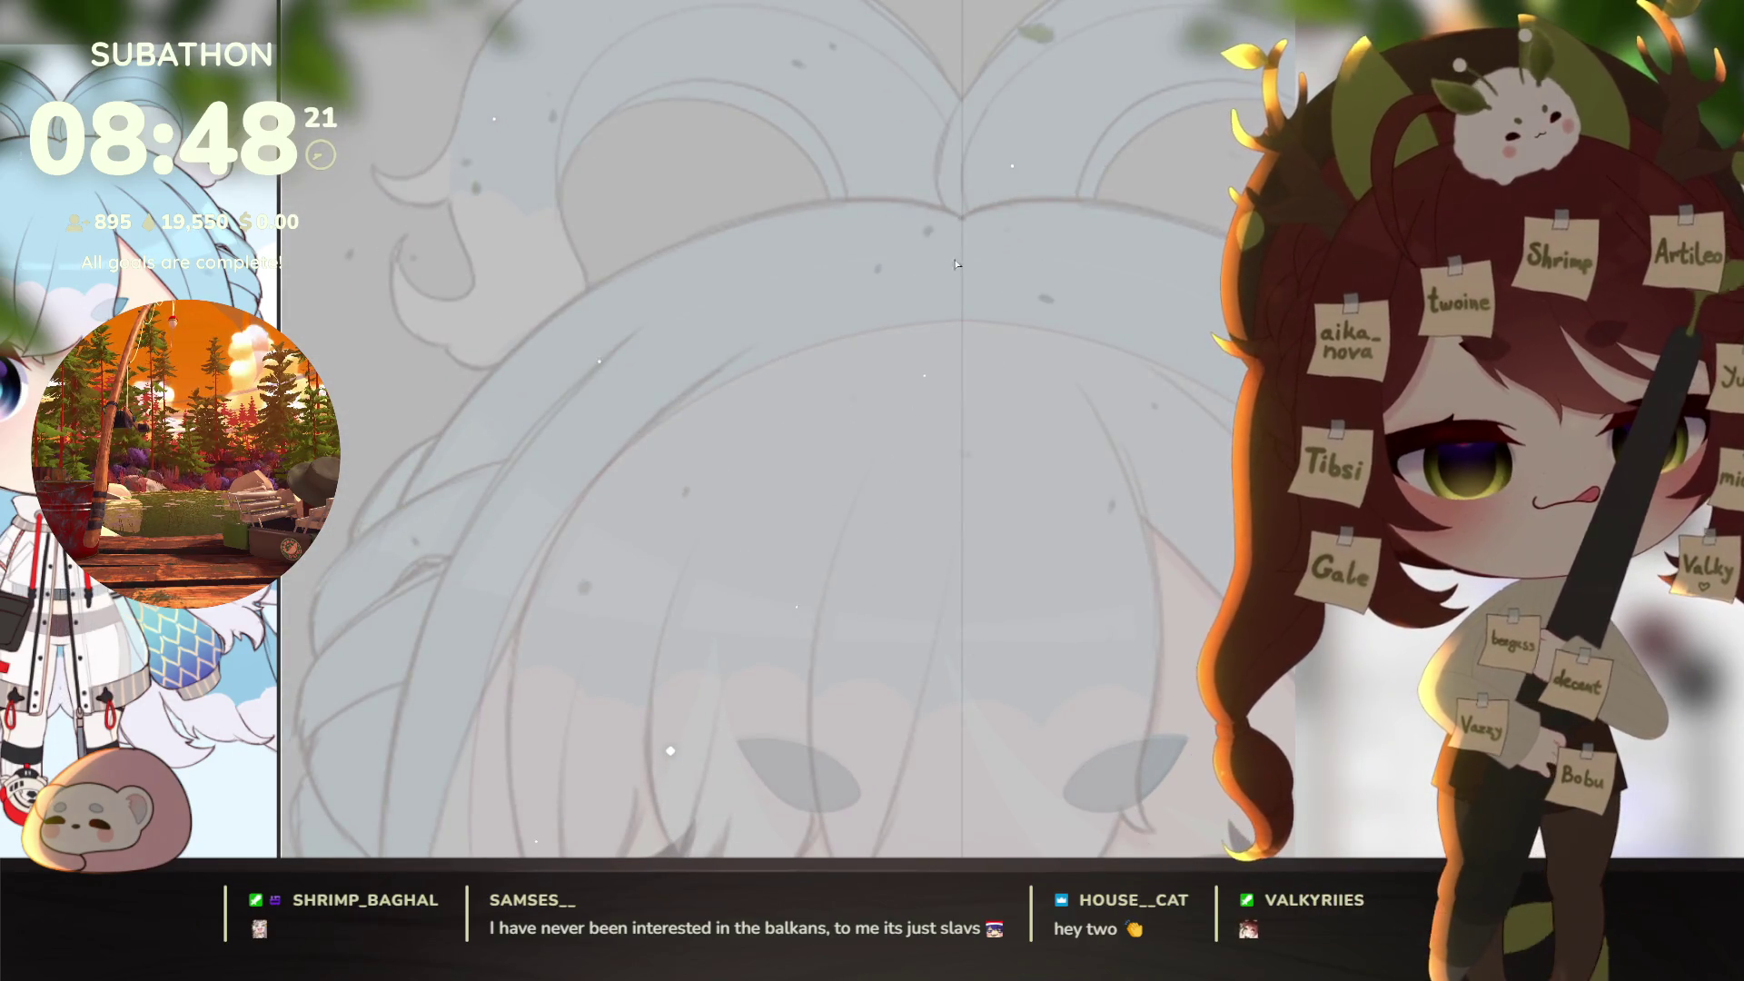
pyautogui.scroll(-3, 1043, 584)
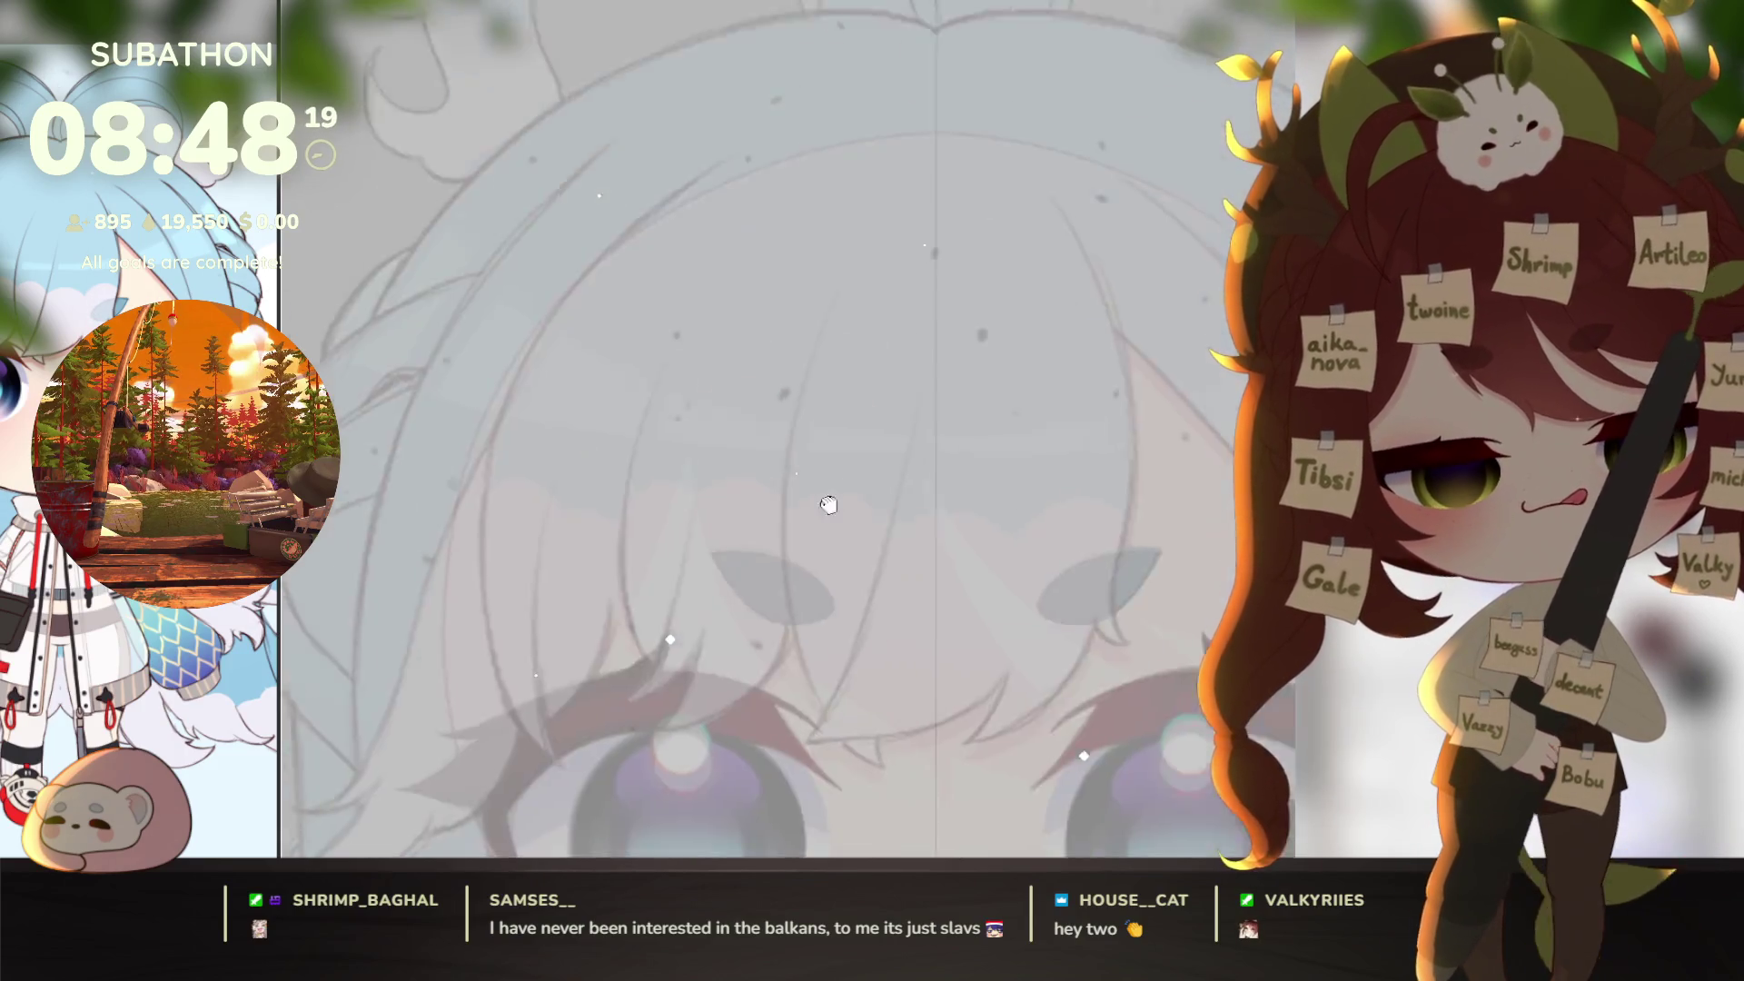
pyautogui.scroll(4, 798, 674)
pyautogui.scroll(3, 798, 673)
pyautogui.moveTo(465, 355); pyautogui.dragTo(677, 510)
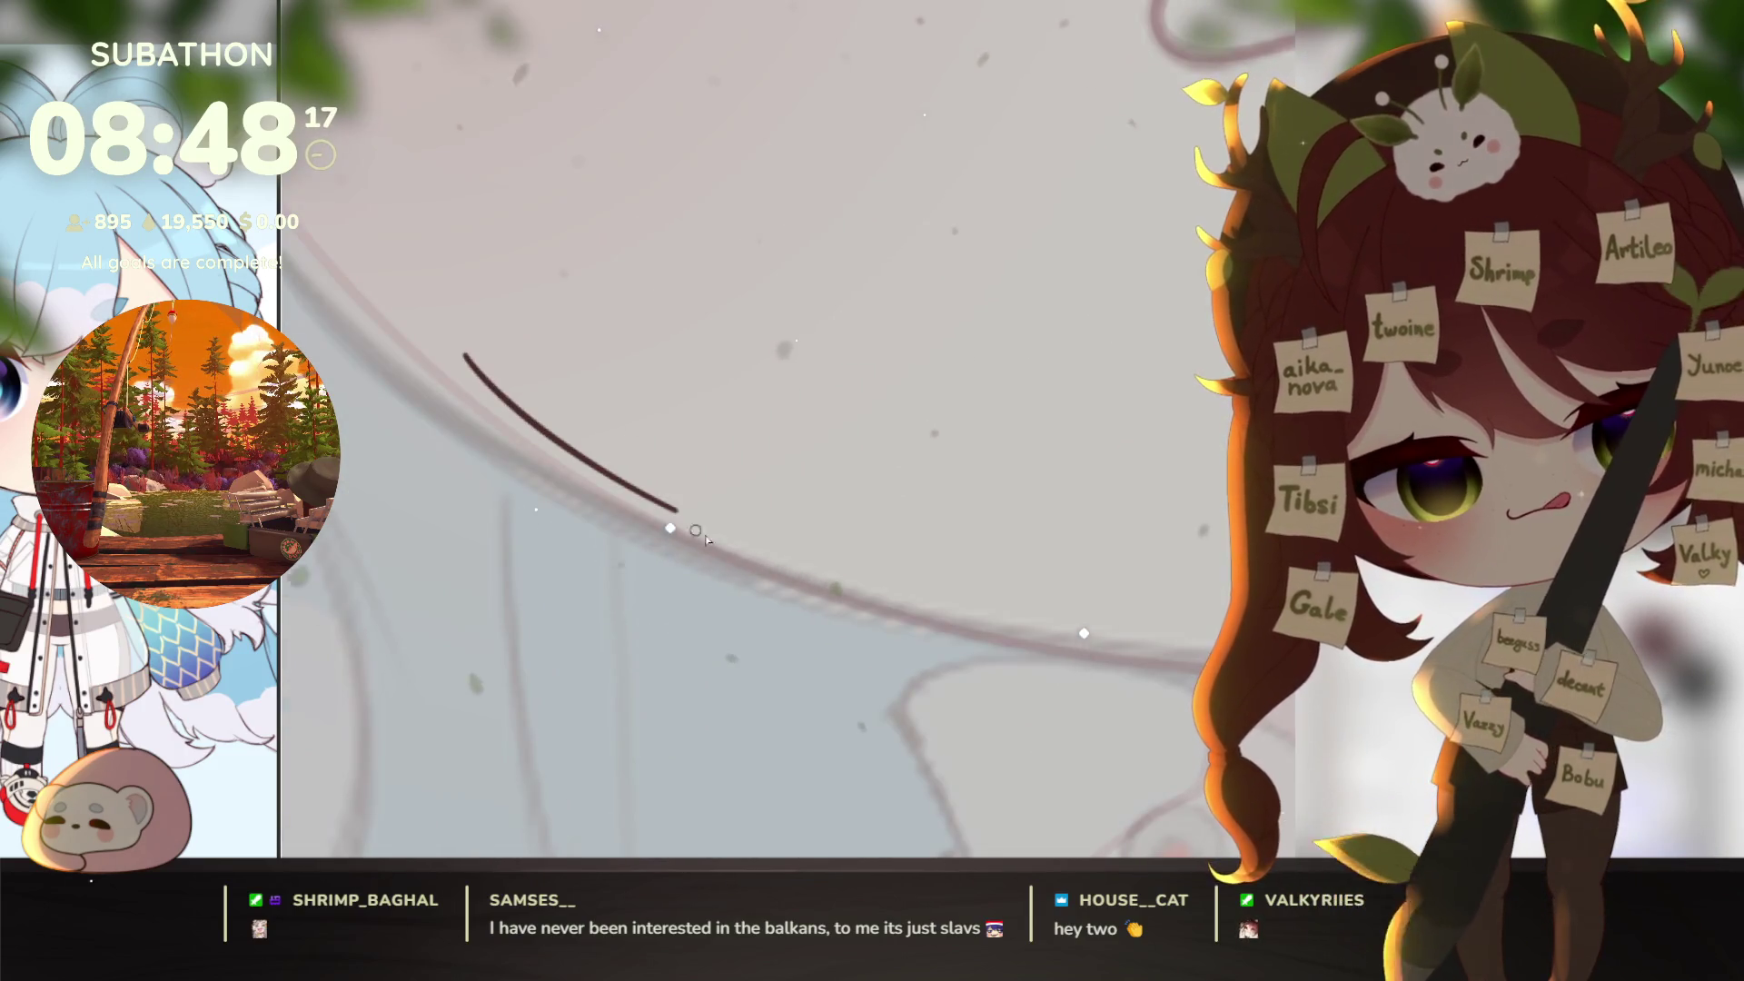
pyautogui.hotkey('ctrl', 'z')
# Step: Trace the hairline arc over the head and the hair outline down the left side
pyautogui.scroll(-3, 954, 736)
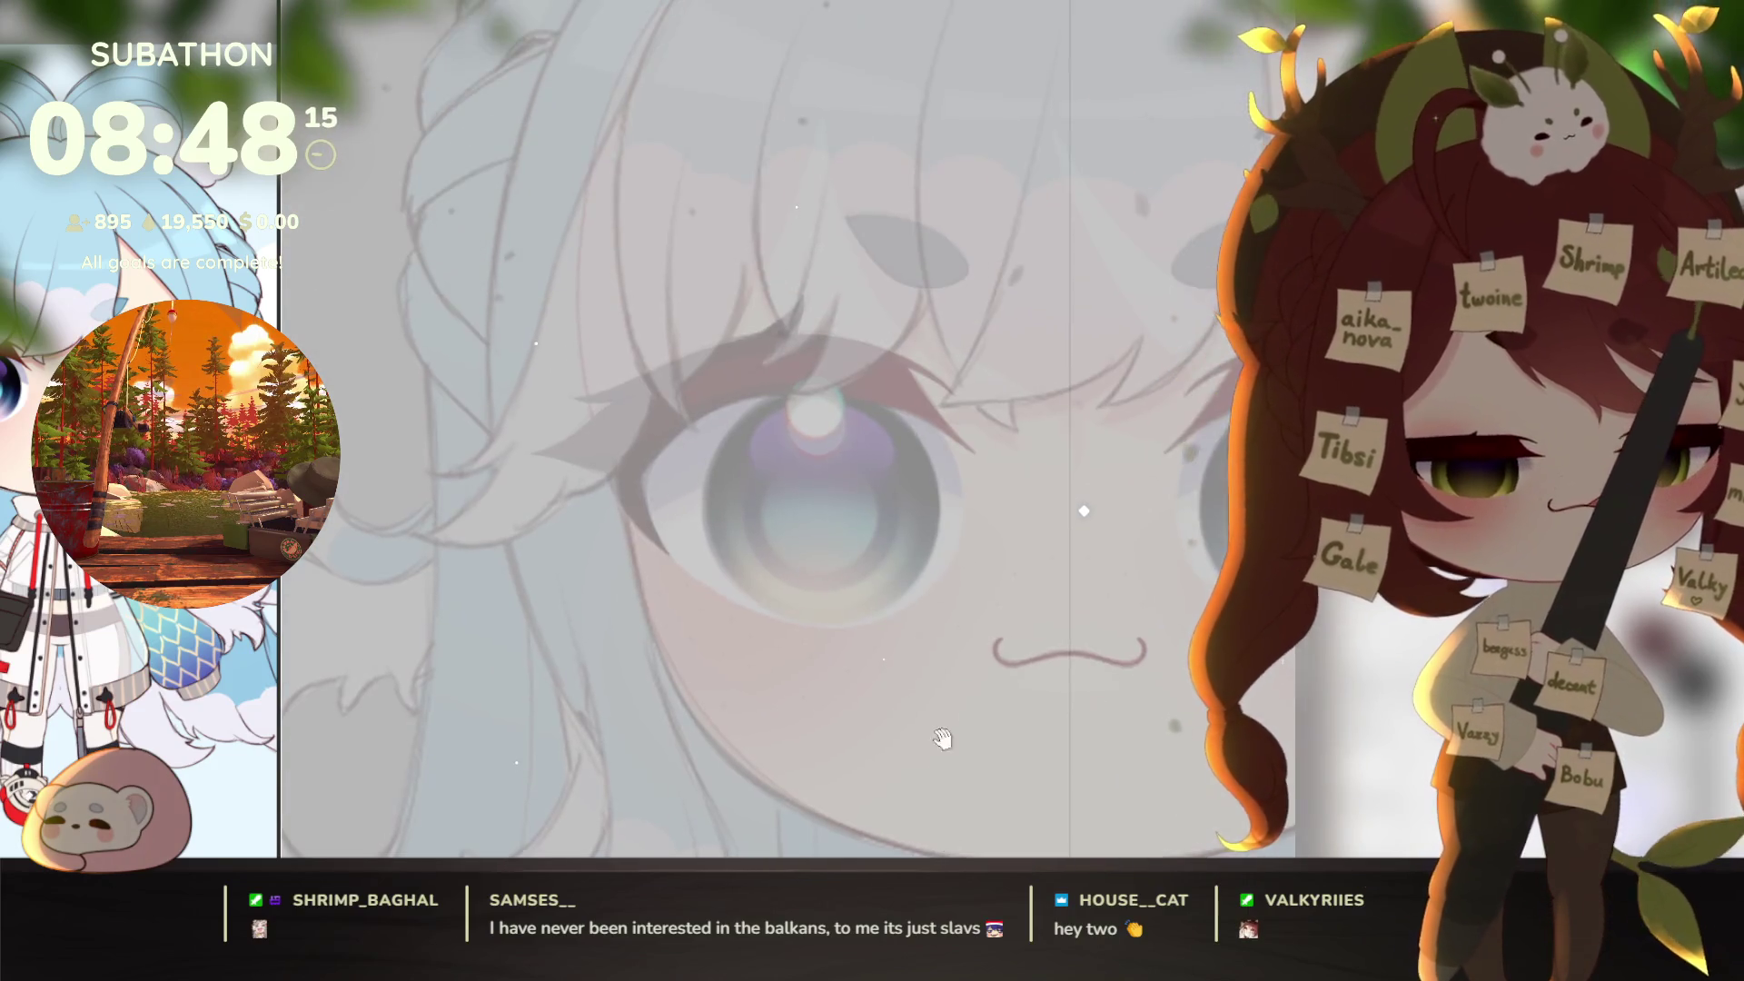
pyautogui.scroll(-2, 909, 590)
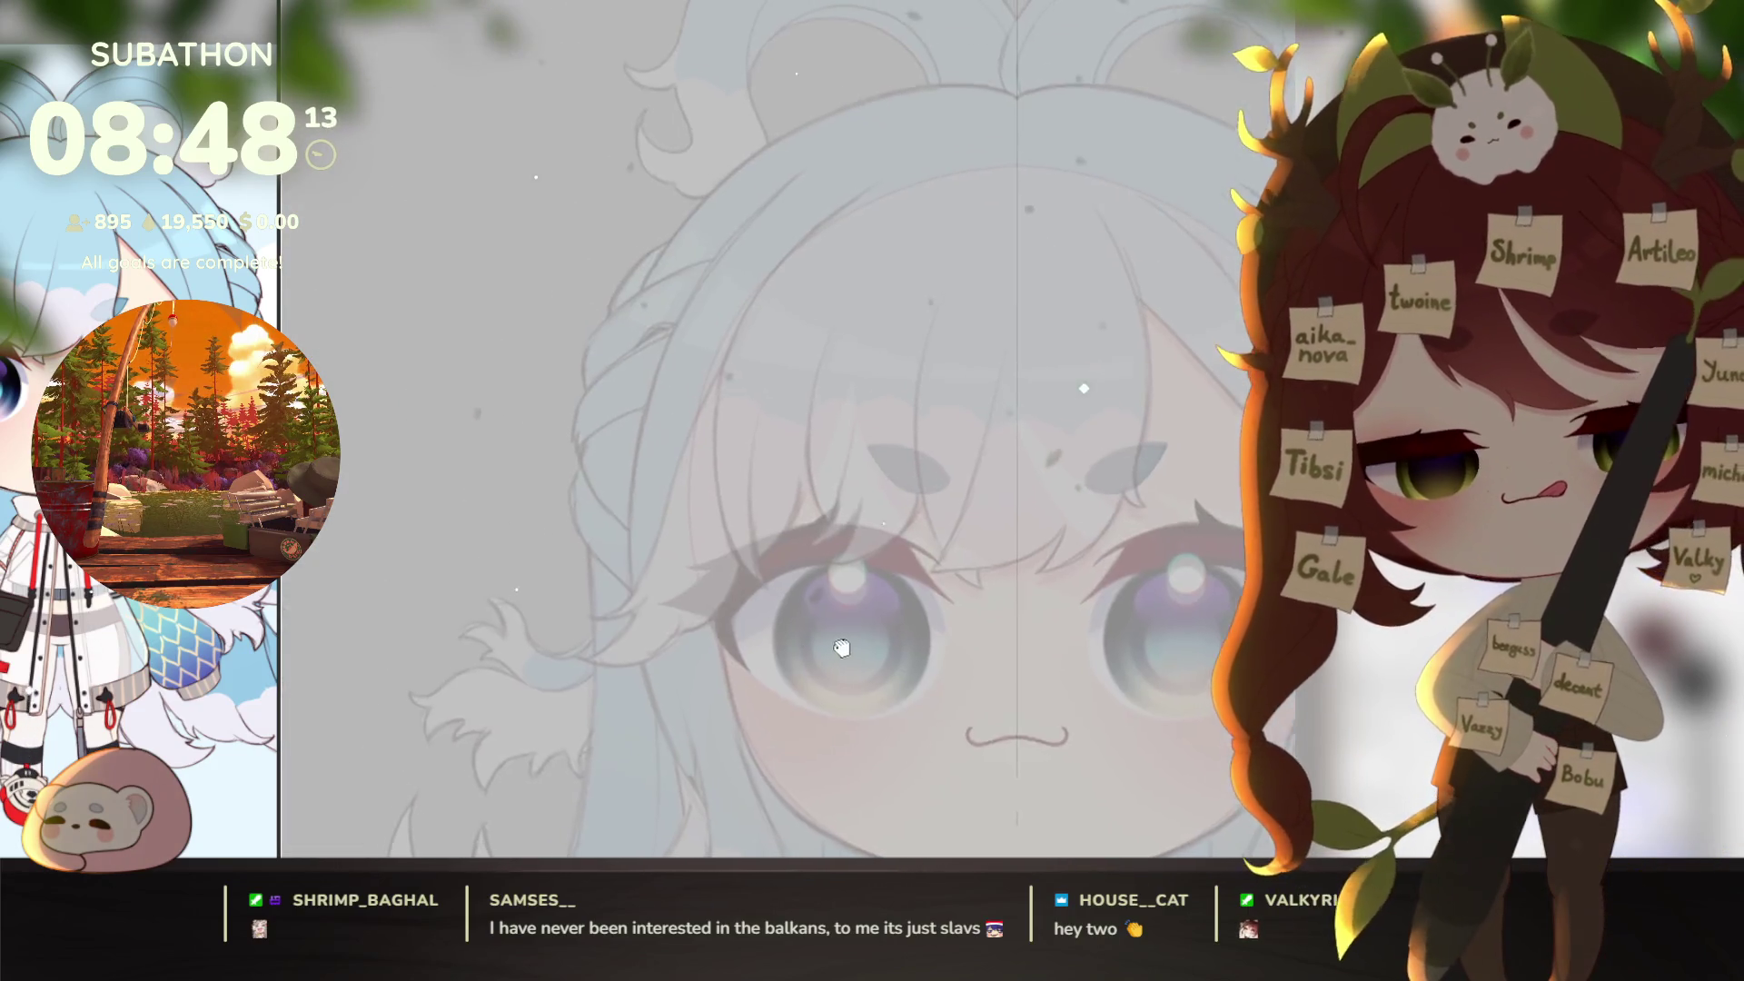
pyautogui.scroll(-3, 789, 563)
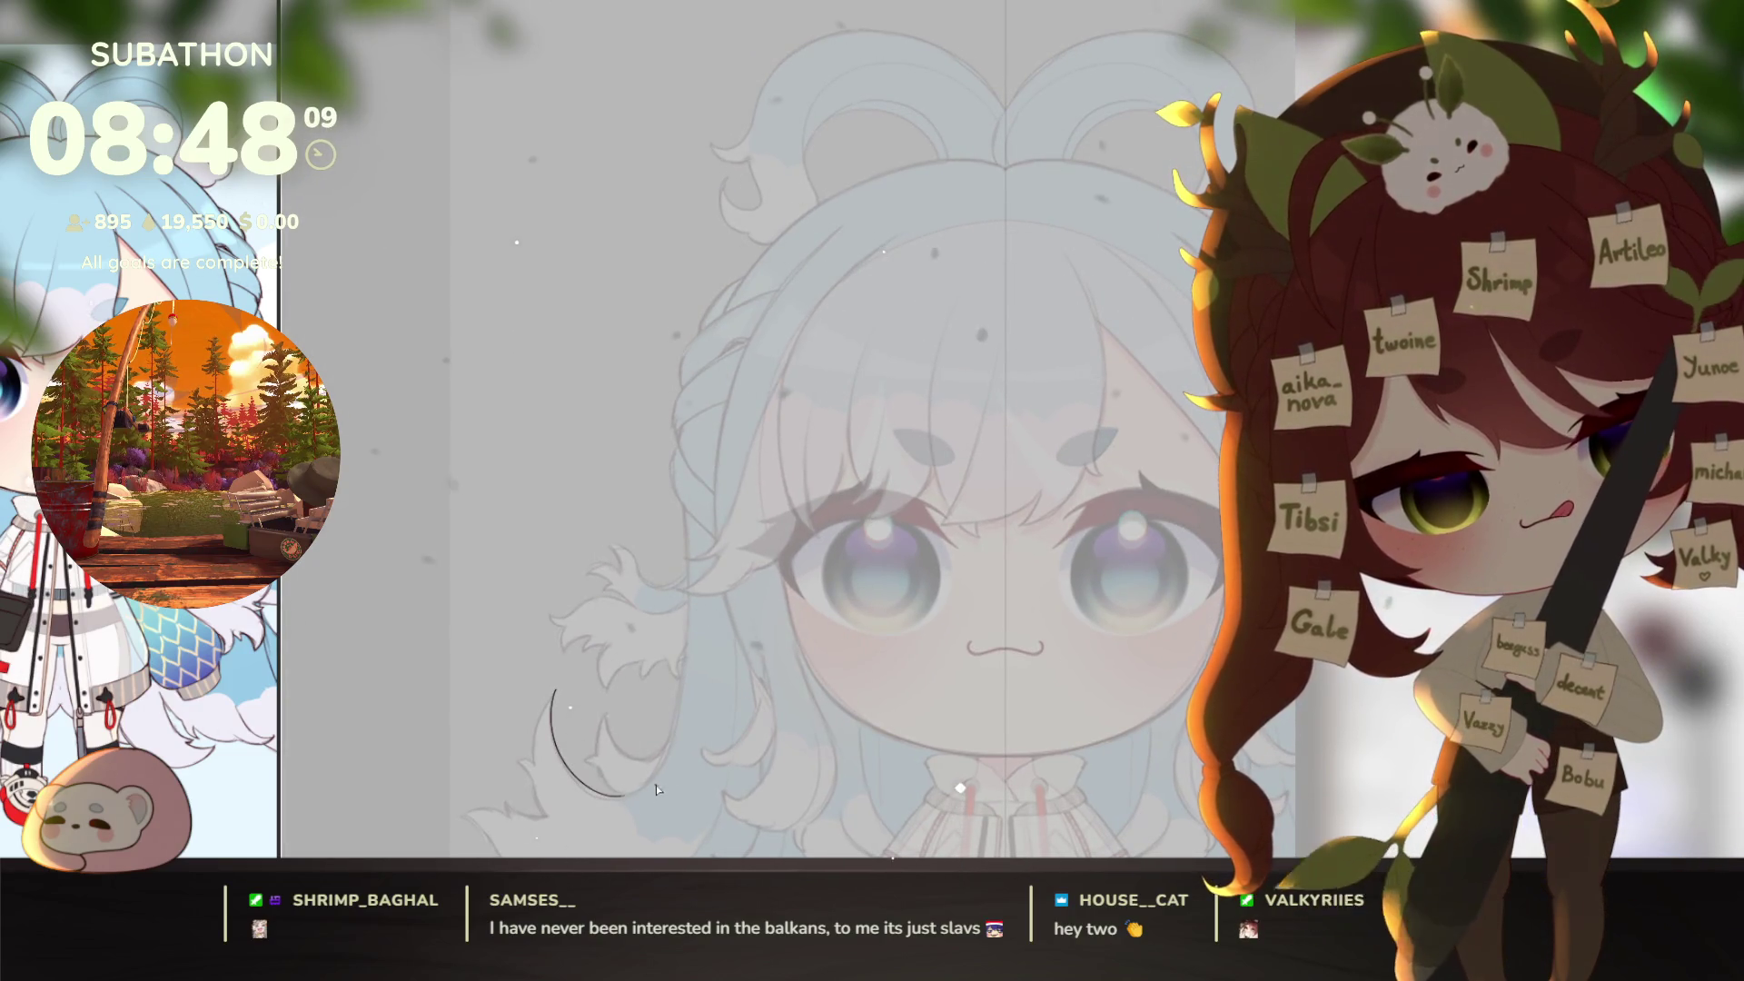
pyautogui.moveTo(656, 789)
pyautogui.mouseDown()
pyautogui.moveTo(688, 627)
pyautogui.moveTo(690, 457)
pyautogui.mouseUp()
pyautogui.moveTo(753, 261); pyautogui.dragTo(773, 241)
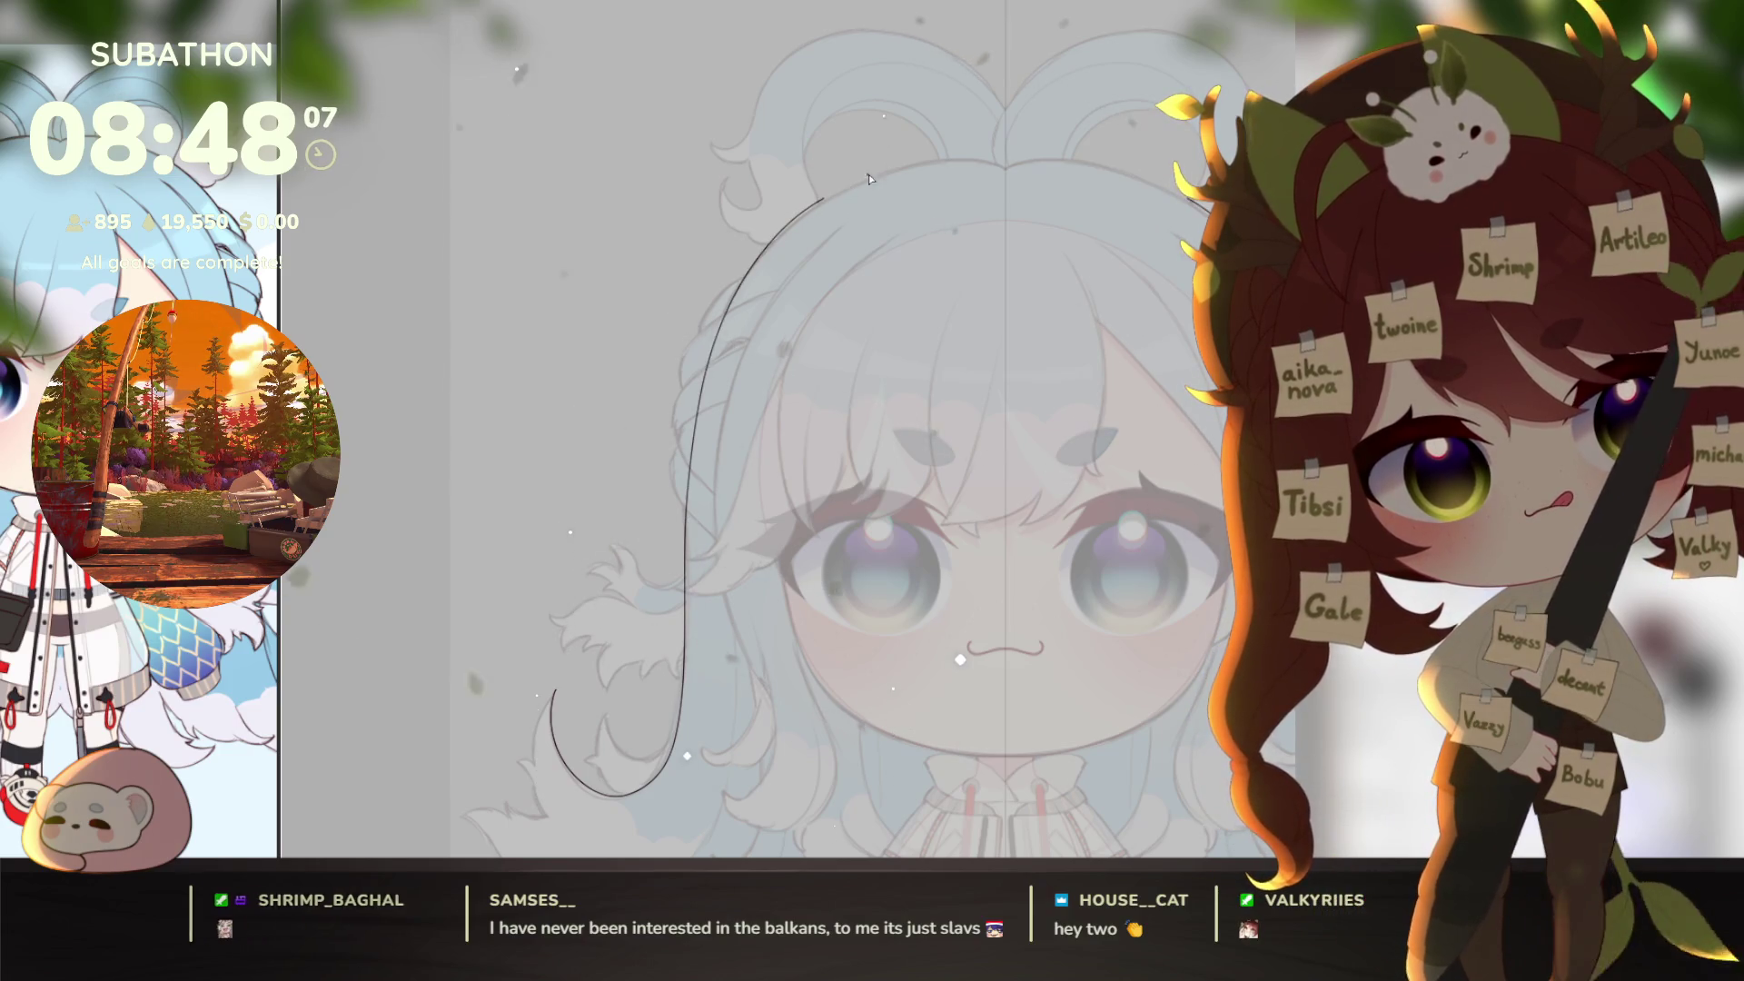
pyautogui.hotkey('ctrl', 'z')
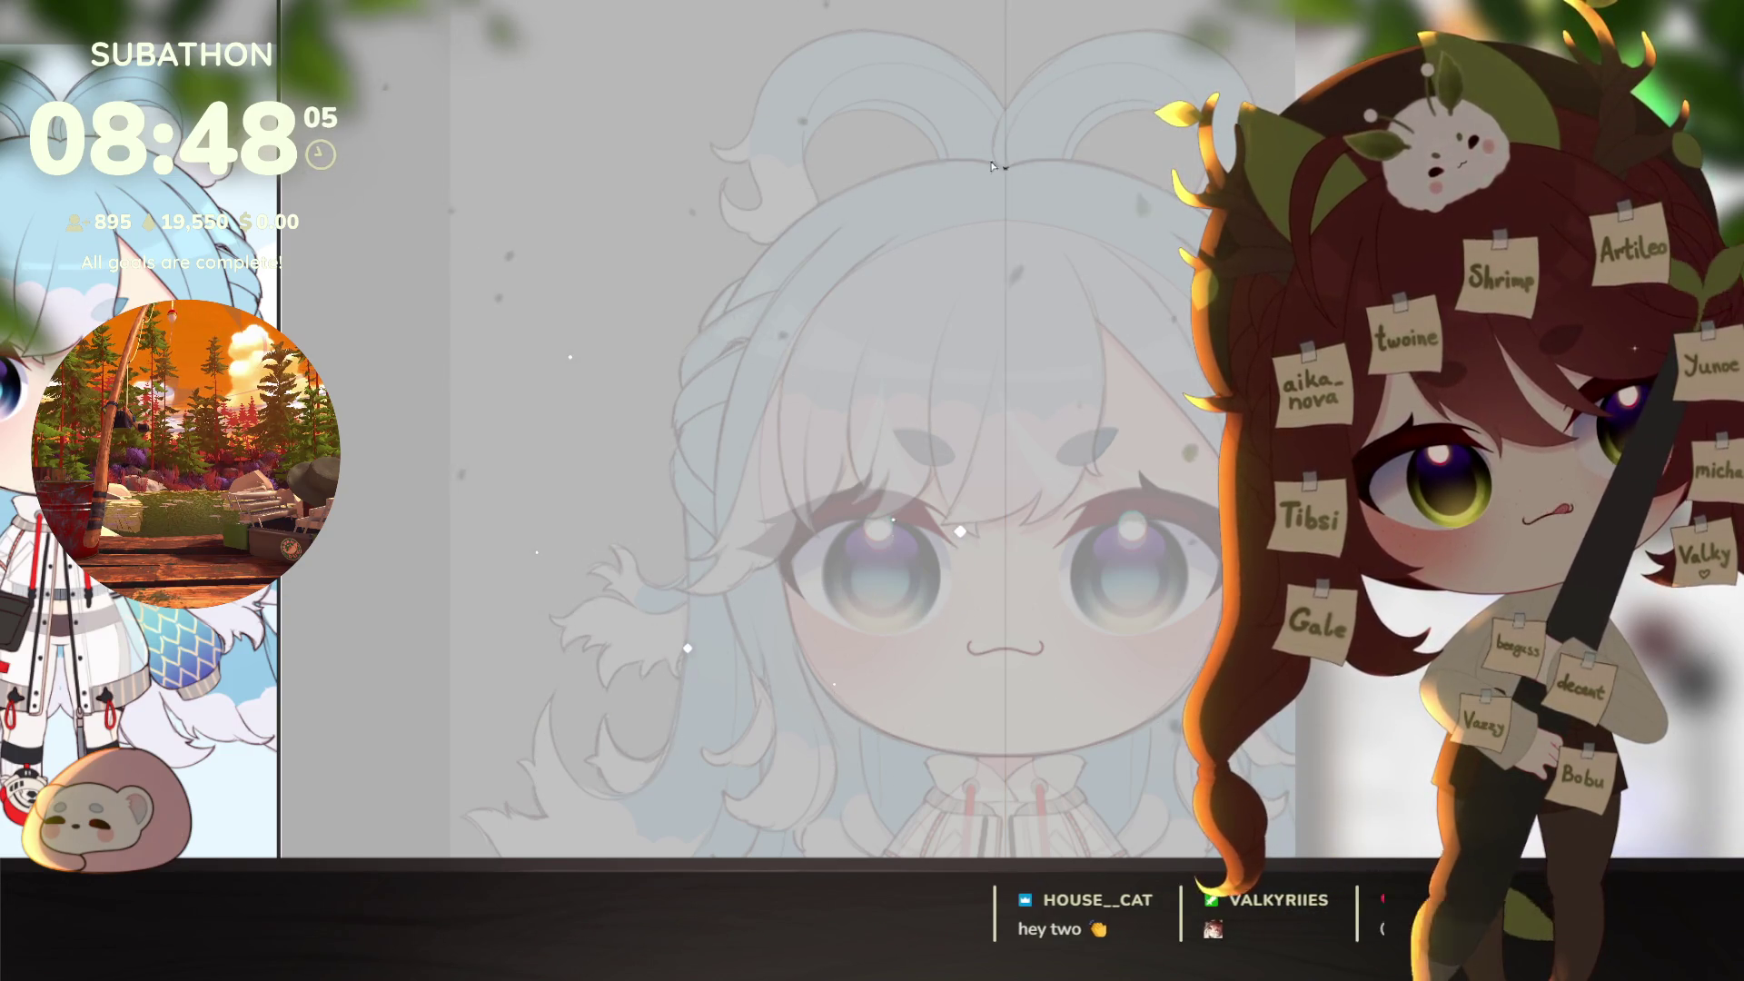
pyautogui.moveTo(1208, 223)
pyautogui.mouseDown()
pyautogui.moveTo(718, 340)
pyautogui.moveTo(686, 549)
pyautogui.mouseUp()
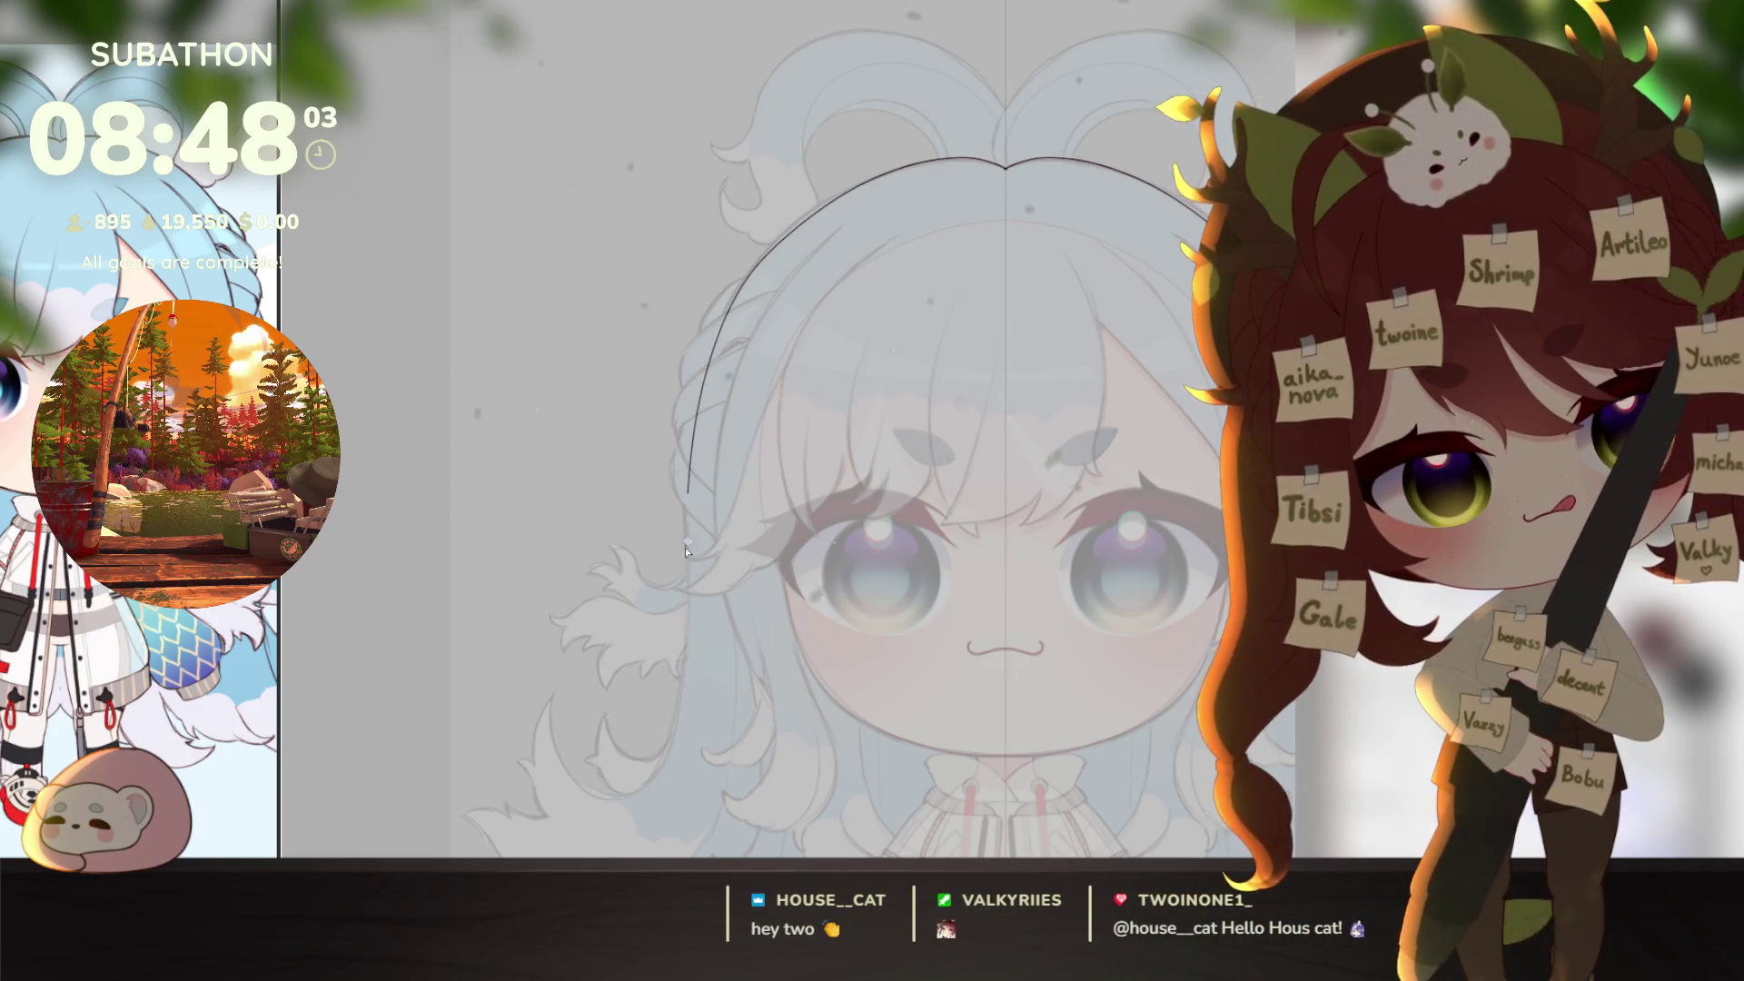
pyautogui.moveTo(681, 694)
pyautogui.mouseDown()
pyautogui.moveTo(627, 789)
pyautogui.moveTo(547, 751)
pyautogui.mouseUp()
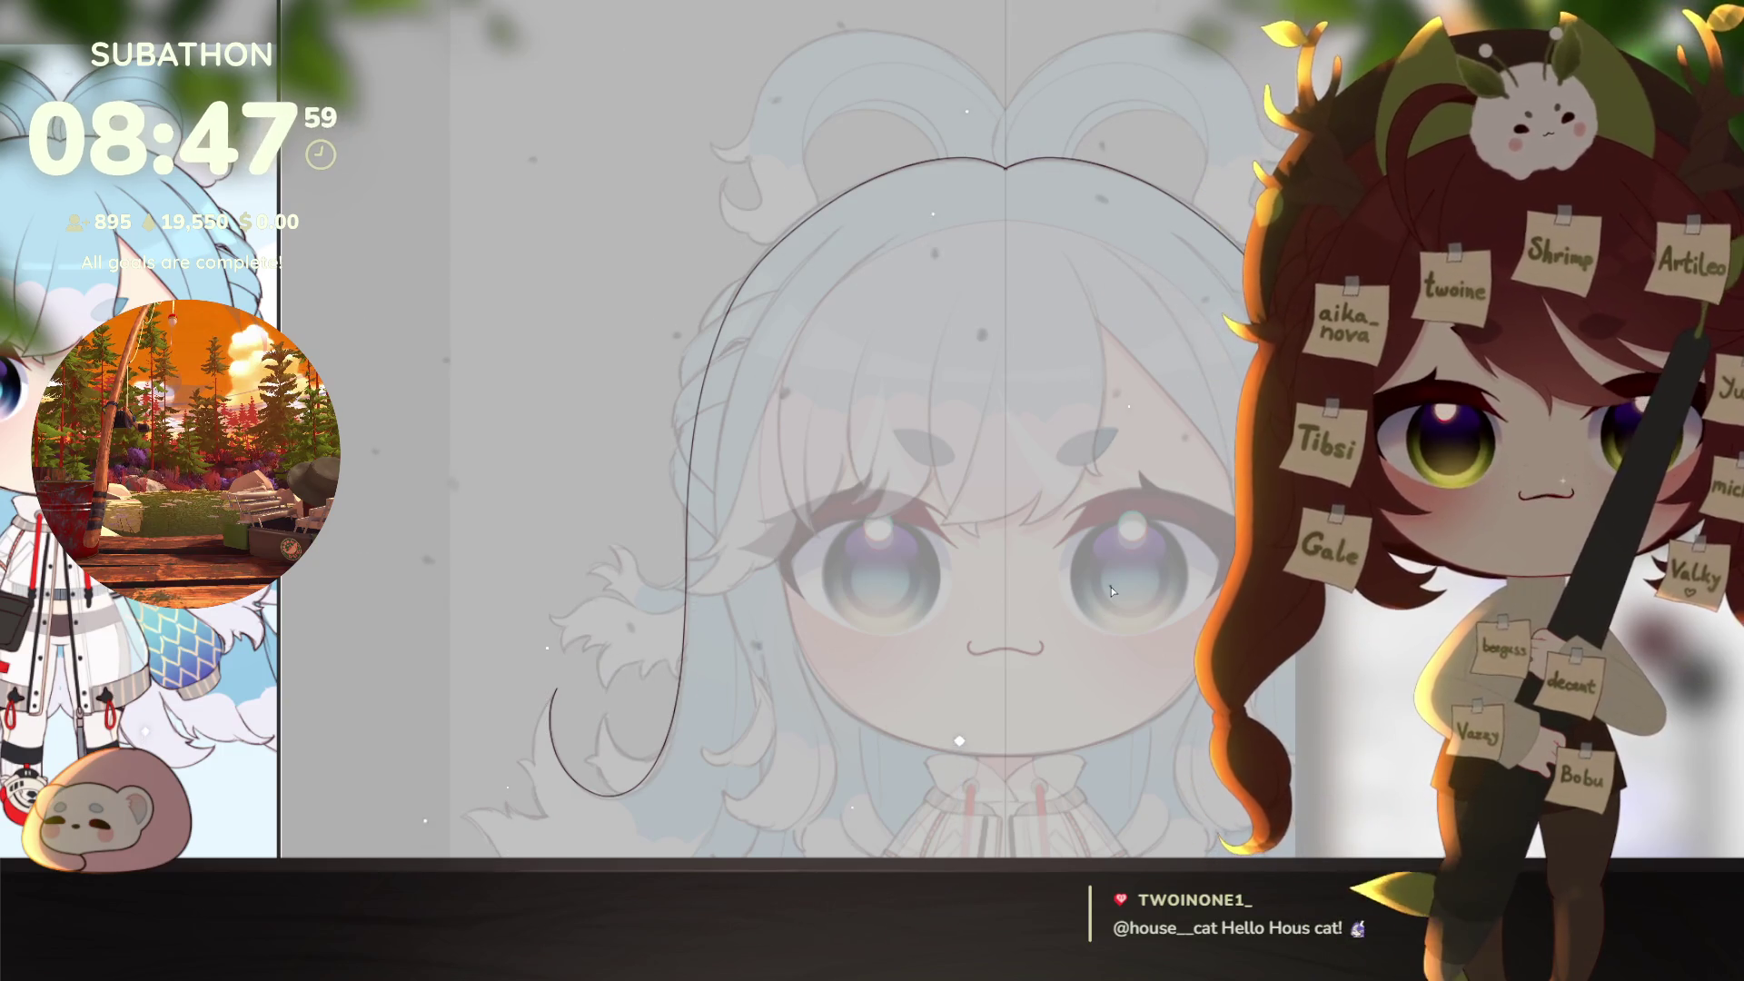
pyautogui.scroll(2, 1112, 591)
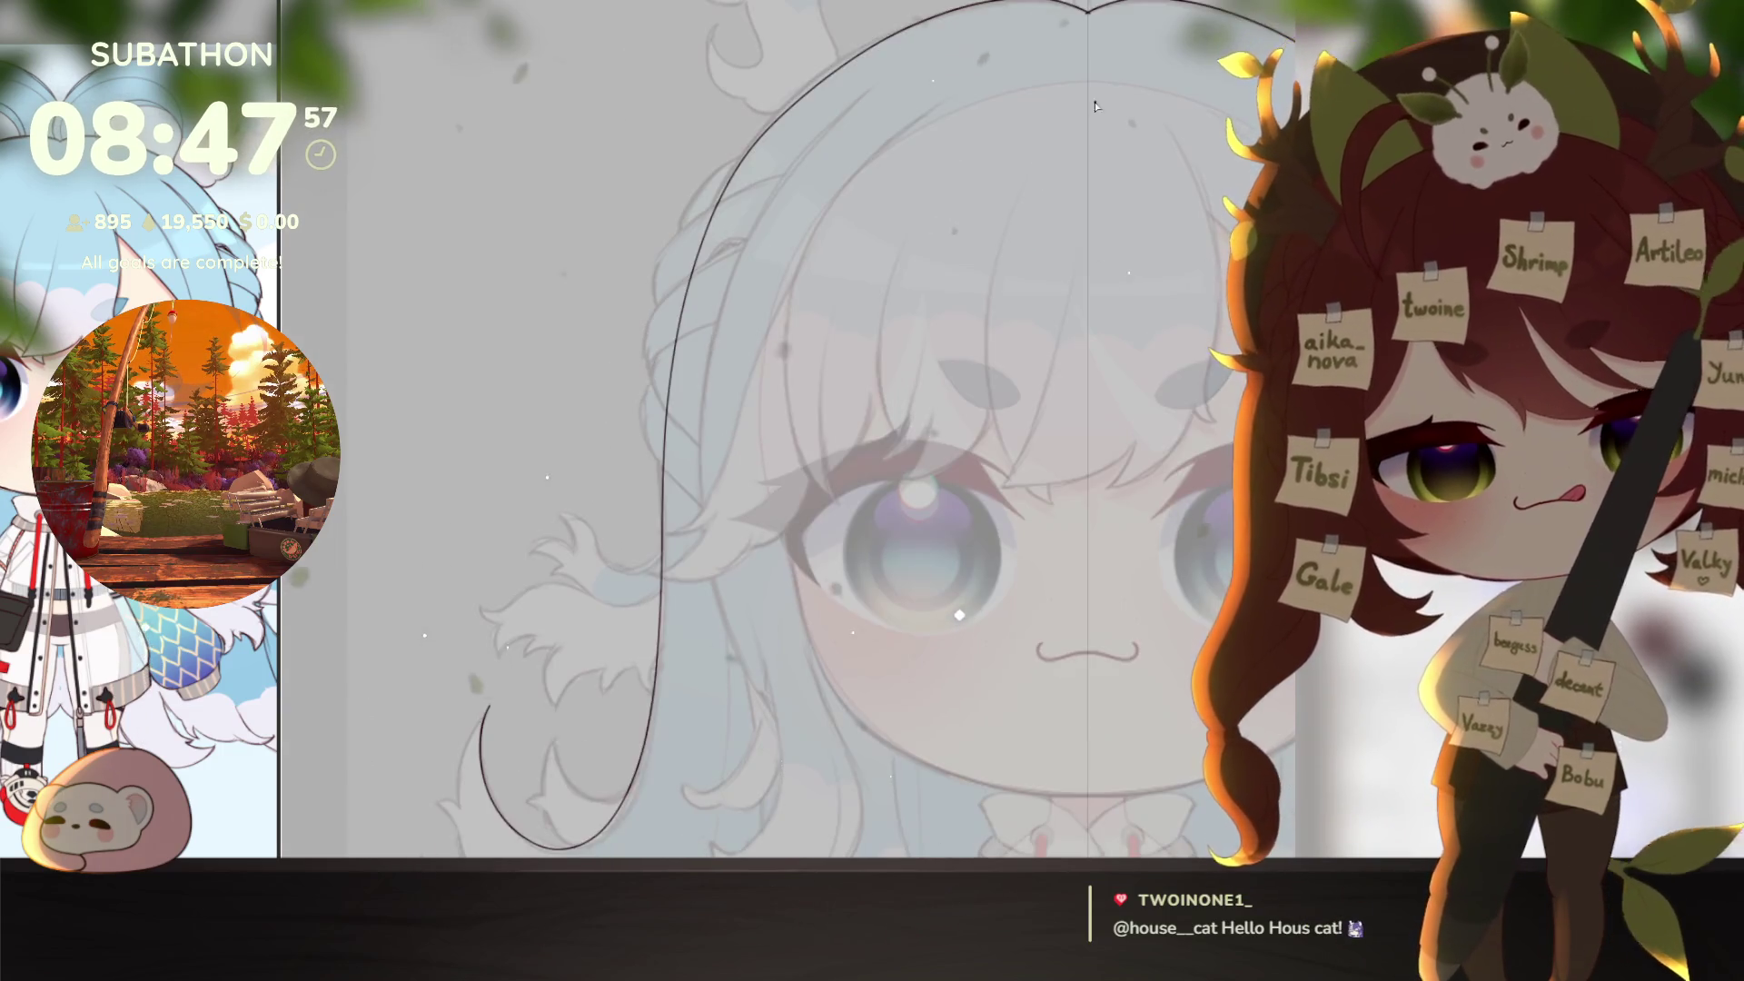
pyautogui.moveTo(1089, 19); pyautogui.dragTo(801, 88)
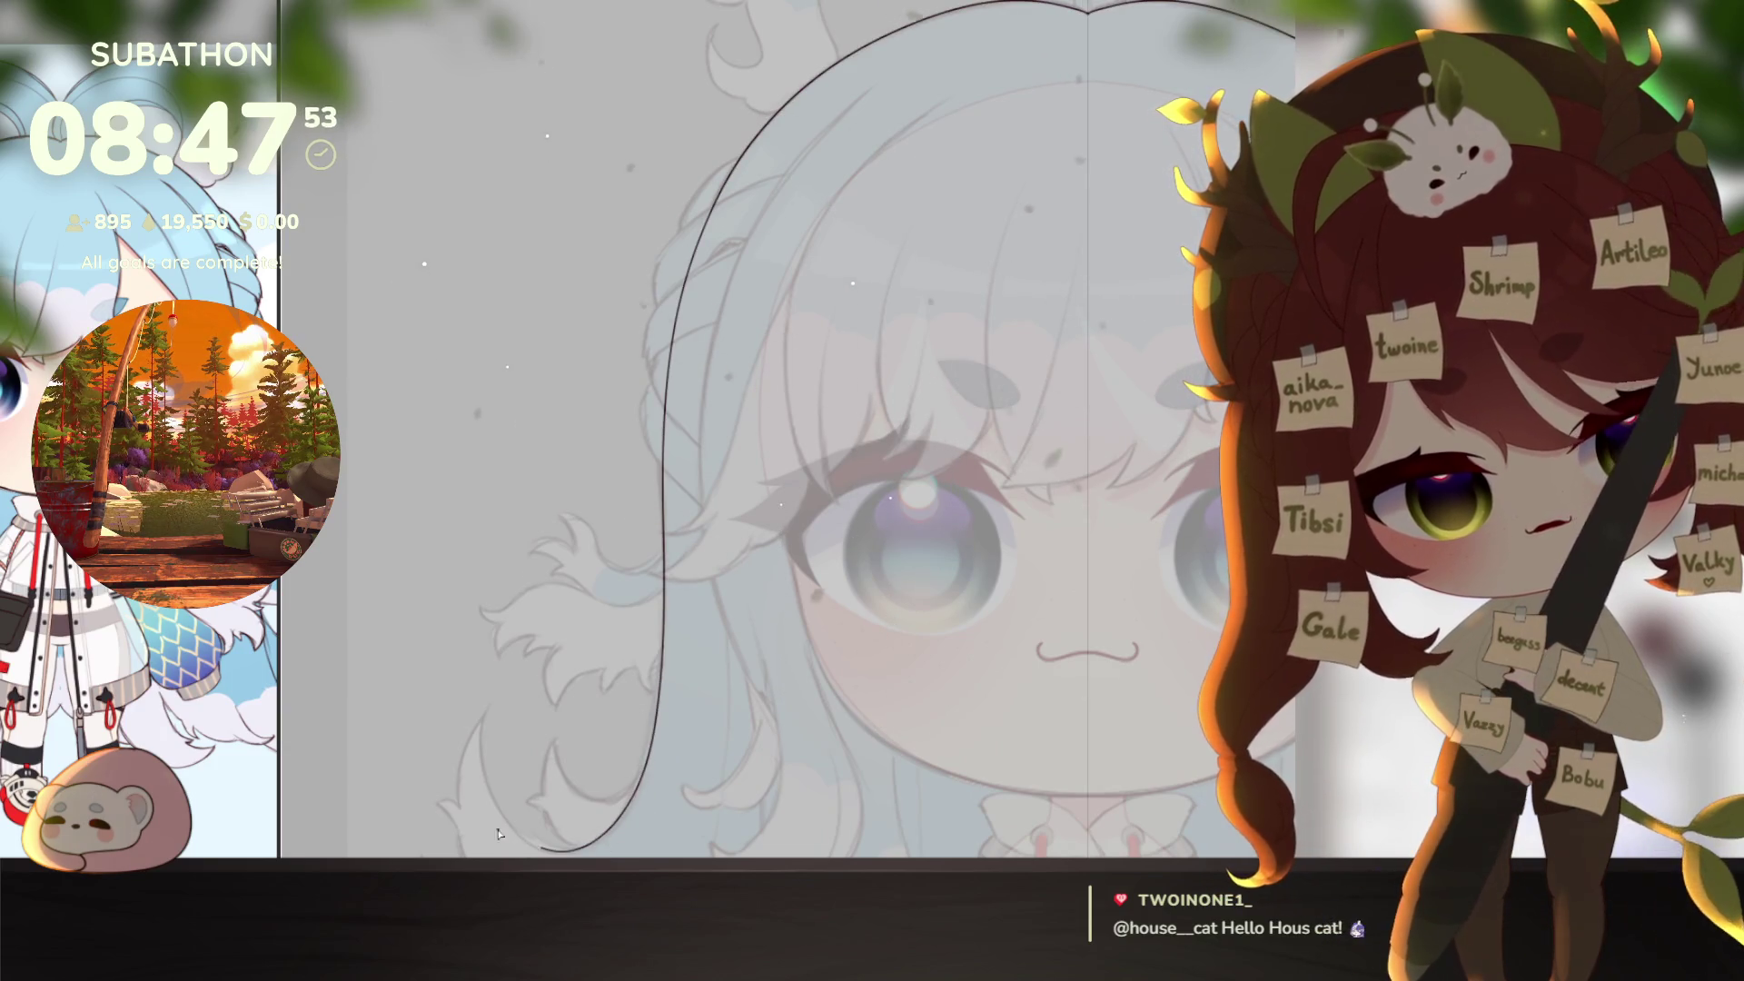
pyautogui.moveTo(498, 834); pyautogui.dragTo(482, 722)
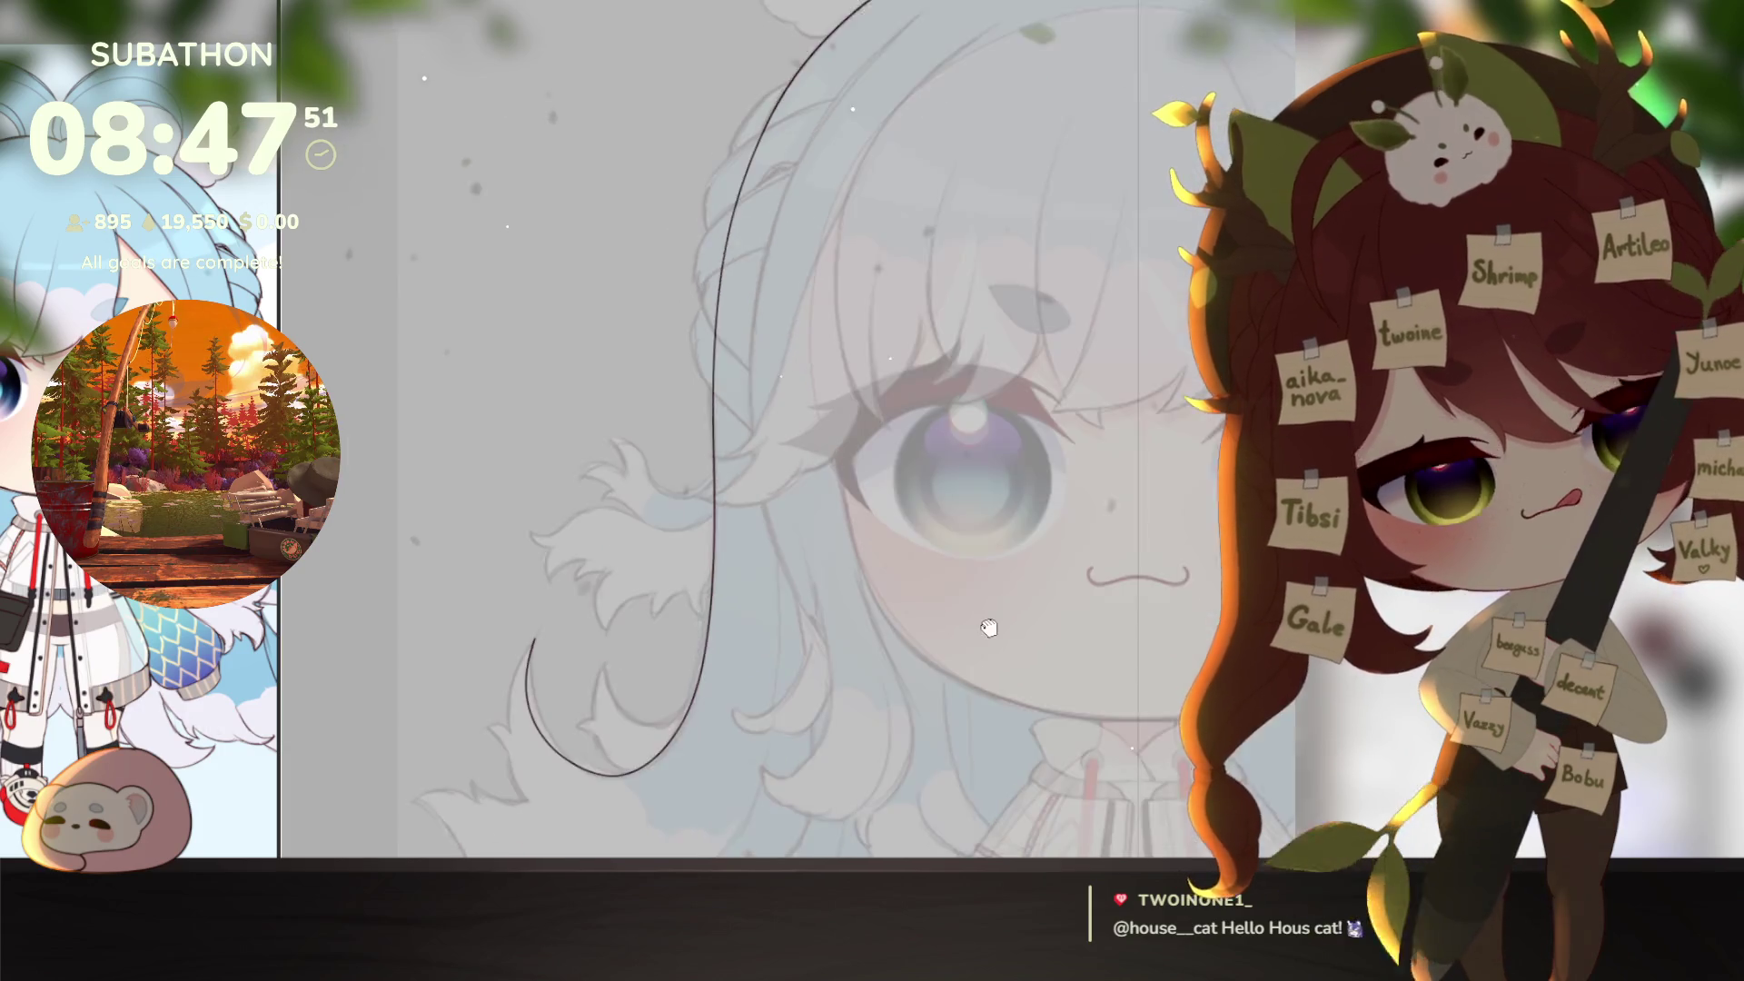
pyautogui.scroll(-2, 636, 690)
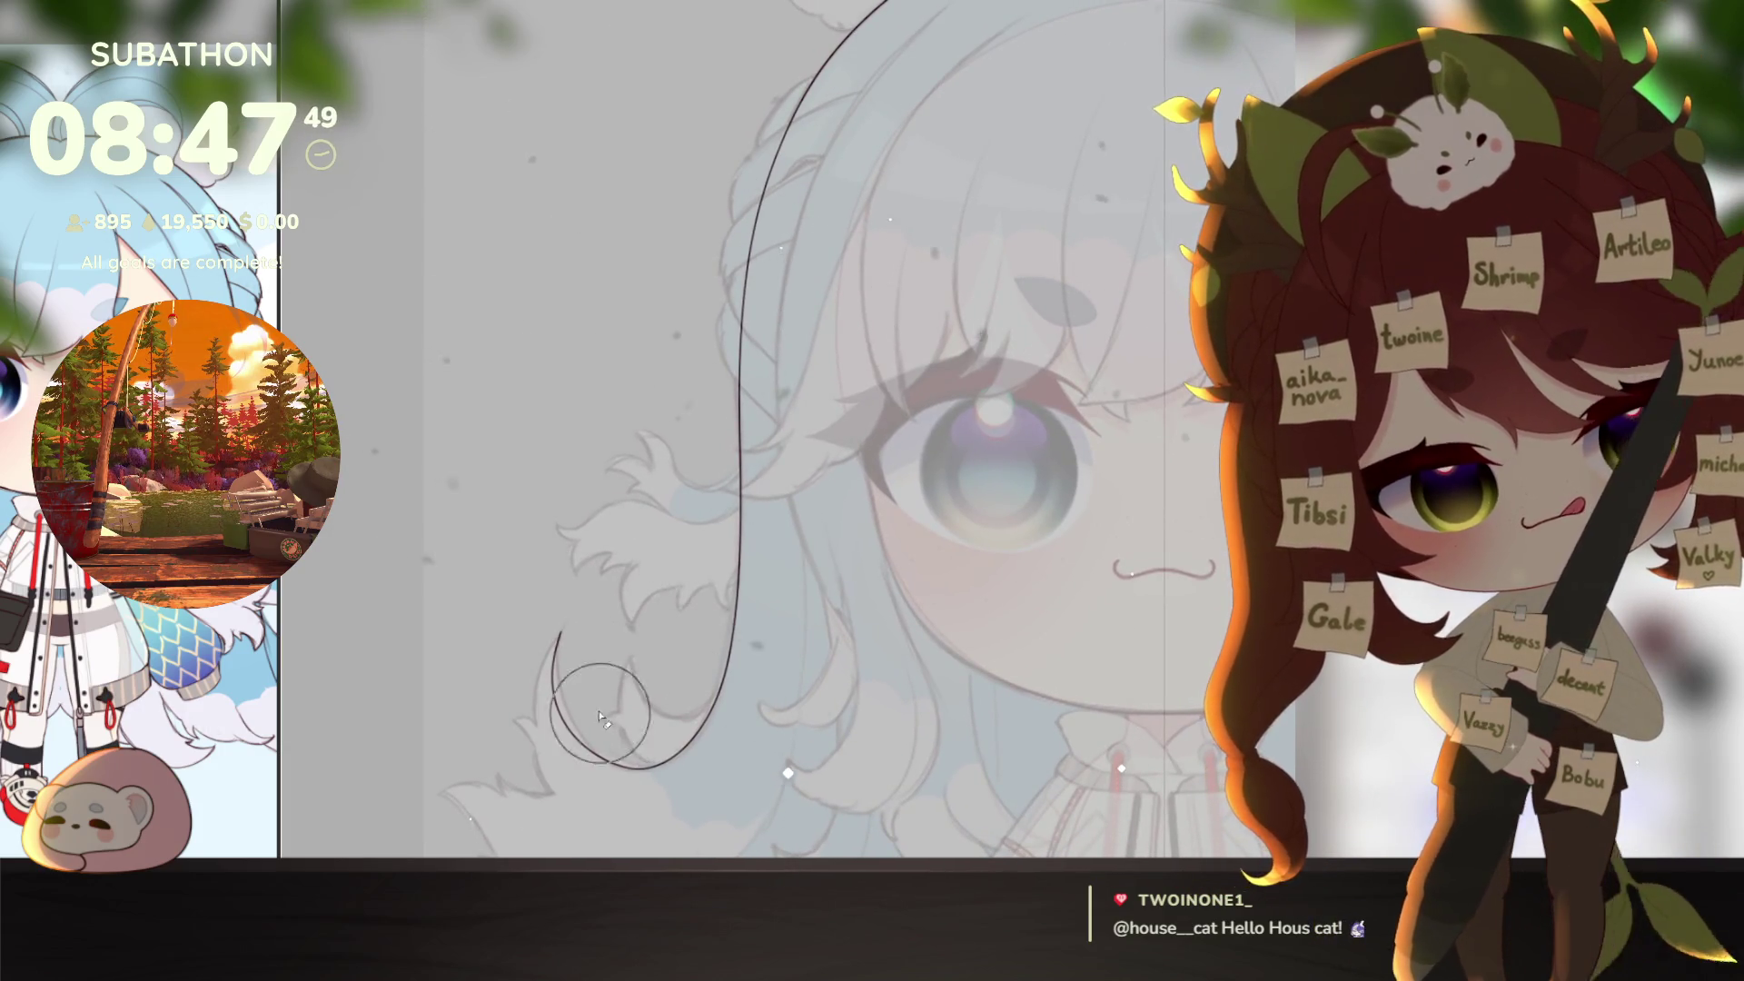
# Step: Erase the outline's lower loop and retry the lower curl strokes, undoing them
pyautogui.press('e')
pyautogui.moveTo(600, 718)
pyautogui.mouseDown()
pyautogui.moveTo(654, 727)
pyautogui.moveTo(712, 401)
pyautogui.moveTo(674, 739)
pyautogui.mouseUp()
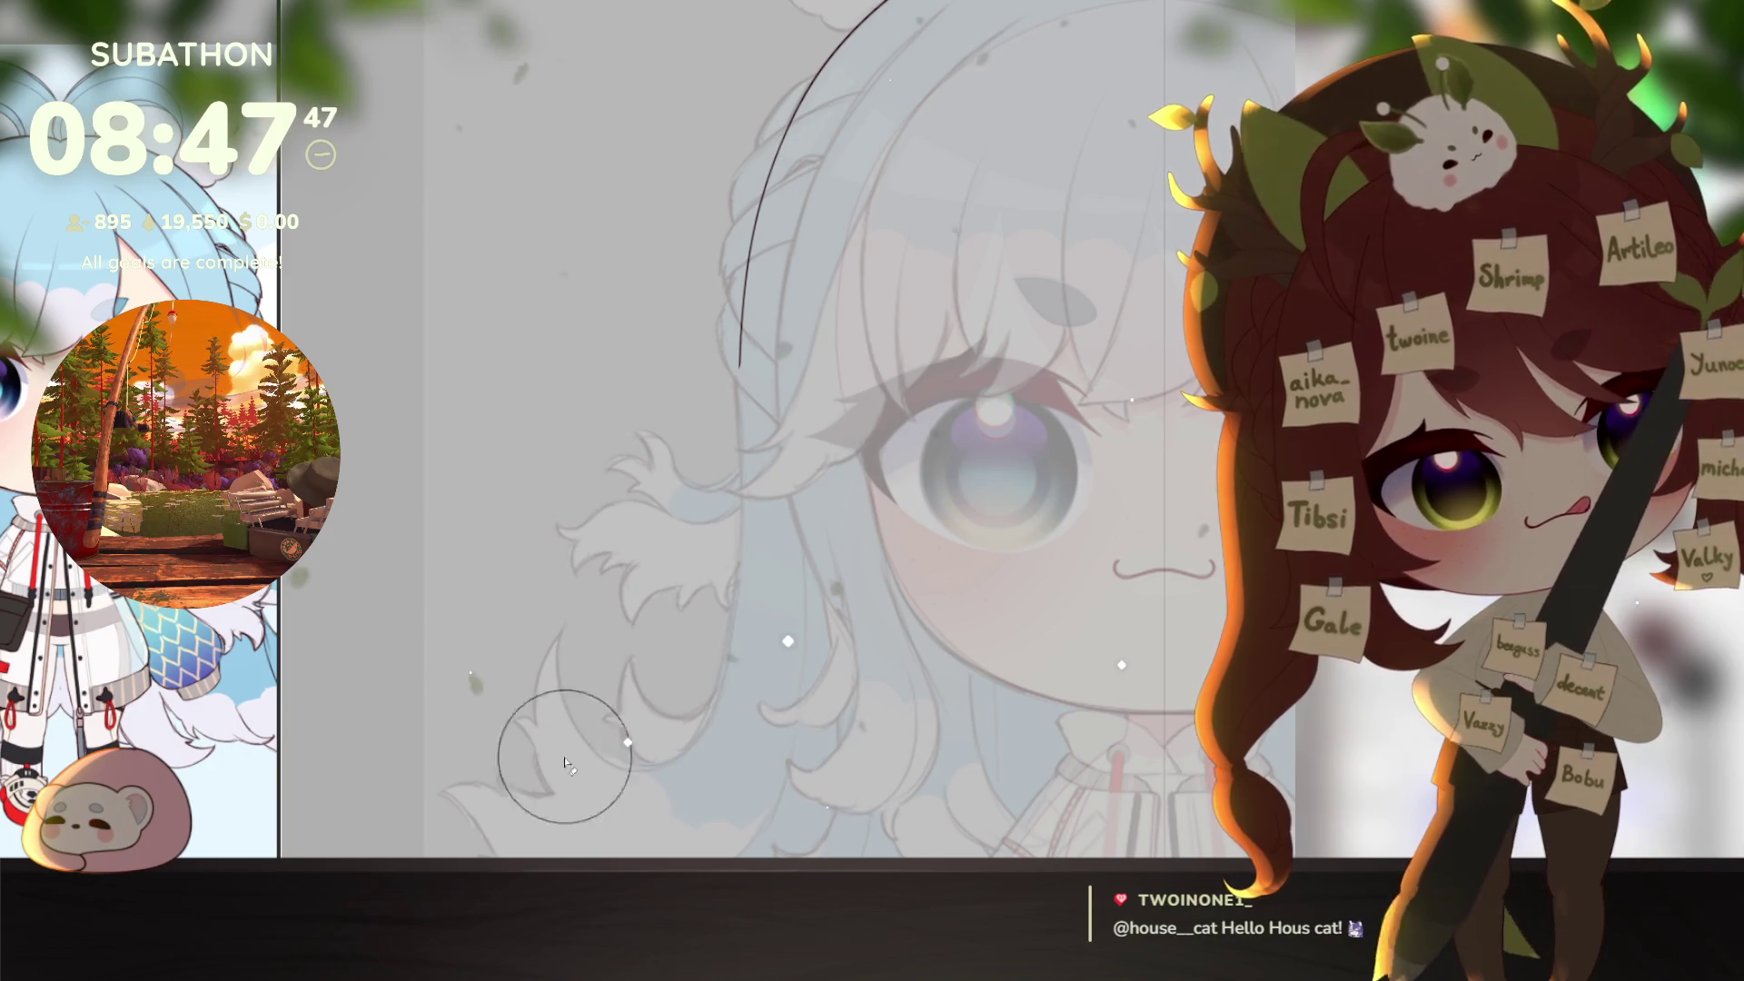
pyautogui.moveTo(741, 363); pyautogui.dragTo(732, 292)
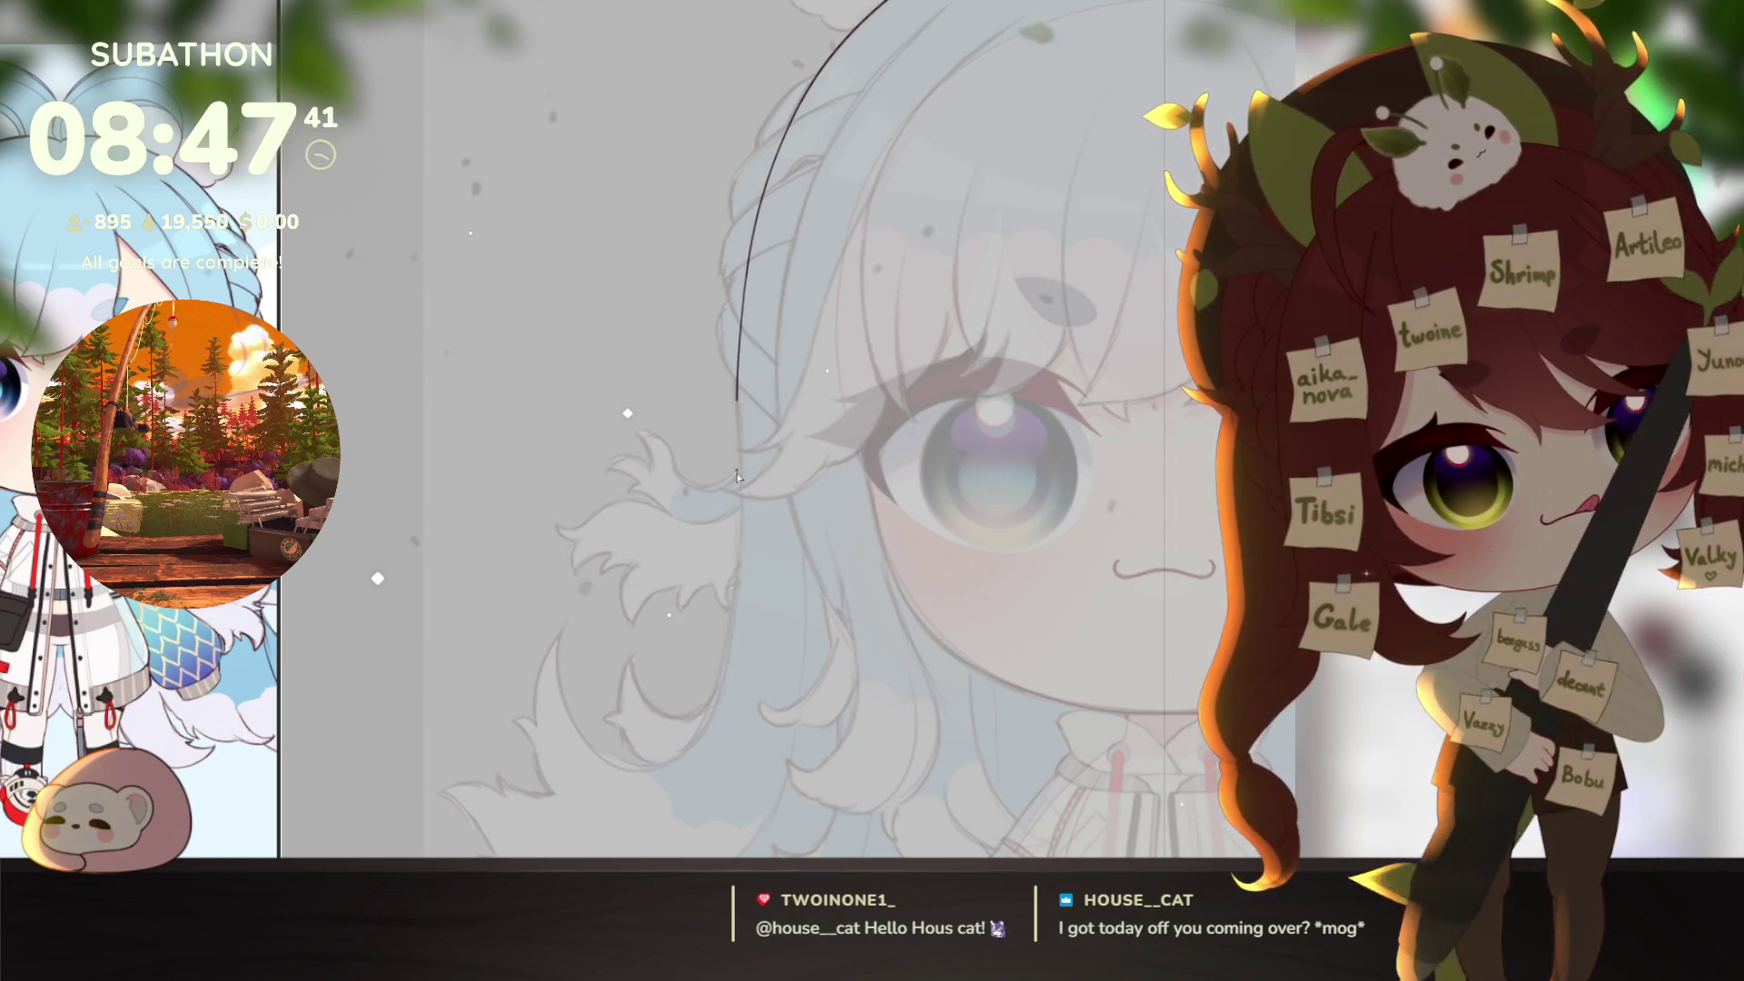
pyautogui.hotkey('ctrl', 'y')
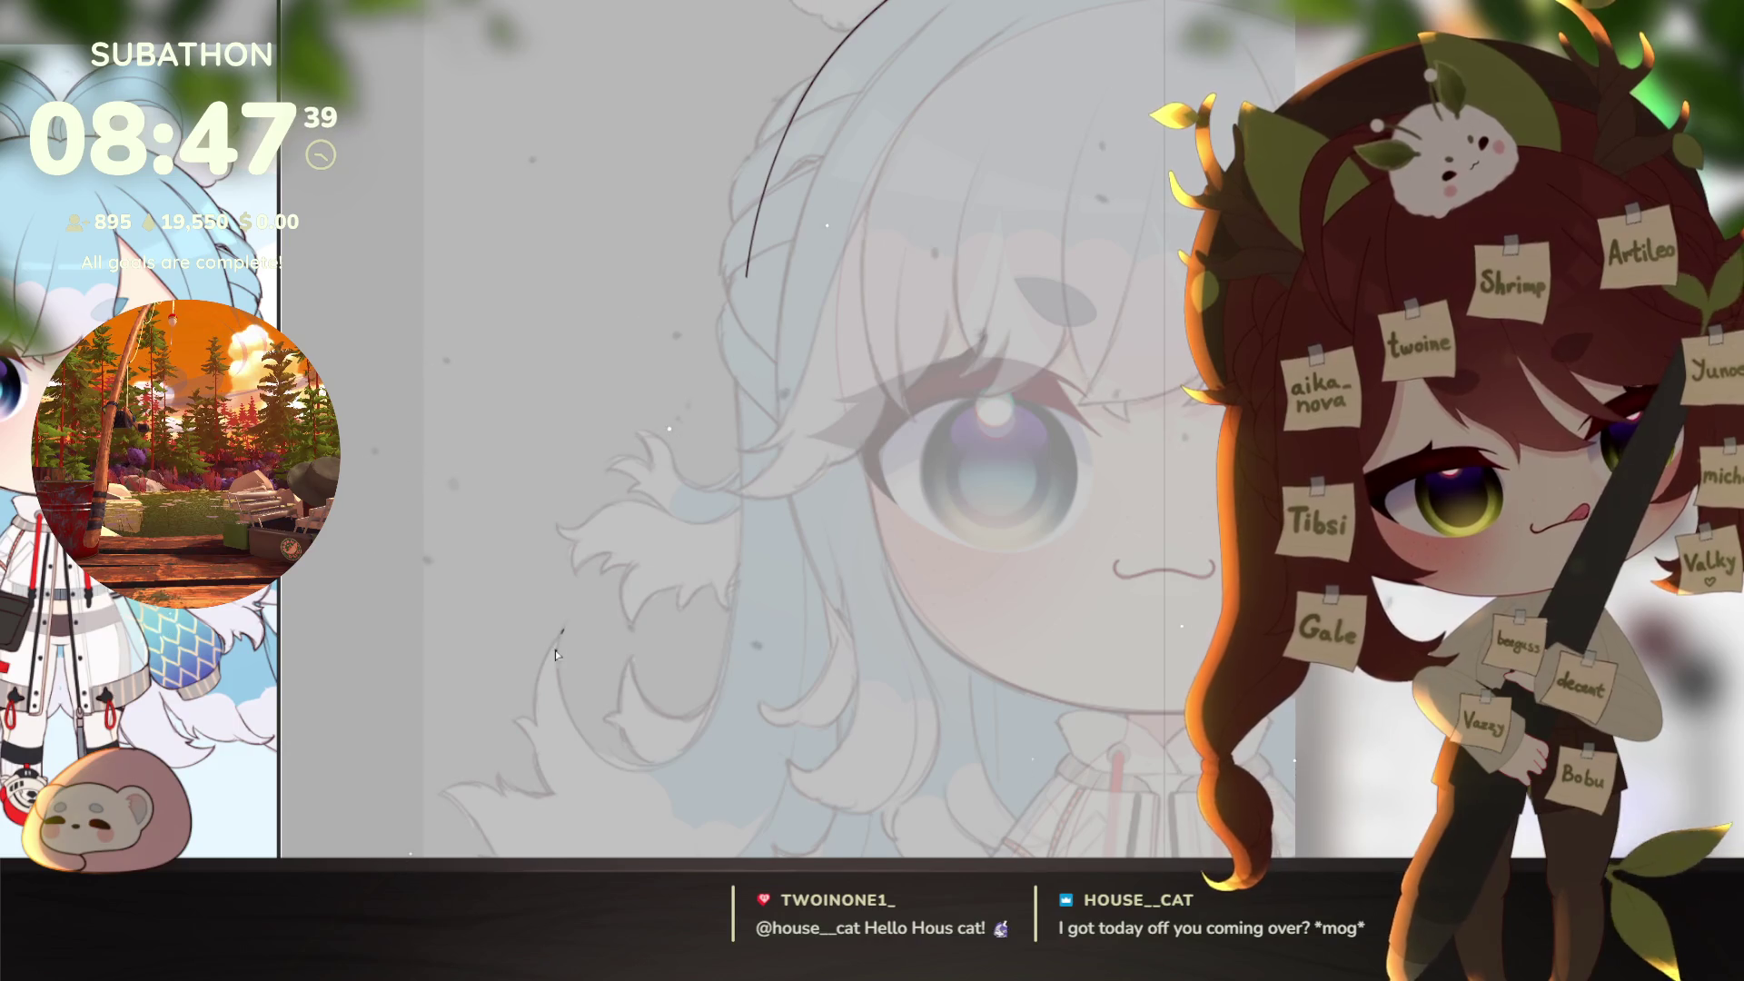
pyautogui.moveTo(736, 673); pyautogui.dragTo(743, 297)
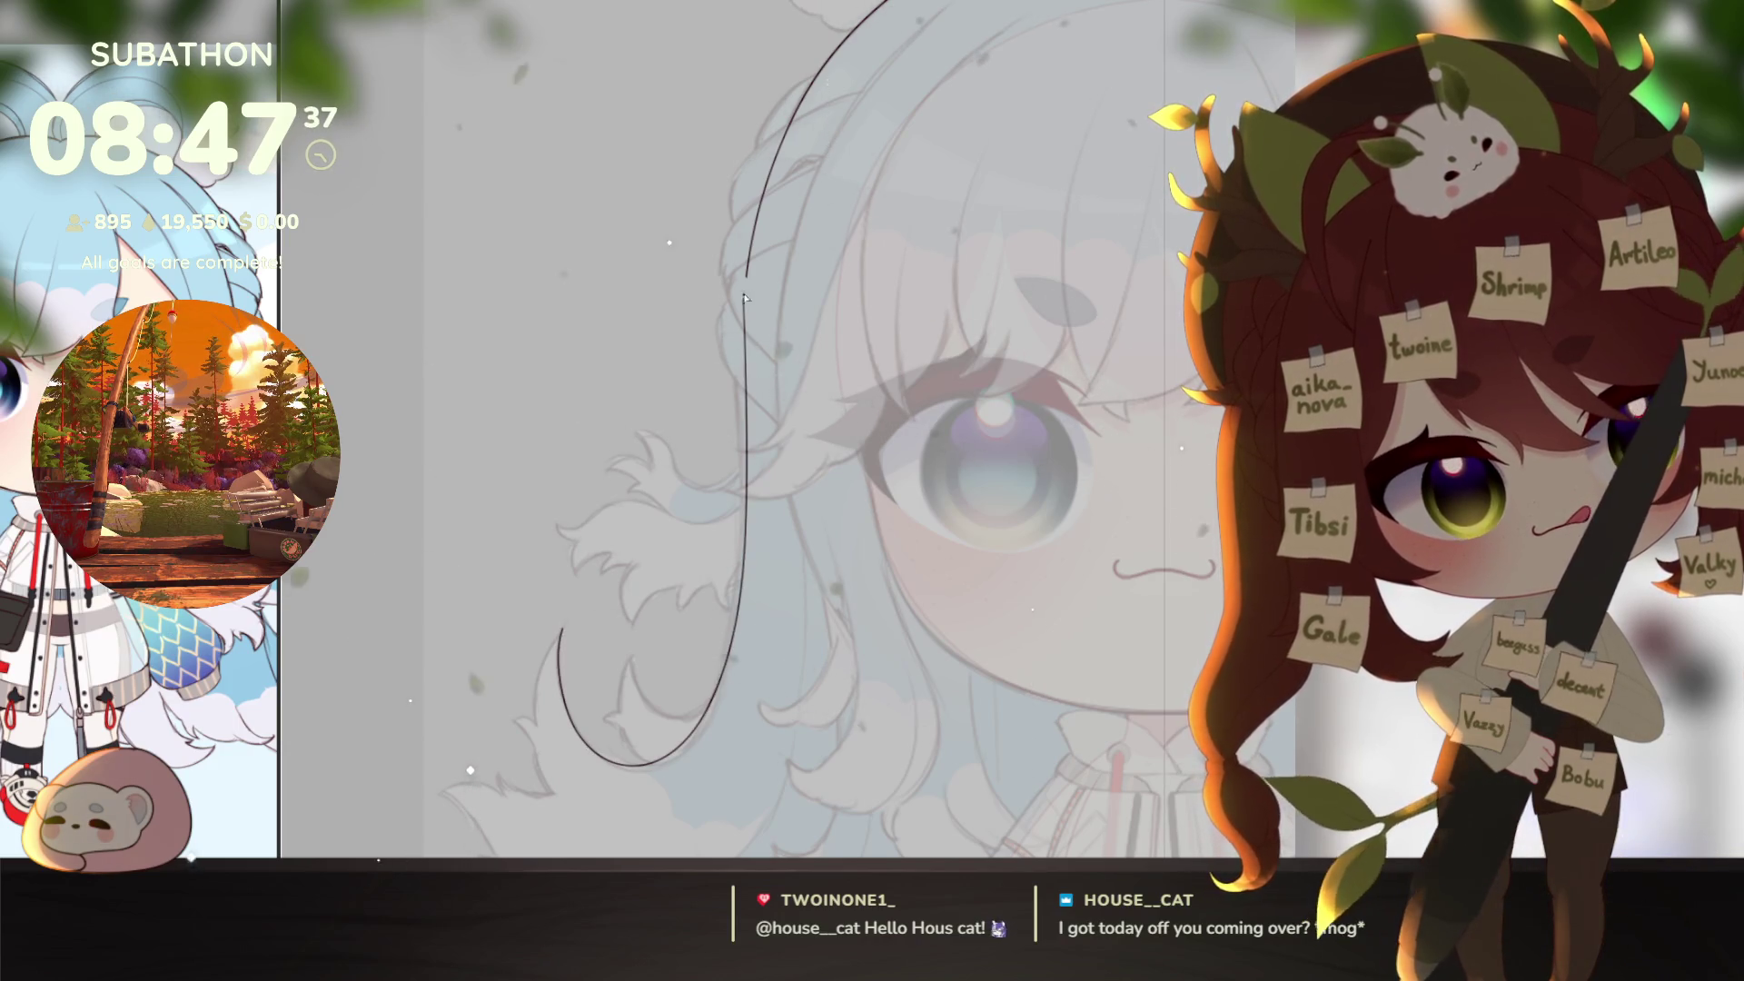
pyautogui.hotkey('ctrl', 'z')
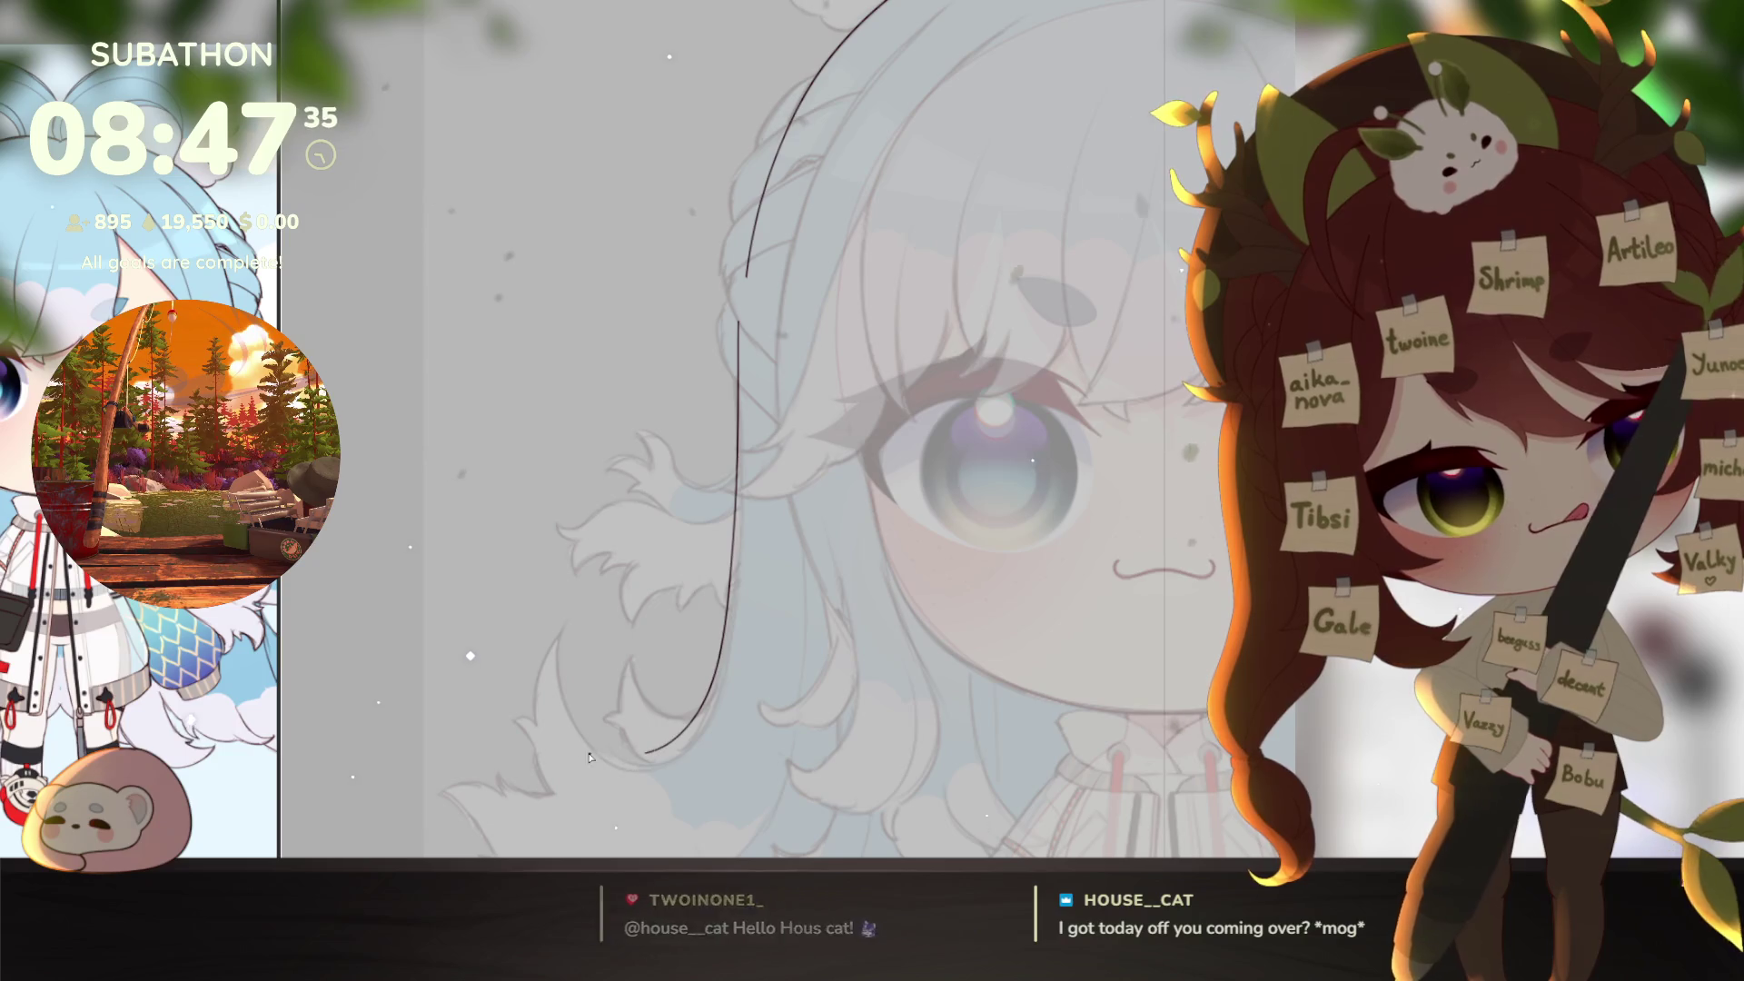
pyautogui.moveTo(734, 550); pyautogui.dragTo(560, 627)
pyautogui.hotkey('ctrl', 'z')
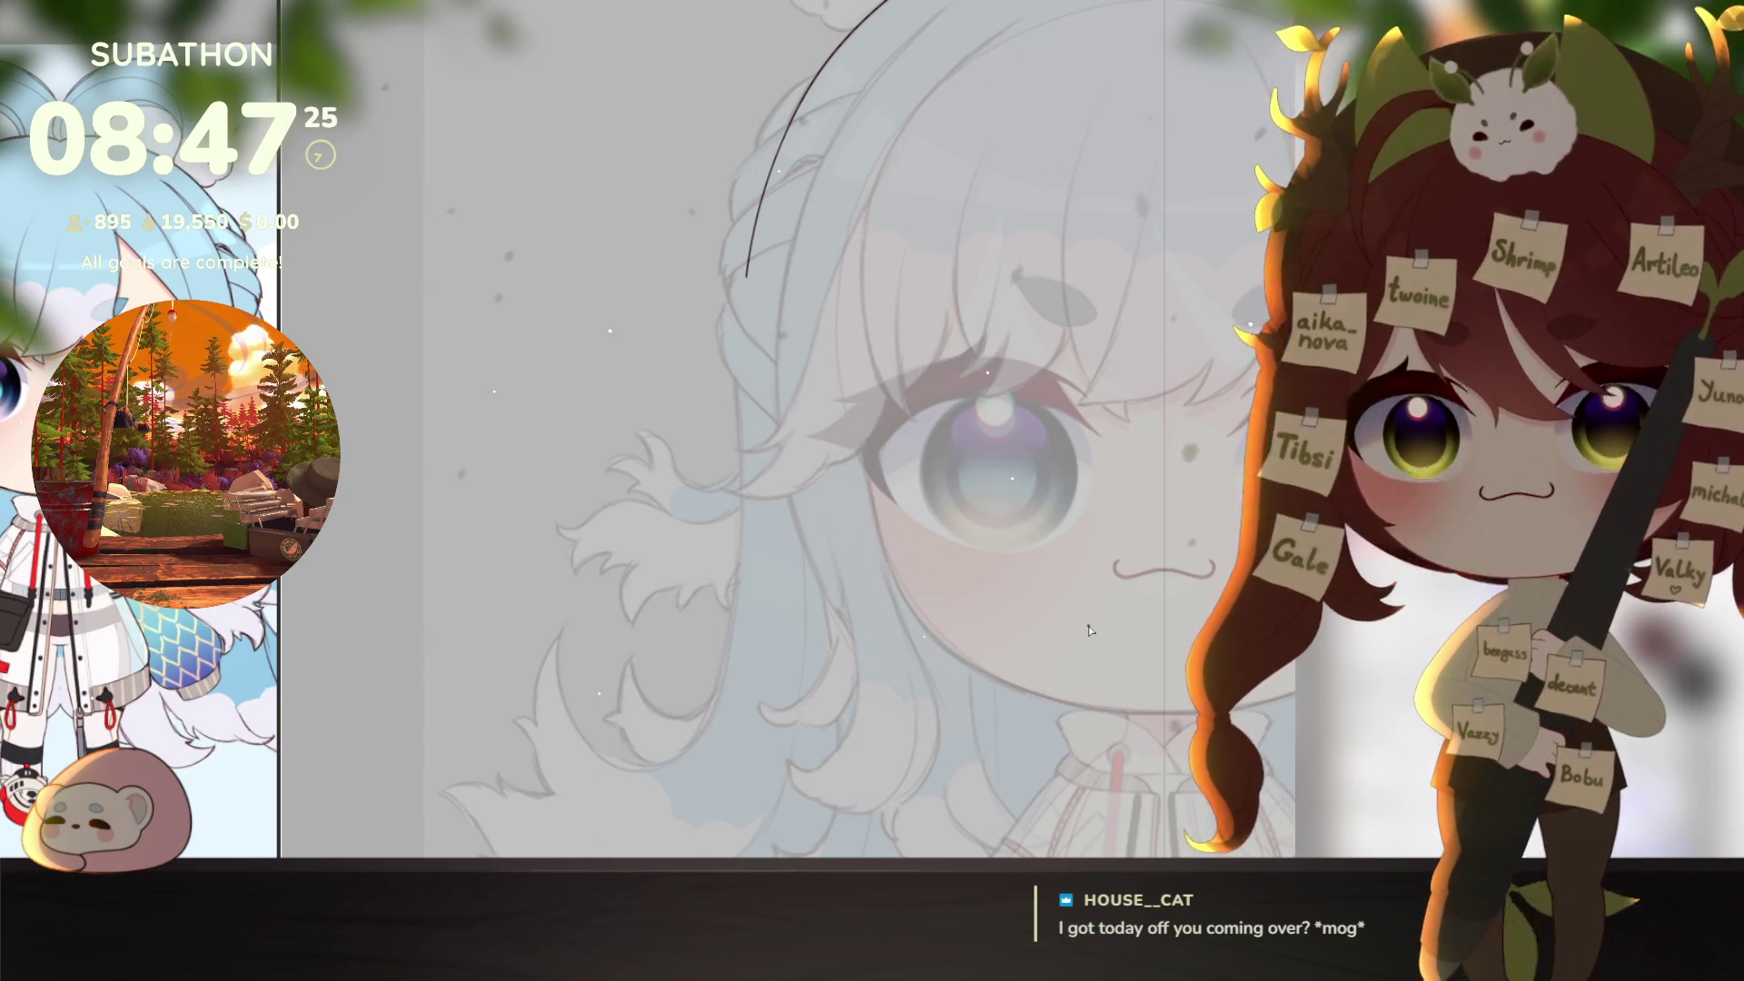
# Step: Rotate the view and ink the hooked curve along the hair tuft after several undone attempts
pyautogui.scroll(3, 767, 704)
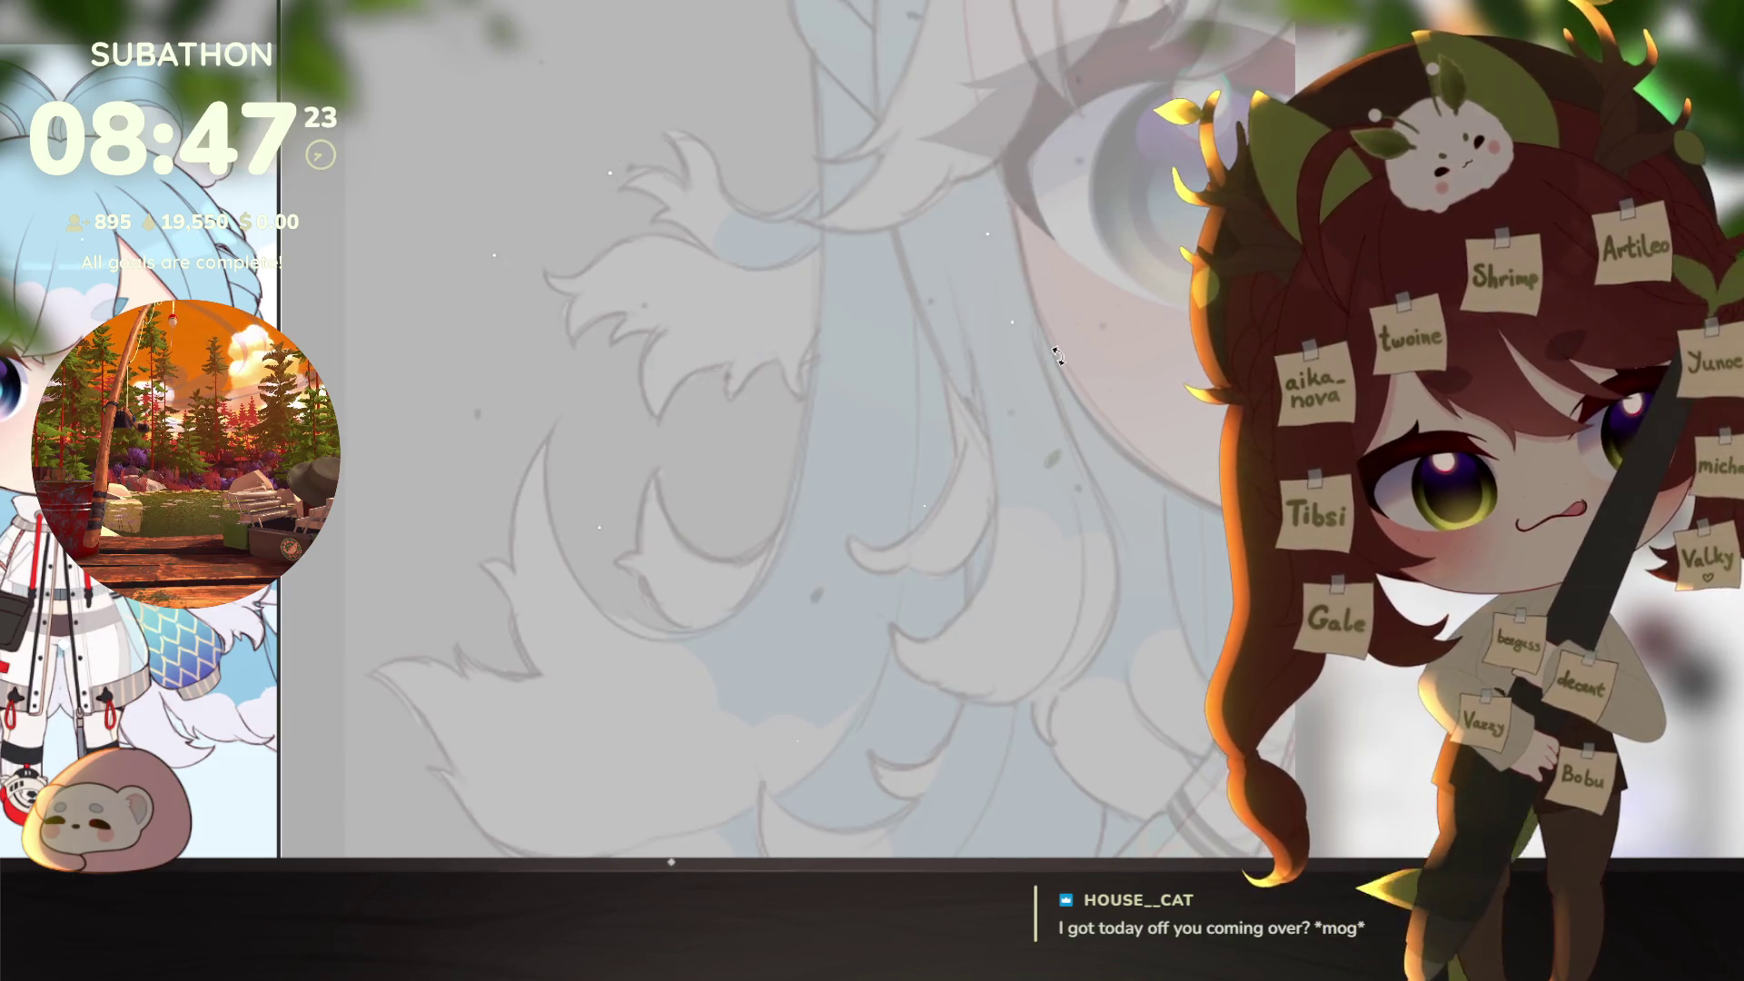
pyautogui.moveTo(1056, 354); pyautogui.dragTo(876, 727)
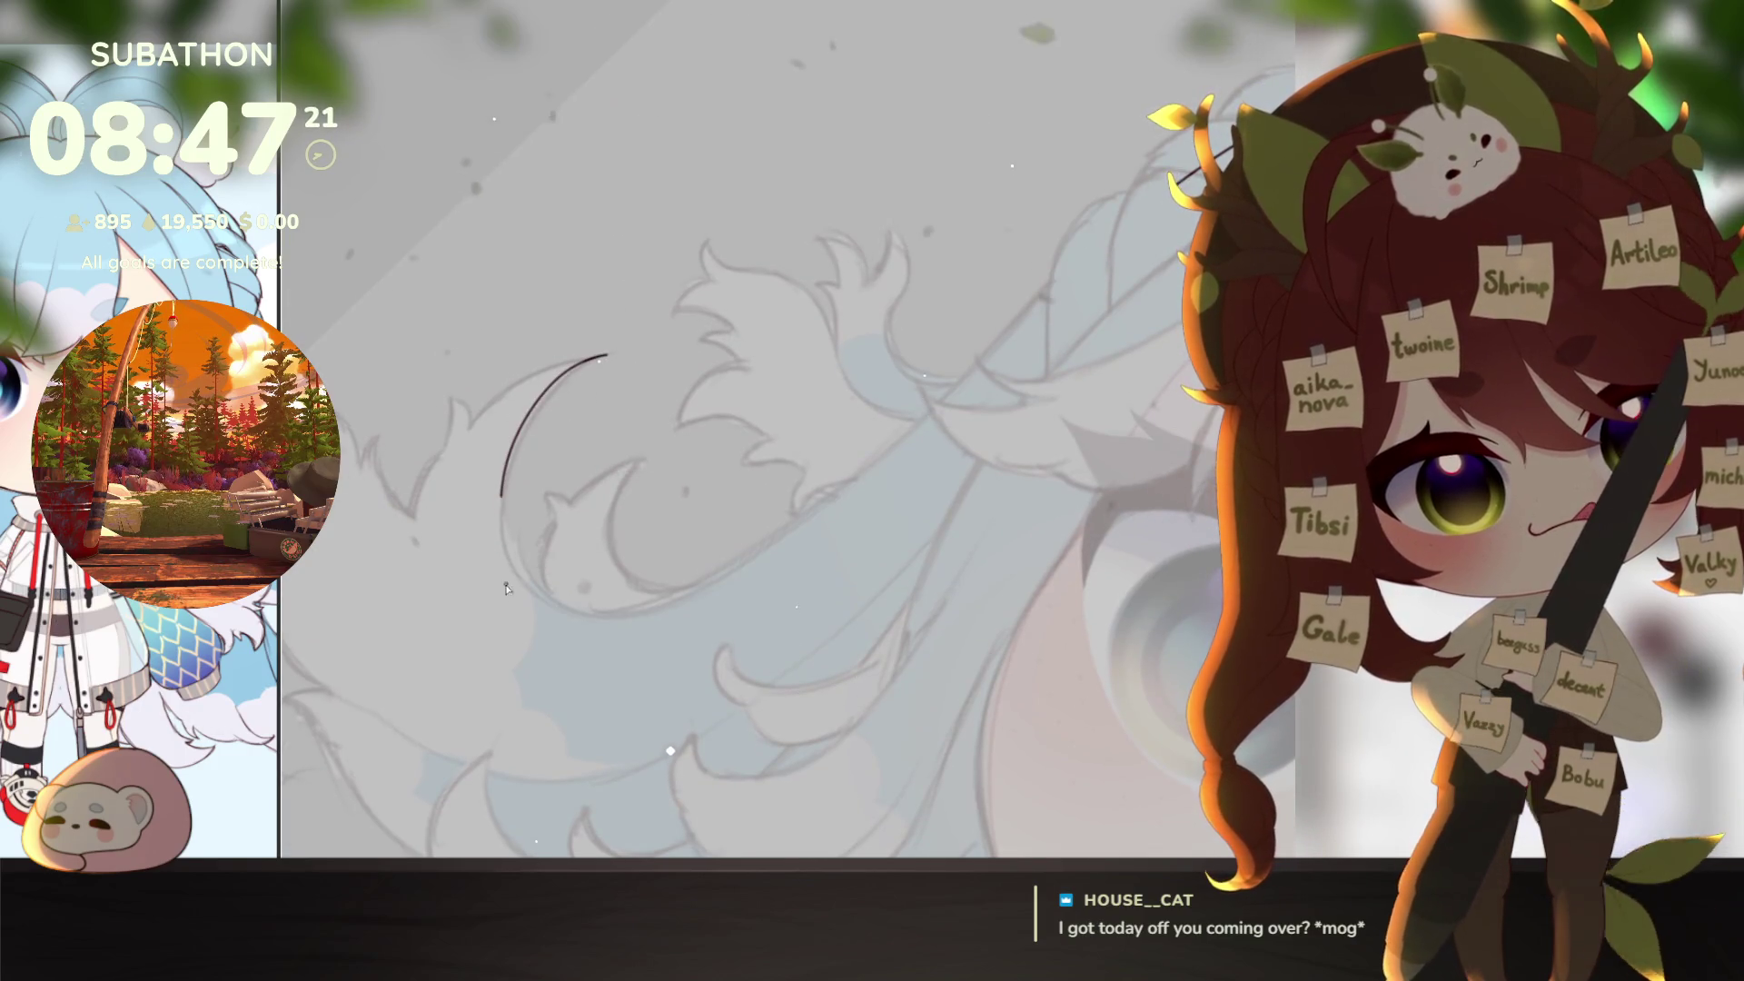
pyautogui.moveTo(586, 700); pyautogui.dragTo(1059, 281)
pyautogui.hotkey('ctrl', 'z')
pyautogui.hotkey('ctrl', 'z')
pyautogui.moveTo(1217, 154)
pyautogui.mouseDown()
pyautogui.moveTo(794, 526)
pyautogui.moveTo(511, 561)
pyautogui.moveTo(603, 350)
pyautogui.mouseUp()
pyautogui.hotkey('ctrl', 'z')
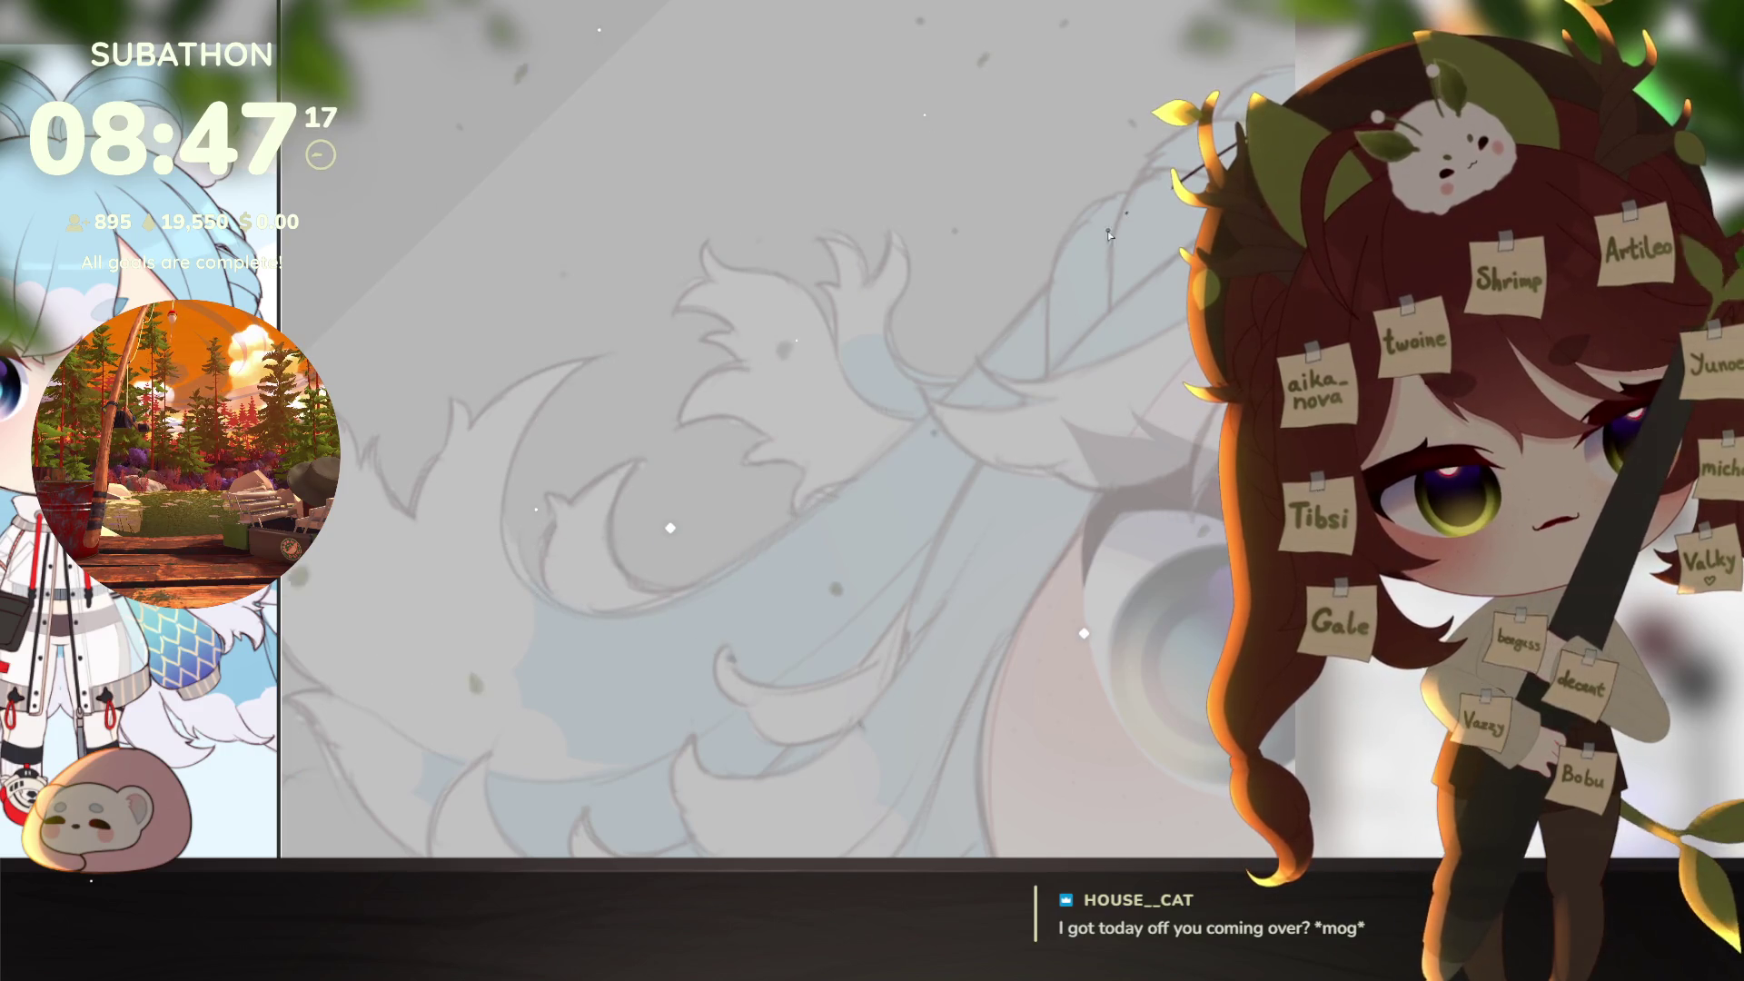
pyautogui.moveTo(832, 493)
pyautogui.mouseDown()
pyautogui.moveTo(547, 608)
pyautogui.moveTo(506, 436)
pyautogui.moveTo(584, 351)
pyautogui.mouseUp()
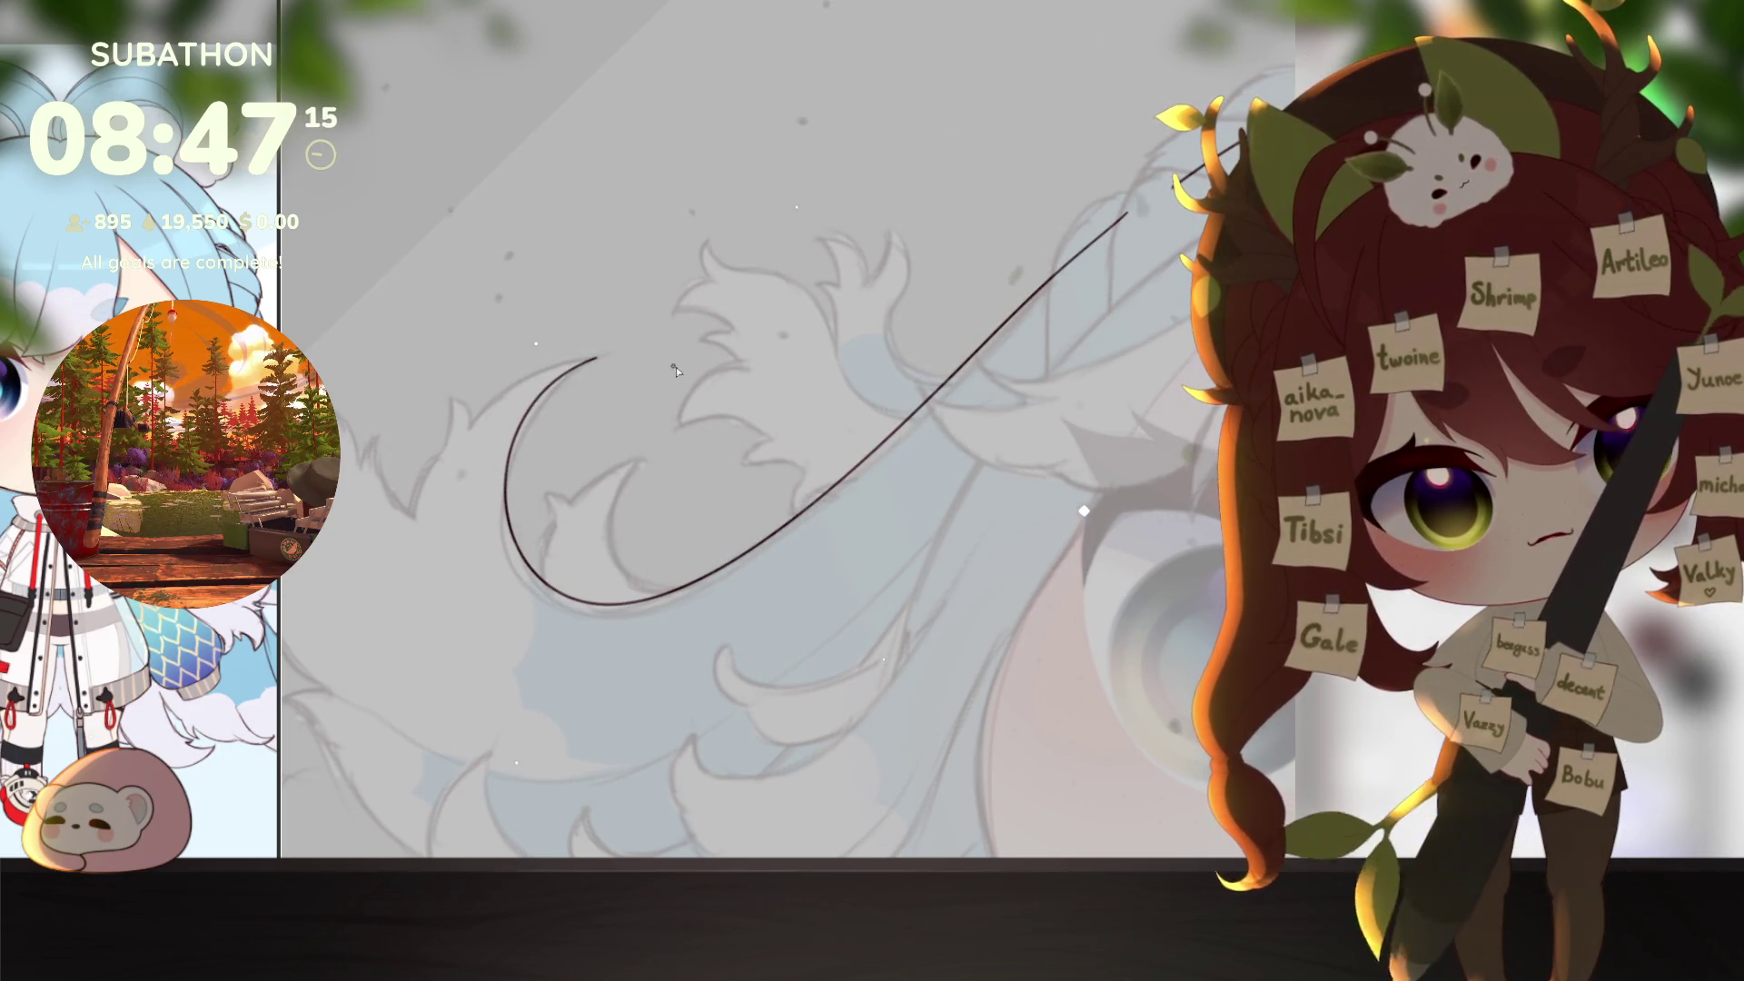
pyautogui.hotkey('ctrl', 'z')
pyautogui.moveTo(797, 529)
pyautogui.mouseDown()
pyautogui.moveTo(621, 601)
pyautogui.moveTo(515, 426)
pyautogui.moveTo(602, 352)
pyautogui.mouseUp()
pyautogui.moveTo(1126, 436); pyautogui.dragTo(1072, 238)
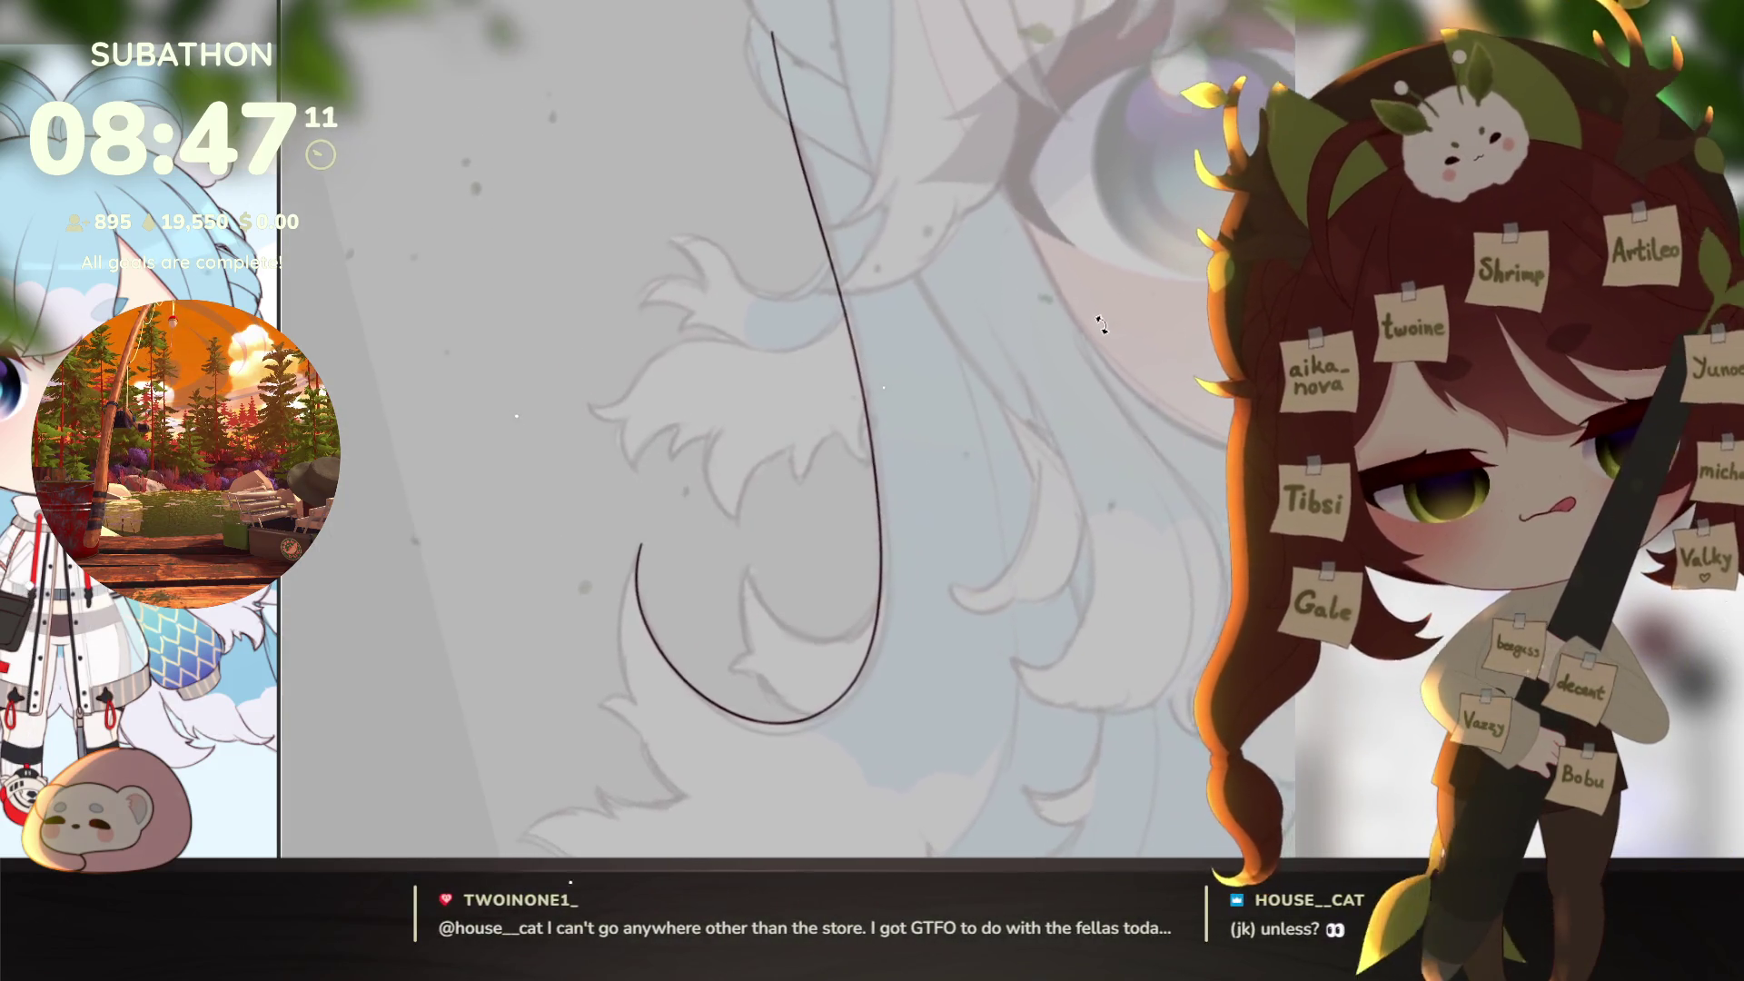
# Step: Add short hooked tips at the ends of the tuft curves
pyautogui.scroll(-3, 1208, 721)
pyautogui.moveTo(1209, 721); pyautogui.dragTo(1159, 652)
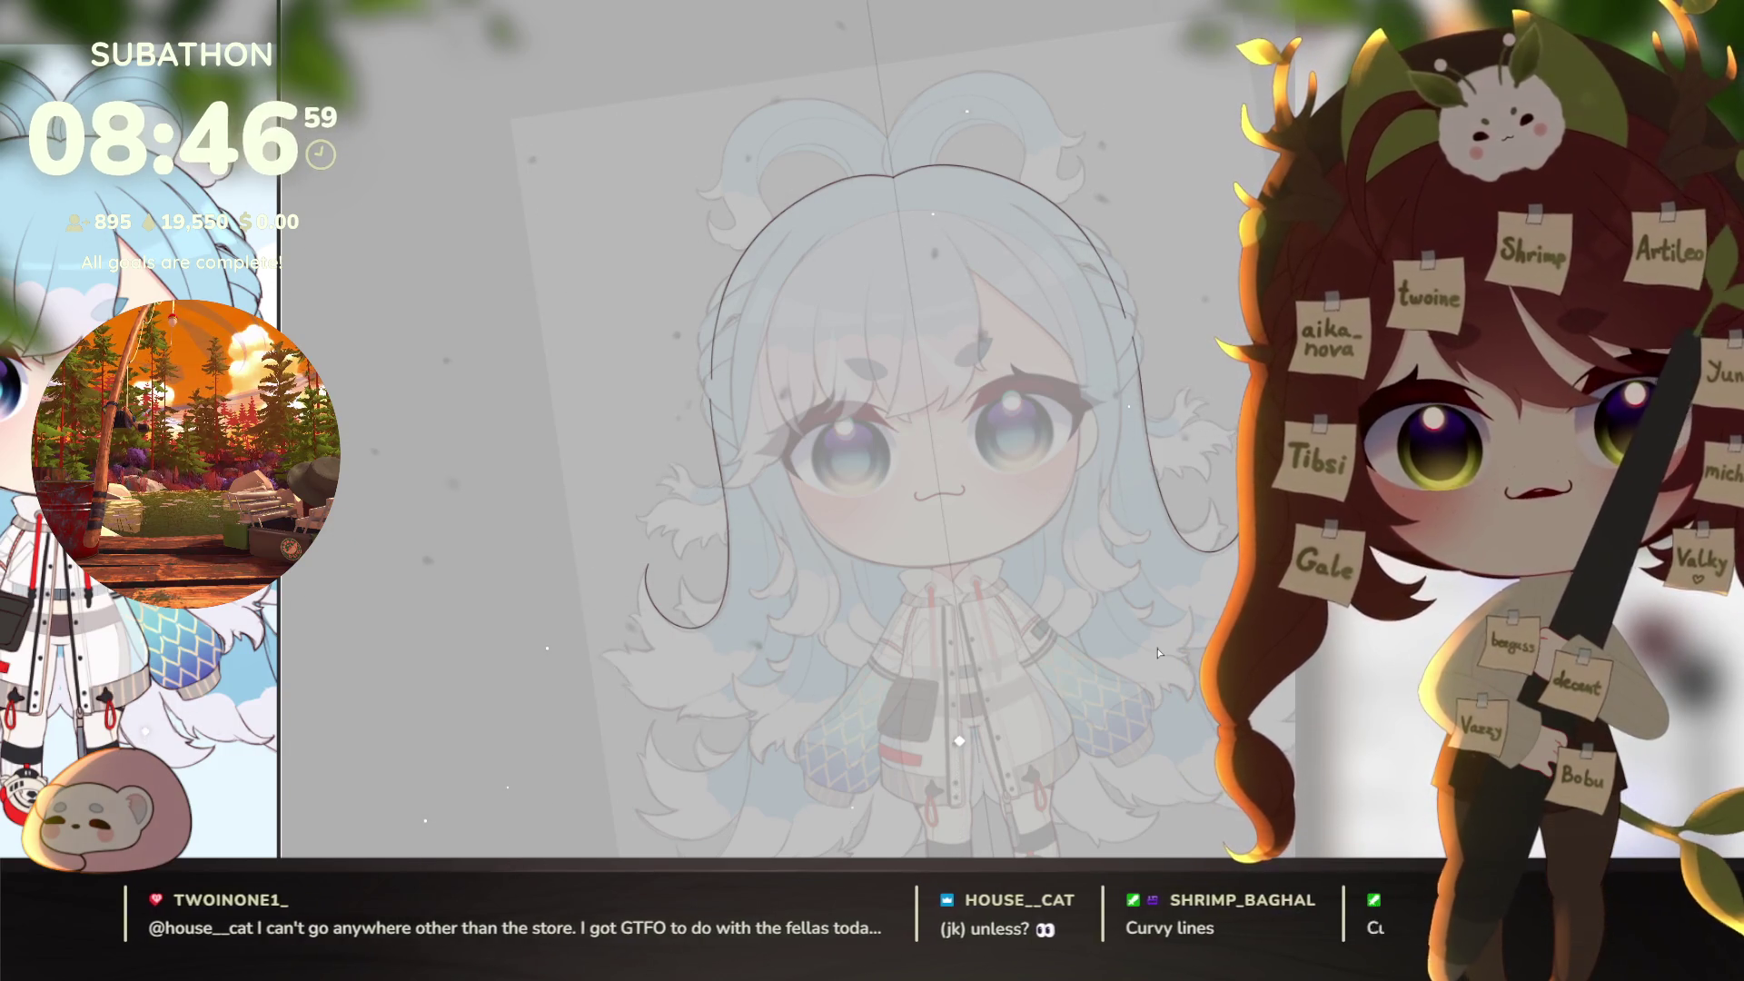
pyautogui.scroll(5, 1158, 652)
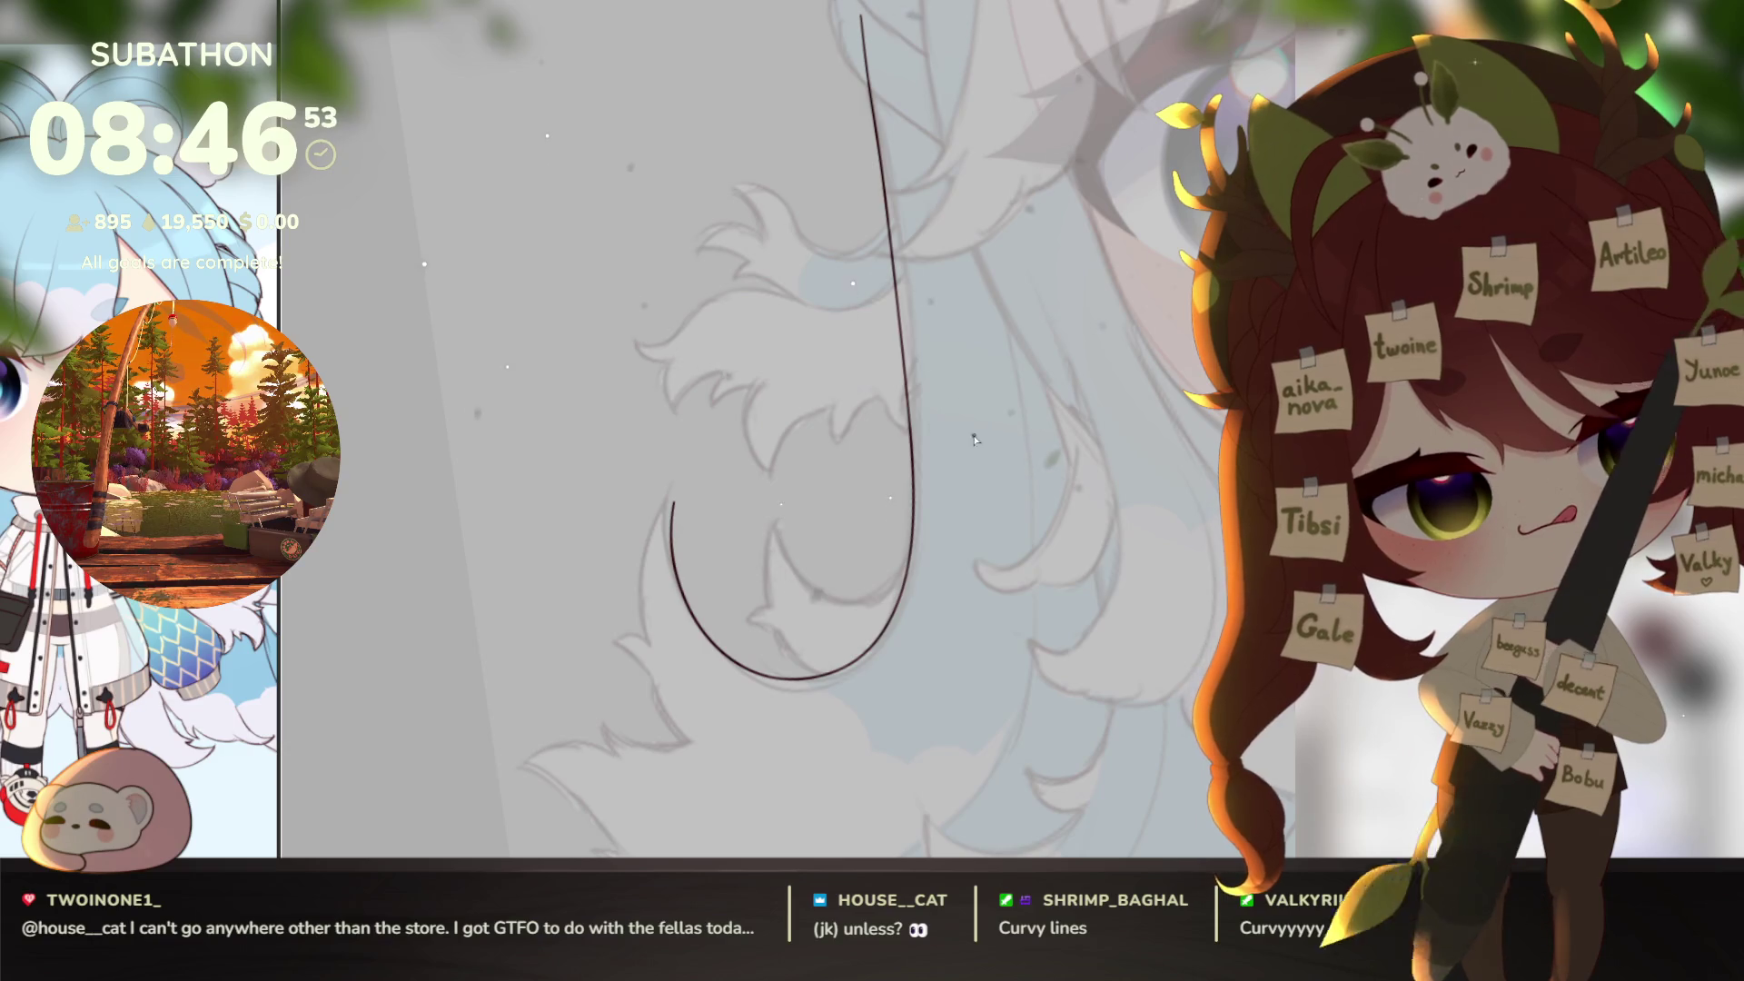
pyautogui.scroll(2, 679, 627)
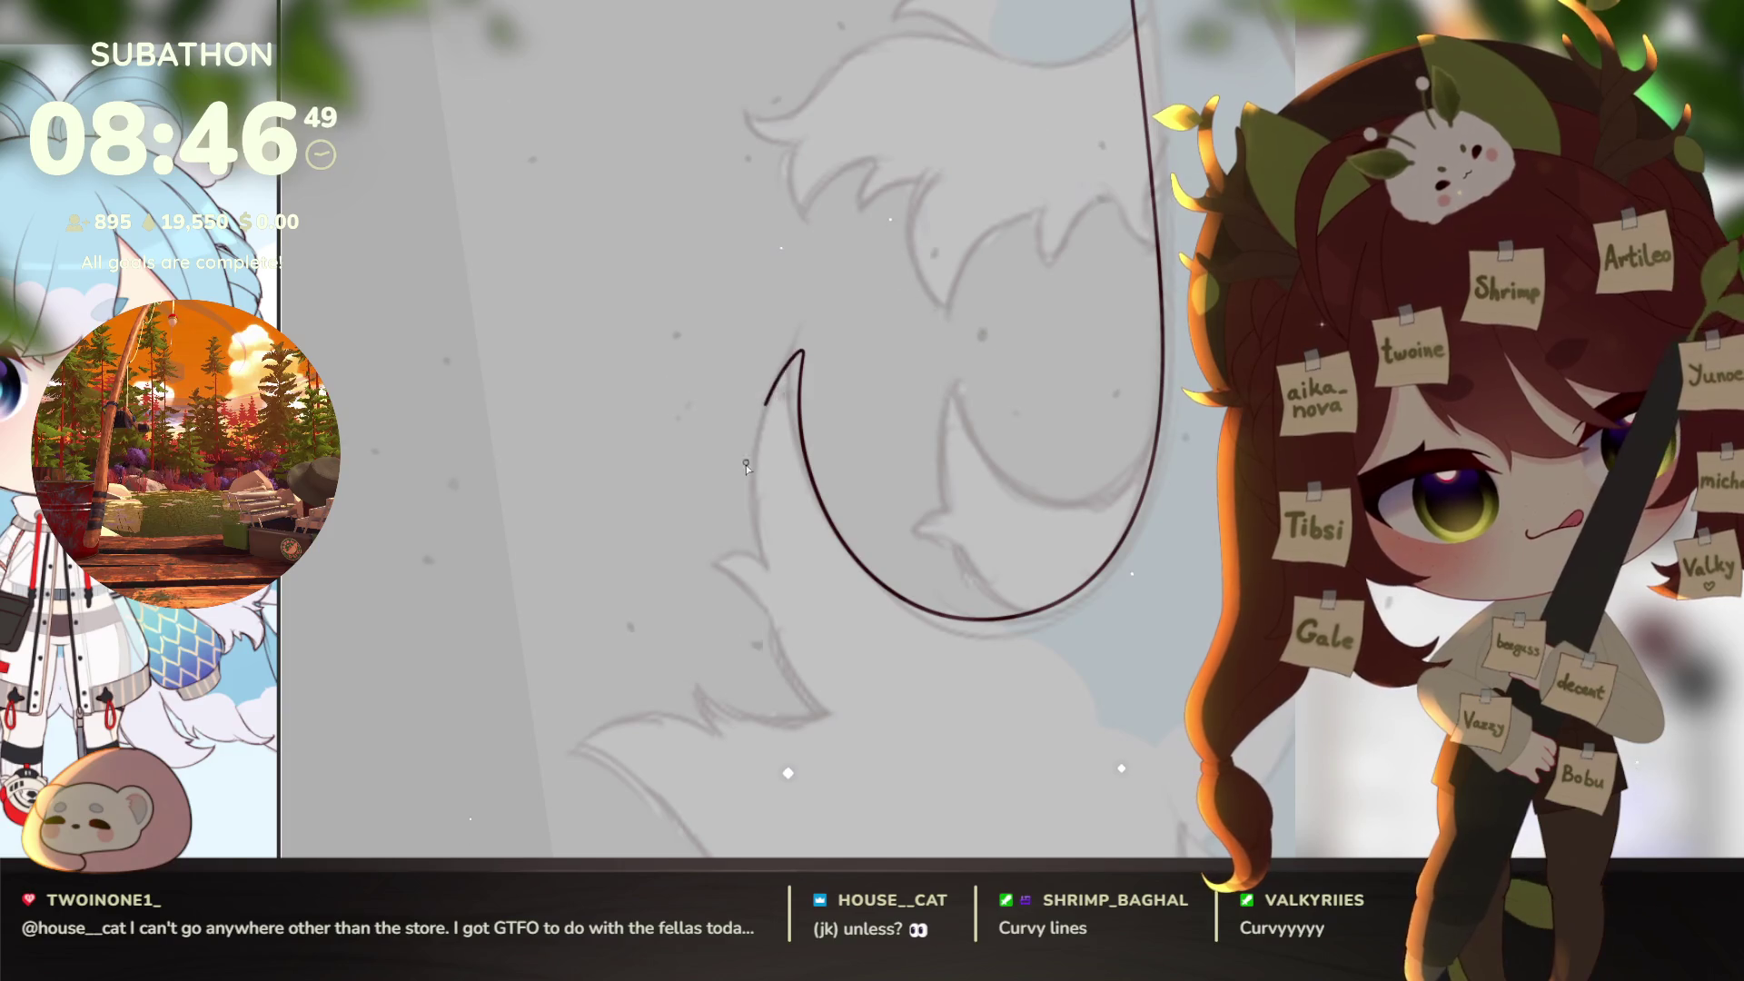
pyautogui.scroll(2, 805, 474)
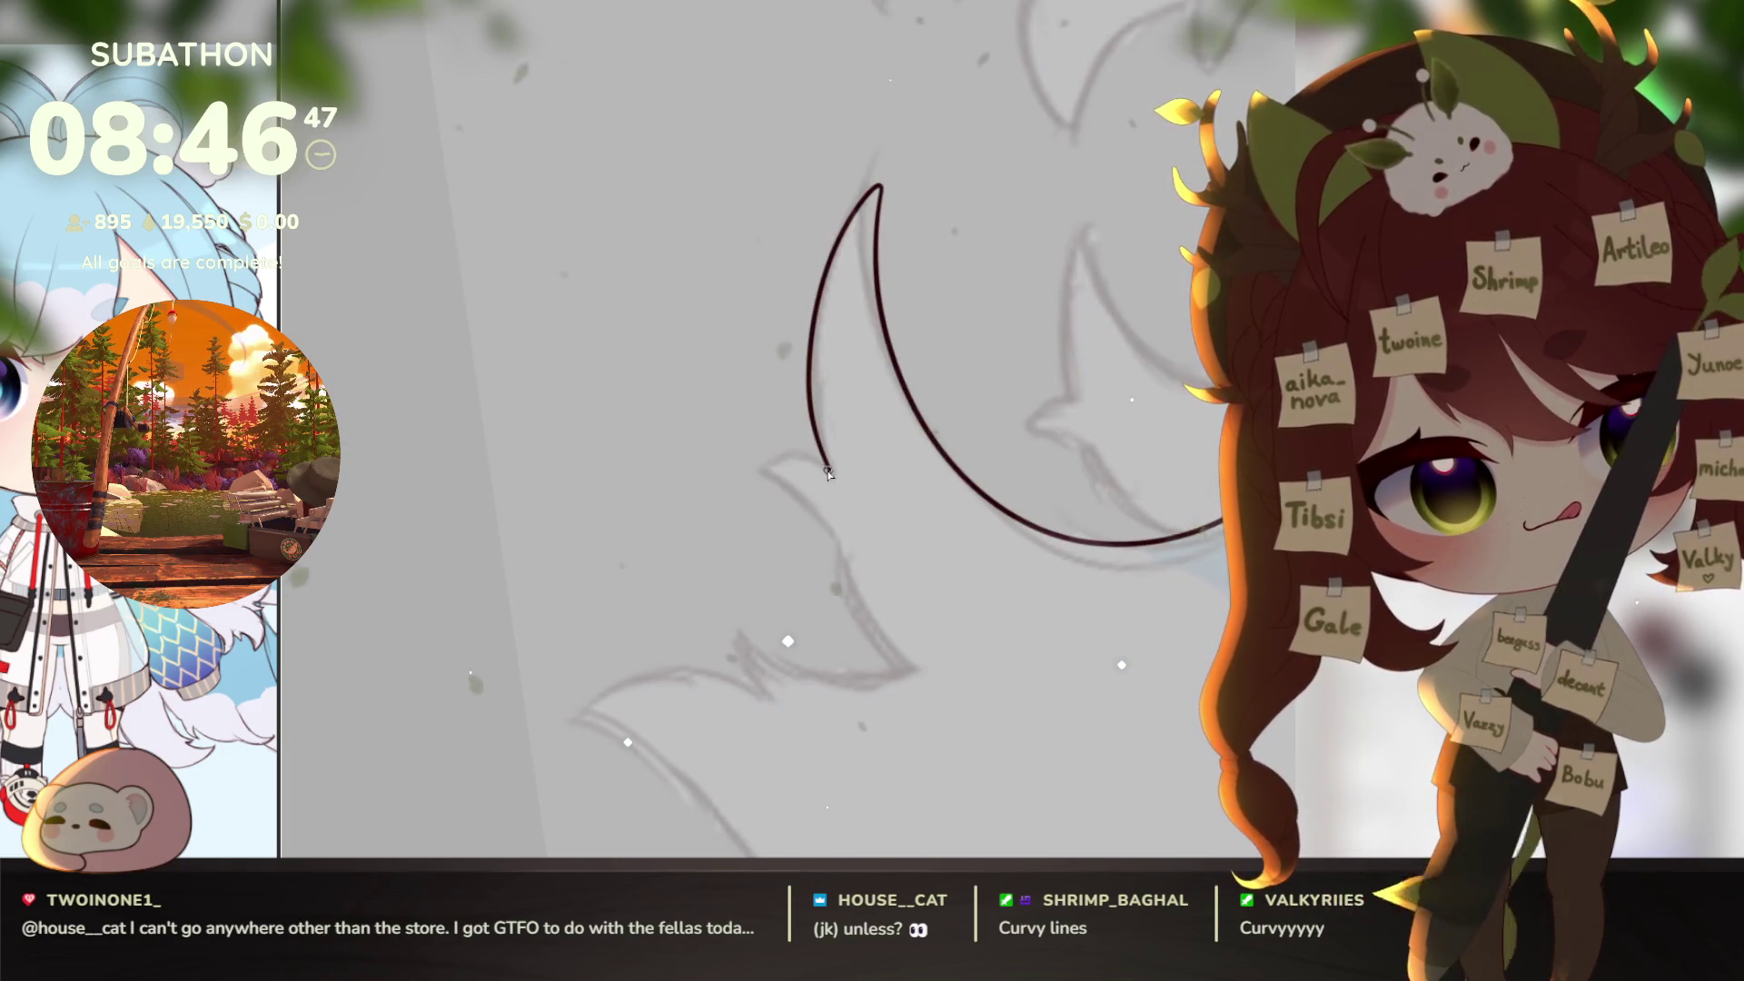
pyautogui.moveTo(829, 469)
pyautogui.mouseDown()
pyautogui.moveTo(764, 473)
pyautogui.moveTo(800, 495)
pyautogui.mouseUp()
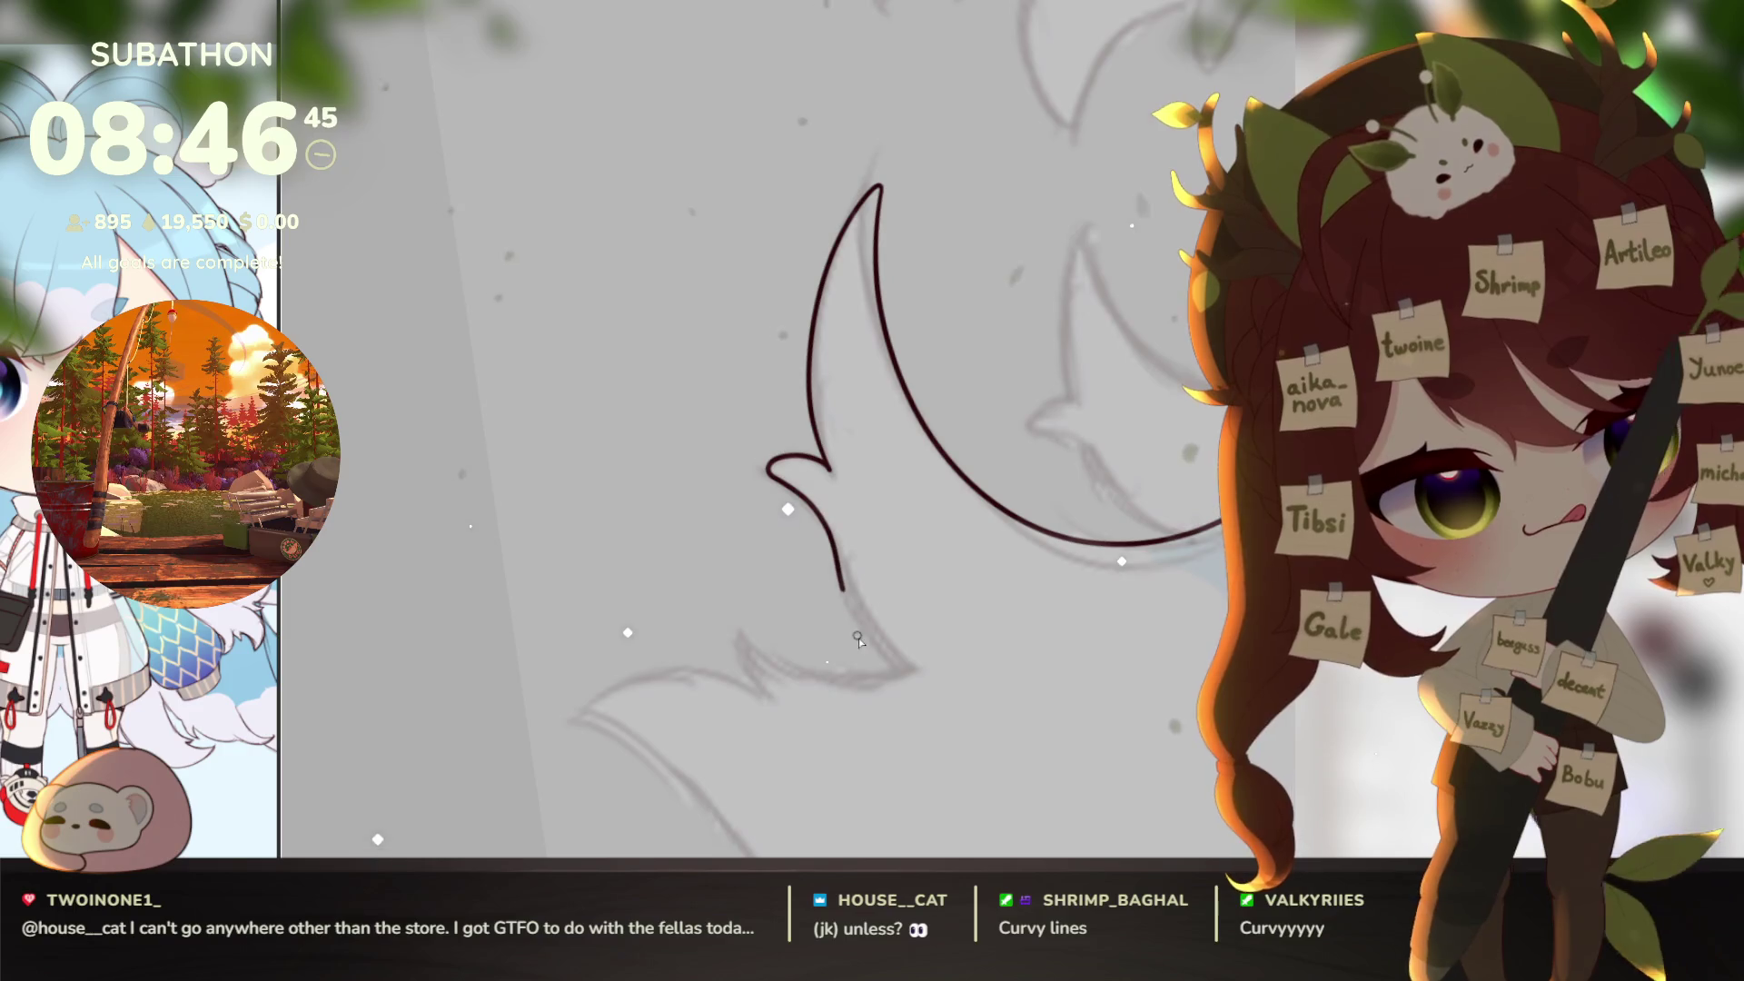
pyautogui.moveTo(858, 637)
pyautogui.mouseDown()
pyautogui.moveTo(1079, 514)
pyautogui.moveTo(935, 574)
pyautogui.moveTo(990, 590)
pyautogui.moveTo(912, 760)
pyautogui.moveTo(930, 776)
pyautogui.moveTo(1050, 695)
pyautogui.moveTo(1188, 729)
pyautogui.moveTo(1106, 677)
pyautogui.mouseUp()
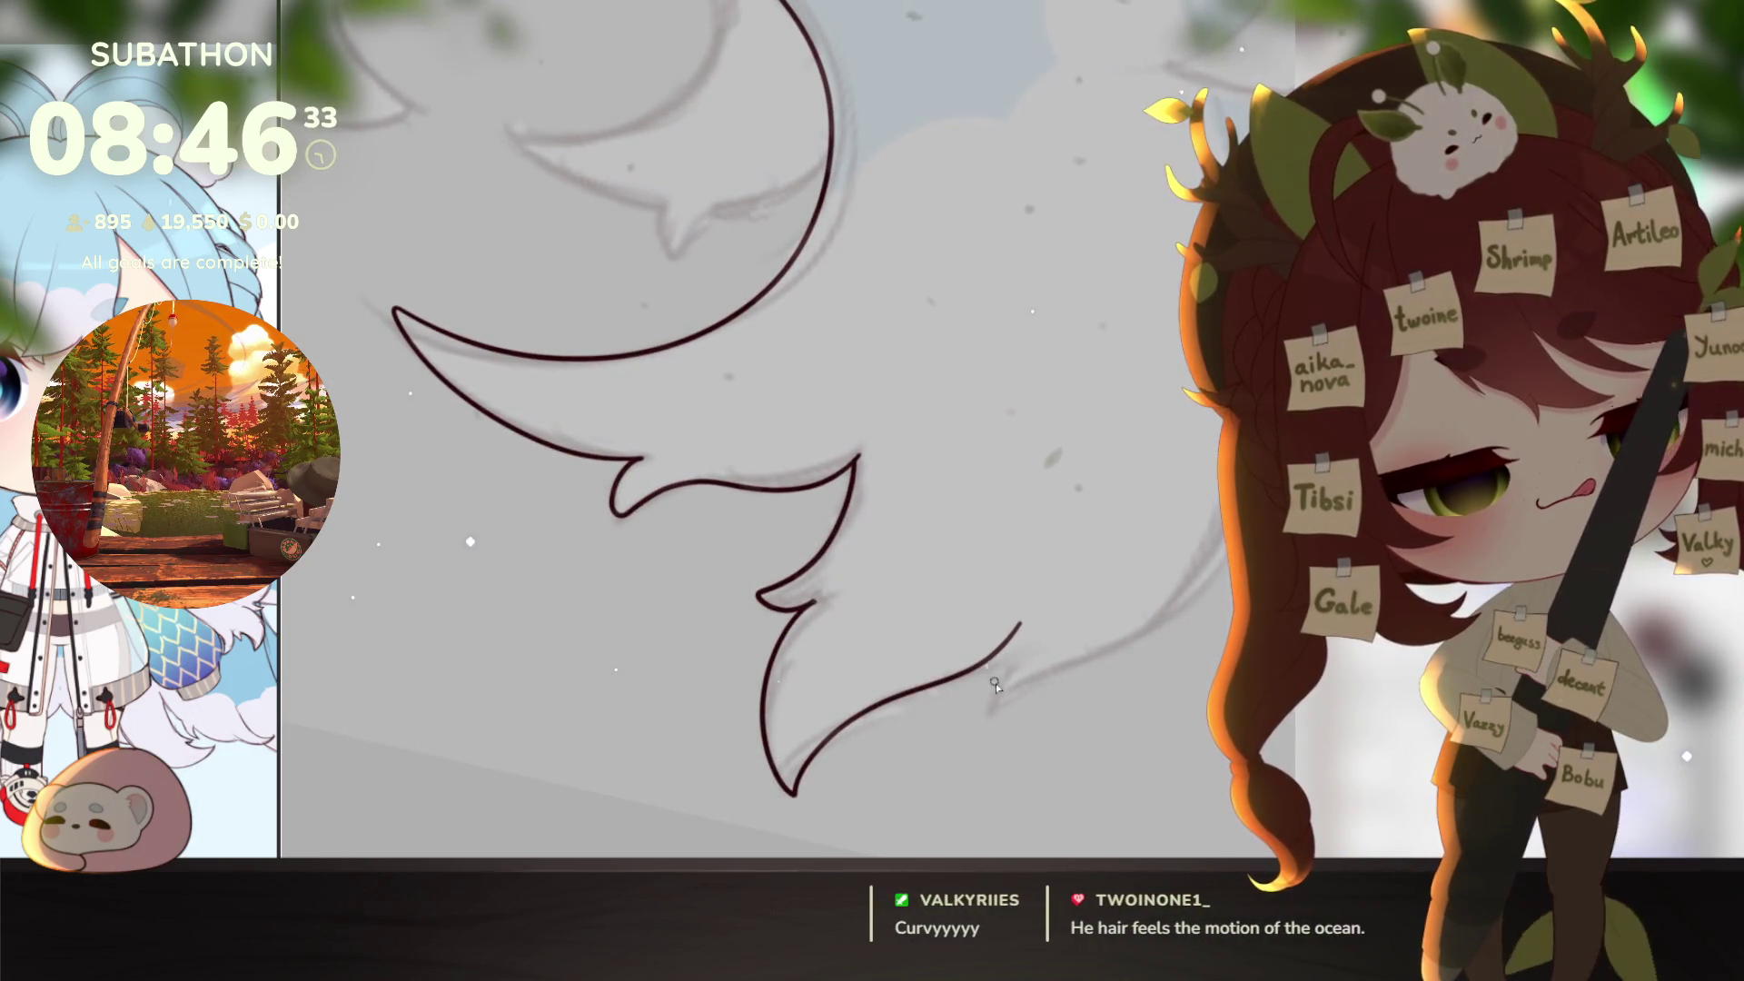
pyautogui.moveTo(996, 683); pyautogui.dragTo(1004, 700)
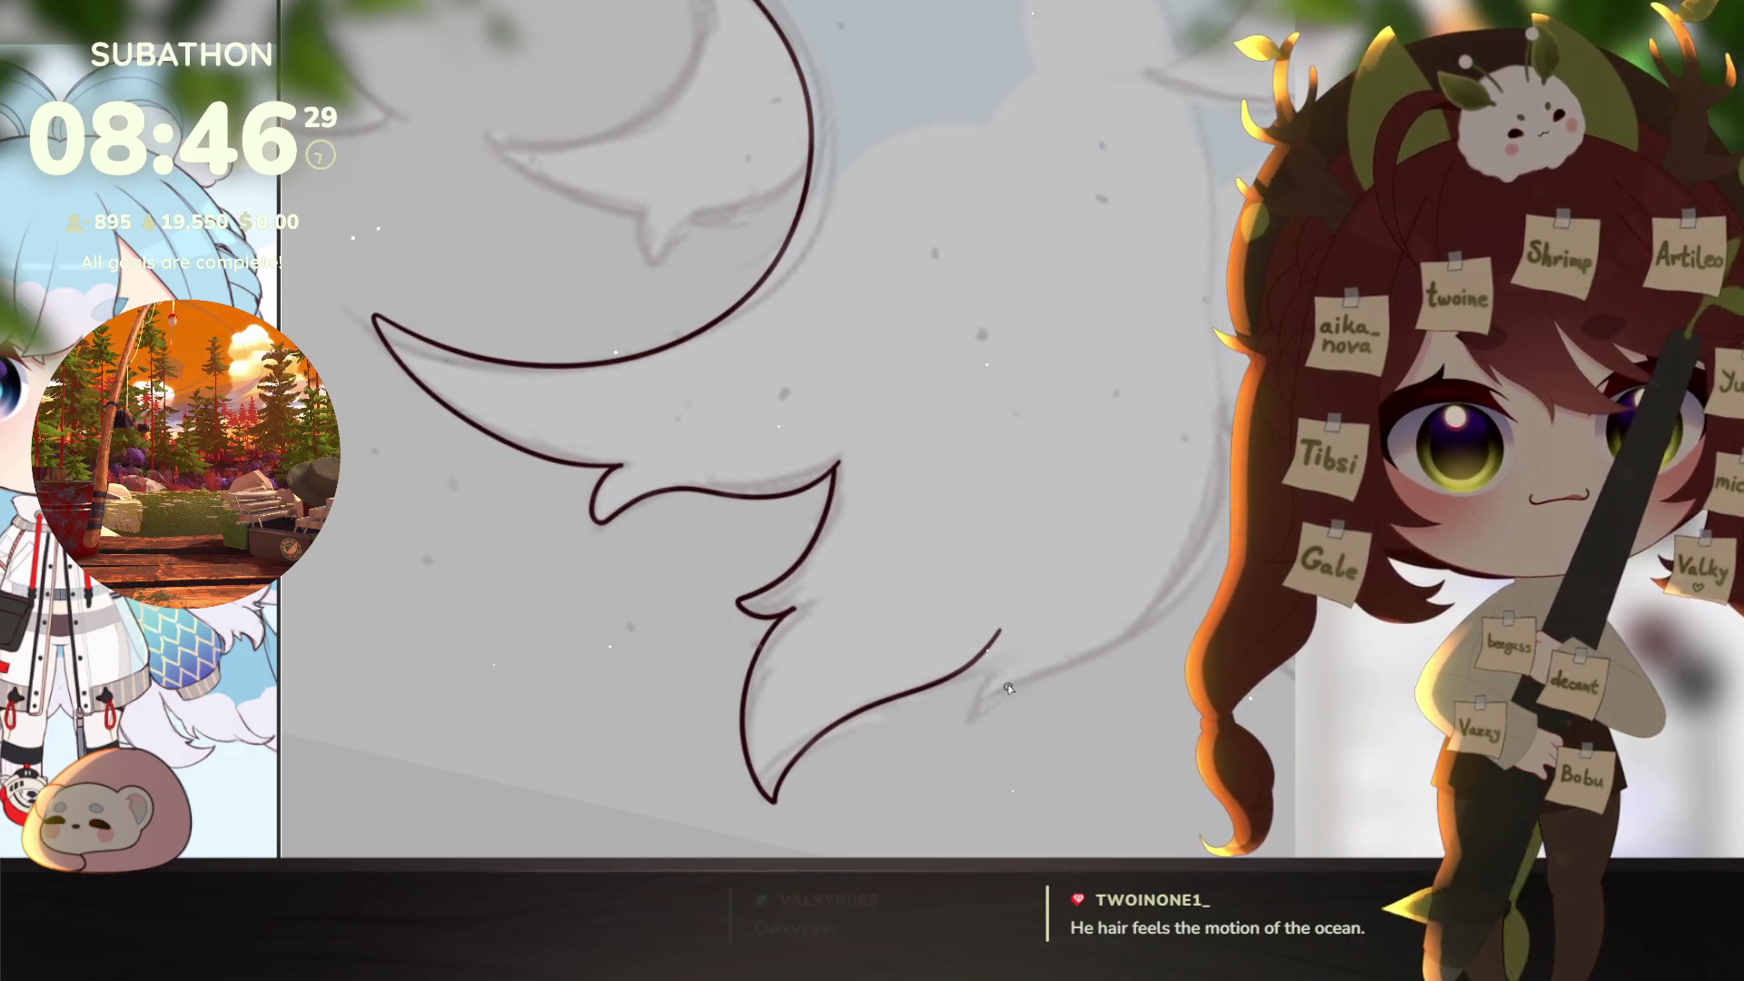
pyautogui.moveTo(976, 667)
pyautogui.mouseDown()
pyautogui.moveTo(959, 720)
pyautogui.moveTo(1032, 684)
pyautogui.moveTo(828, 683)
pyautogui.moveTo(1071, 713)
pyautogui.moveTo(1102, 693)
pyautogui.mouseUp()
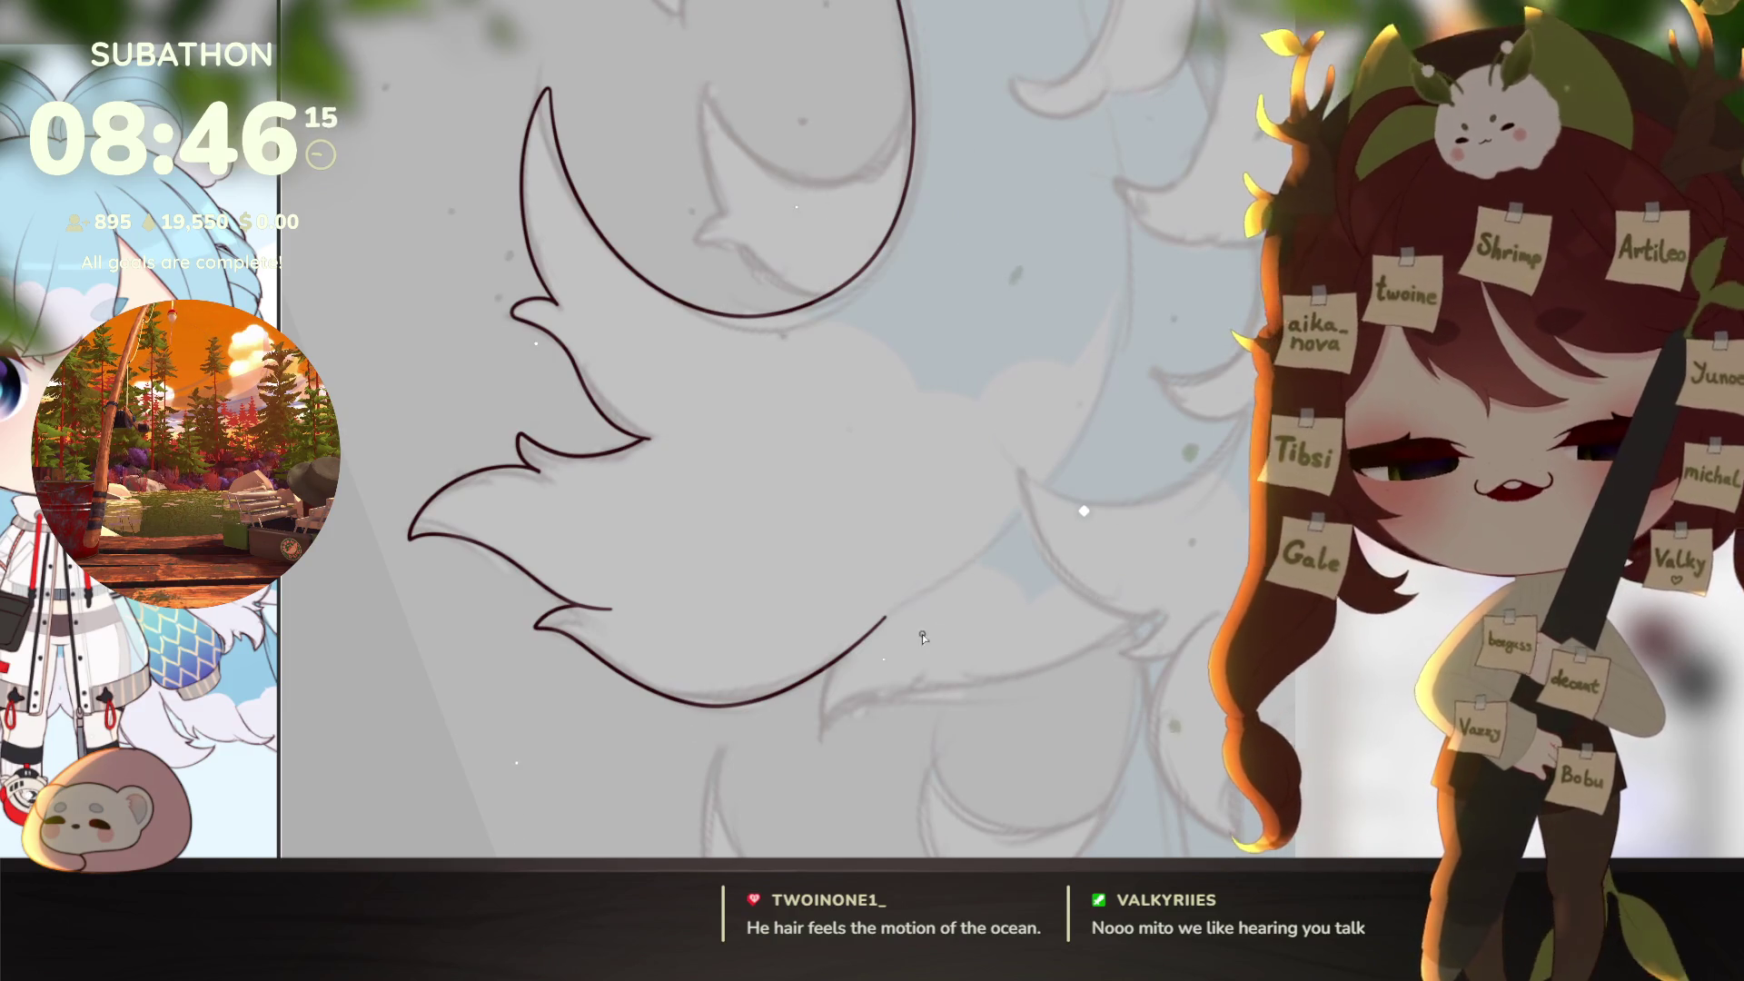
pyautogui.moveTo(1008, 500); pyautogui.dragTo(993, 600)
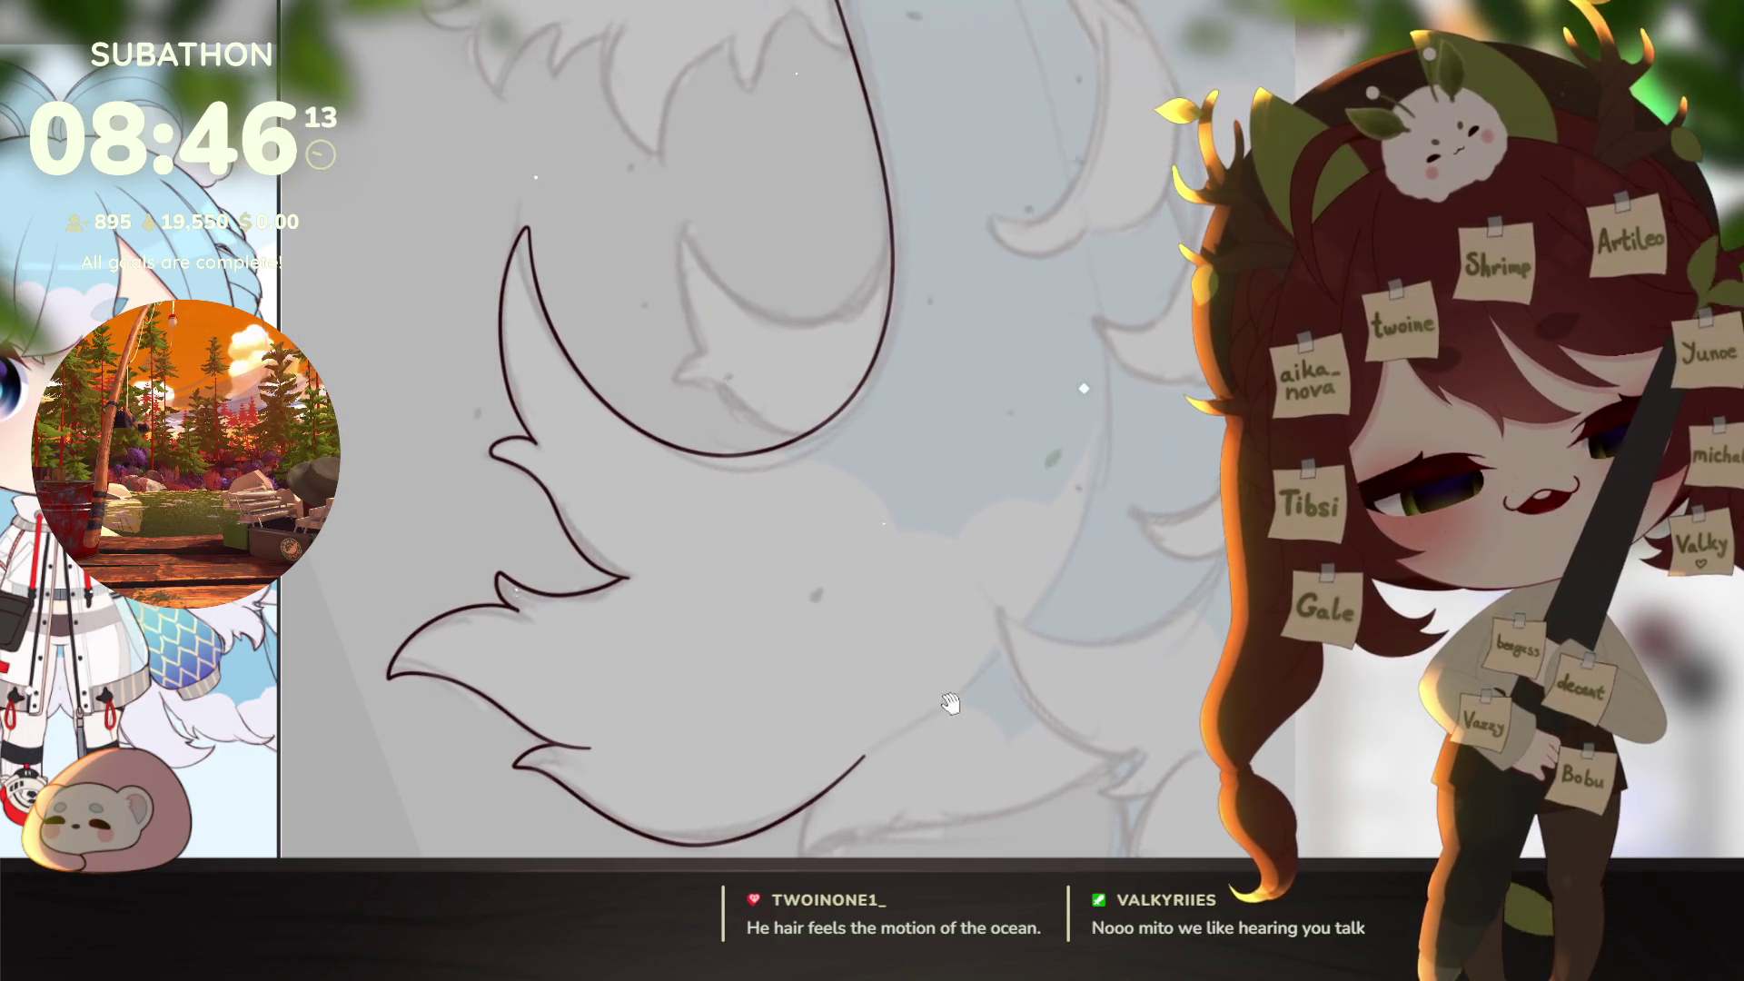
pyautogui.scroll(-5, 953, 758)
pyautogui.scroll(5, 952, 758)
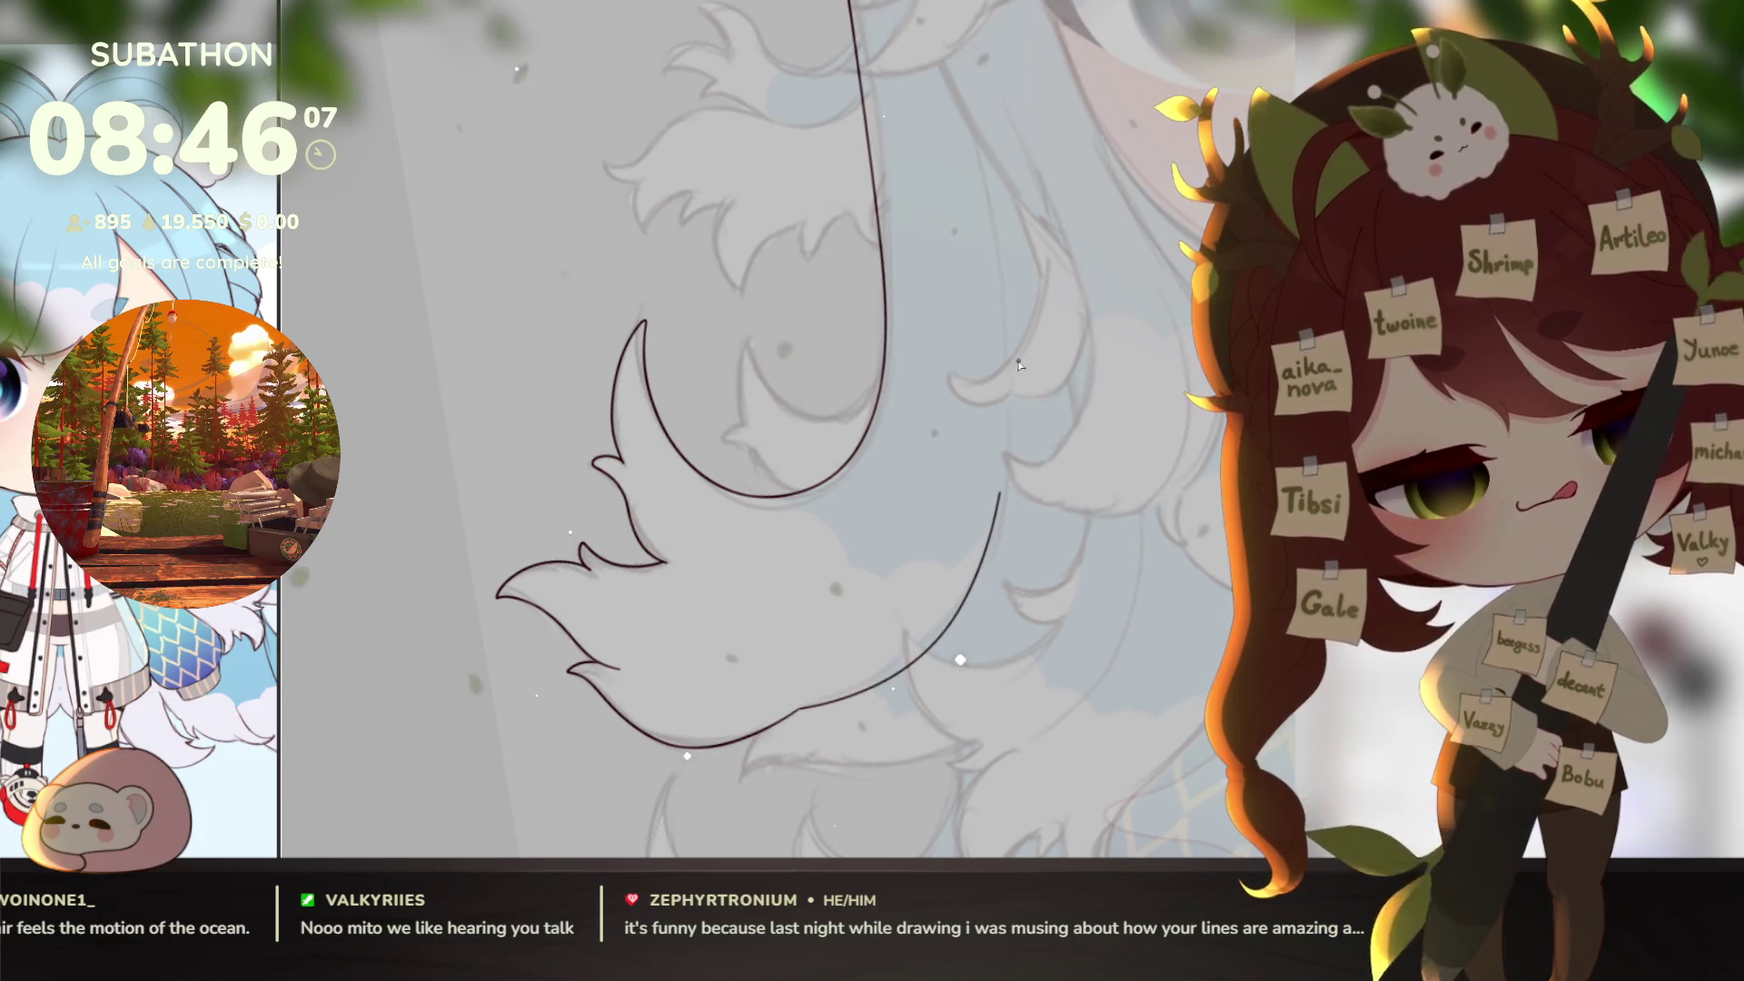
pyautogui.scroll(-2, 1088, 722)
# Step: Zoom and rotate the canvas to a comfortable angle for inking the lower hair
pyautogui.scroll(-5, 1087, 722)
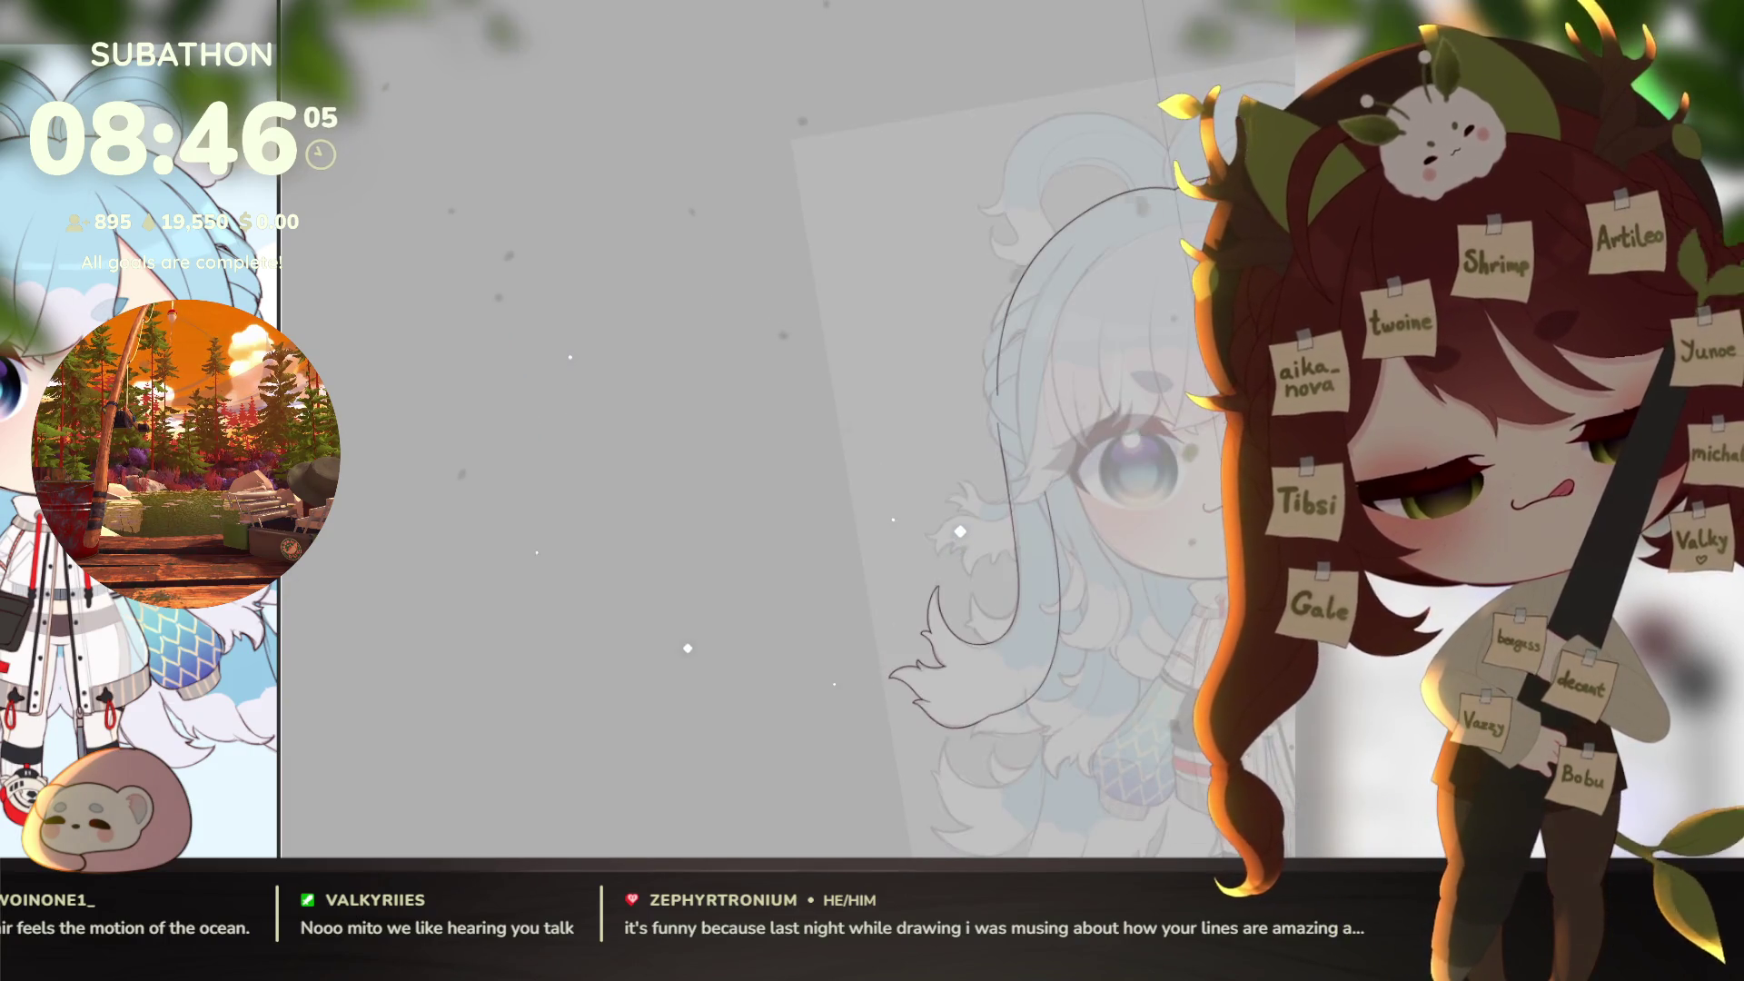
pyautogui.scroll(2, 1042, 745)
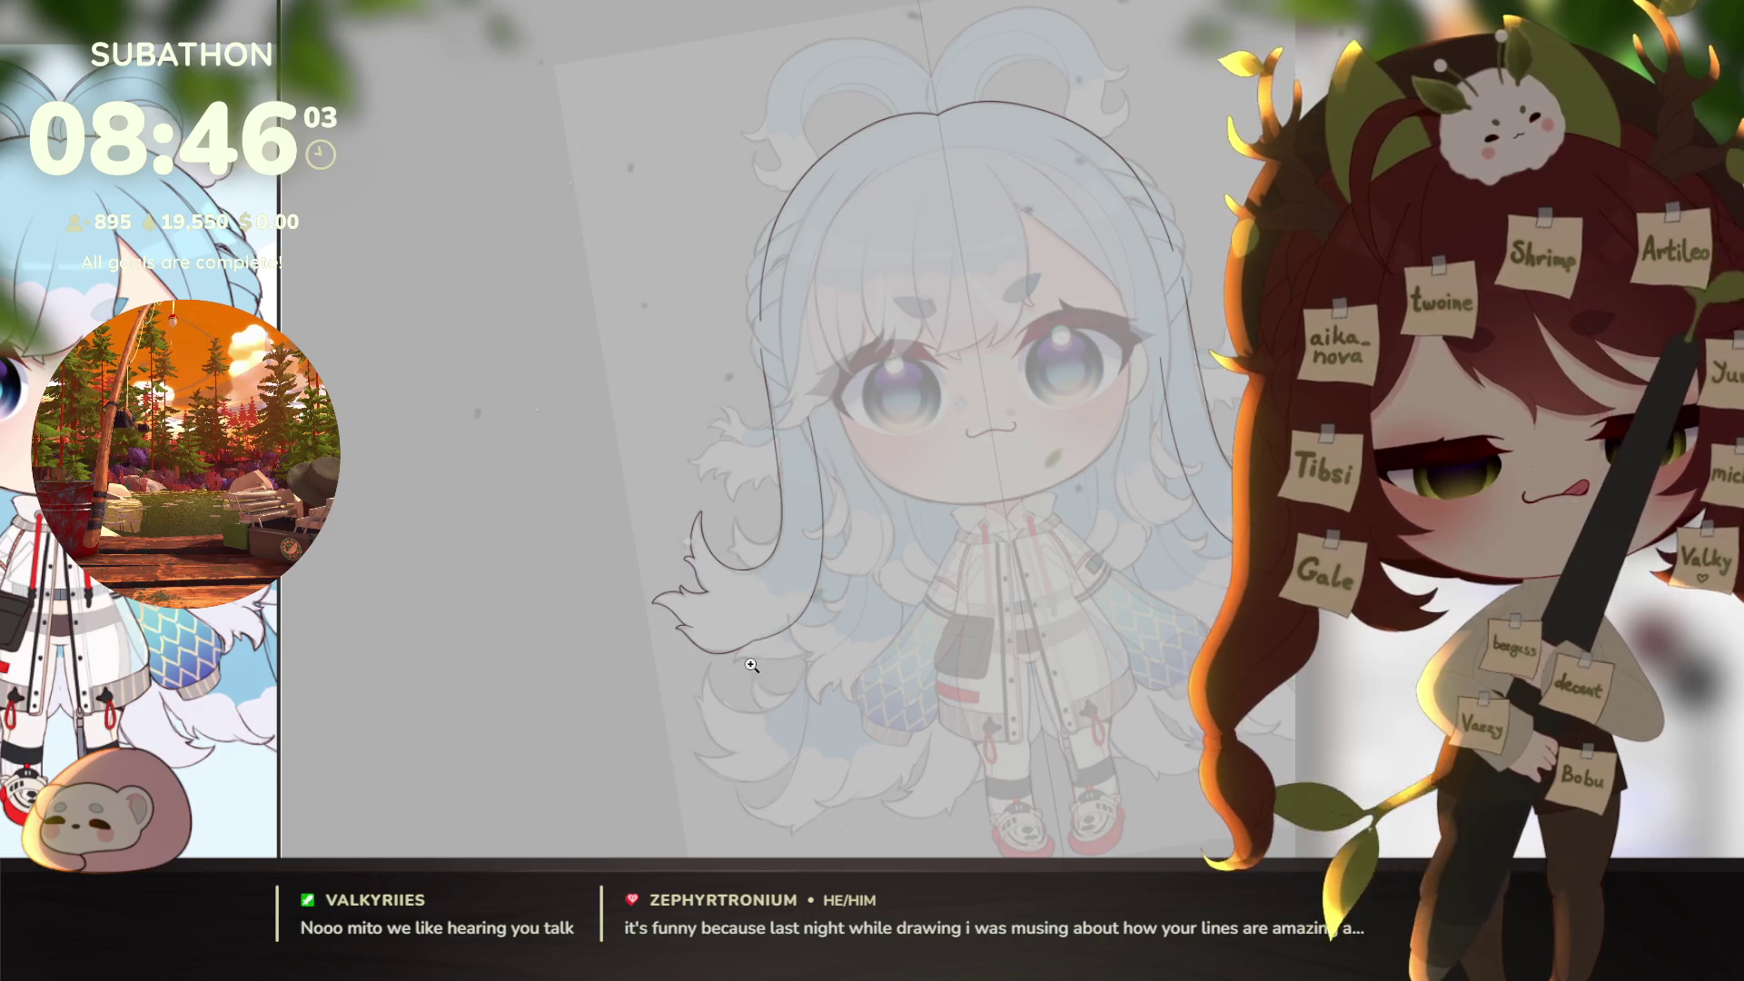
pyautogui.scroll(5, 886, 663)
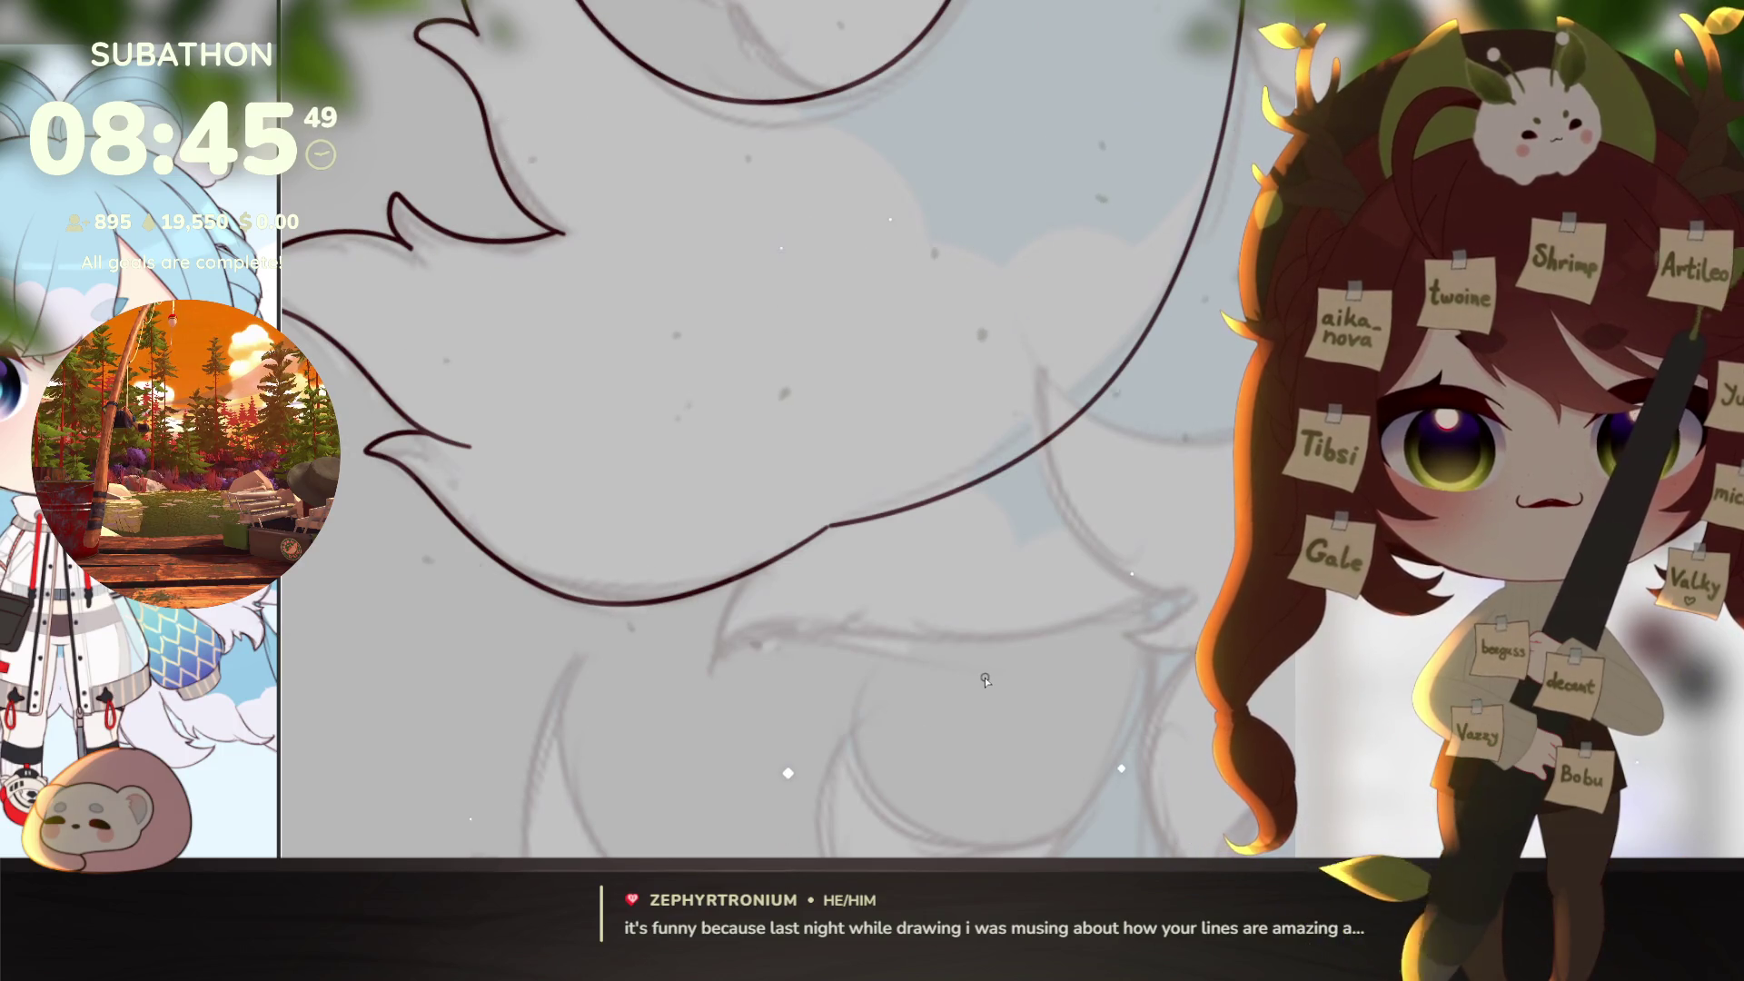
pyautogui.press('-')
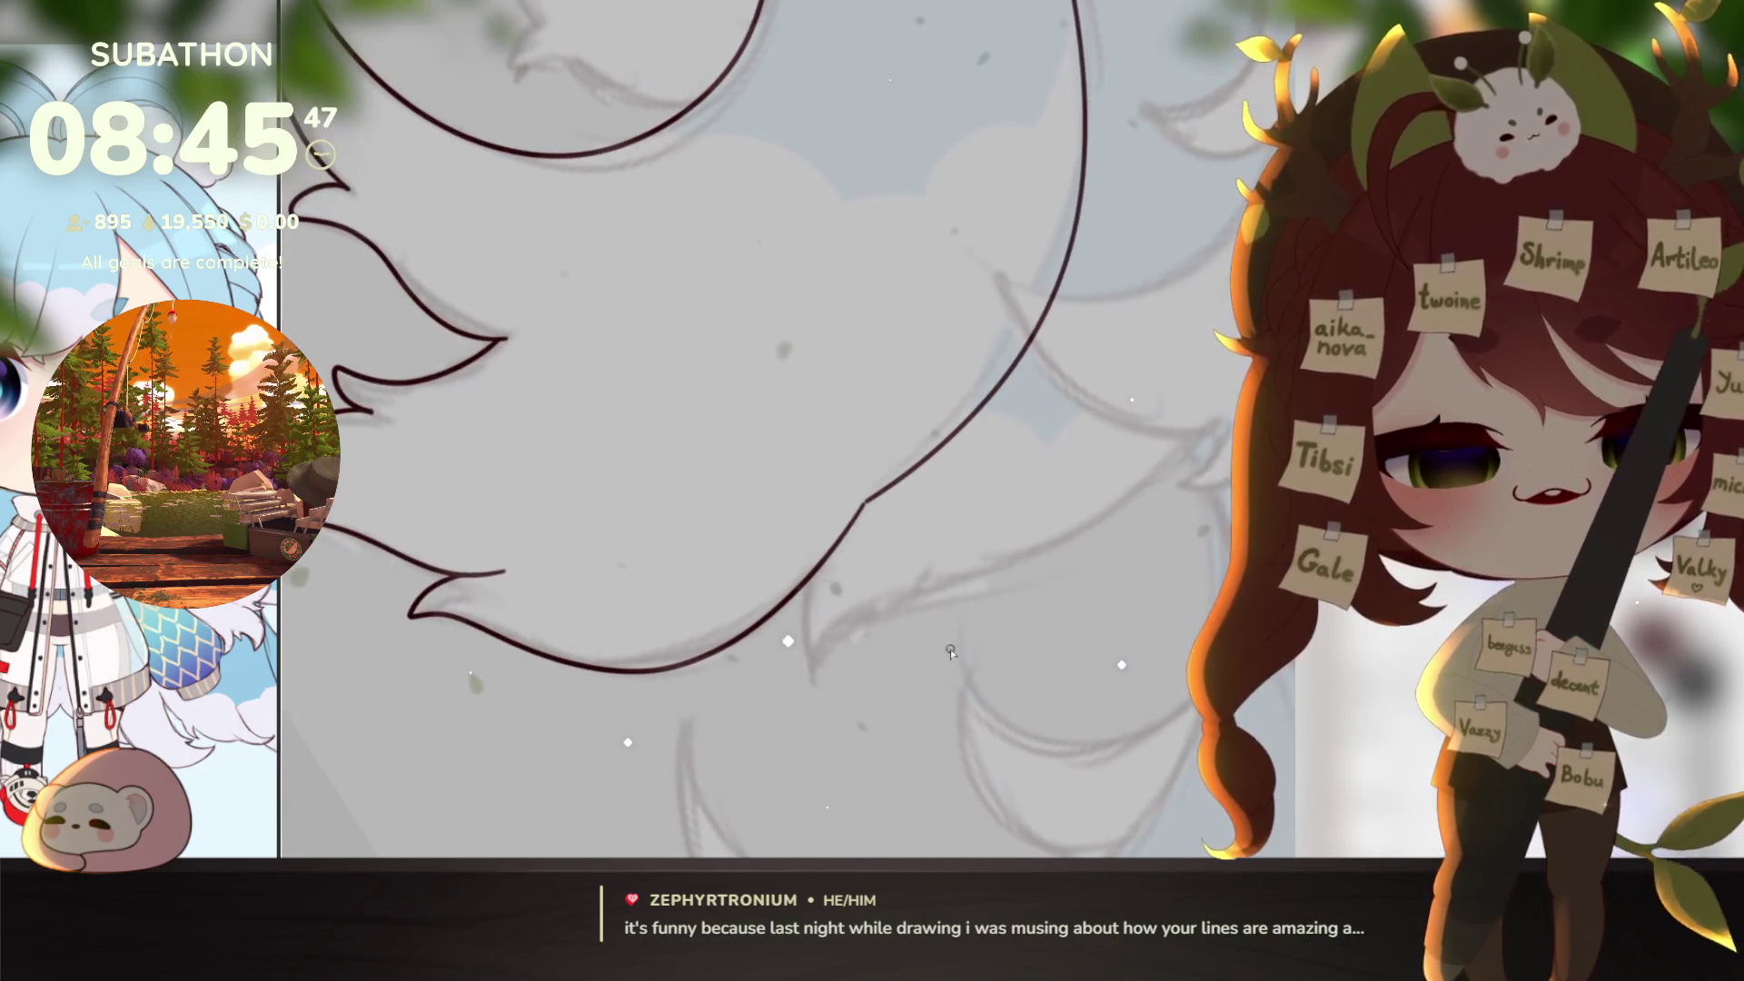
pyautogui.scroll(2, 866, 511)
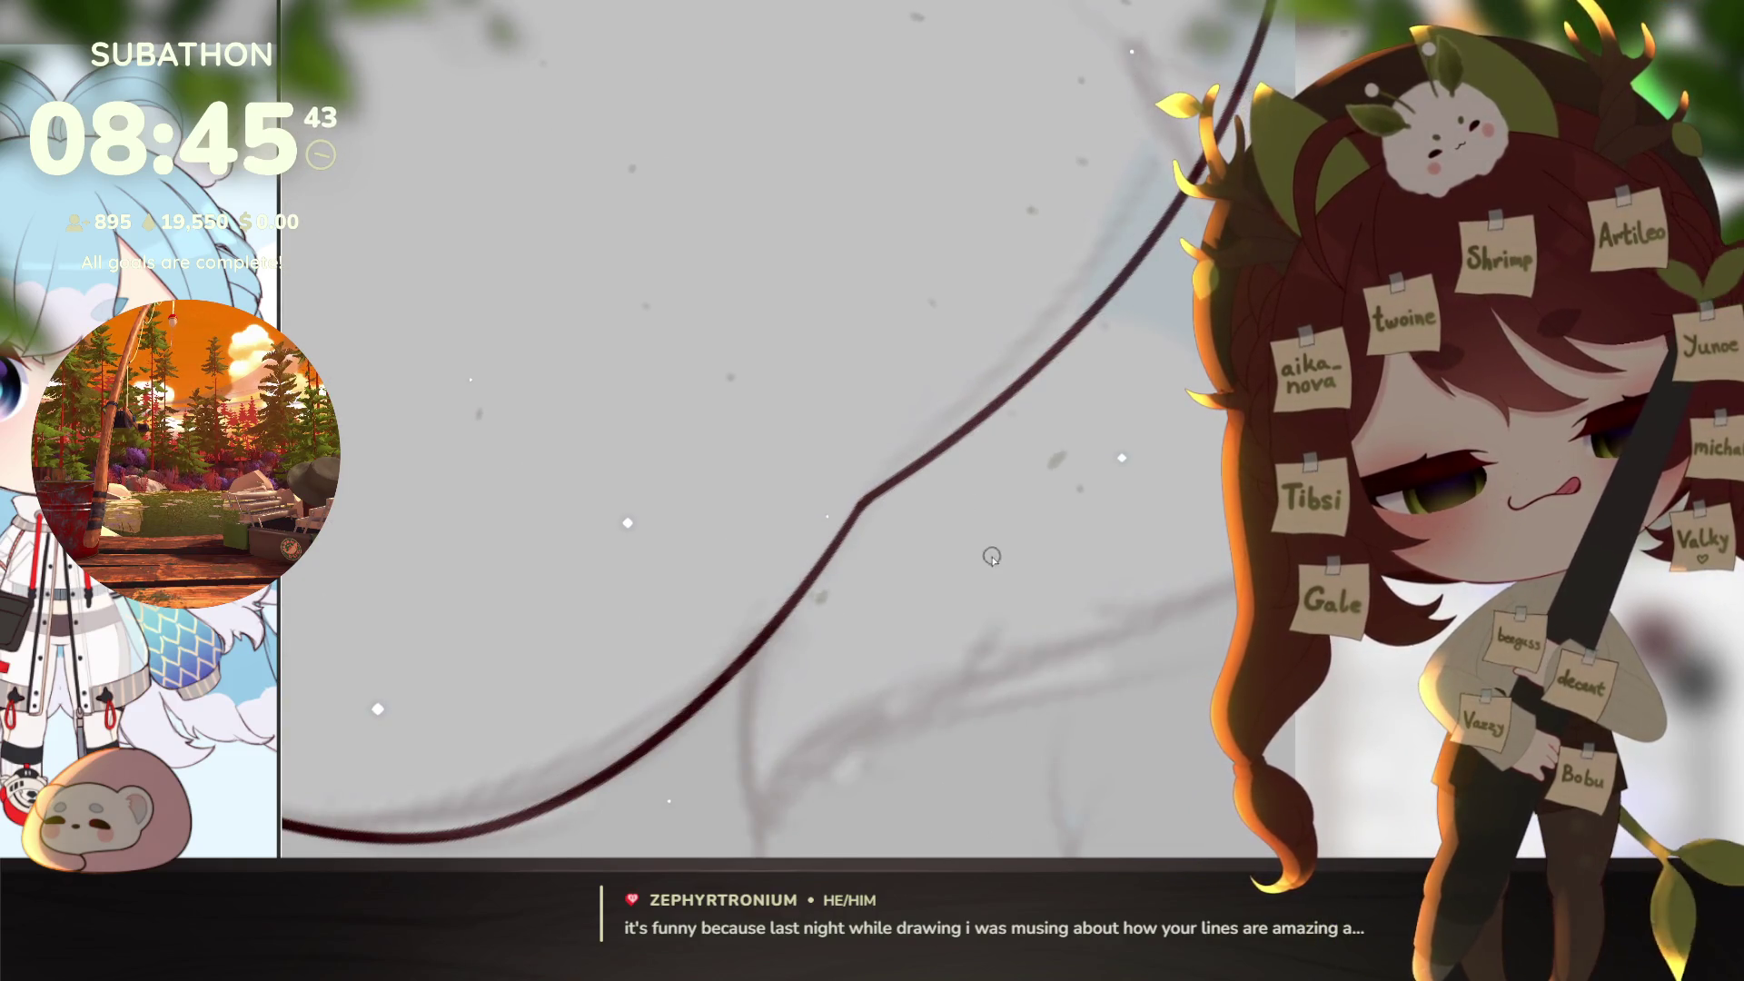
pyautogui.scroll(-3, 992, 557)
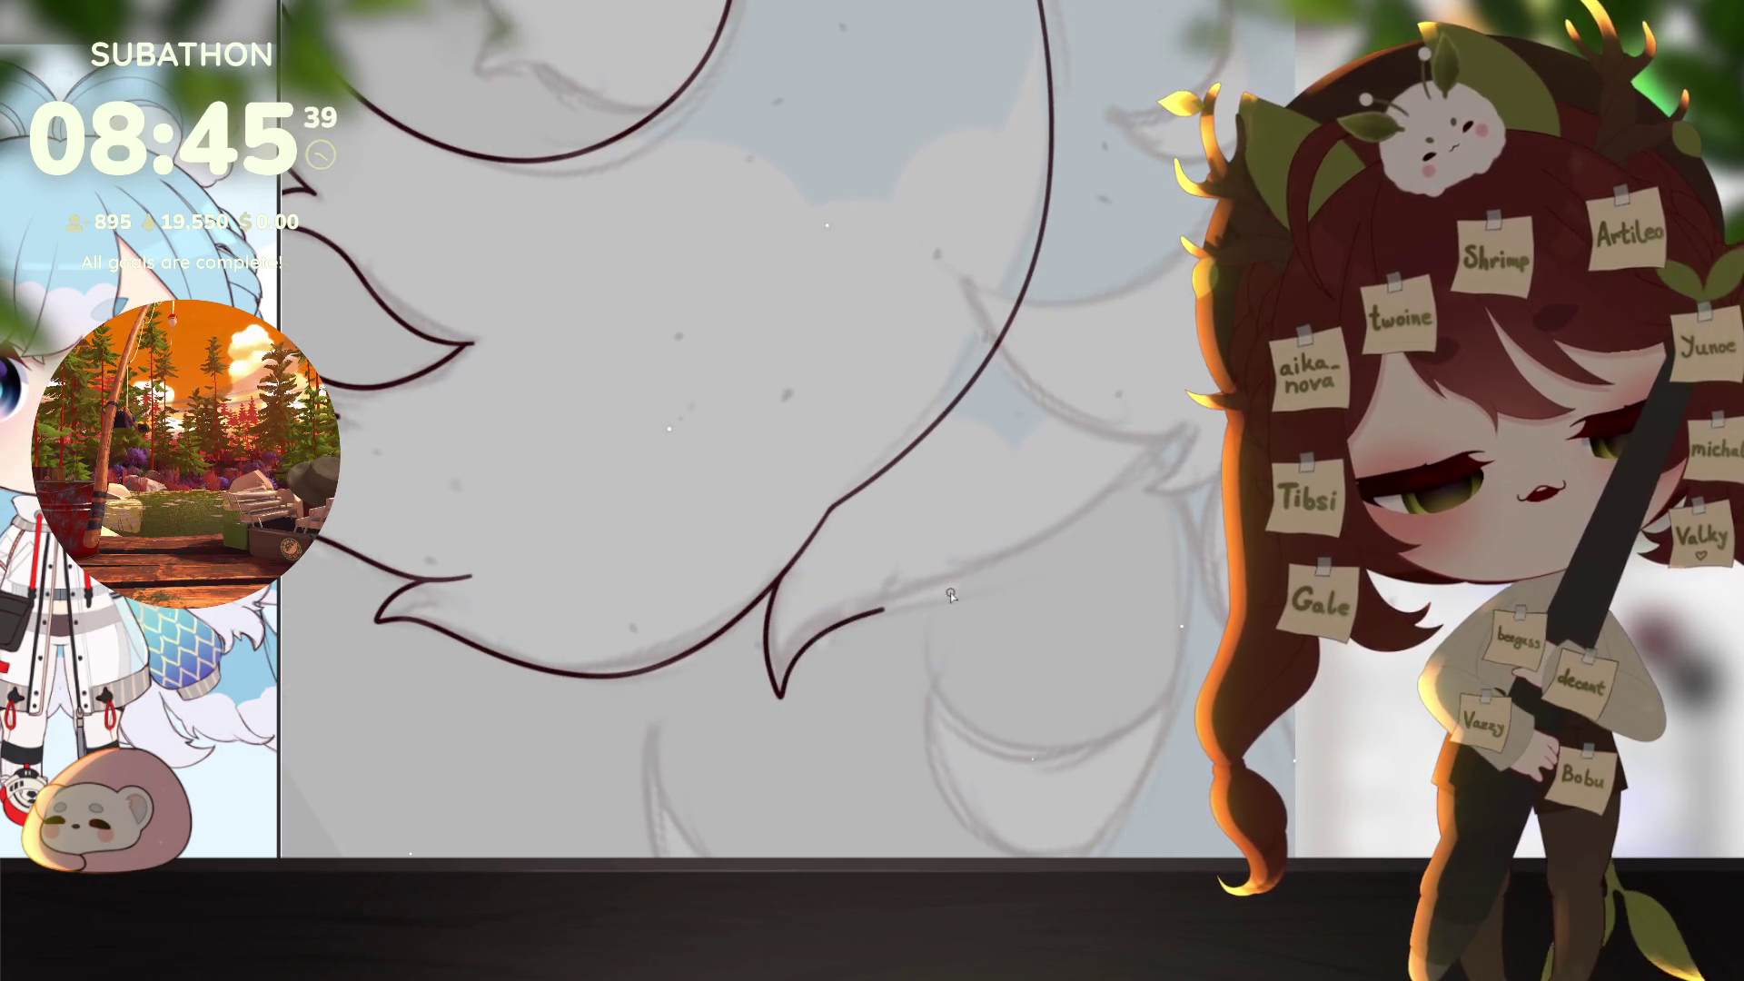
pyautogui.scroll(-3, 1150, 600)
pyautogui.moveTo(1151, 600)
pyautogui.mouseDown()
pyautogui.moveTo(1081, 679)
pyautogui.moveTo(1107, 439)
pyautogui.mouseUp()
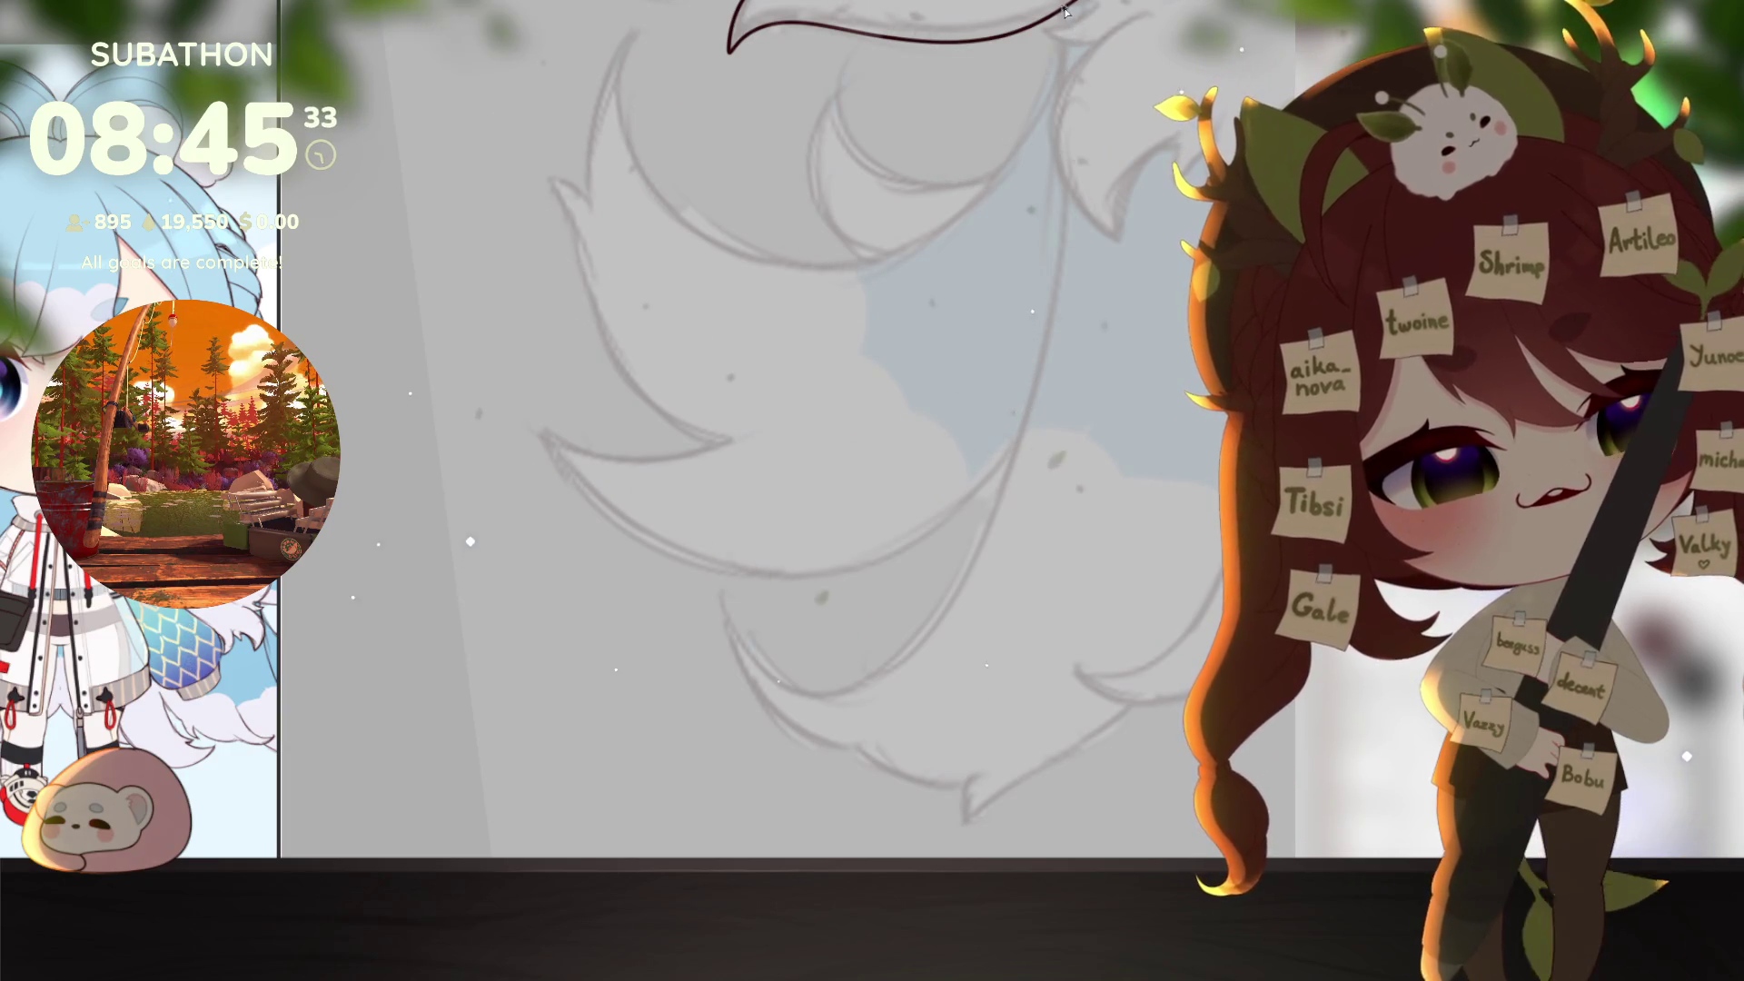
# Step: Ink a strand line down the hair tail and extend it along the bottom tuft
pyautogui.moveTo(982, 591); pyautogui.dragTo(762, 692)
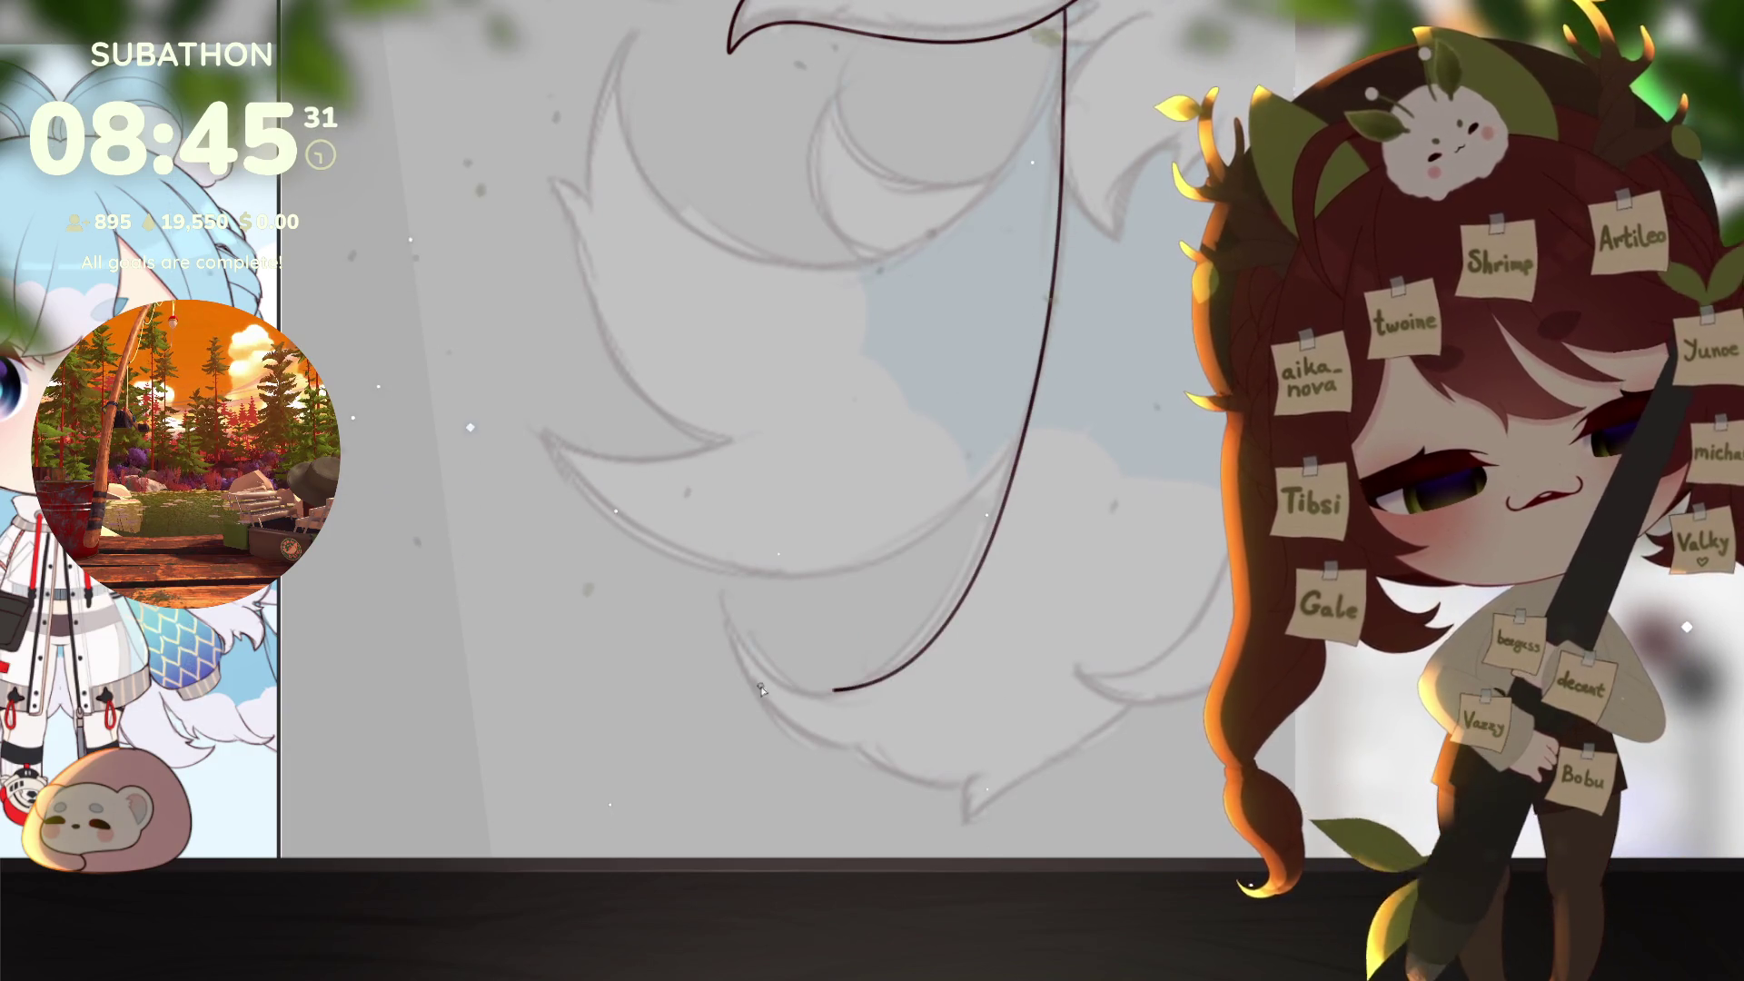
pyautogui.scroll(-1, 896, 763)
pyautogui.hscroll(1, 896, 764)
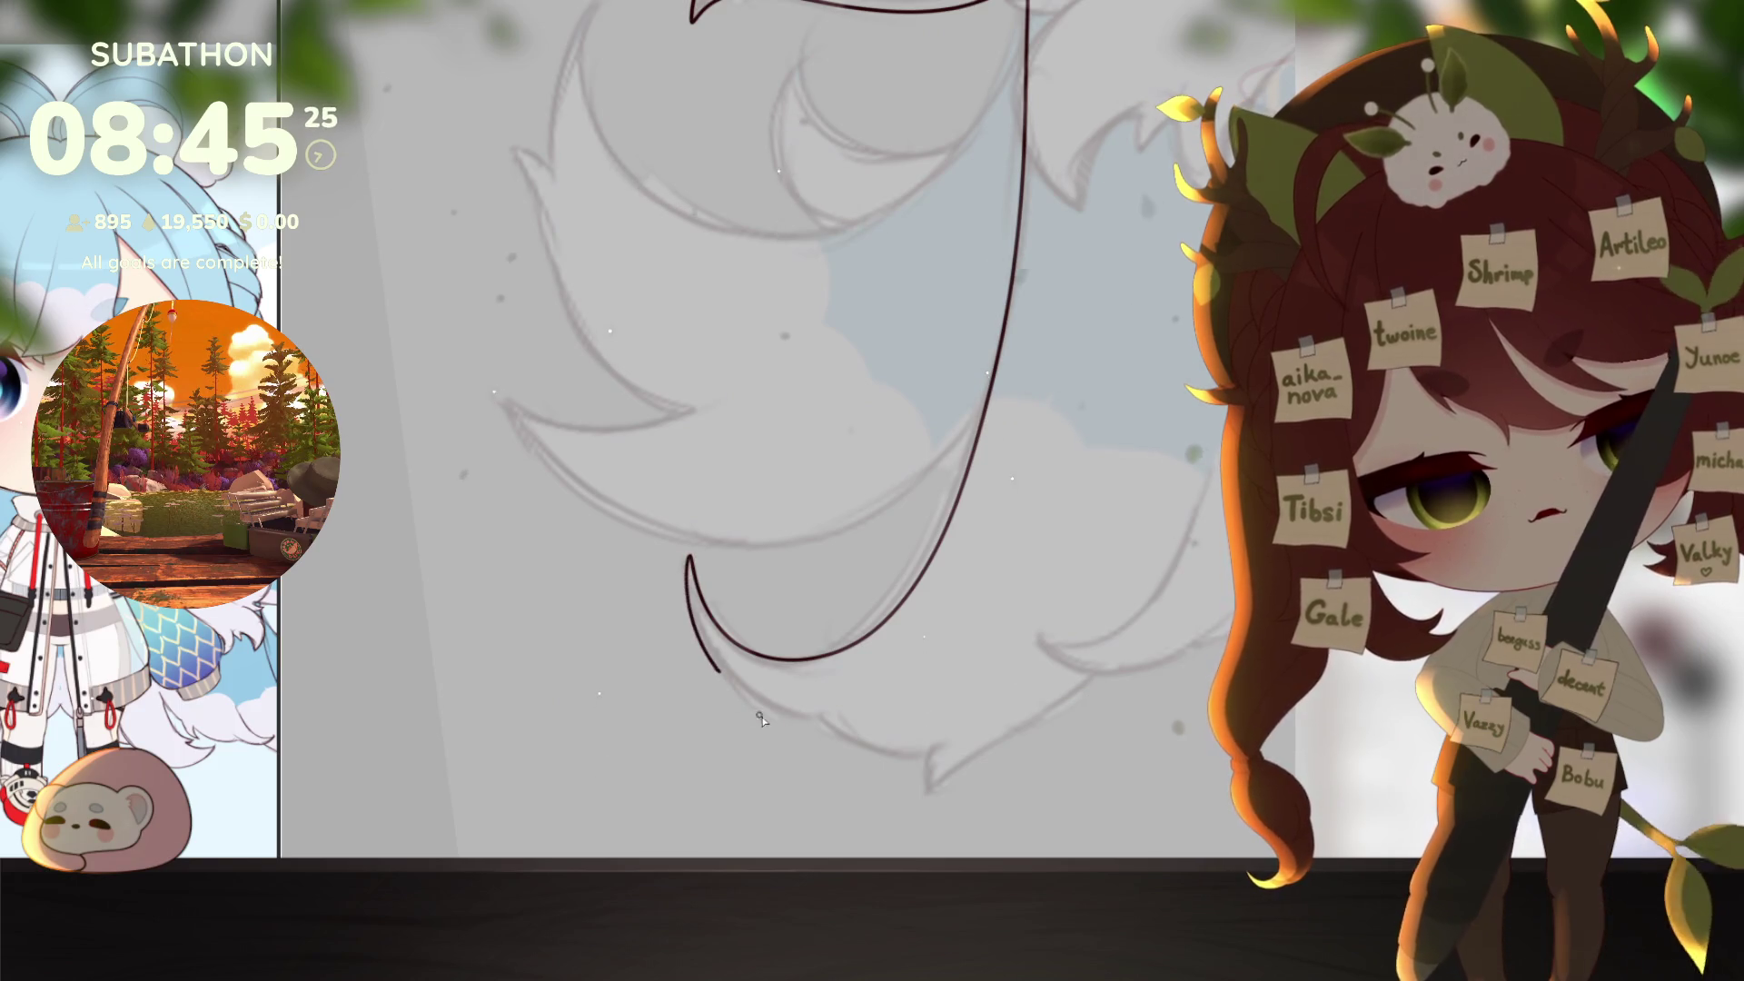
pyautogui.moveTo(913, 695)
pyautogui.mouseDown()
pyautogui.moveTo(1177, 429)
pyautogui.moveTo(977, 700)
pyautogui.mouseUp()
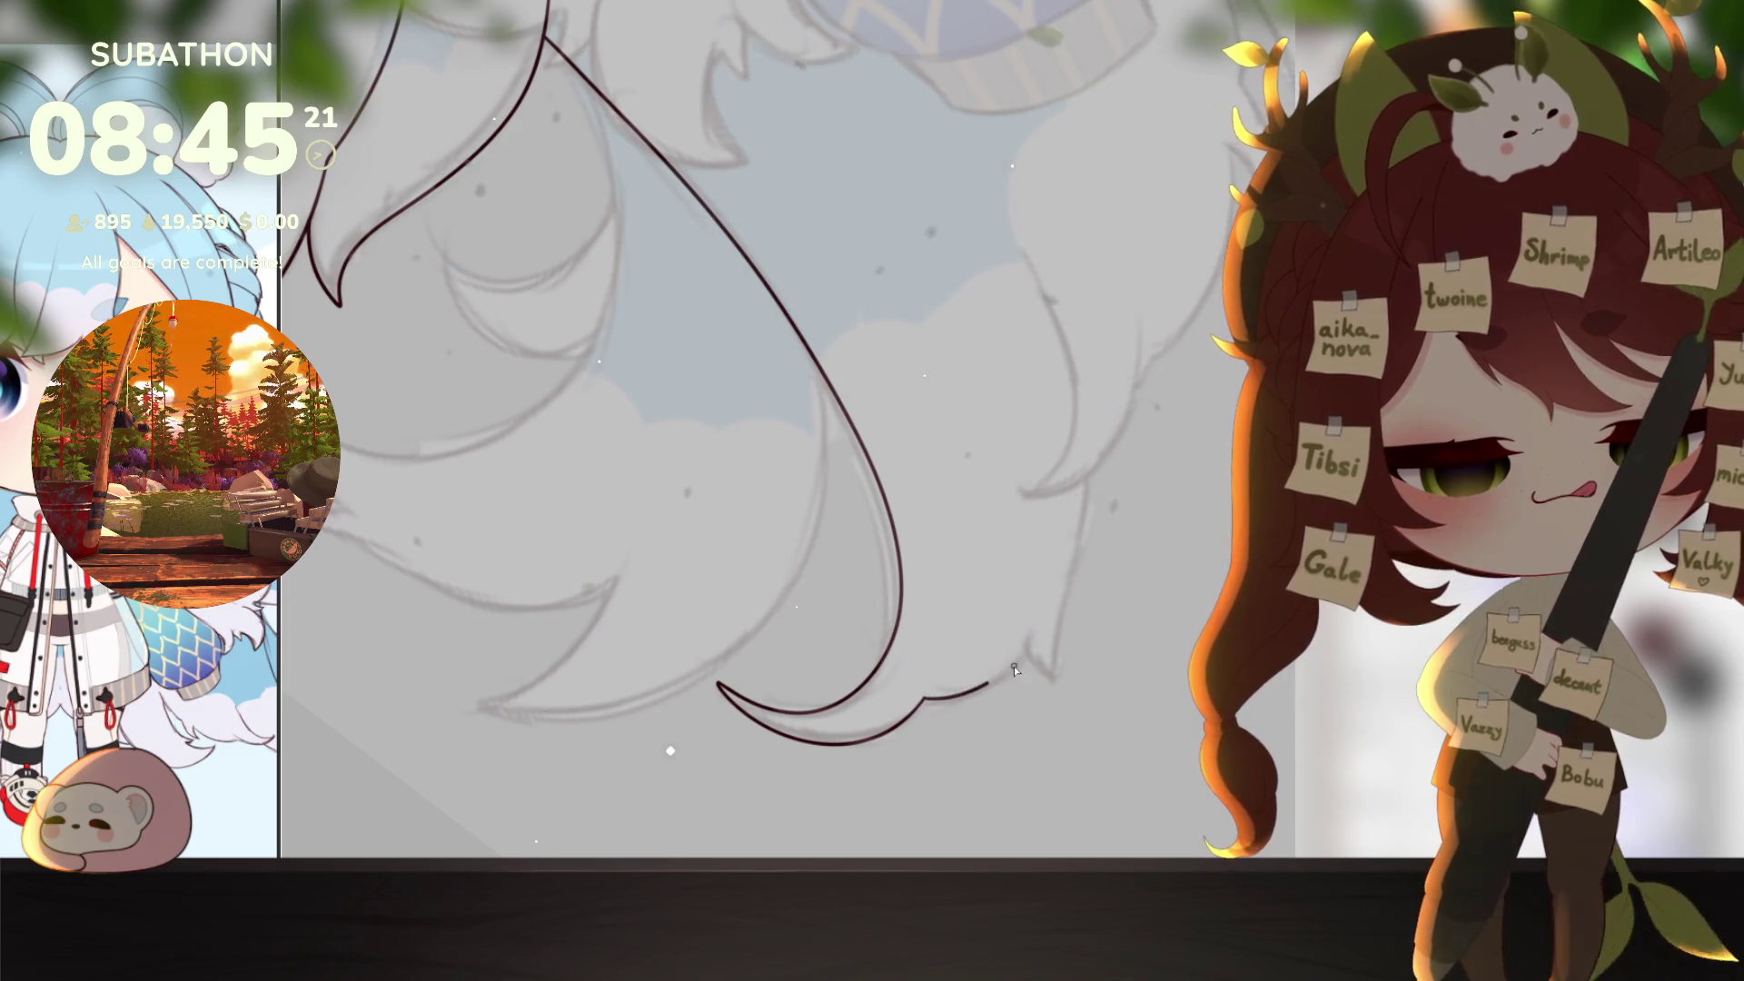
pyautogui.moveTo(1014, 667); pyautogui.dragTo(1024, 645)
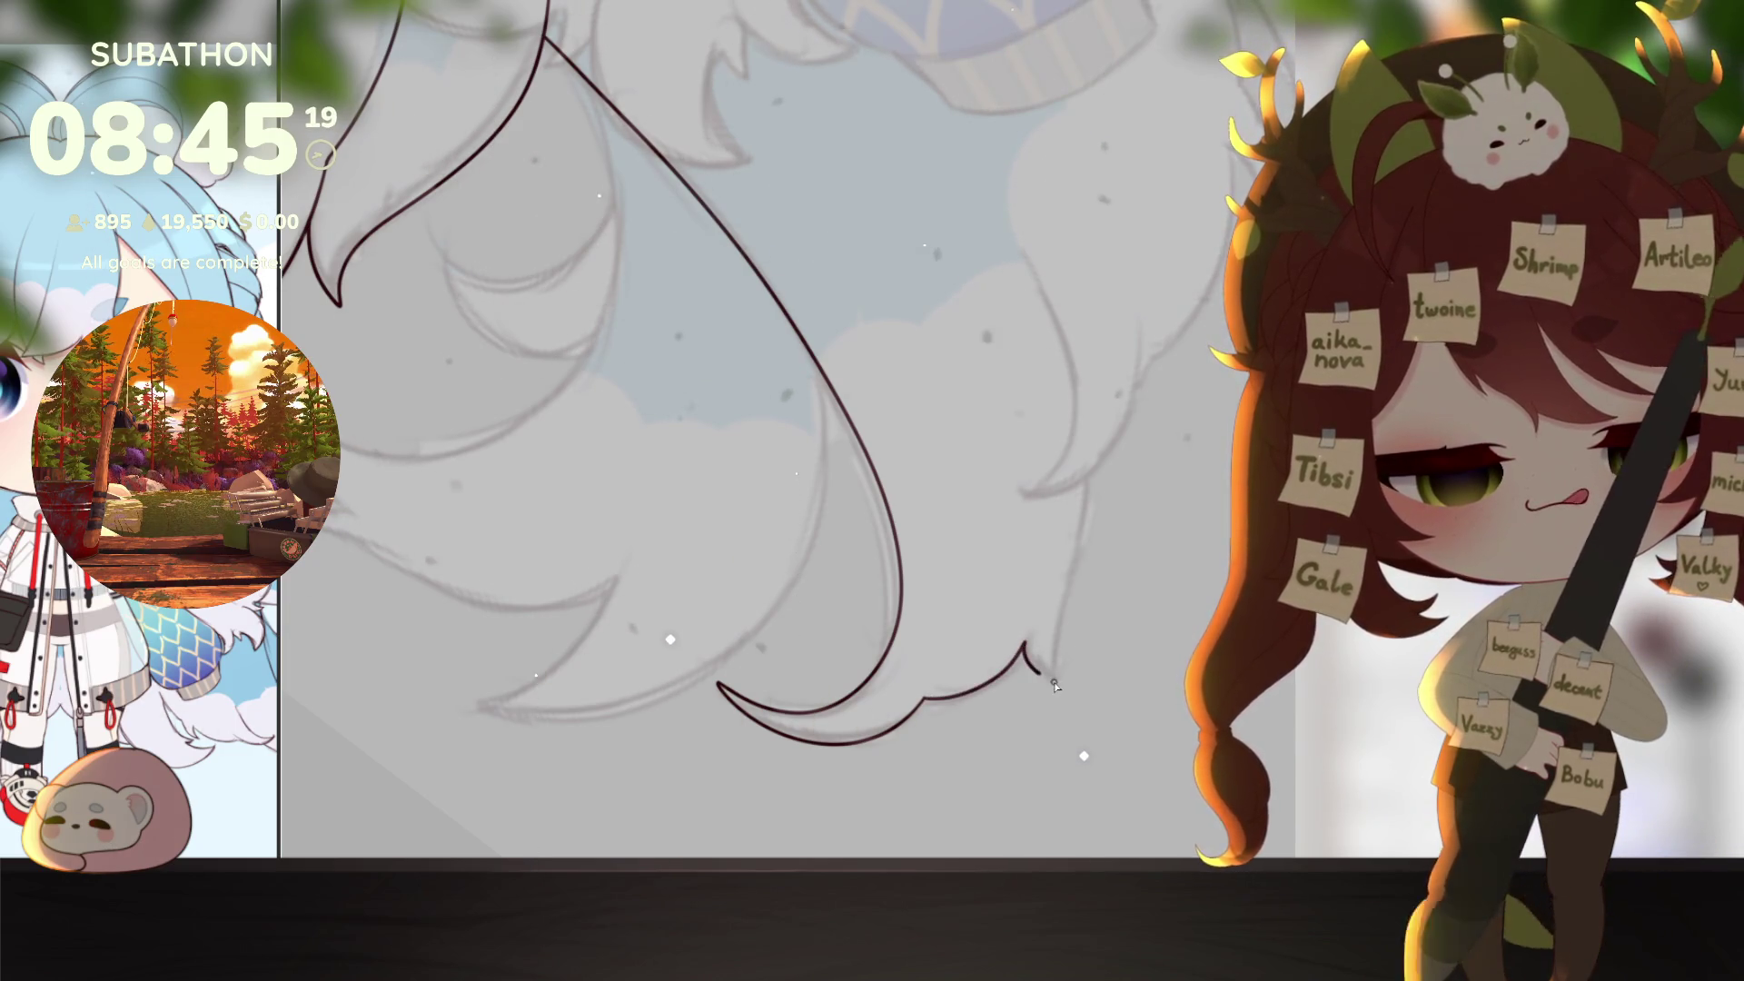
# Step: Ink a hair line curving into a tuft and another long strand down the hair
pyautogui.moveTo(1095, 627); pyautogui.dragTo(1137, 688)
pyautogui.scroll(3, 877, 627)
pyautogui.moveTo(877, 627)
pyautogui.mouseDown()
pyautogui.moveTo(1096, 572)
pyautogui.moveTo(839, 513)
pyautogui.mouseUp()
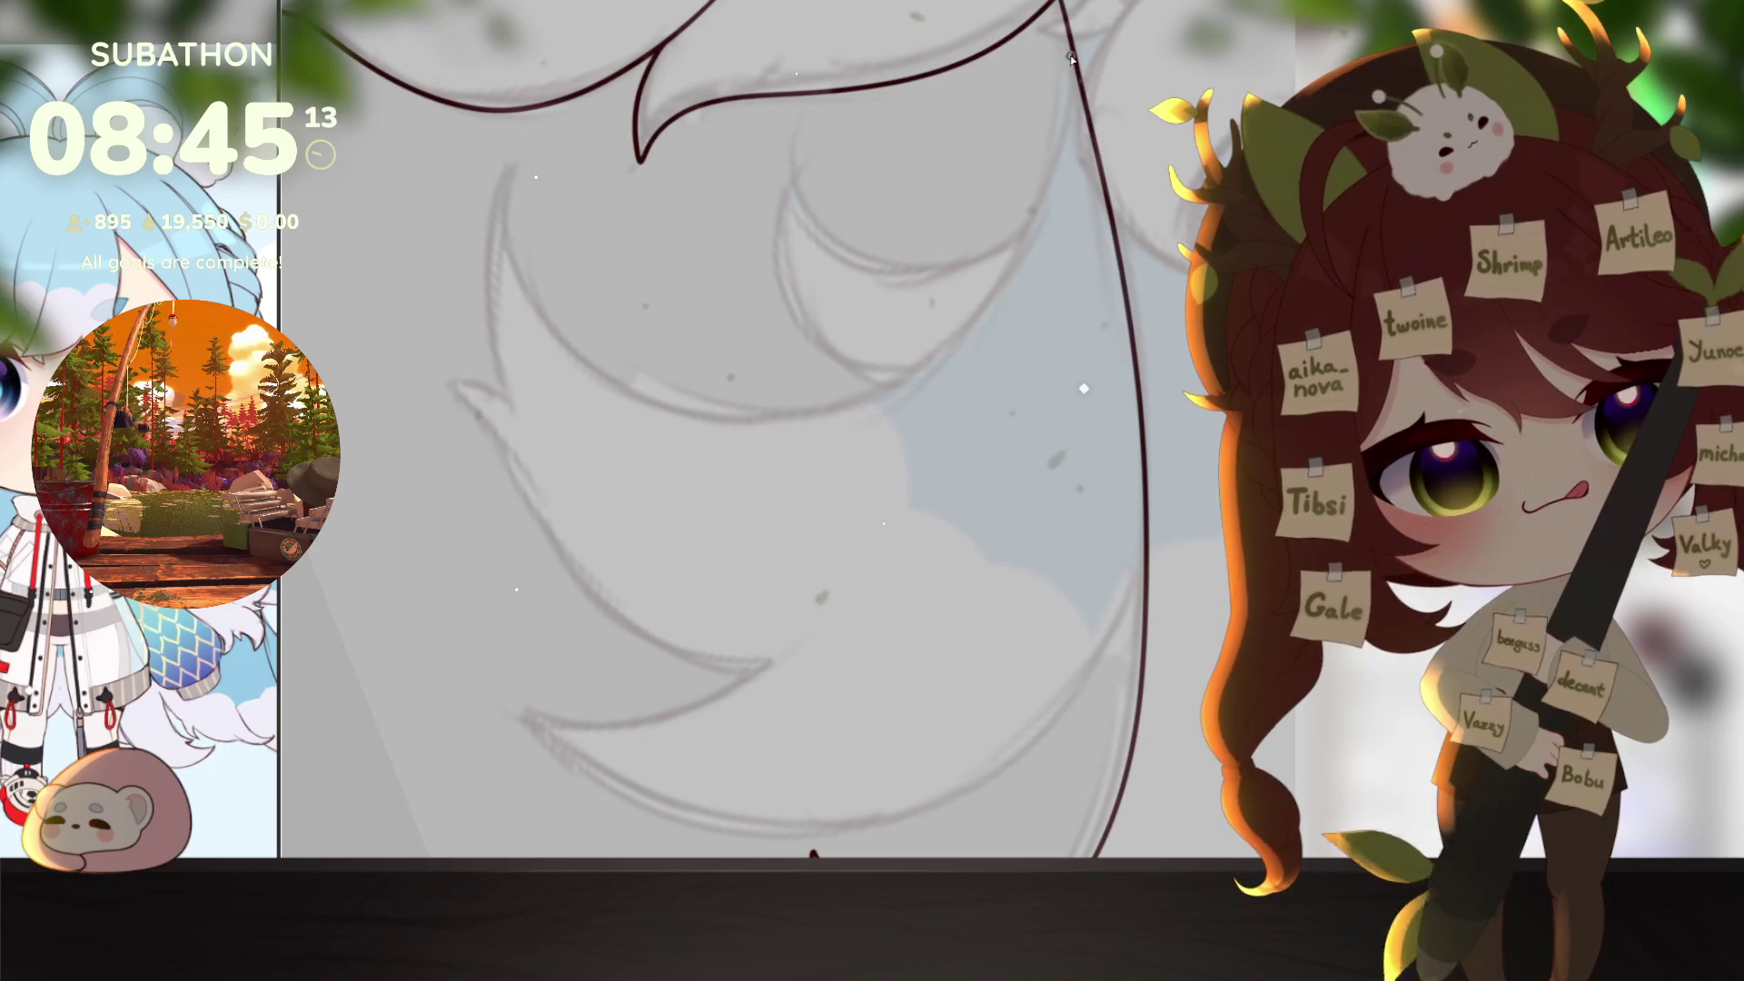
pyautogui.moveTo(925, 371)
pyautogui.mouseDown()
pyautogui.moveTo(627, 386)
pyautogui.moveTo(513, 220)
pyautogui.mouseUp()
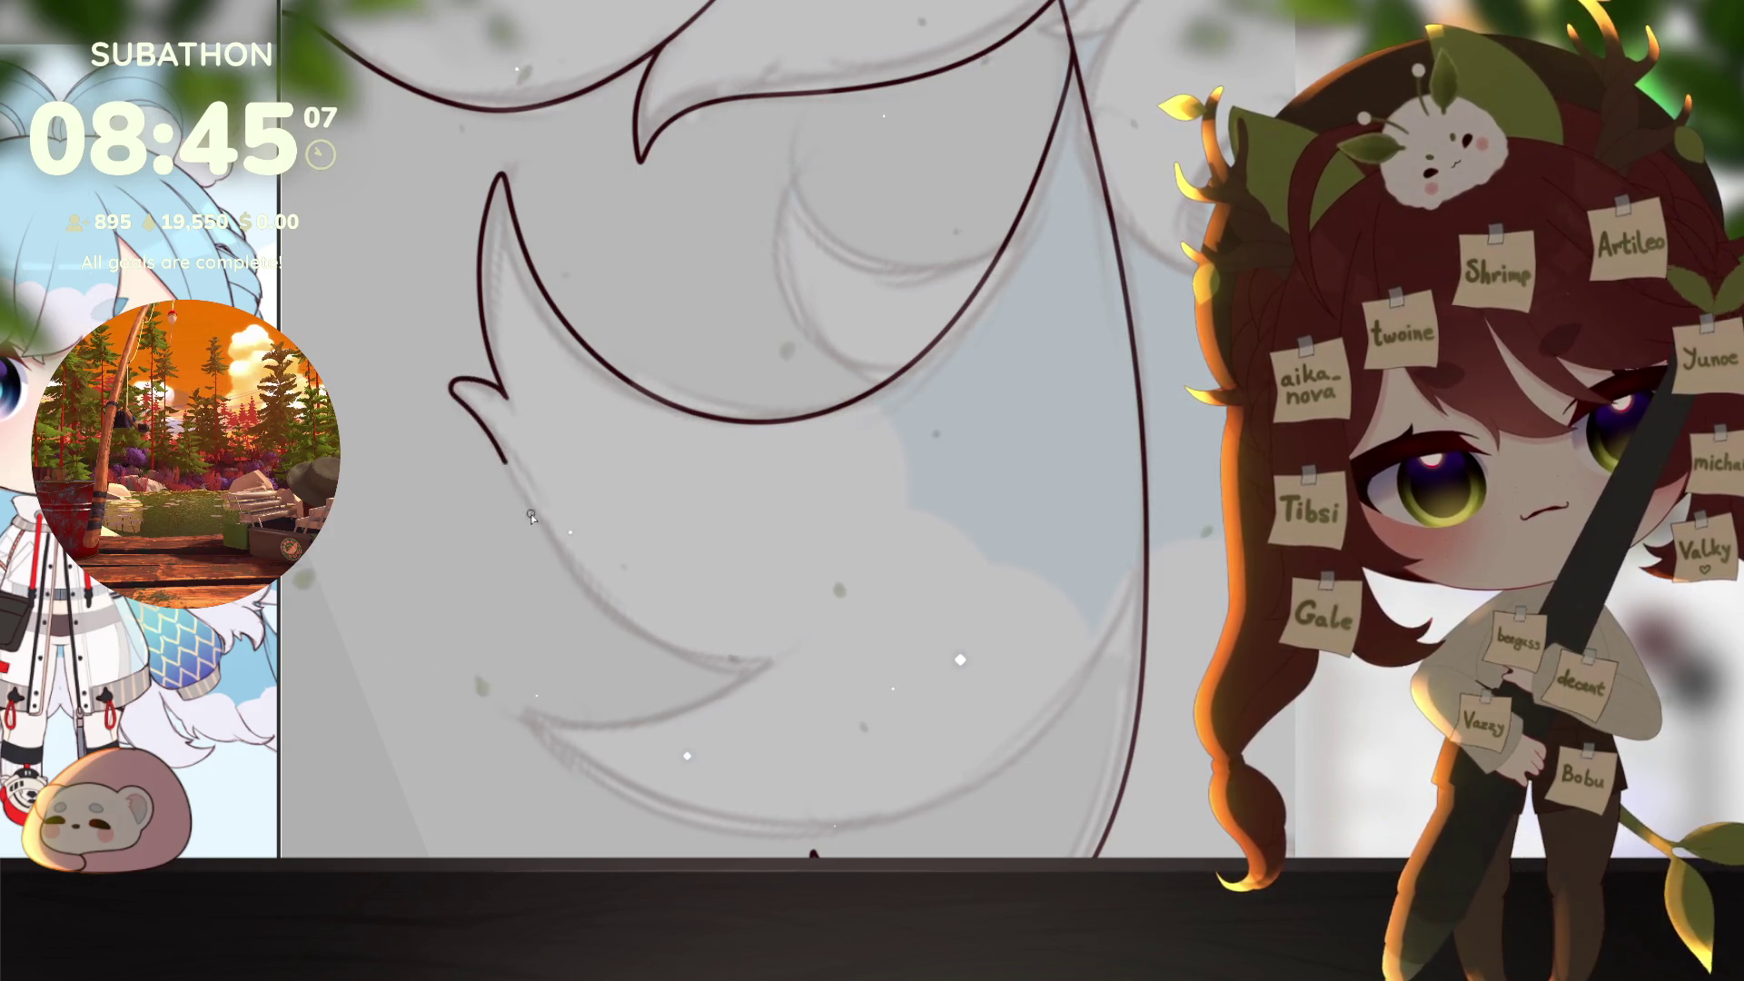
pyautogui.moveTo(531, 516)
pyautogui.mouseDown()
pyautogui.moveTo(683, 674)
pyautogui.moveTo(1002, 564)
pyautogui.moveTo(941, 777)
pyautogui.moveTo(1039, 736)
pyautogui.moveTo(1162, 559)
pyautogui.mouseUp()
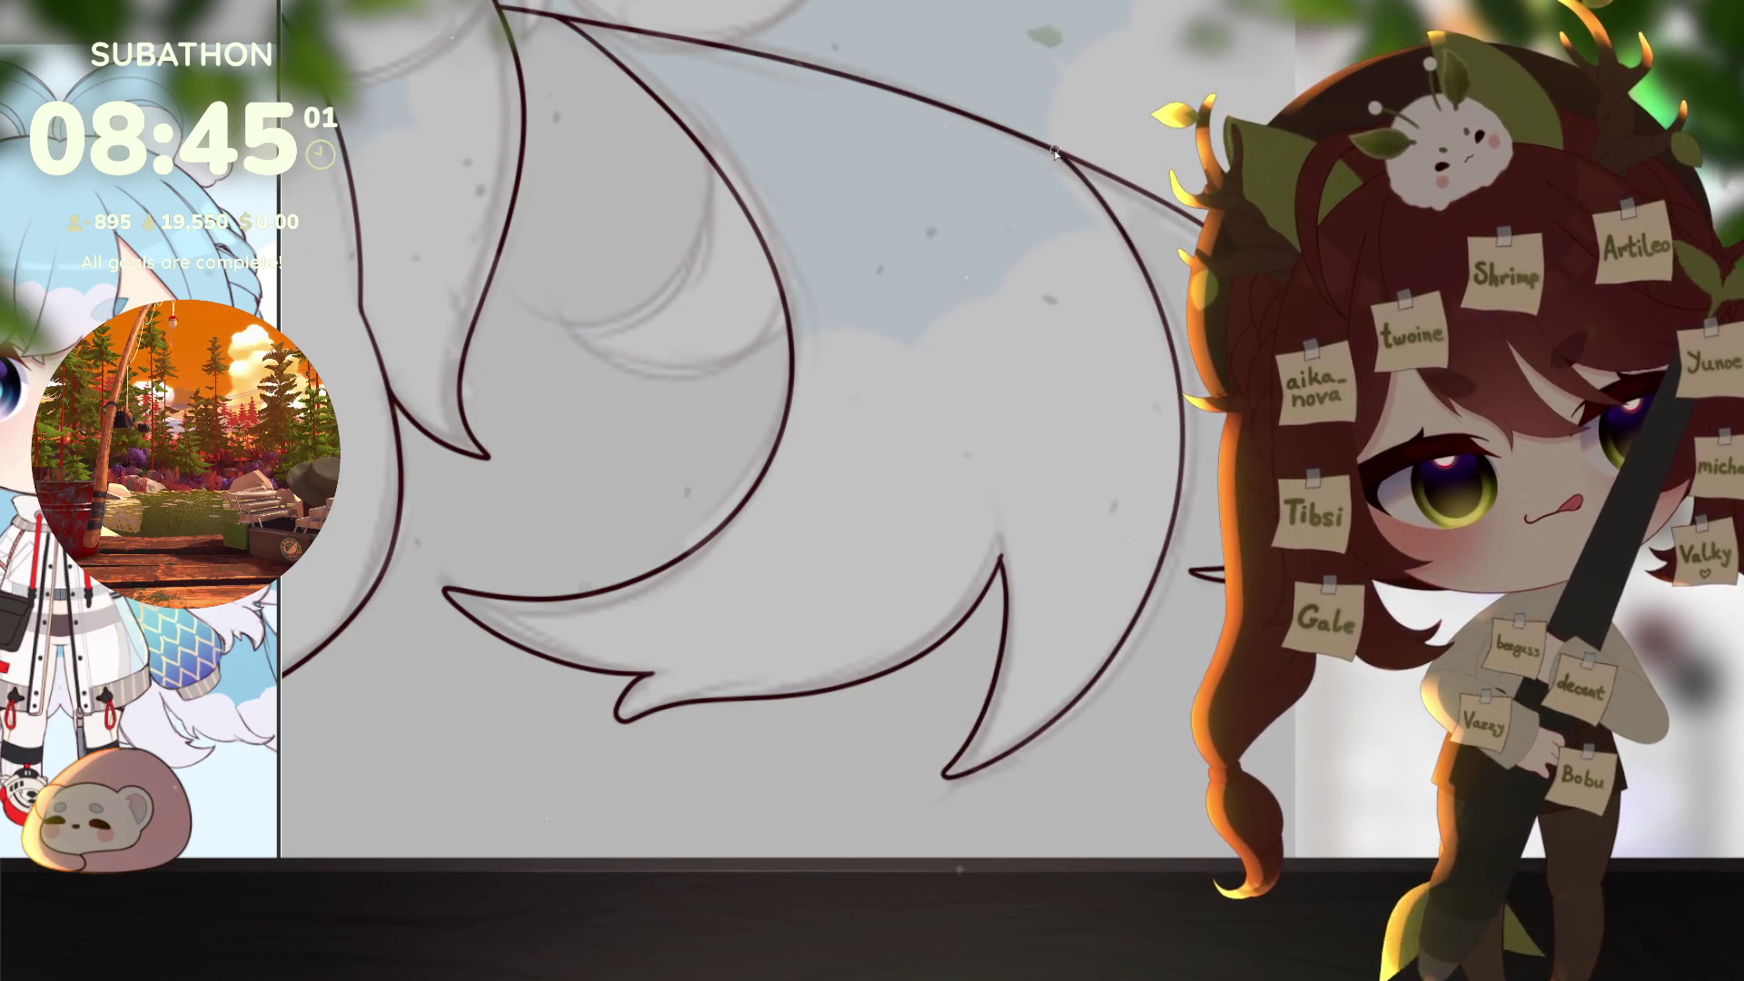
pyautogui.scroll(2, 1105, 724)
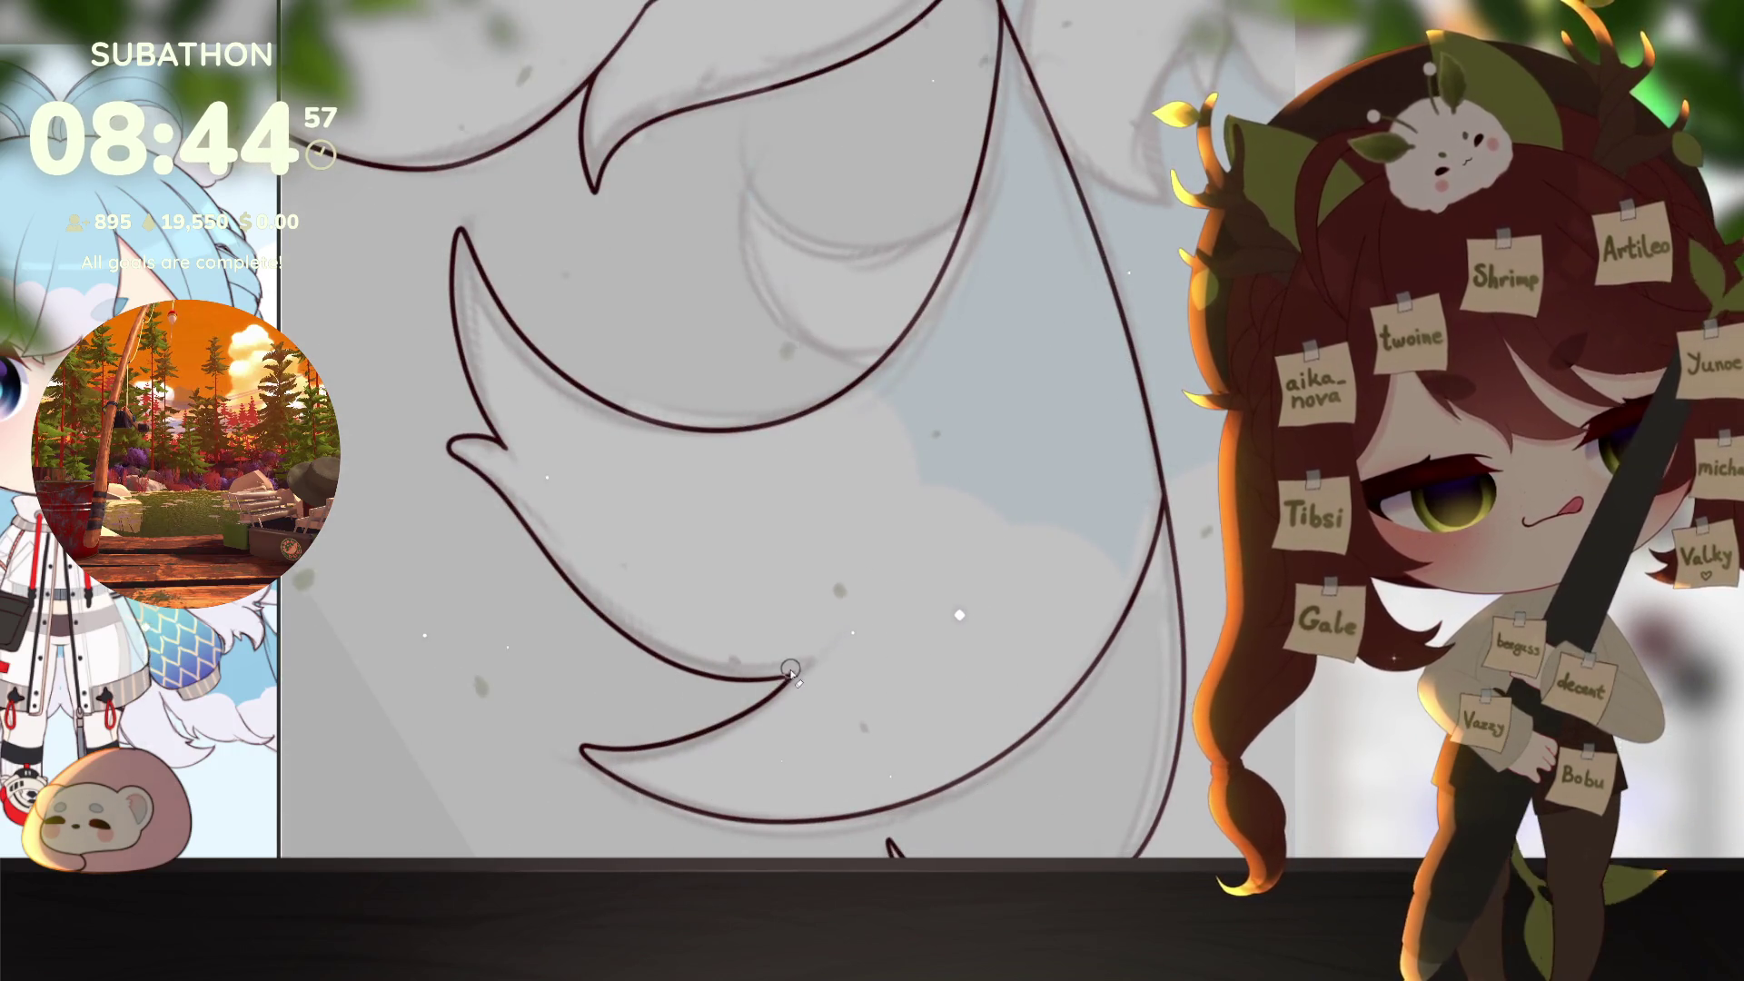
pyautogui.scroll(-3, 842, 689)
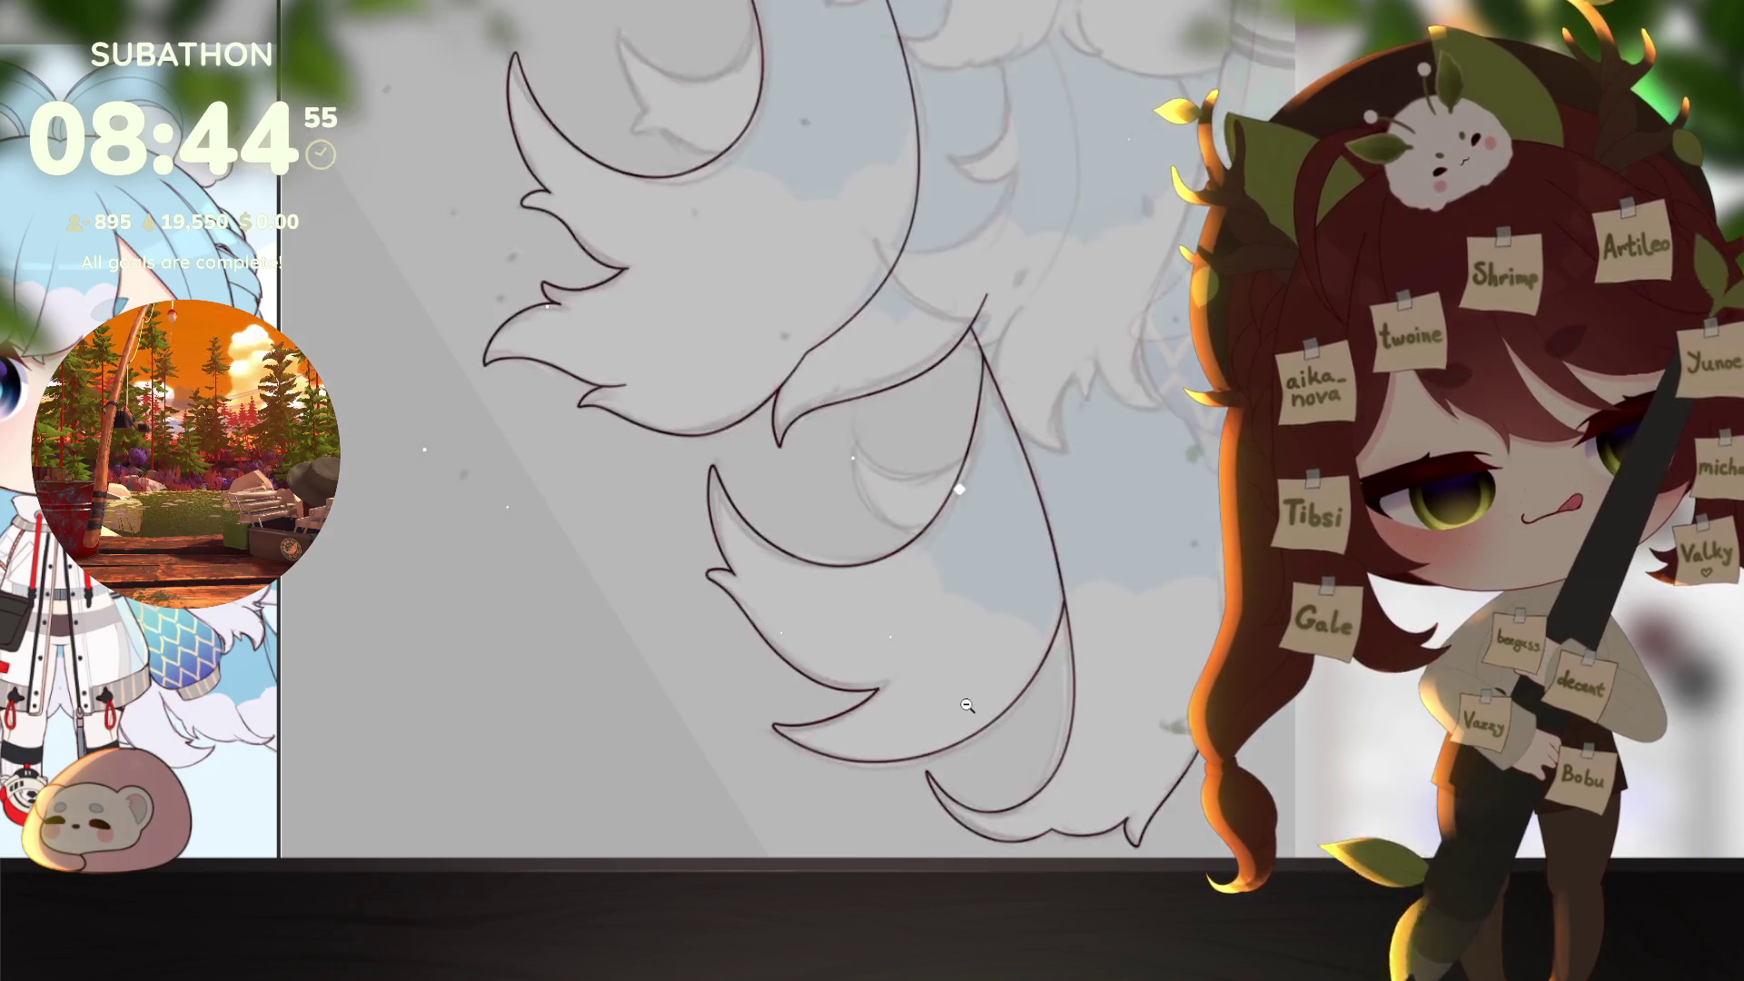
pyautogui.scroll(-5, 987, 724)
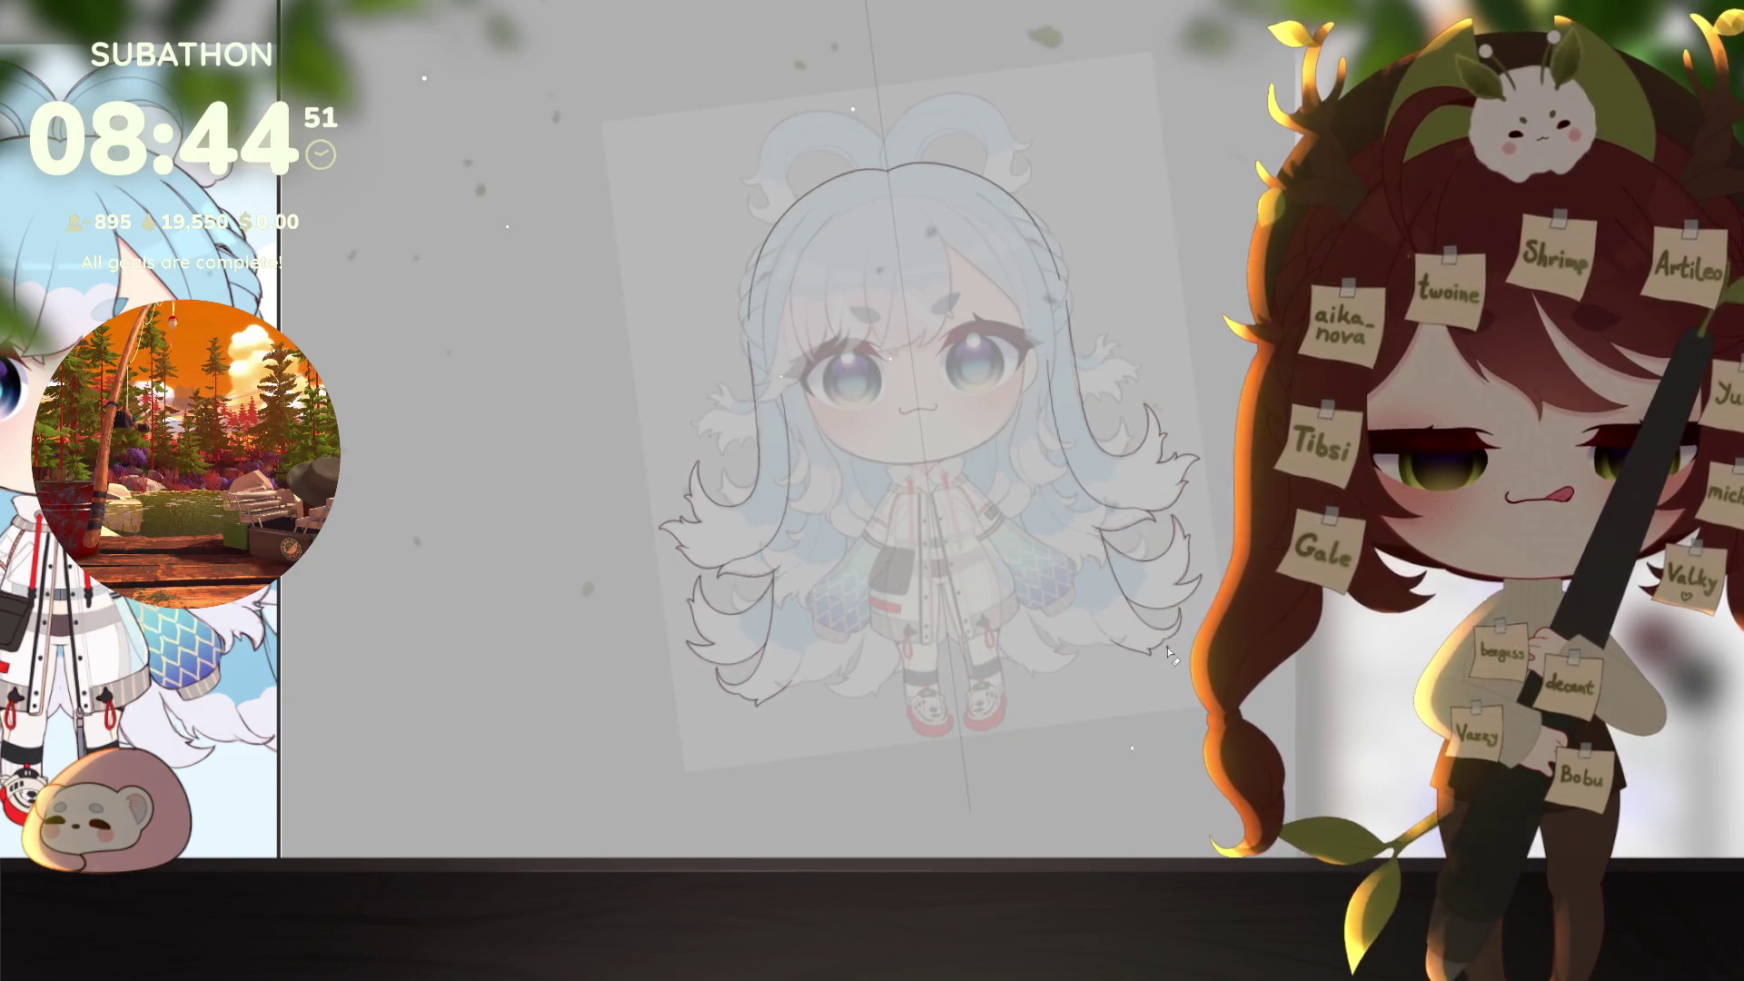
pyautogui.scroll(5, 876, 698)
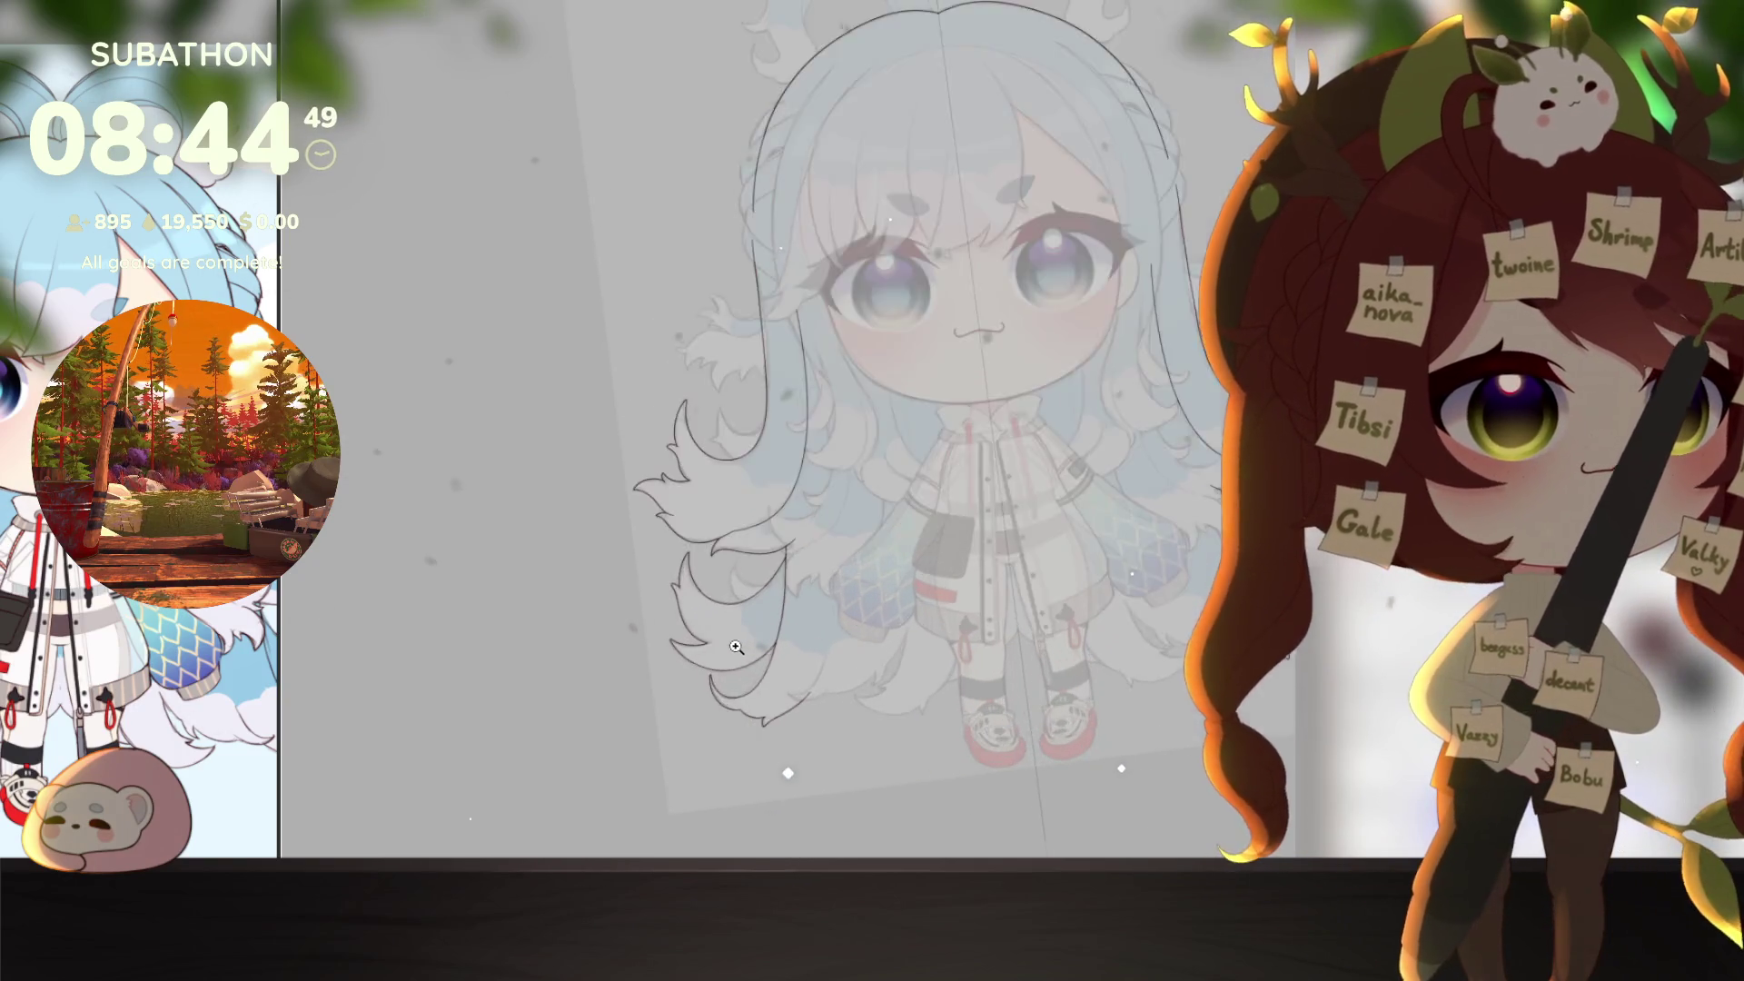
pyautogui.moveTo(877, 698); pyautogui.dragTo(967, 694)
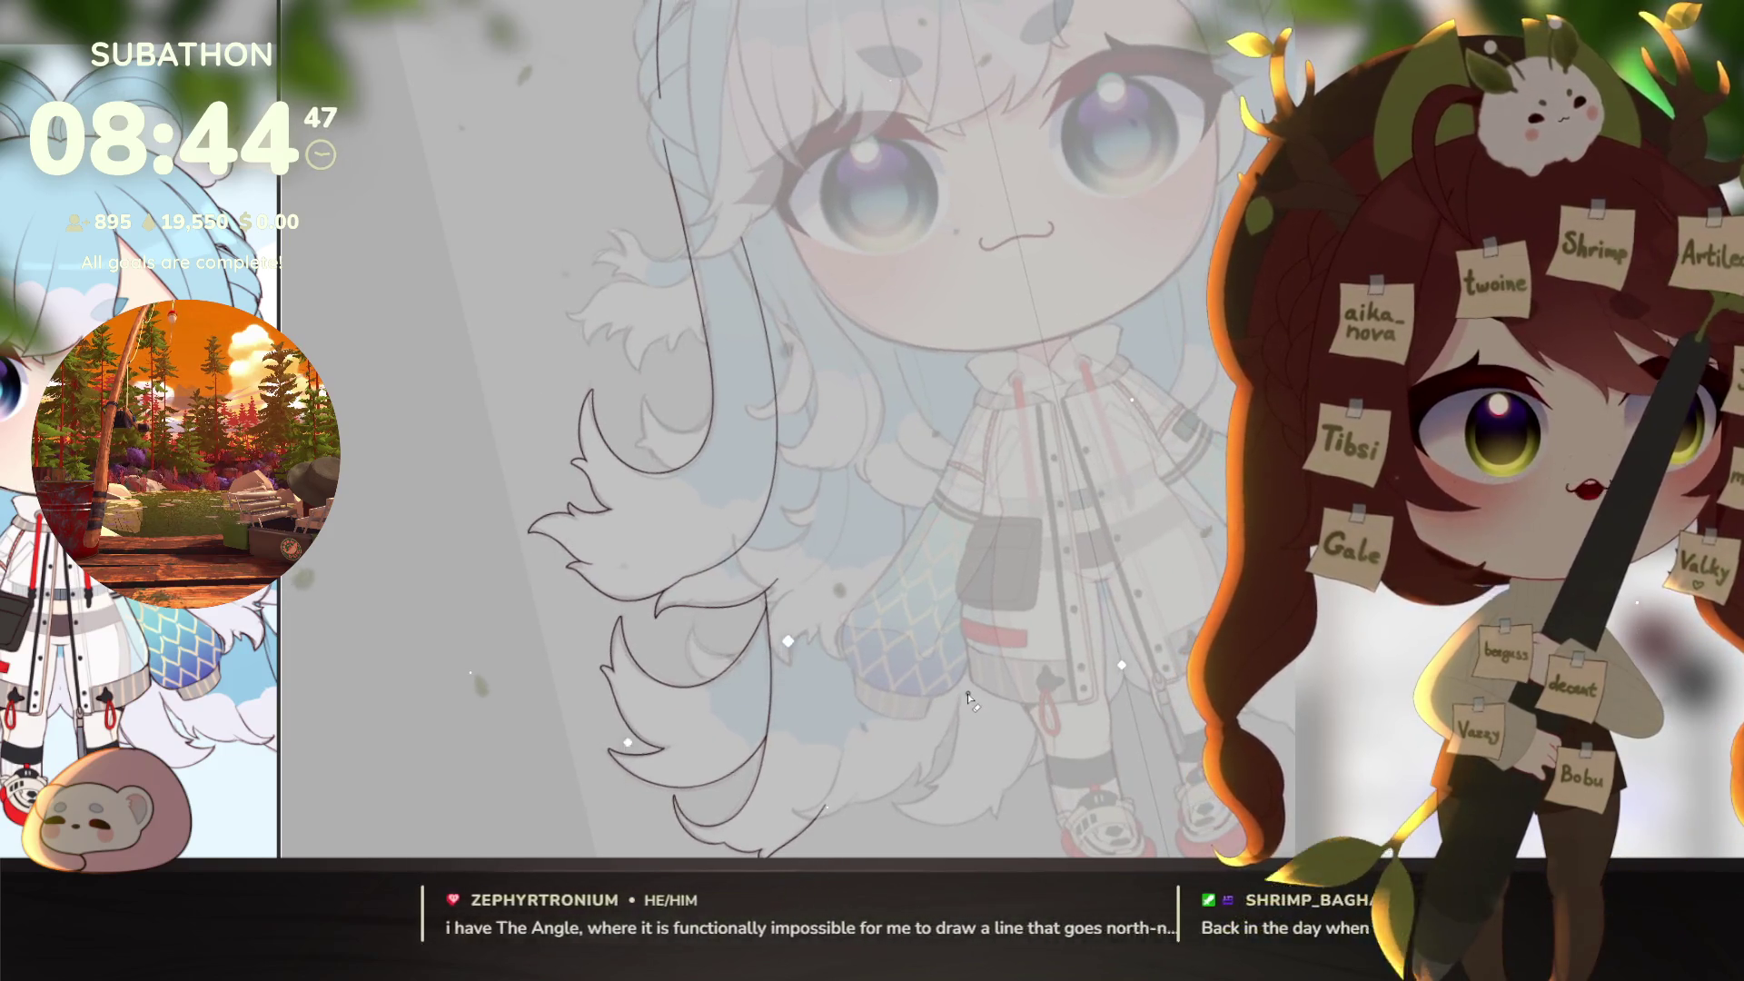
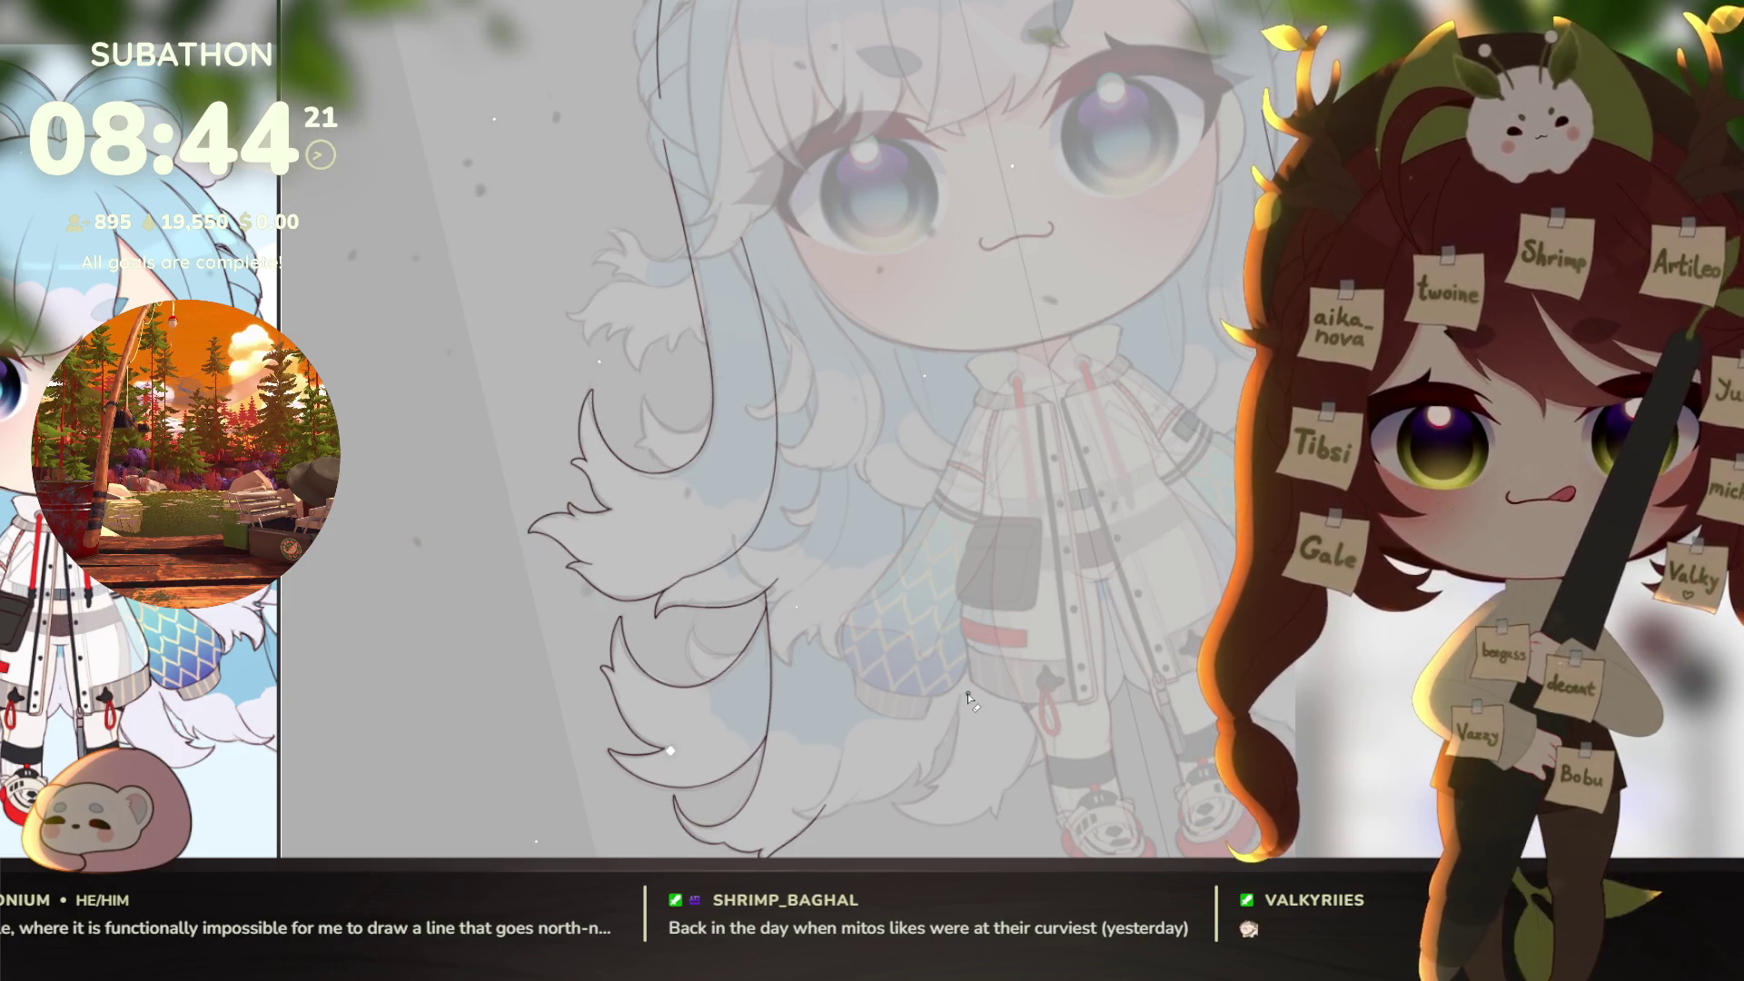
# Step: Zoom and rotate onto the lower left hair tufts, trying a hooked curl stroke and undoing it
pyautogui.moveTo(907, 682); pyautogui.dragTo(1061, 554)
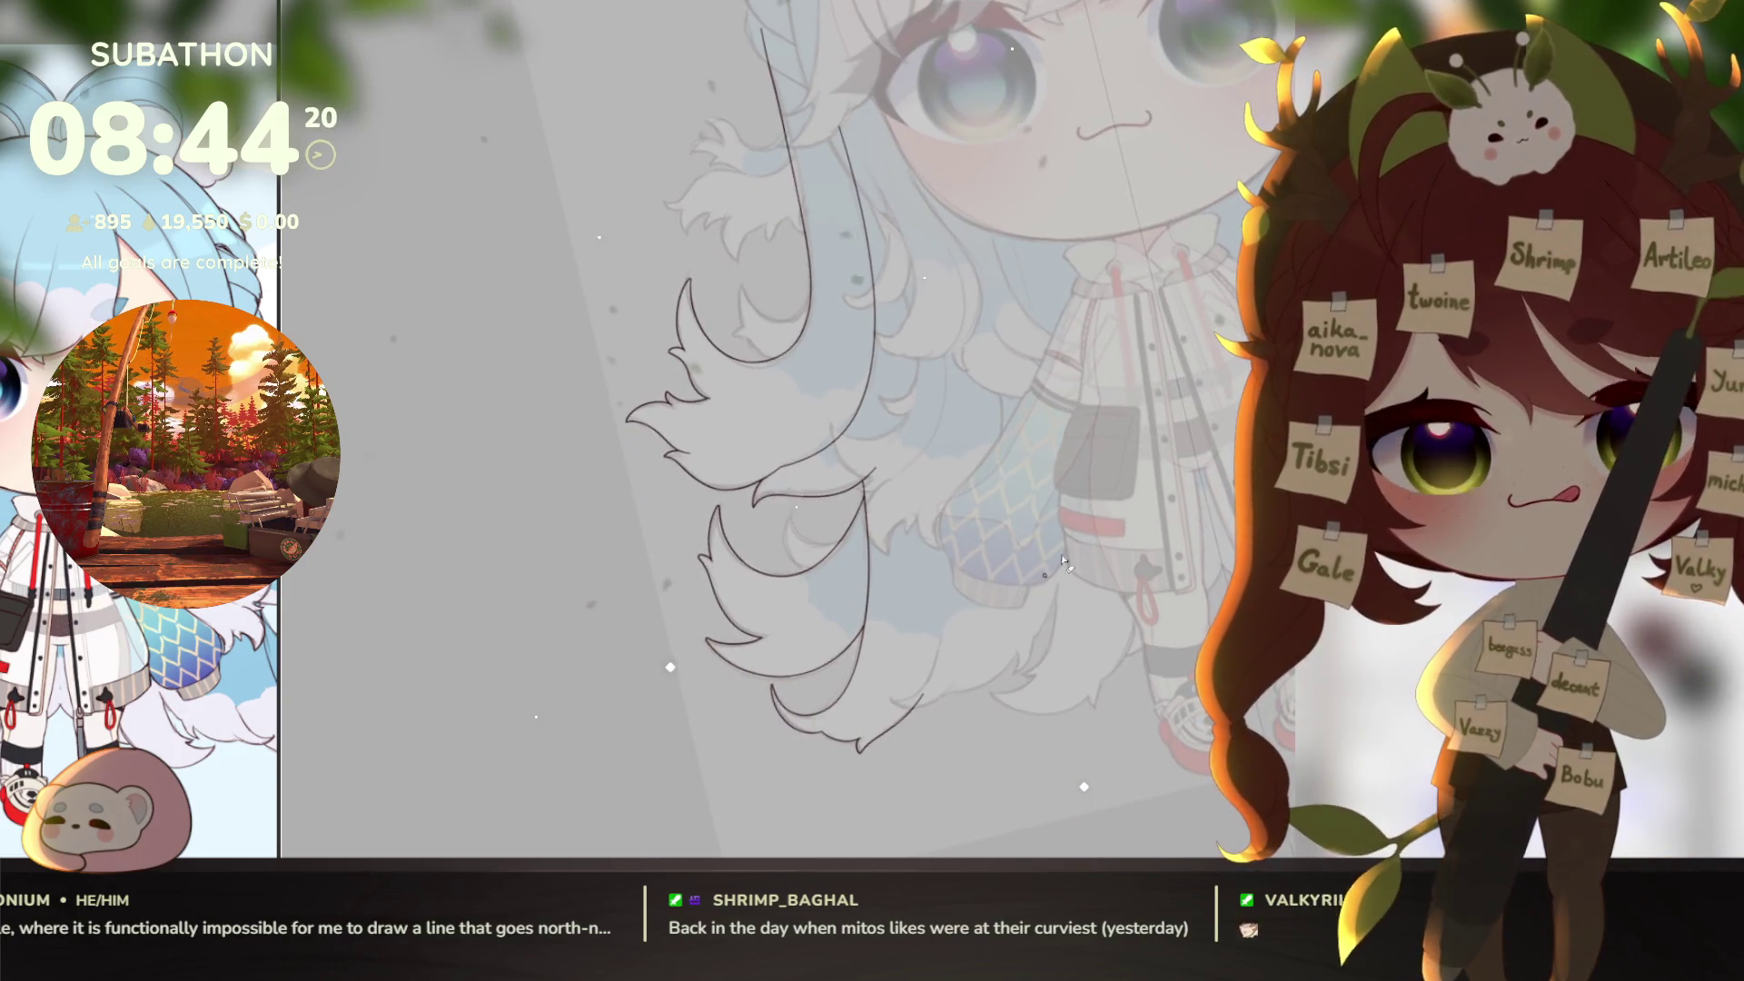
pyautogui.click(852, 493)
pyautogui.click(851, 494)
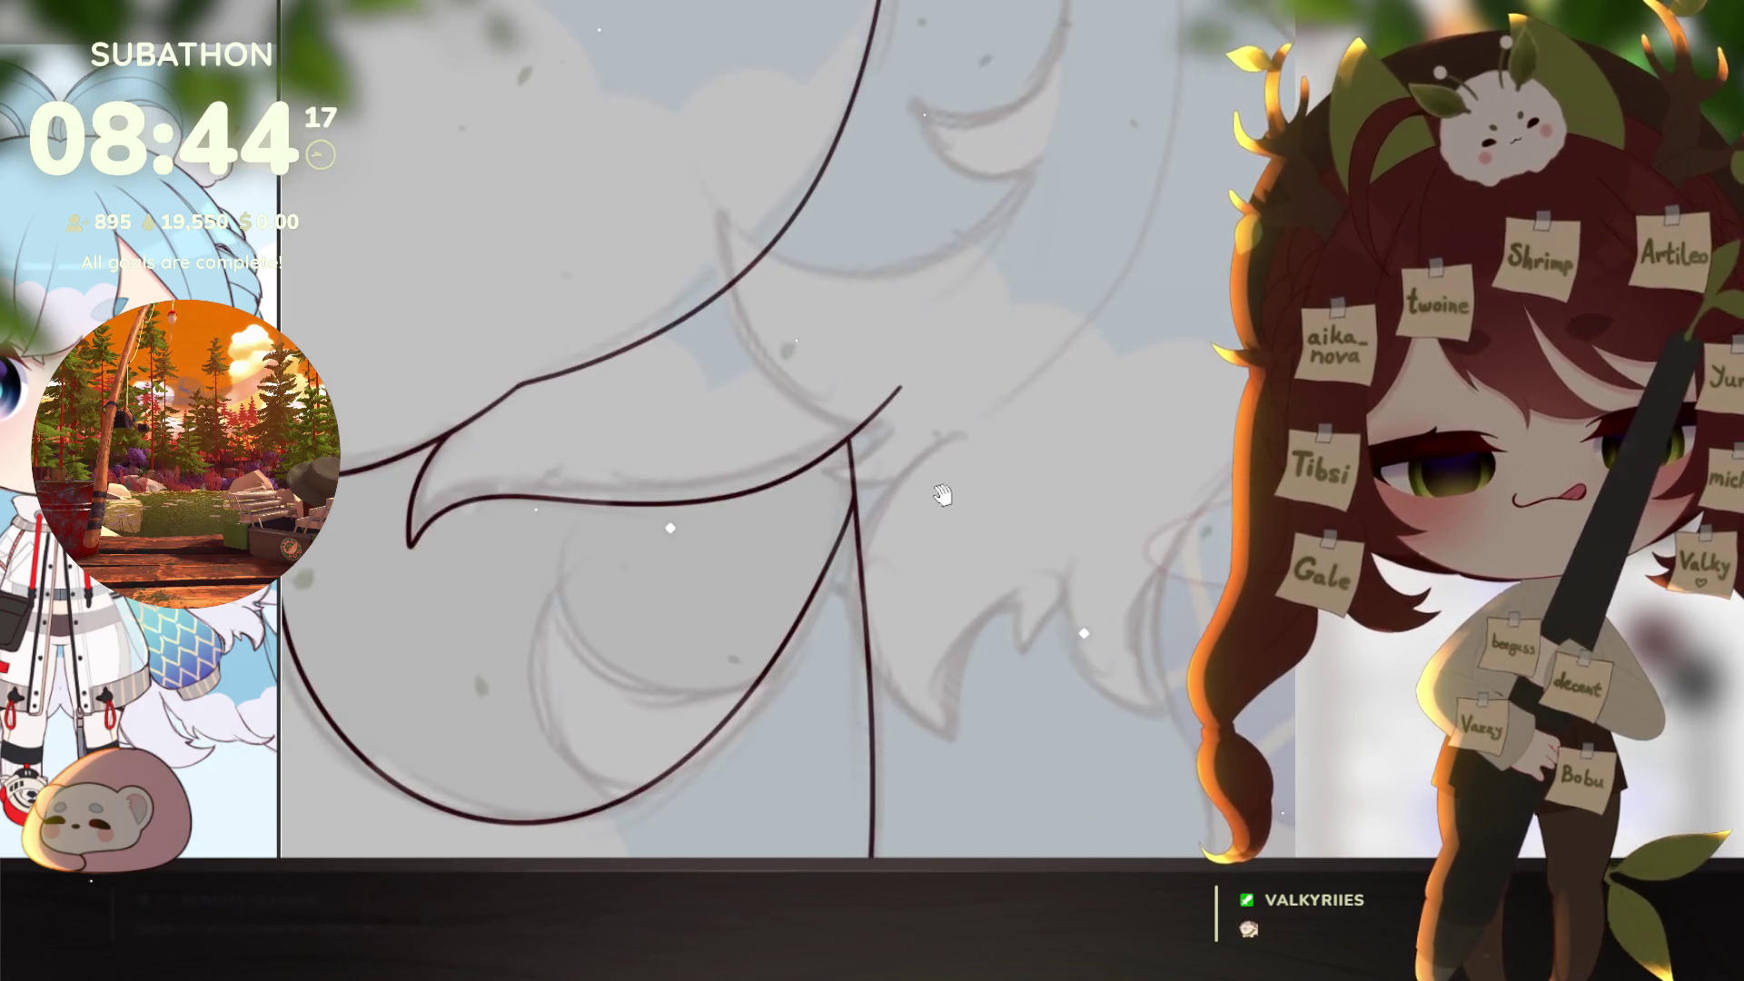
pyautogui.moveTo(942, 494); pyautogui.dragTo(1015, 680)
pyautogui.click(1090, 661)
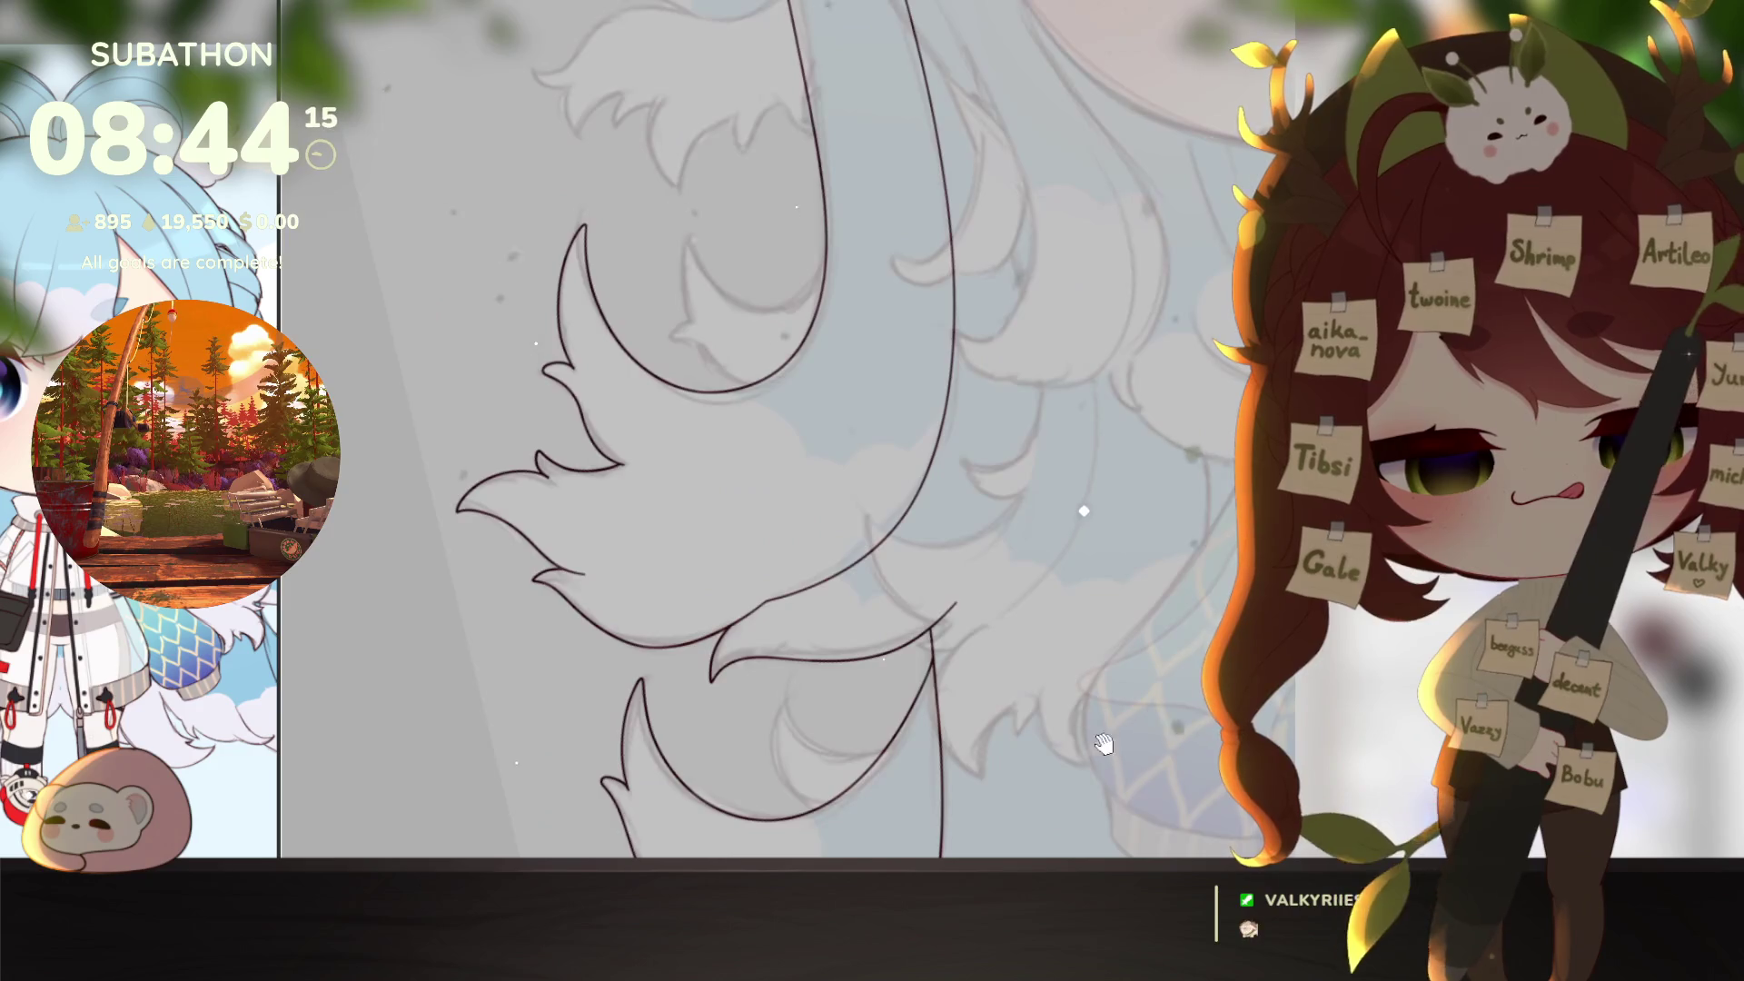
pyautogui.moveTo(1086, 729); pyautogui.dragTo(1143, 550)
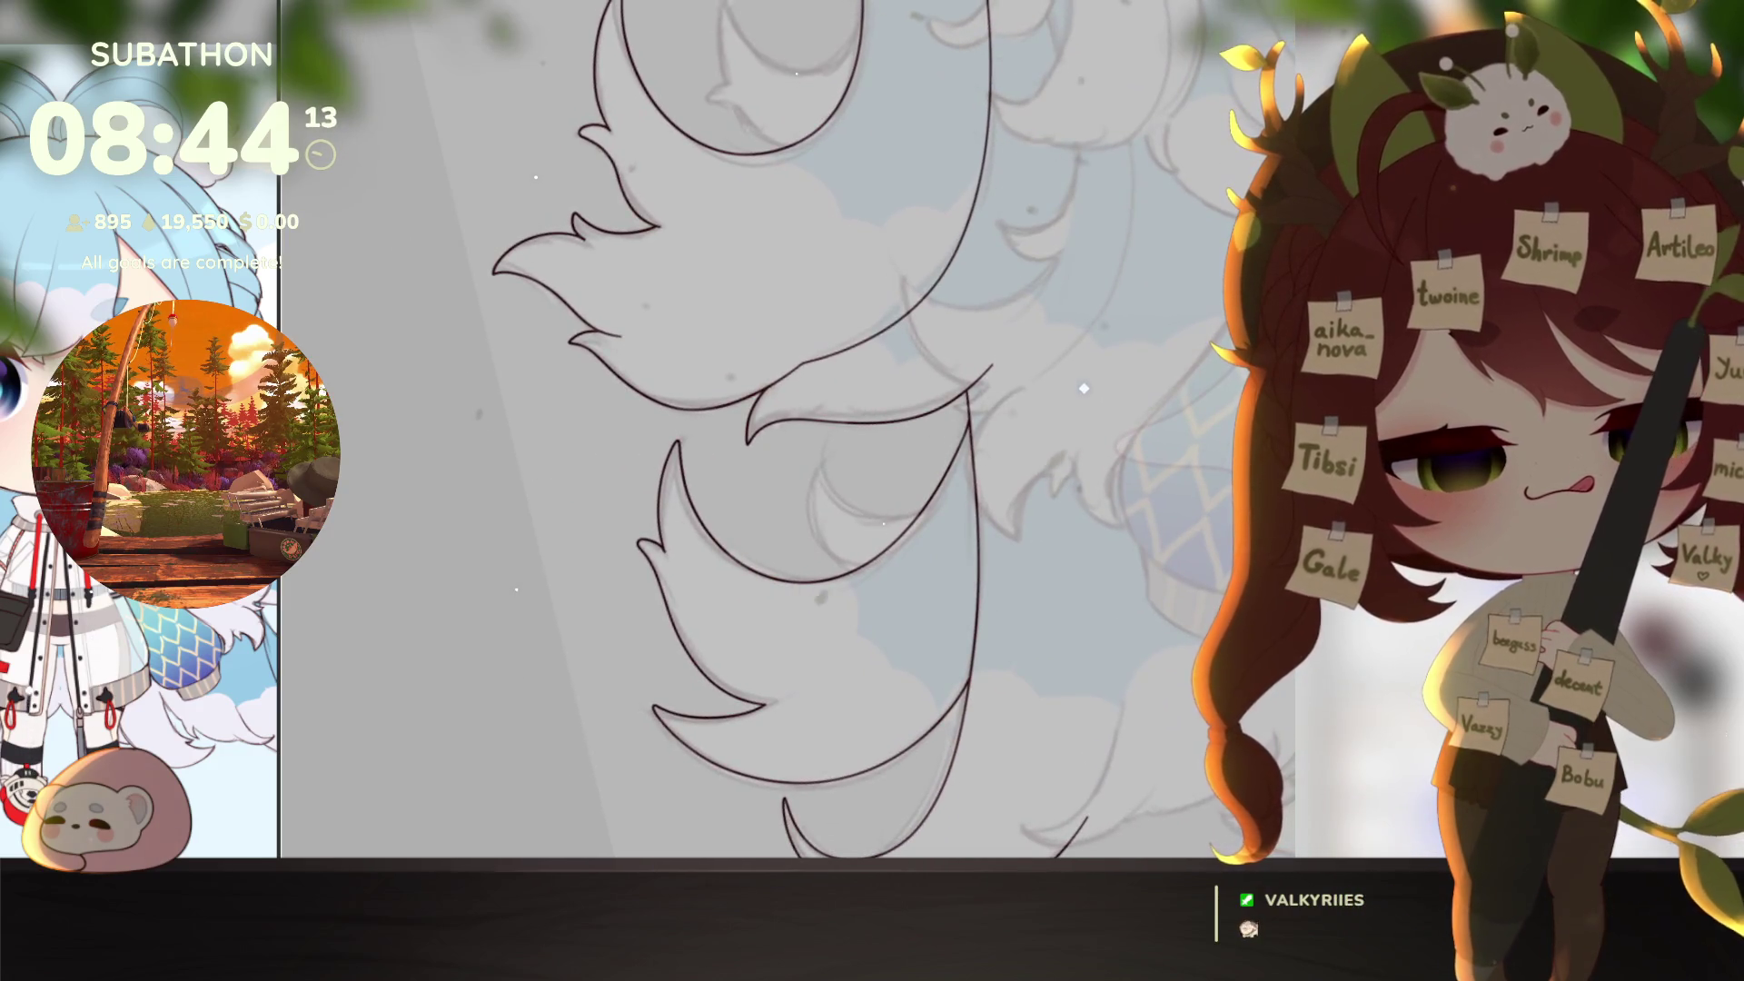
pyautogui.moveTo(1075, 382); pyautogui.dragTo(1067, 688)
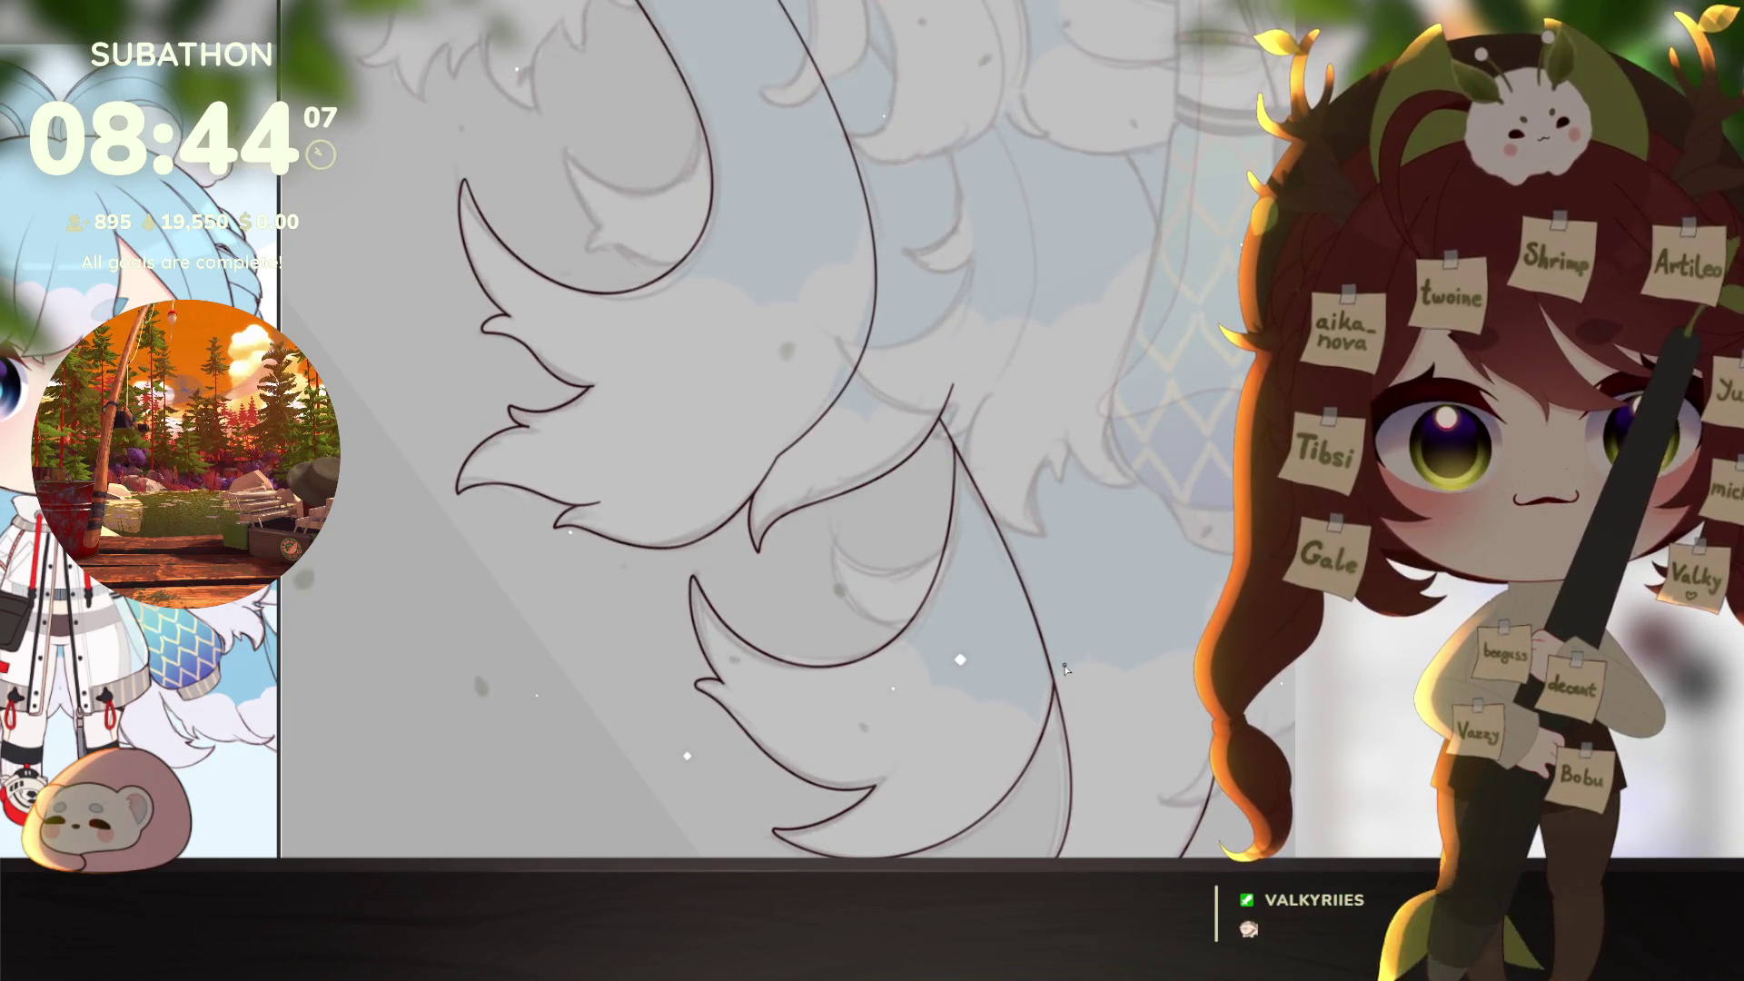
pyautogui.scroll(3, 916, 587)
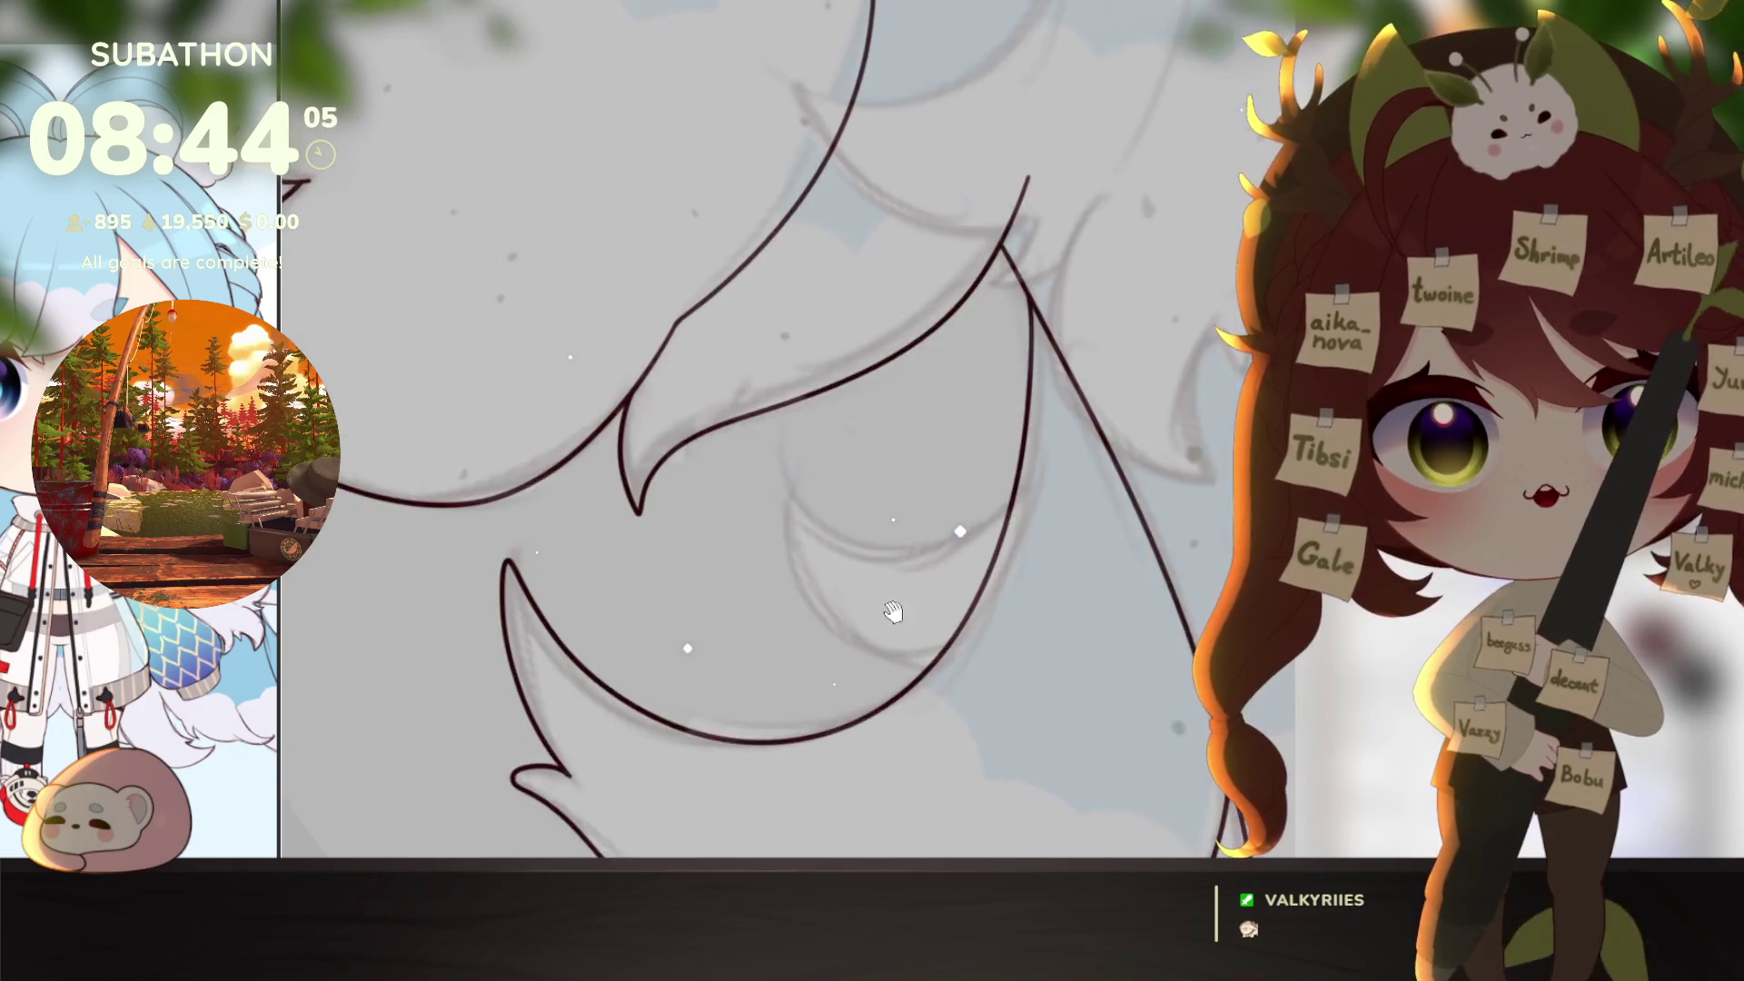
pyautogui.moveTo(1035, 510); pyautogui.dragTo(1140, 551)
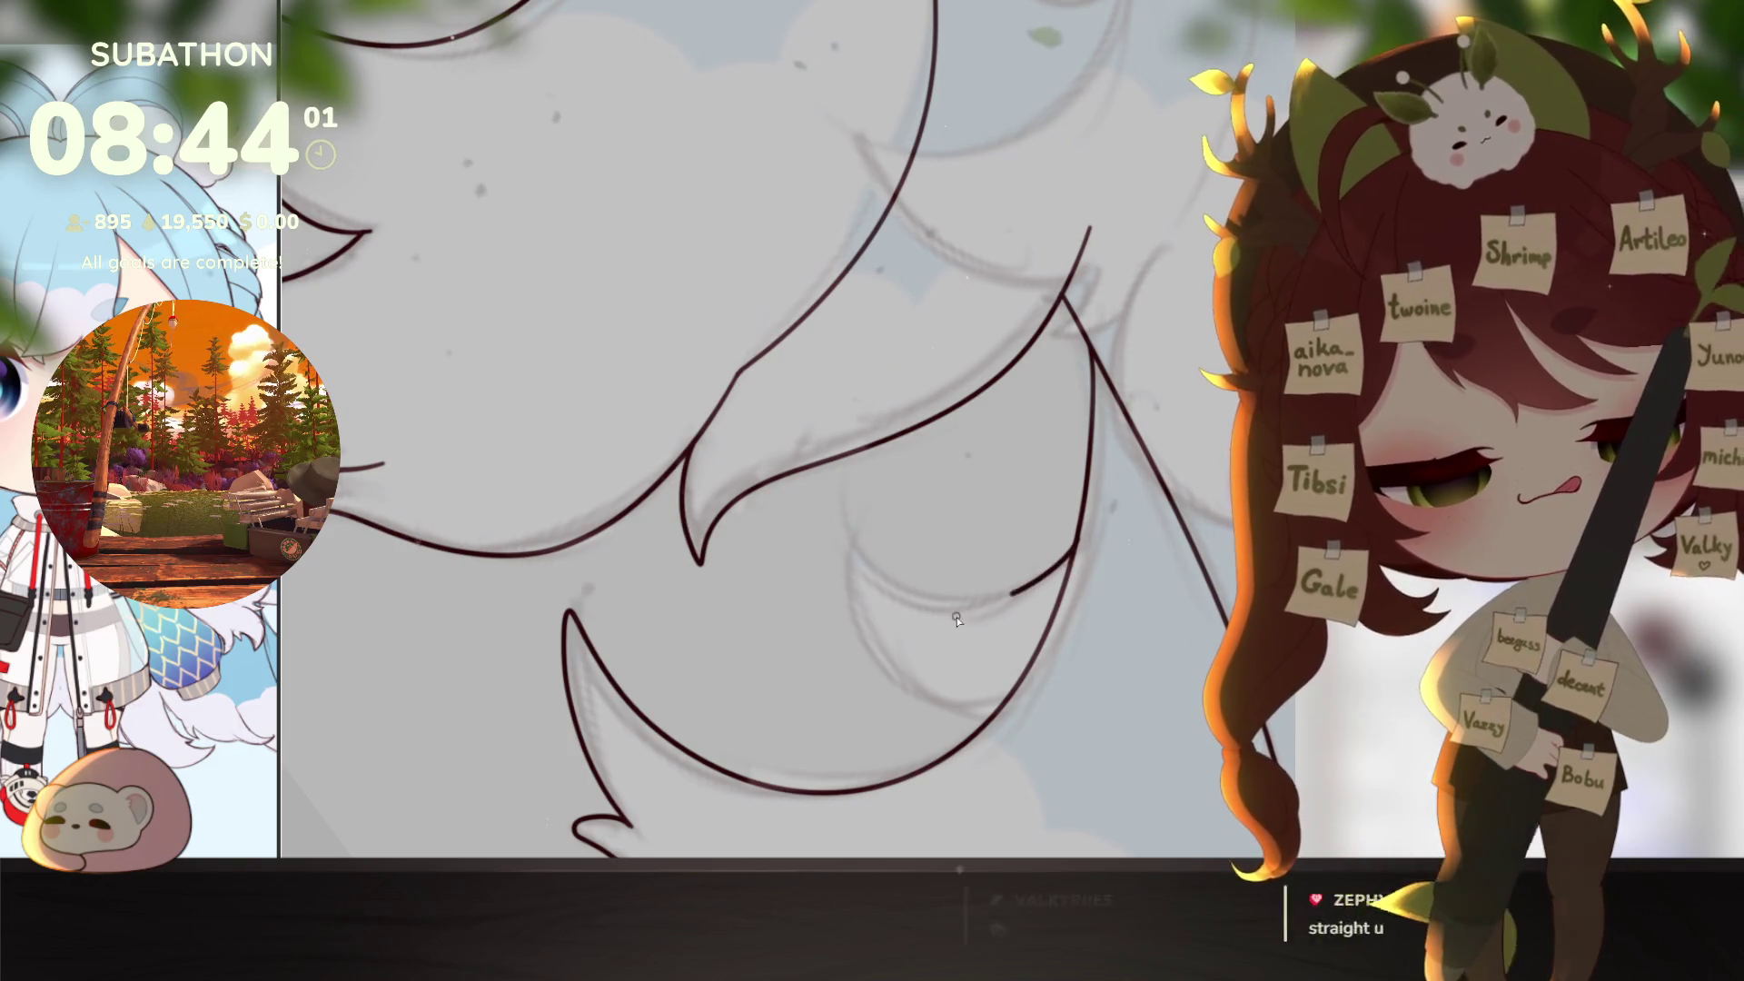
pyautogui.moveTo(1009, 596); pyautogui.dragTo(872, 673)
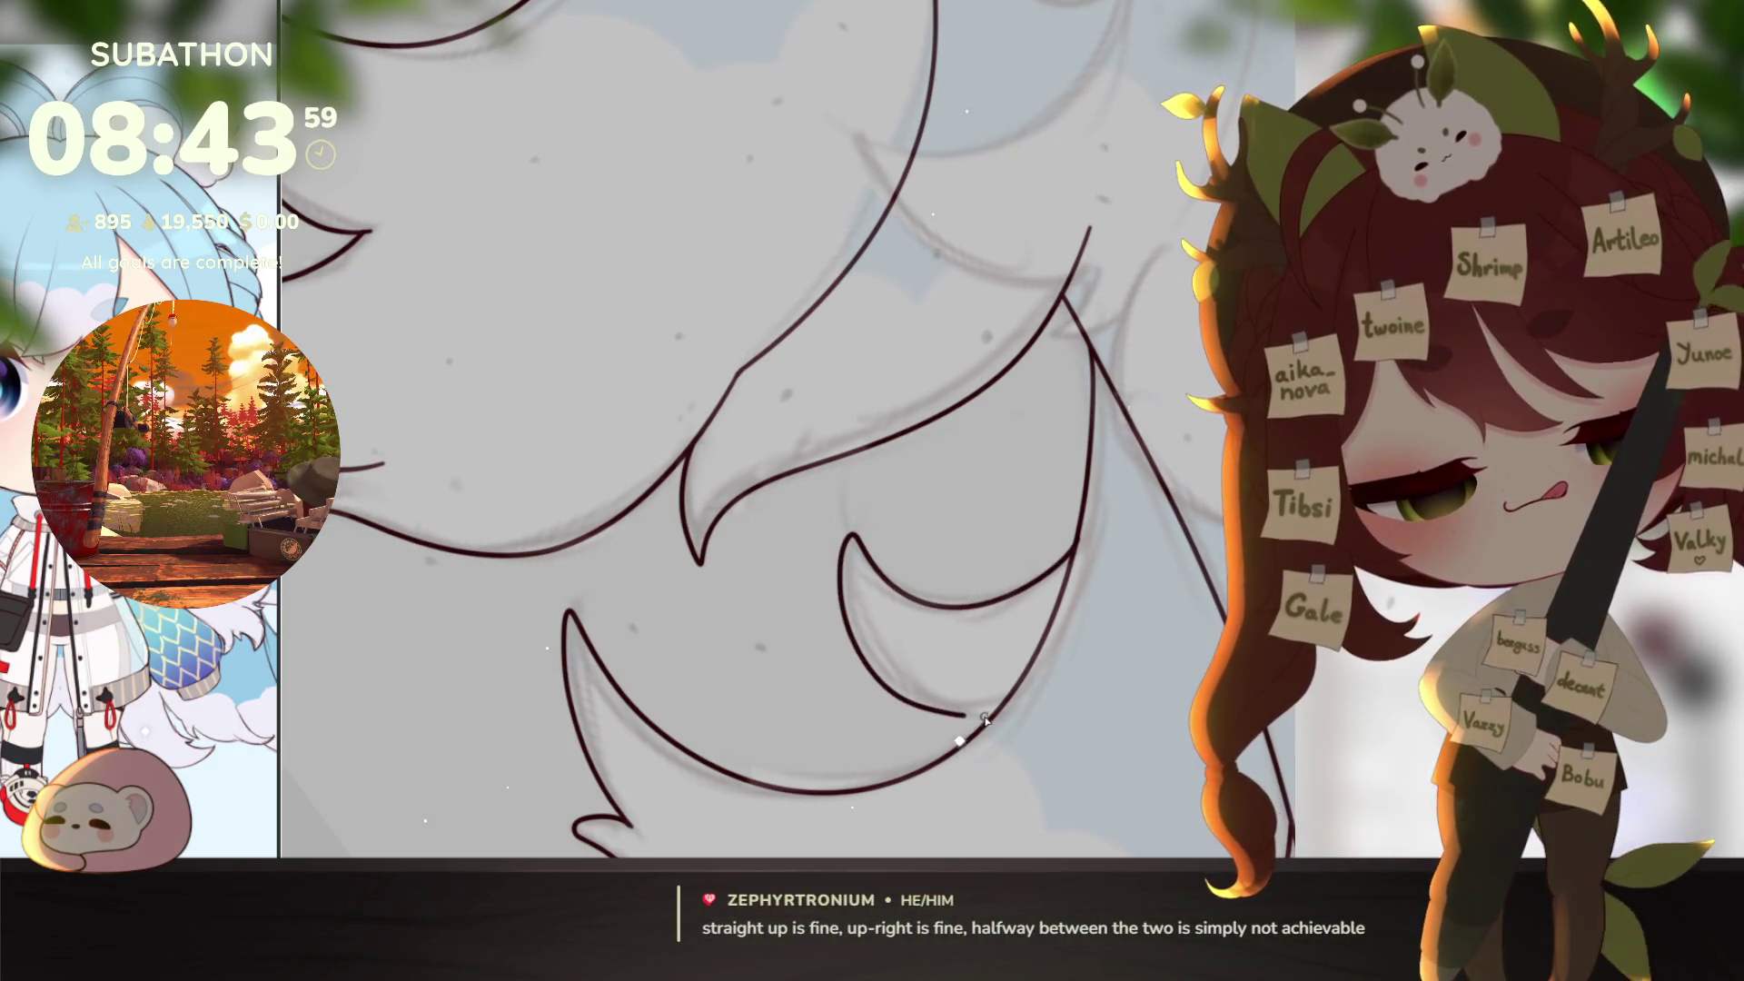
pyautogui.hotkey('ctrl', 'z')
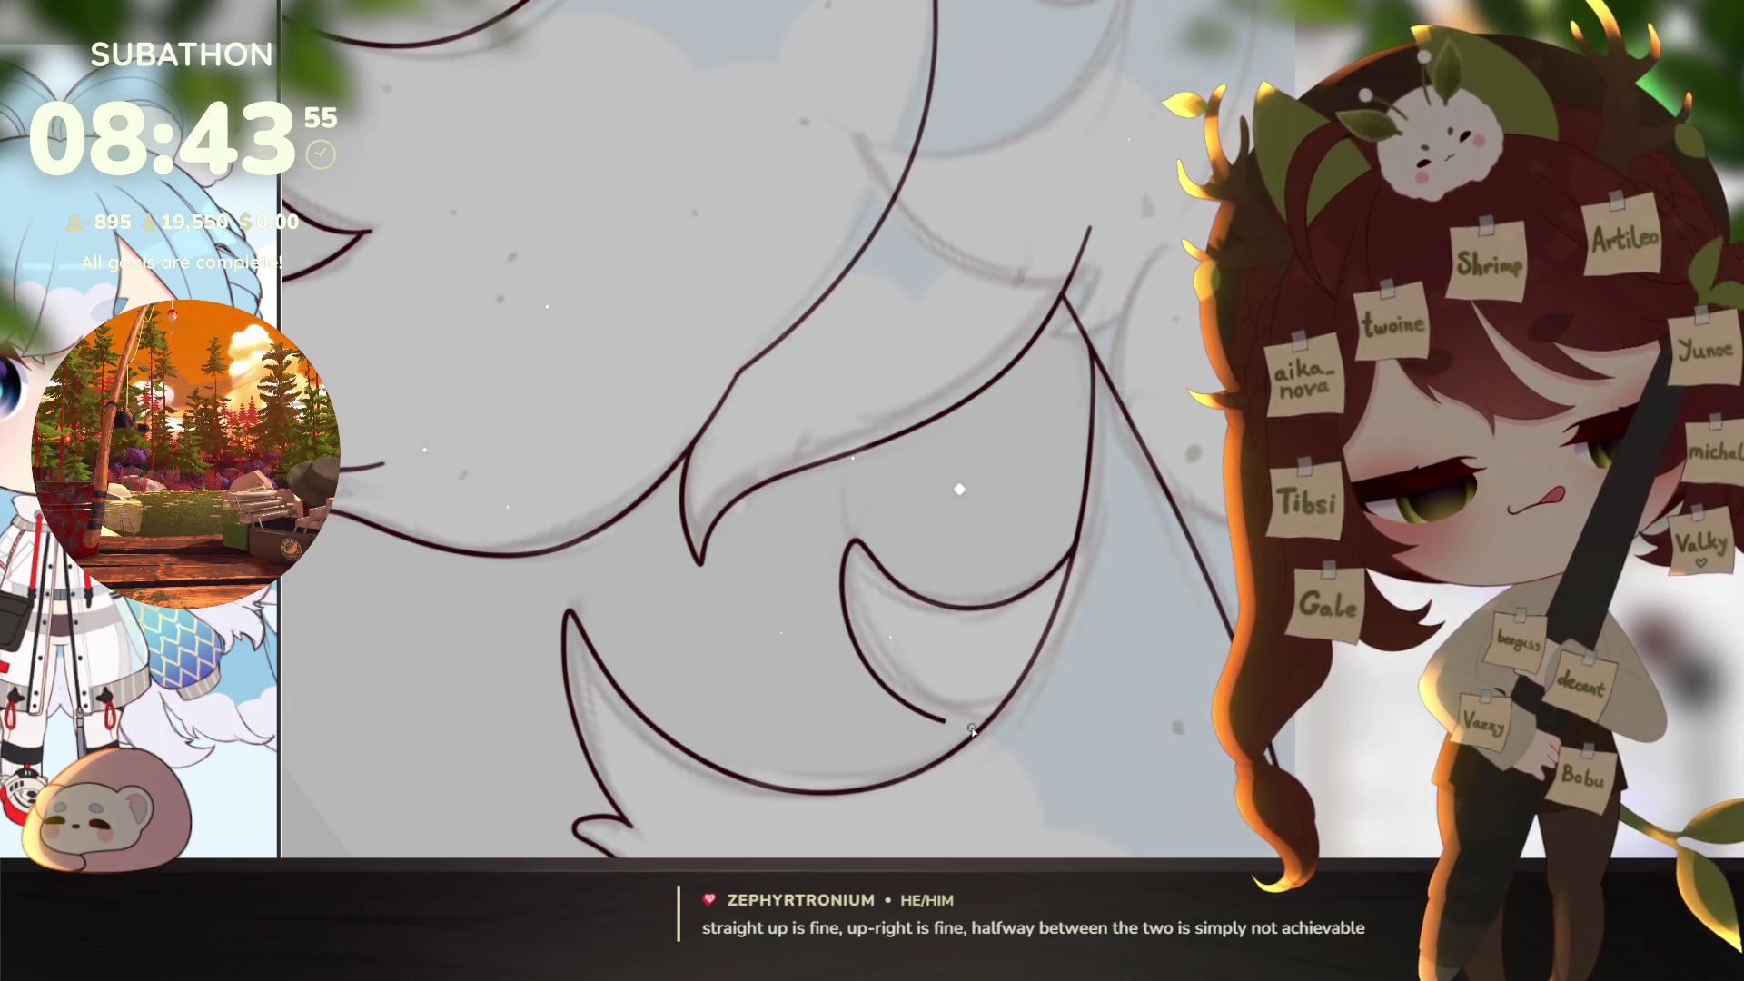
pyautogui.scroll(-3, 1108, 711)
pyautogui.moveTo(1108, 710)
pyautogui.mouseDown()
pyautogui.moveTo(1047, 747)
pyautogui.moveTo(1023, 693)
pyautogui.mouseUp()
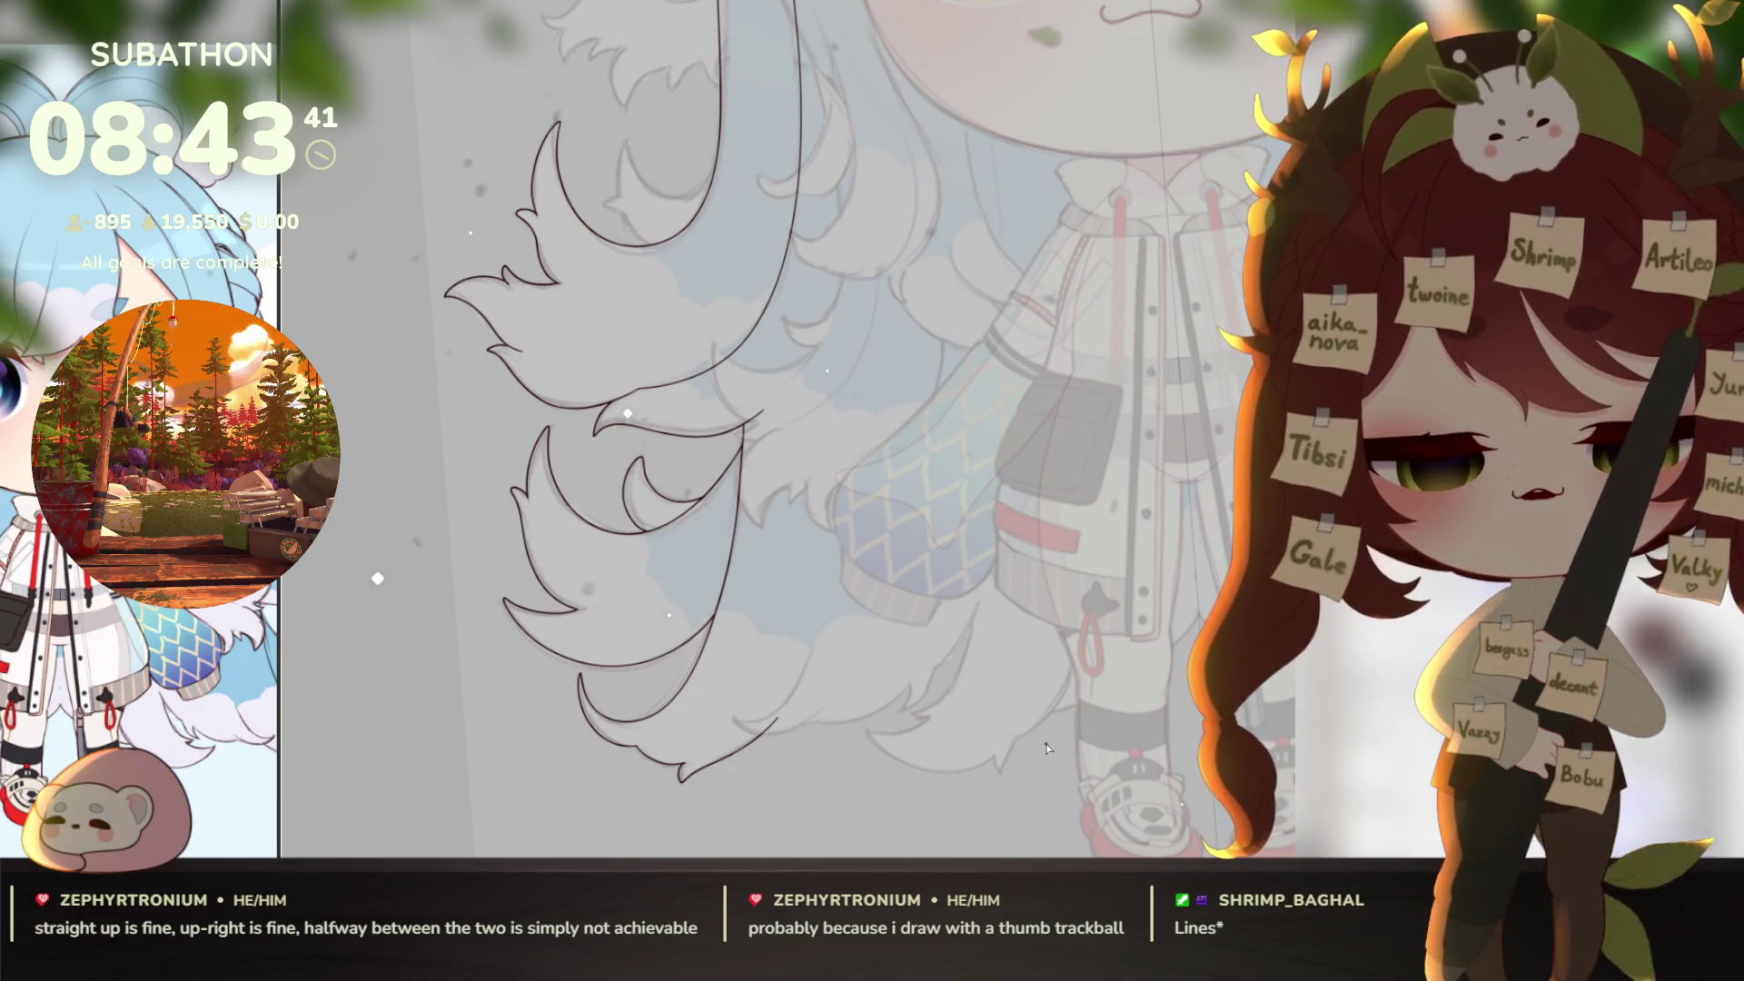
# Step: Ink the curved tuft outline and its lower edge at the end of the left strand
pyautogui.scroll(-3, 1081, 738)
pyautogui.hscroll(4, 1085, 738)
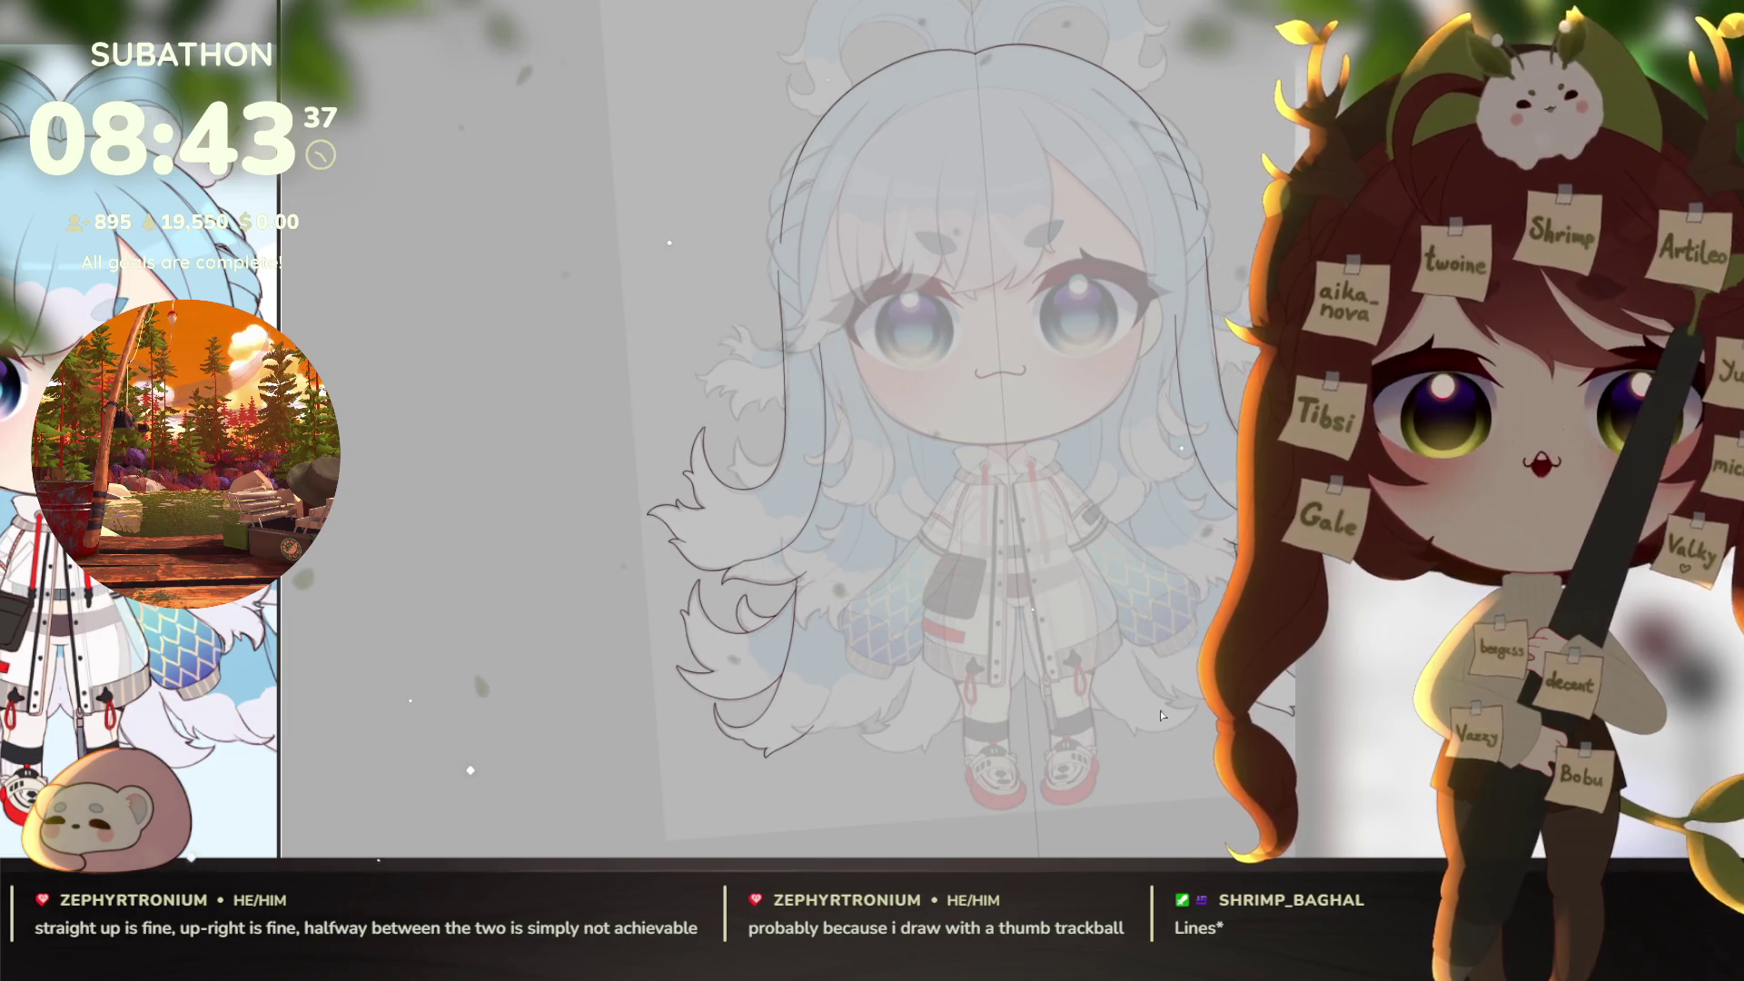
pyautogui.moveTo(749, 458)
pyautogui.mouseDown()
pyautogui.moveTo(900, 654)
pyautogui.moveTo(1026, 642)
pyautogui.mouseUp()
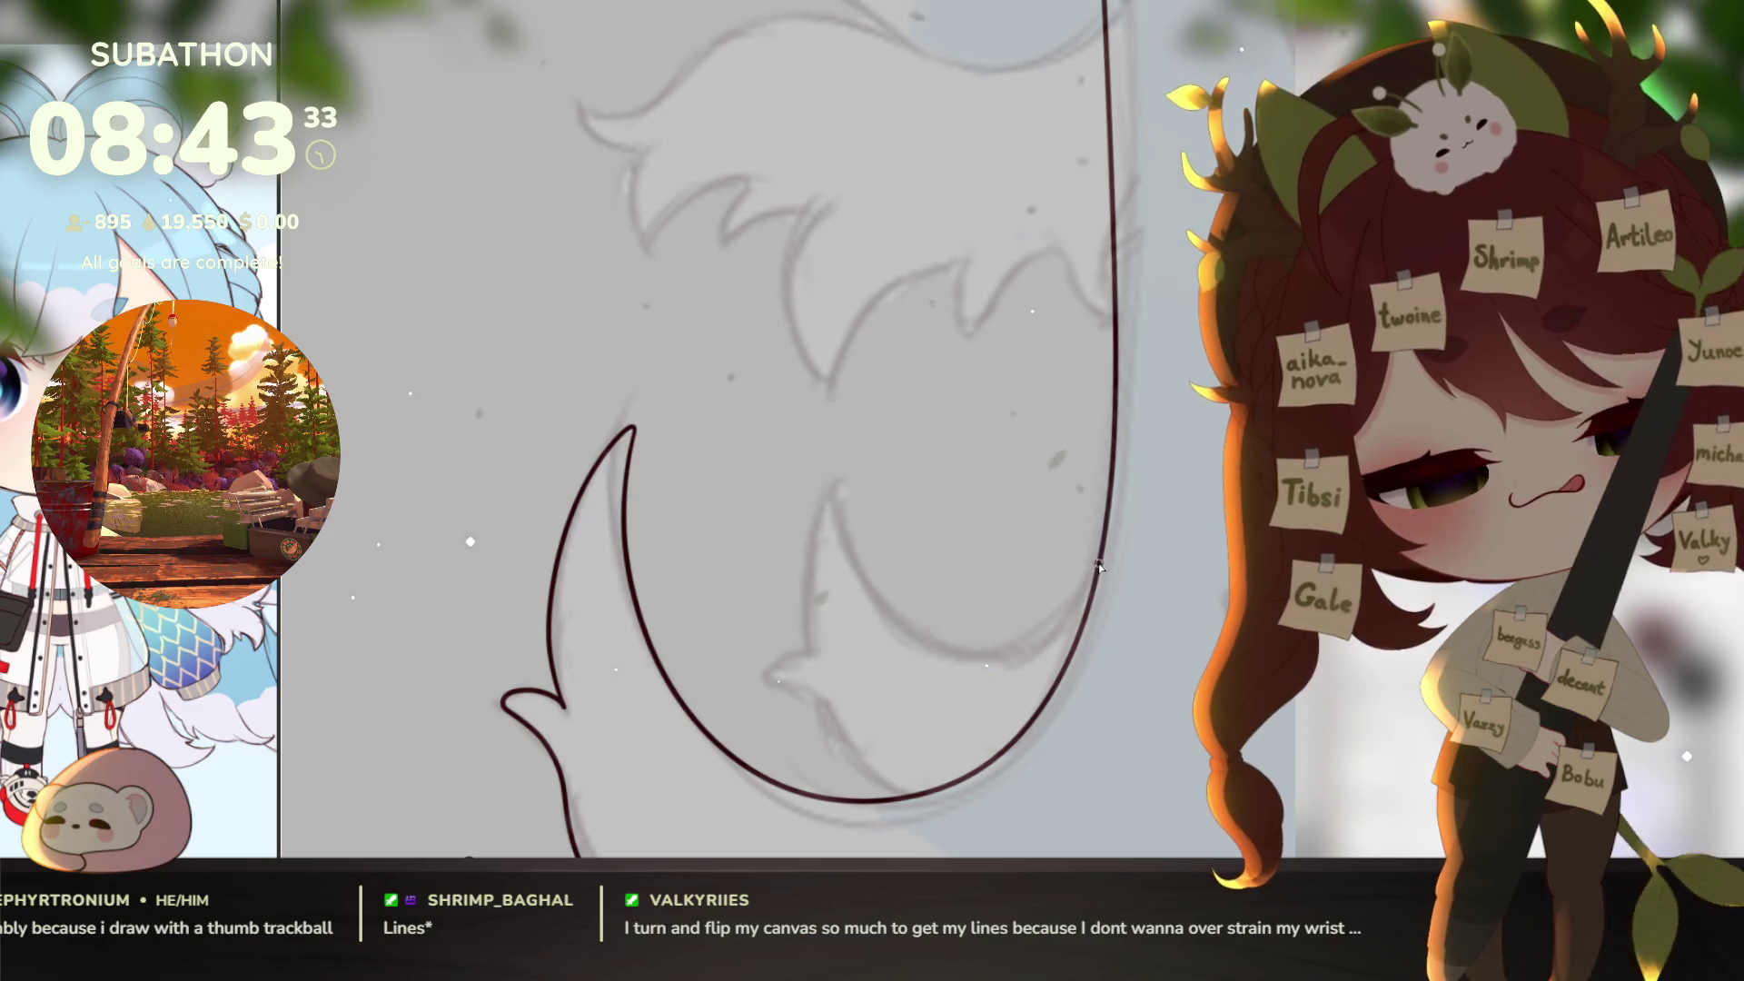
pyautogui.moveTo(1090, 584)
pyautogui.mouseDown()
pyautogui.moveTo(886, 645)
pyautogui.moveTo(834, 491)
pyautogui.moveTo(809, 649)
pyautogui.mouseUp()
pyautogui.press('4')
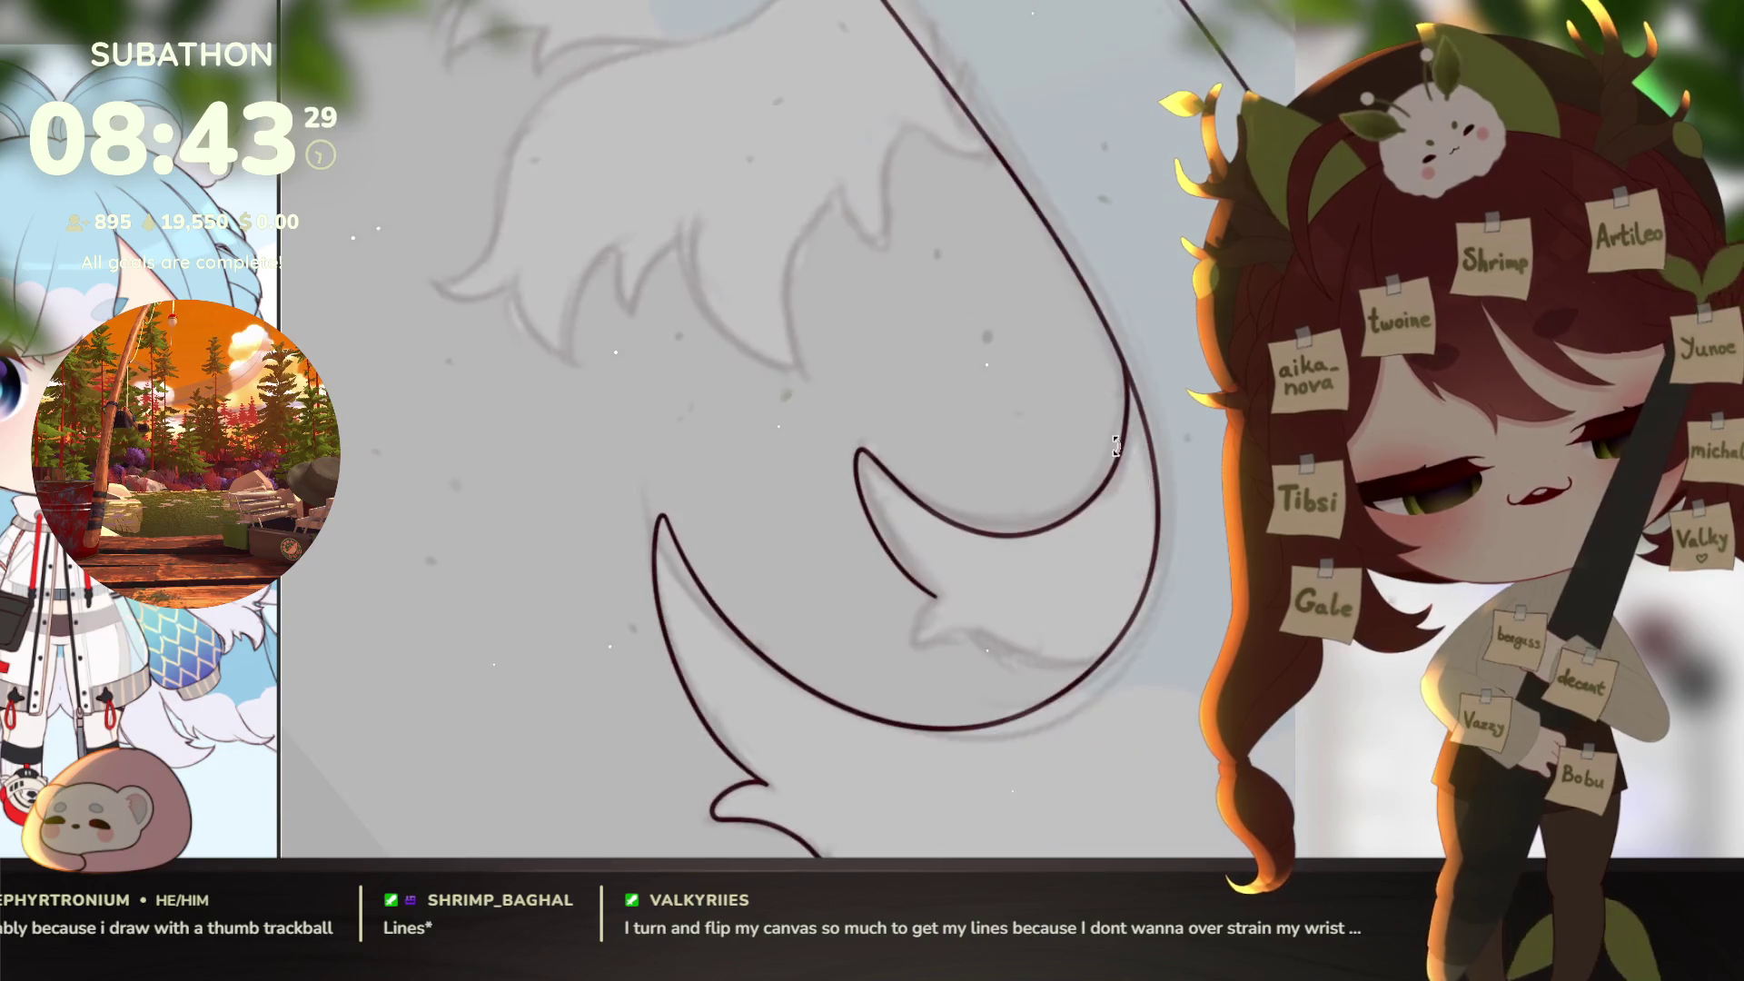
pyautogui.moveTo(935, 597)
pyautogui.mouseDown()
pyautogui.moveTo(922, 639)
pyautogui.moveTo(1091, 675)
pyautogui.moveTo(1002, 680)
pyautogui.mouseUp()
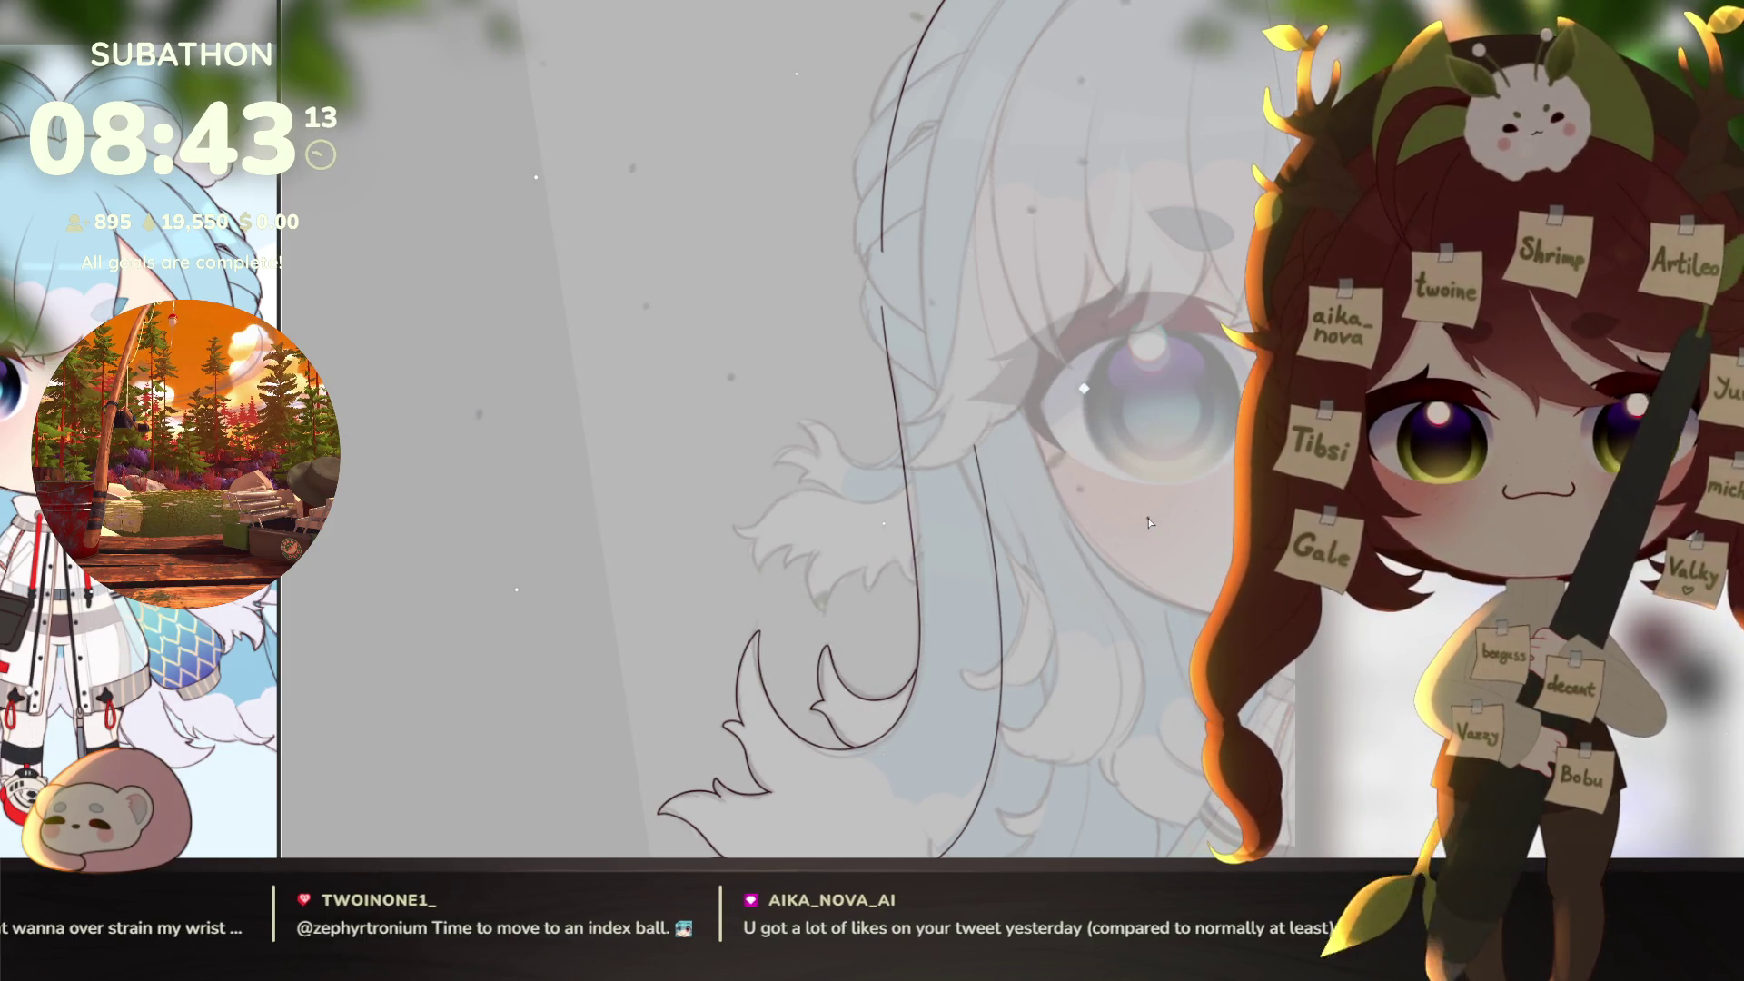
pyautogui.keyDown('alt'); pyautogui.click(1038, 655); pyautogui.keyUp('alt')
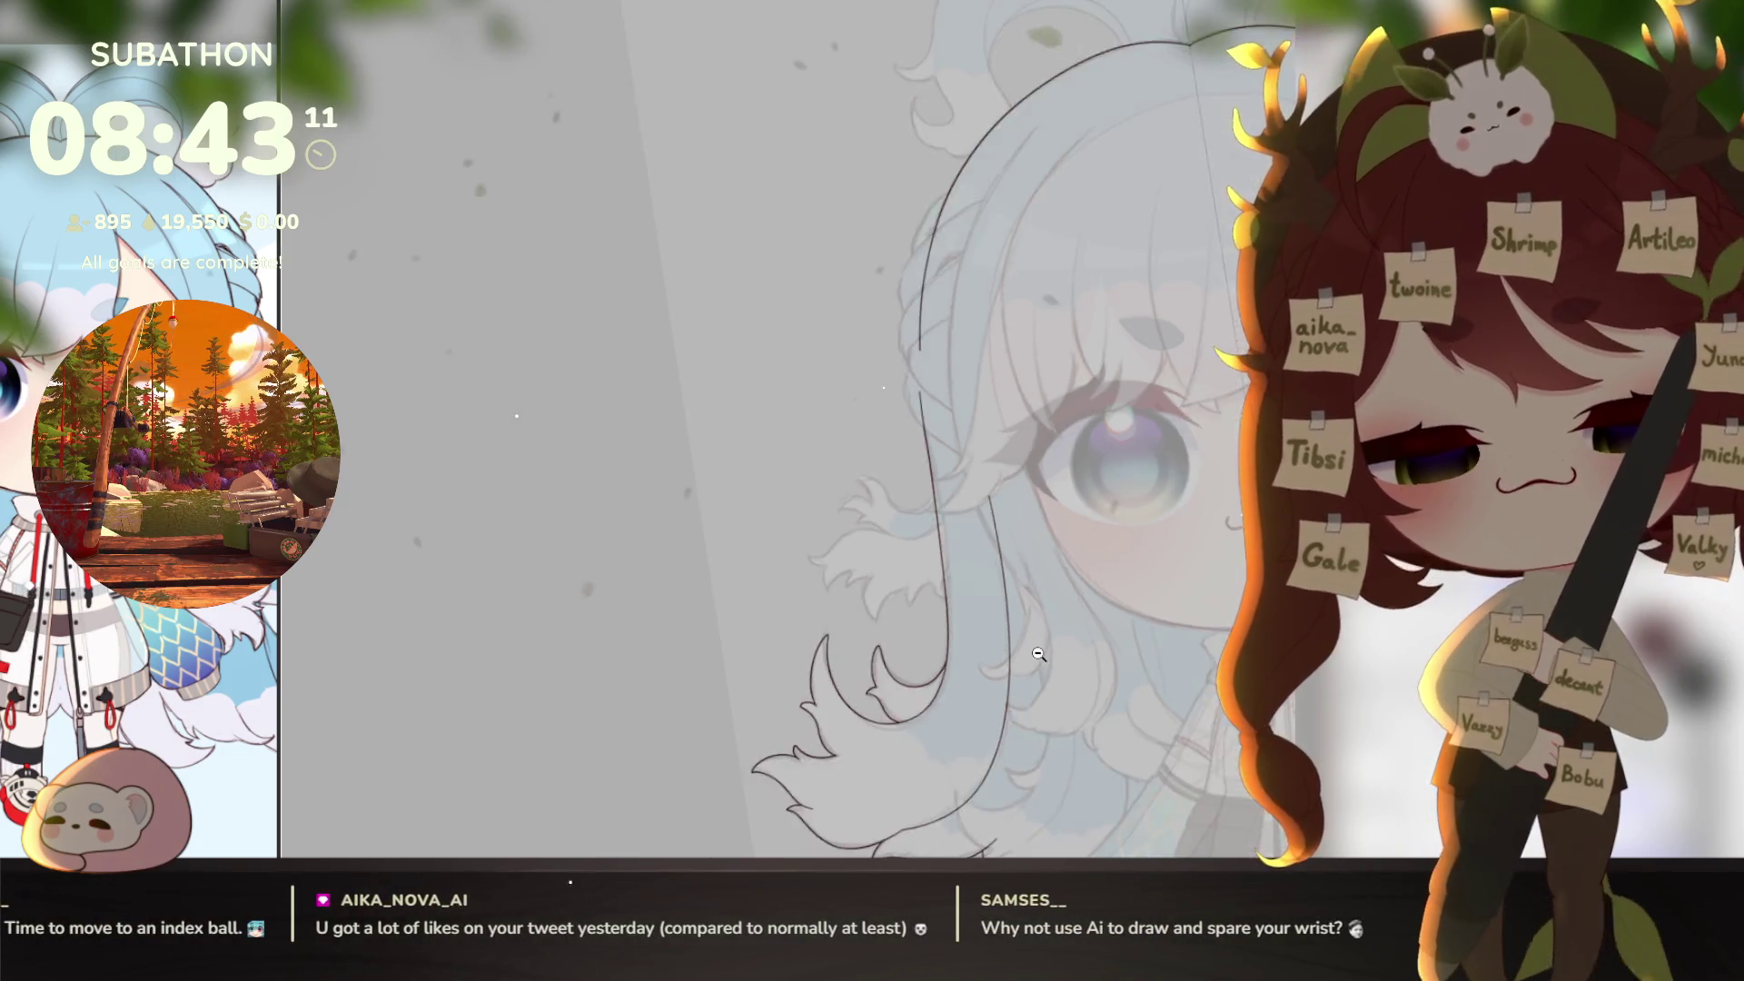
pyautogui.keyDown('alt'); pyautogui.click(1038, 654); pyautogui.keyUp('alt')
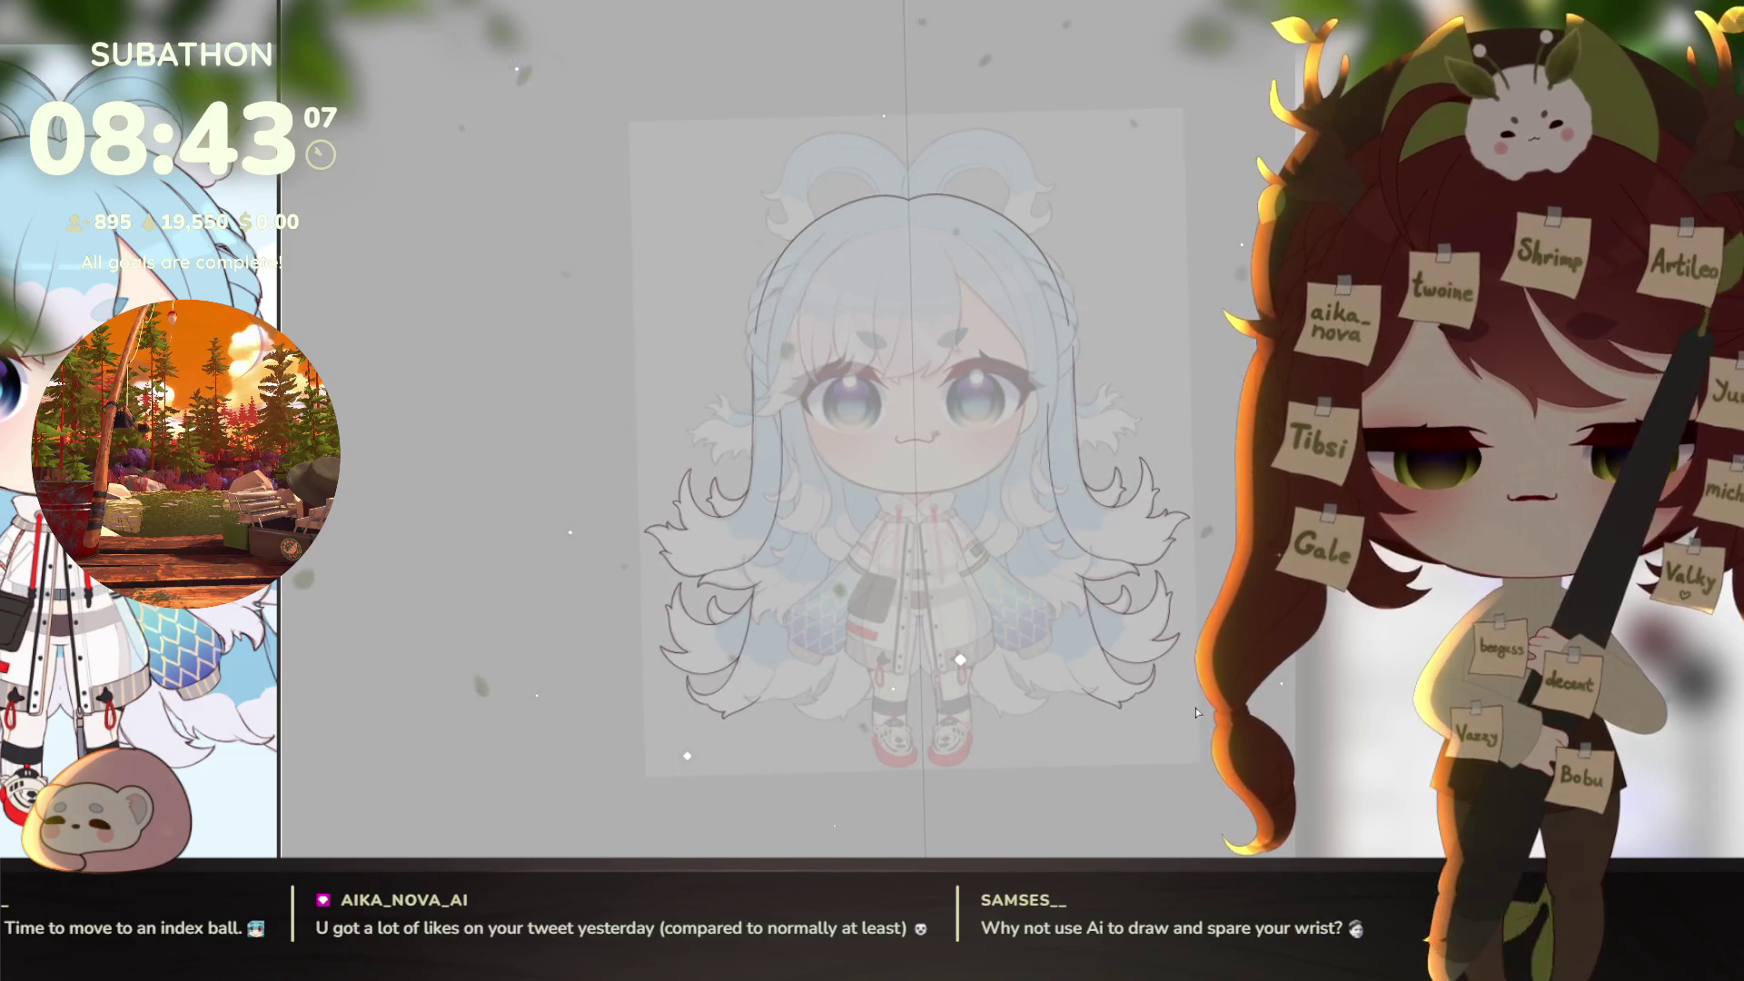
# Step: Draw a long vertical strand line below the sleeve and extend it into a hooked tip
pyautogui.scroll(5, 749, 674)
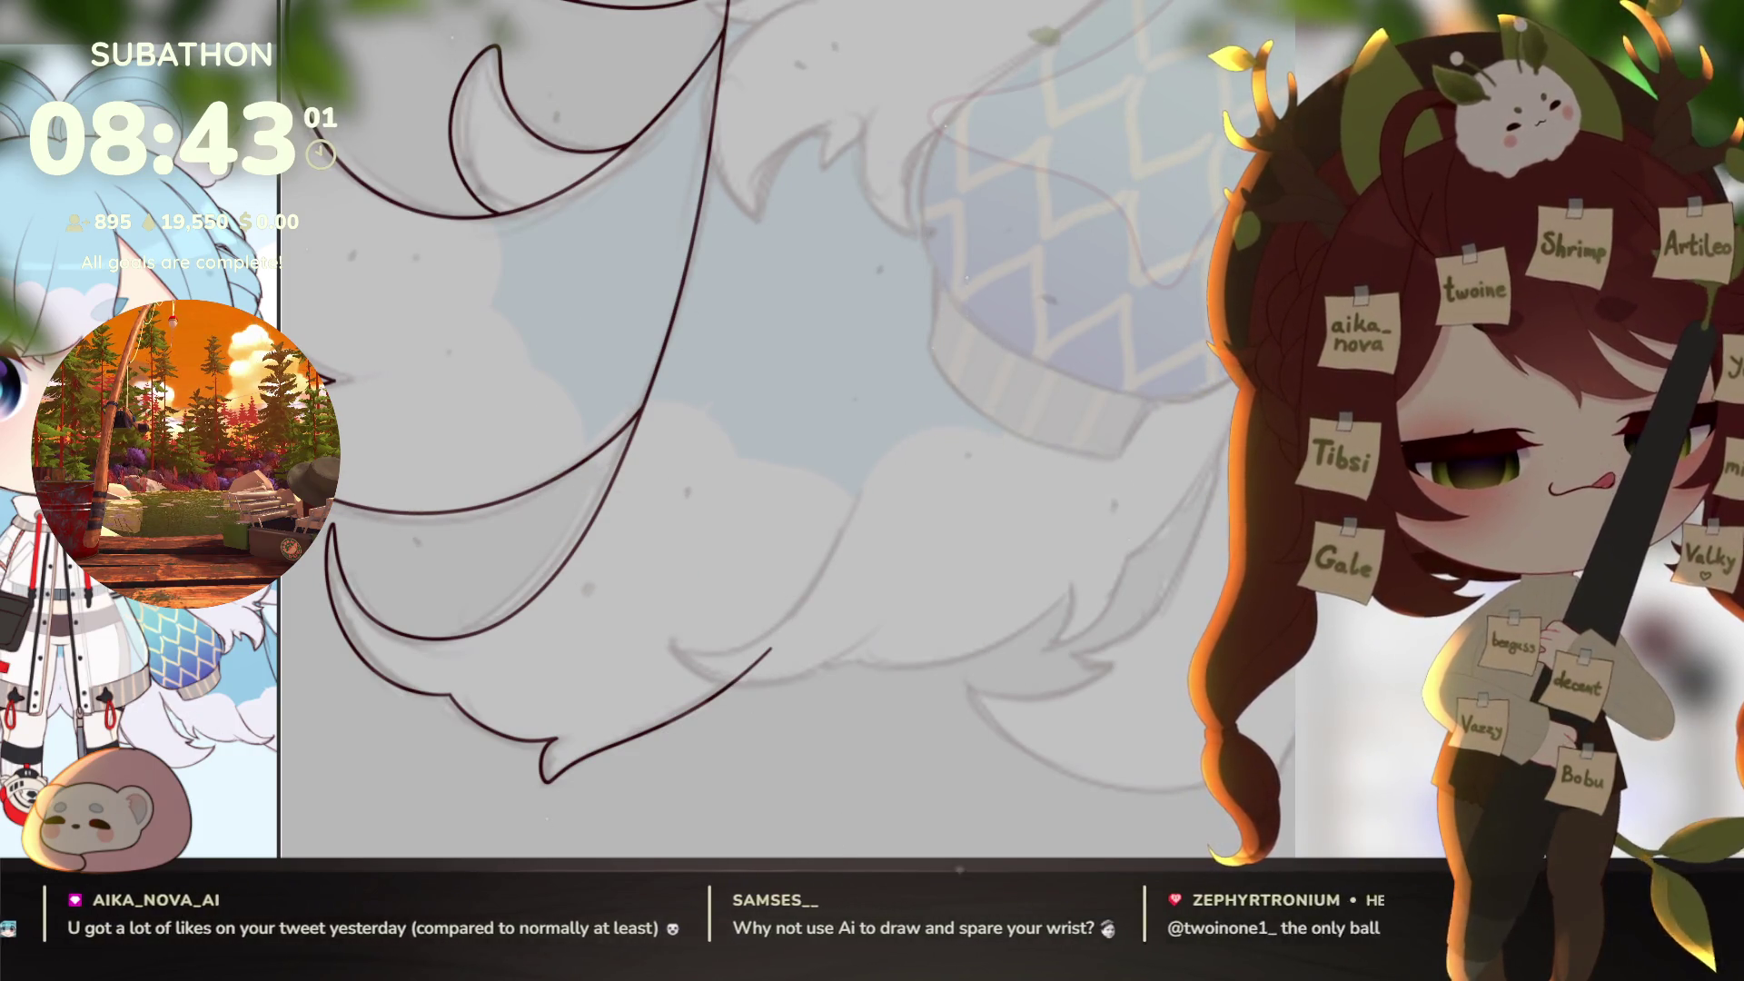
pyautogui.moveTo(1090, 648)
pyautogui.mouseDown()
pyautogui.moveTo(999, 557)
pyautogui.moveTo(1026, 605)
pyautogui.mouseUp()
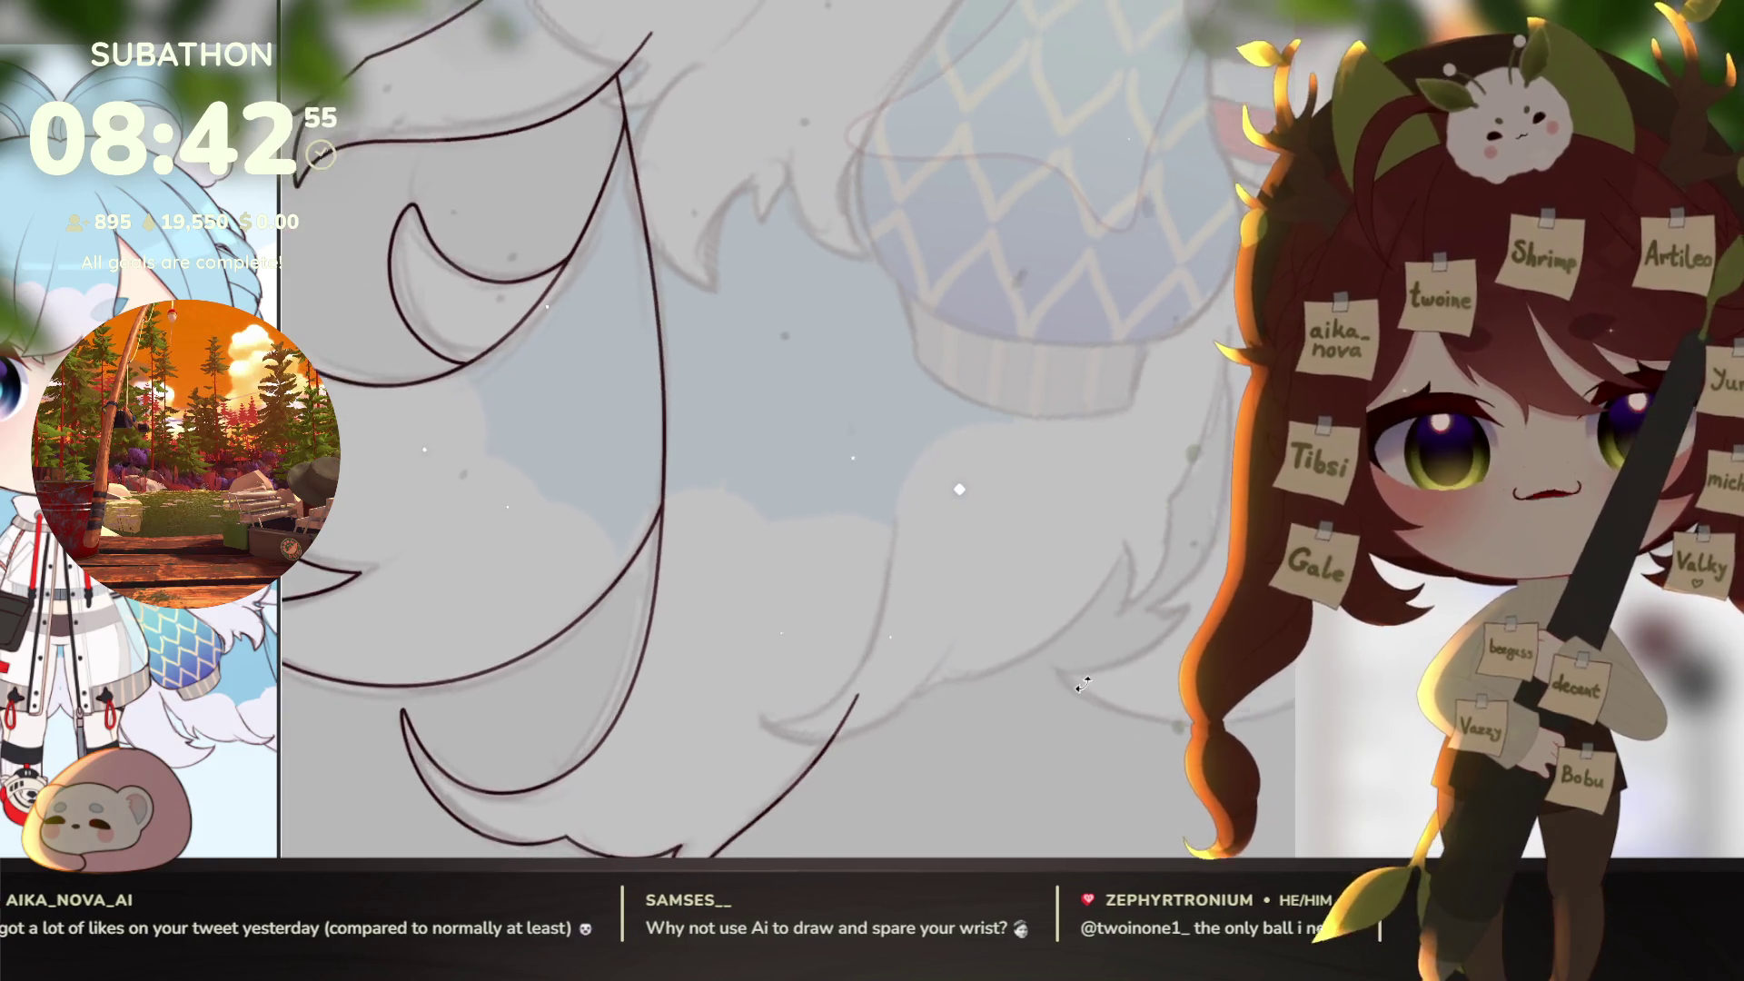
pyautogui.press('^')
pyautogui.press('^')
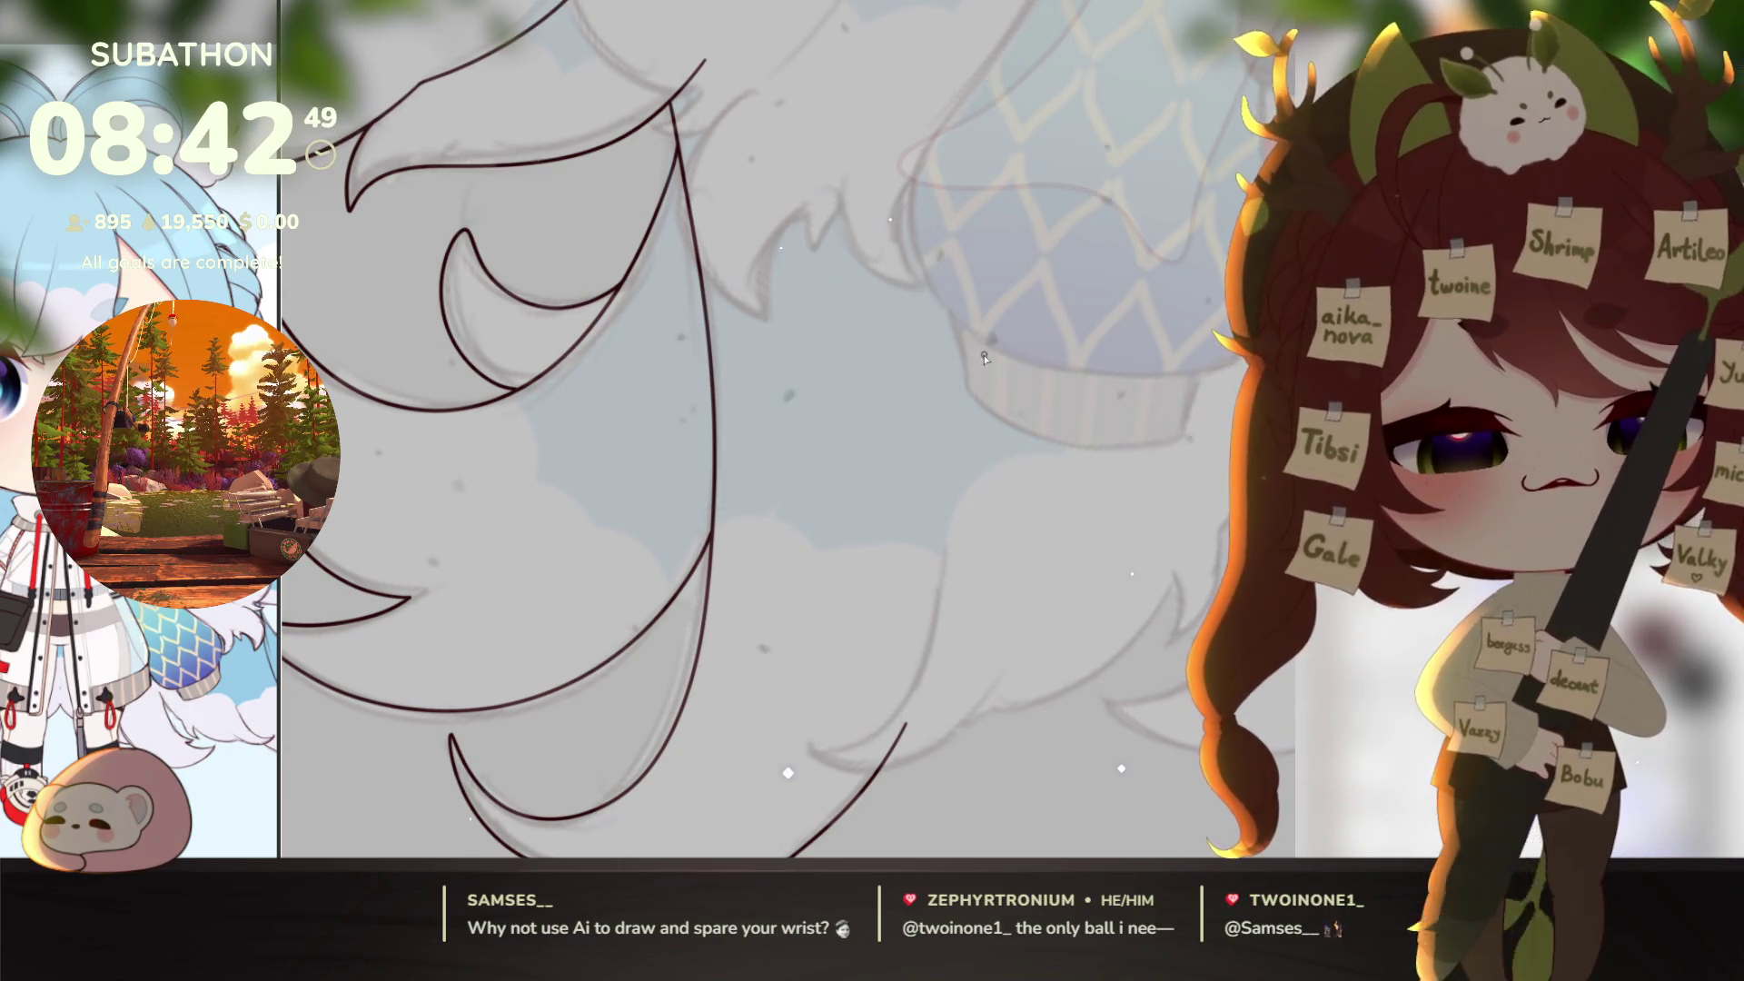
pyautogui.moveTo(945, 234); pyautogui.dragTo(948, 541)
pyautogui.moveTo(940, 617)
pyautogui.mouseDown()
pyautogui.moveTo(858, 750)
pyautogui.moveTo(810, 756)
pyautogui.moveTo(850, 774)
pyautogui.mouseUp()
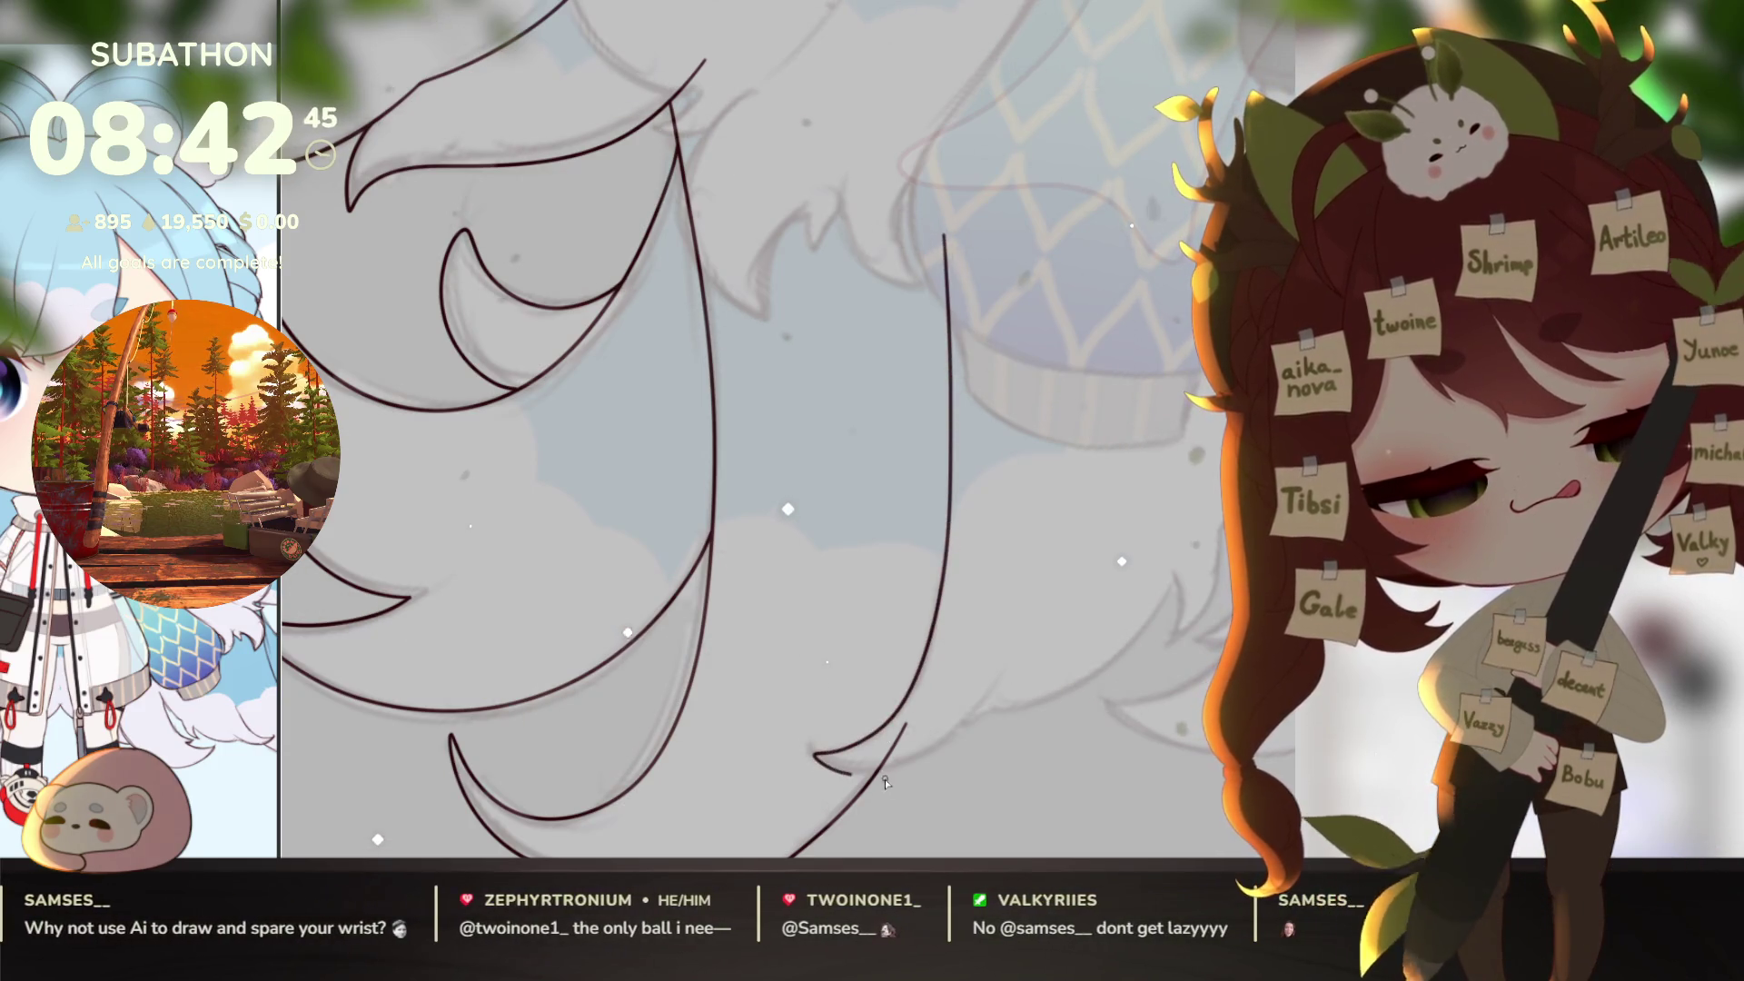
# Step: Finish the strand's curved end and ink the lower hair line sweeping to the right
pyautogui.moveTo(1023, 696)
pyautogui.mouseDown()
pyautogui.moveTo(1024, 673)
pyautogui.moveTo(1028, 711)
pyautogui.moveTo(1041, 703)
pyautogui.mouseUp()
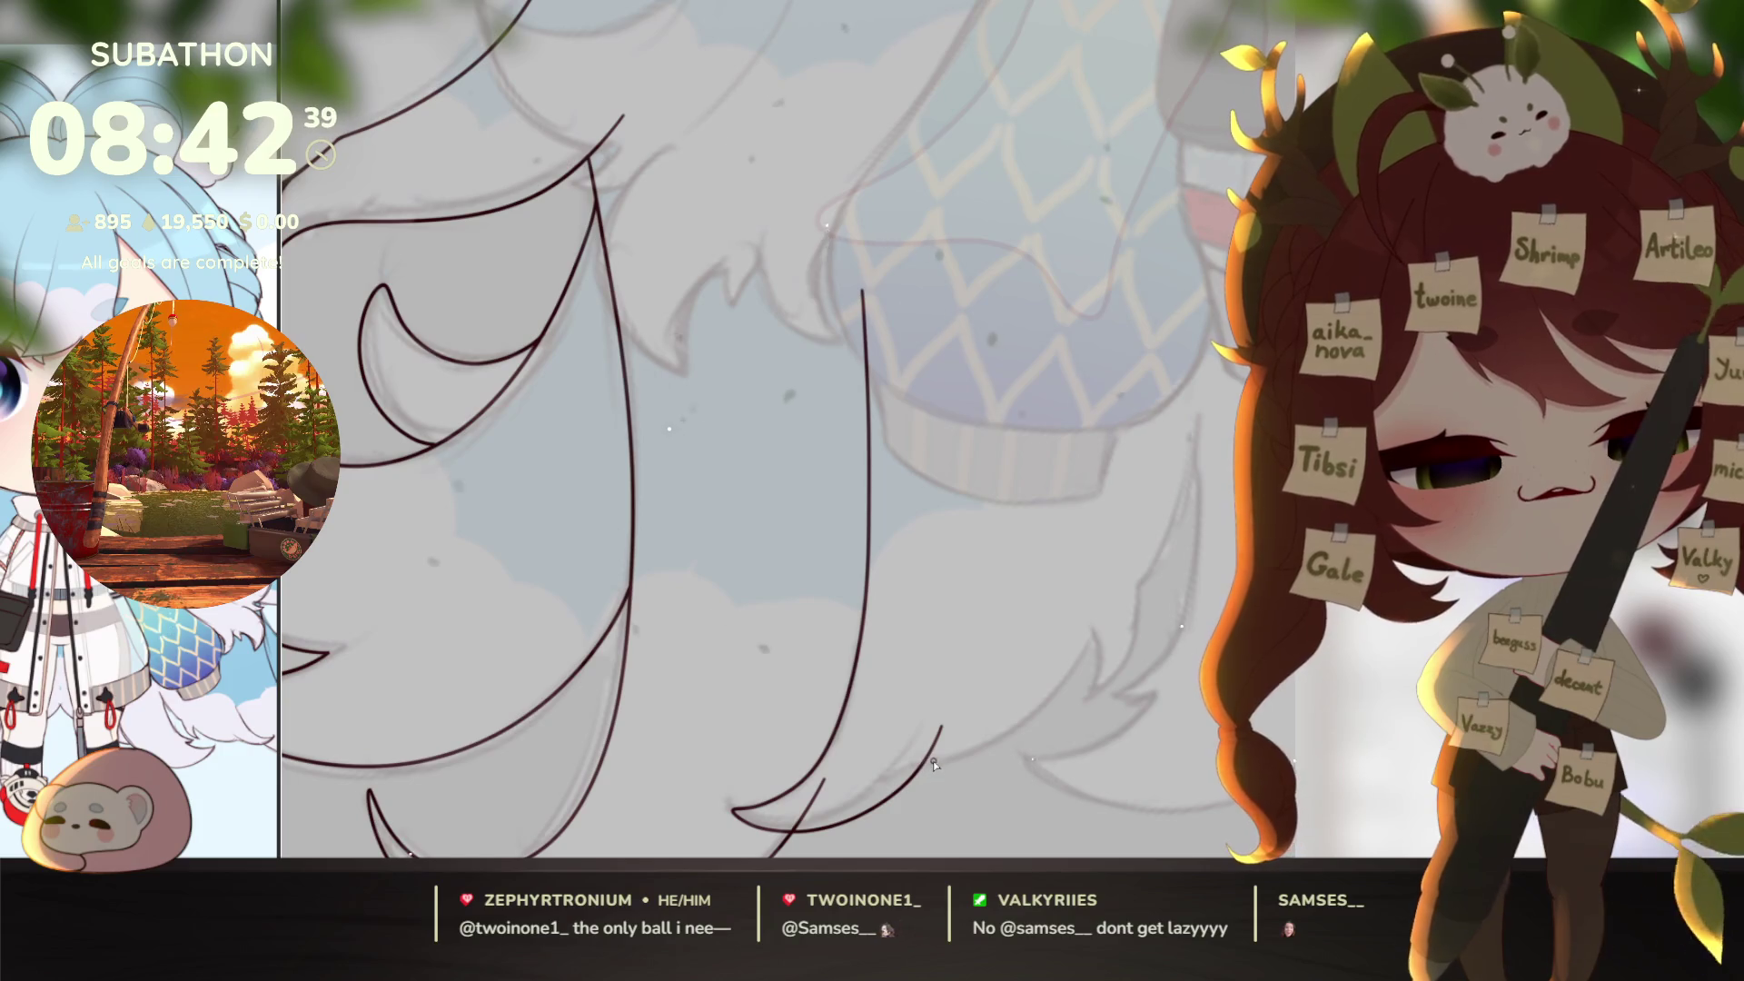
pyautogui.moveTo(940, 727); pyautogui.dragTo(926, 751)
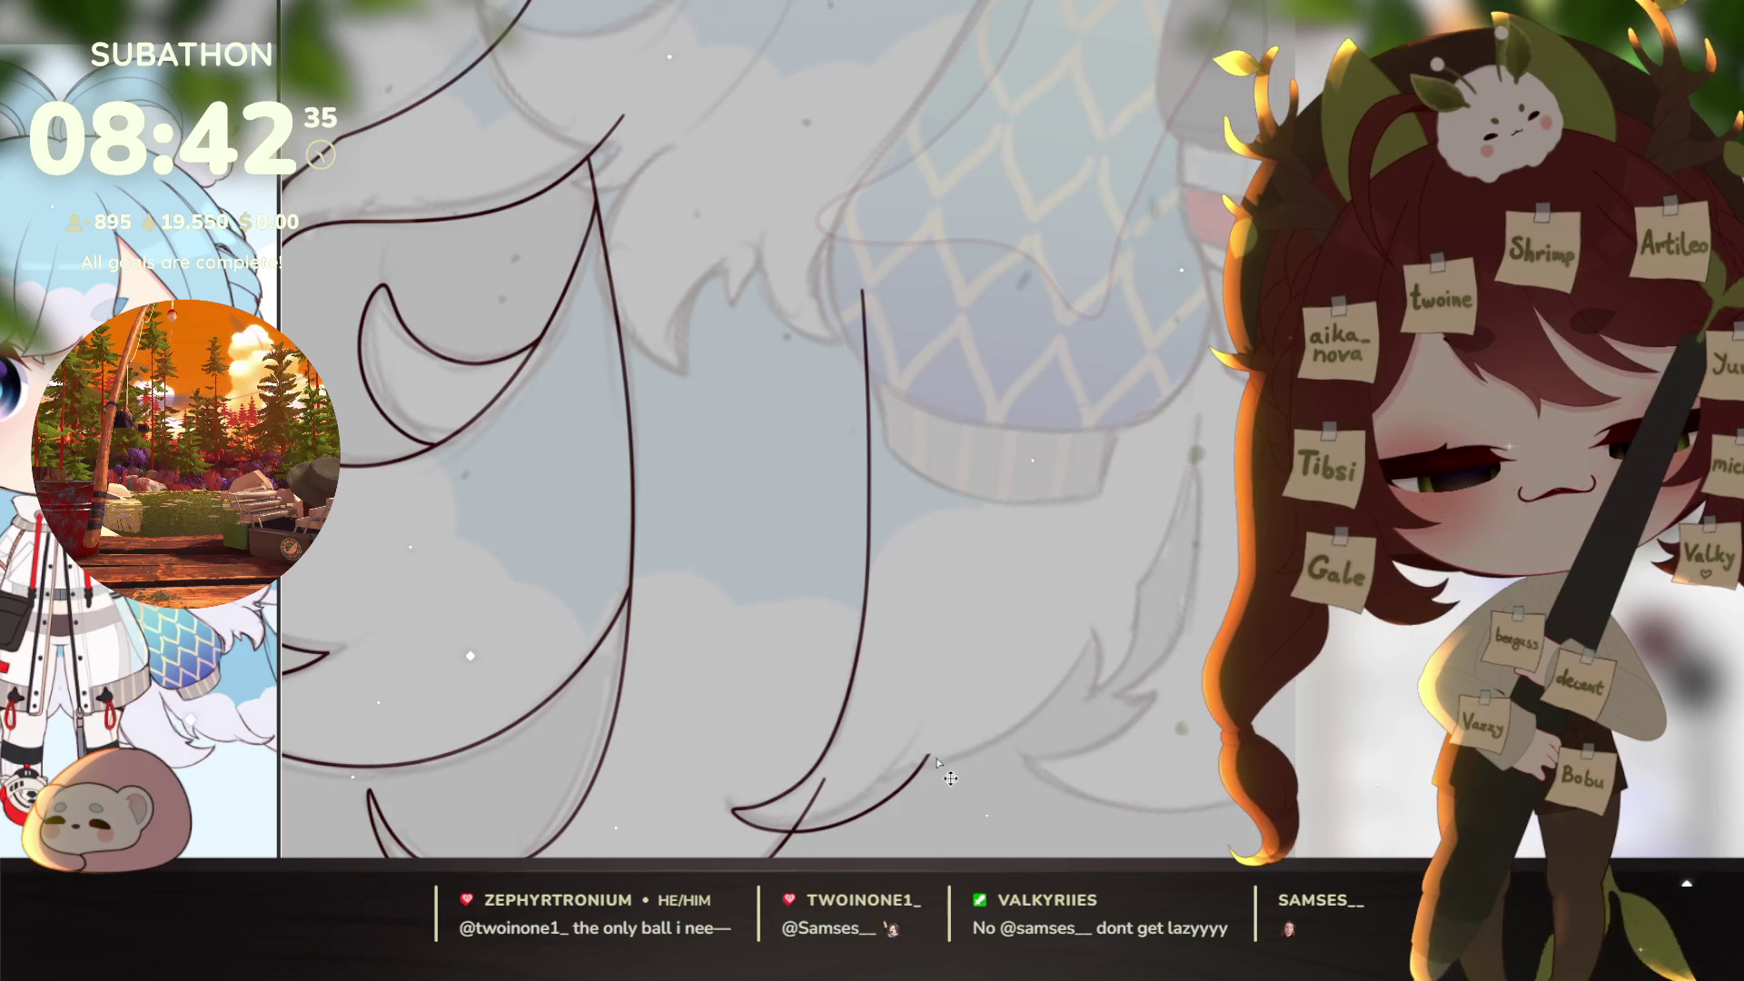
pyautogui.moveTo(929, 754)
pyautogui.mouseDown()
pyautogui.moveTo(1027, 724)
pyautogui.moveTo(1096, 636)
pyautogui.moveTo(1125, 638)
pyautogui.moveTo(1193, 395)
pyautogui.mouseUp()
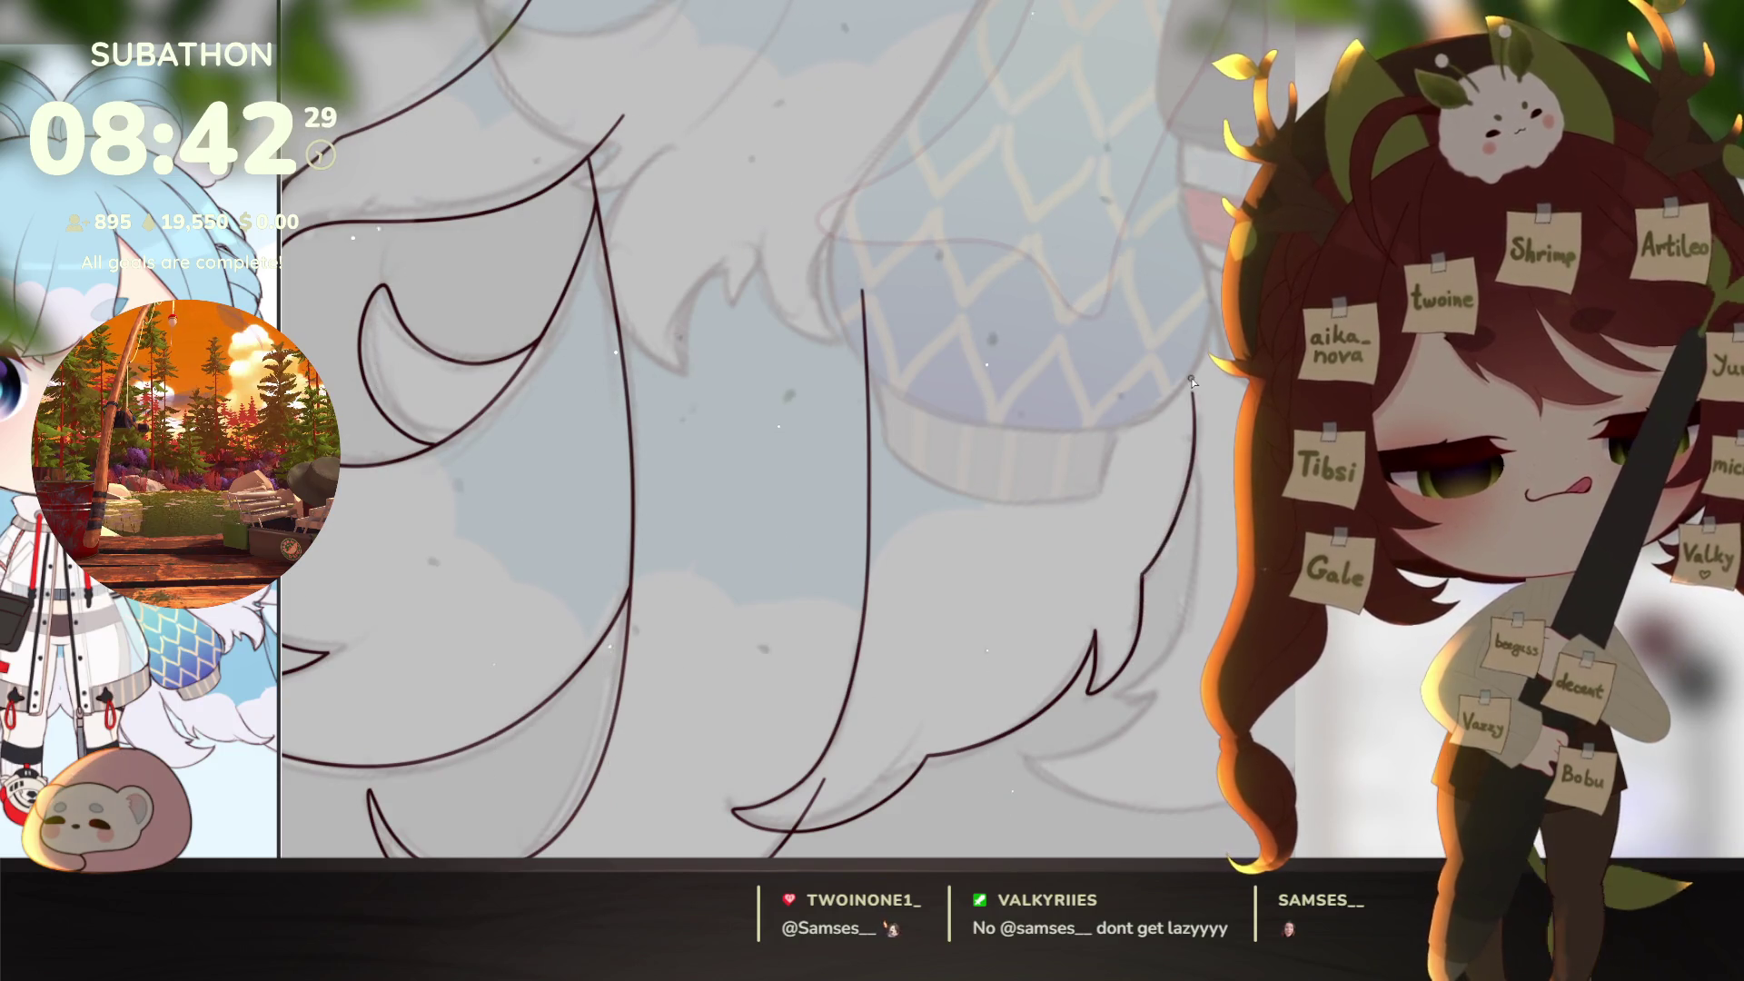
pyautogui.moveTo(1013, 789); pyautogui.dragTo(1117, 792)
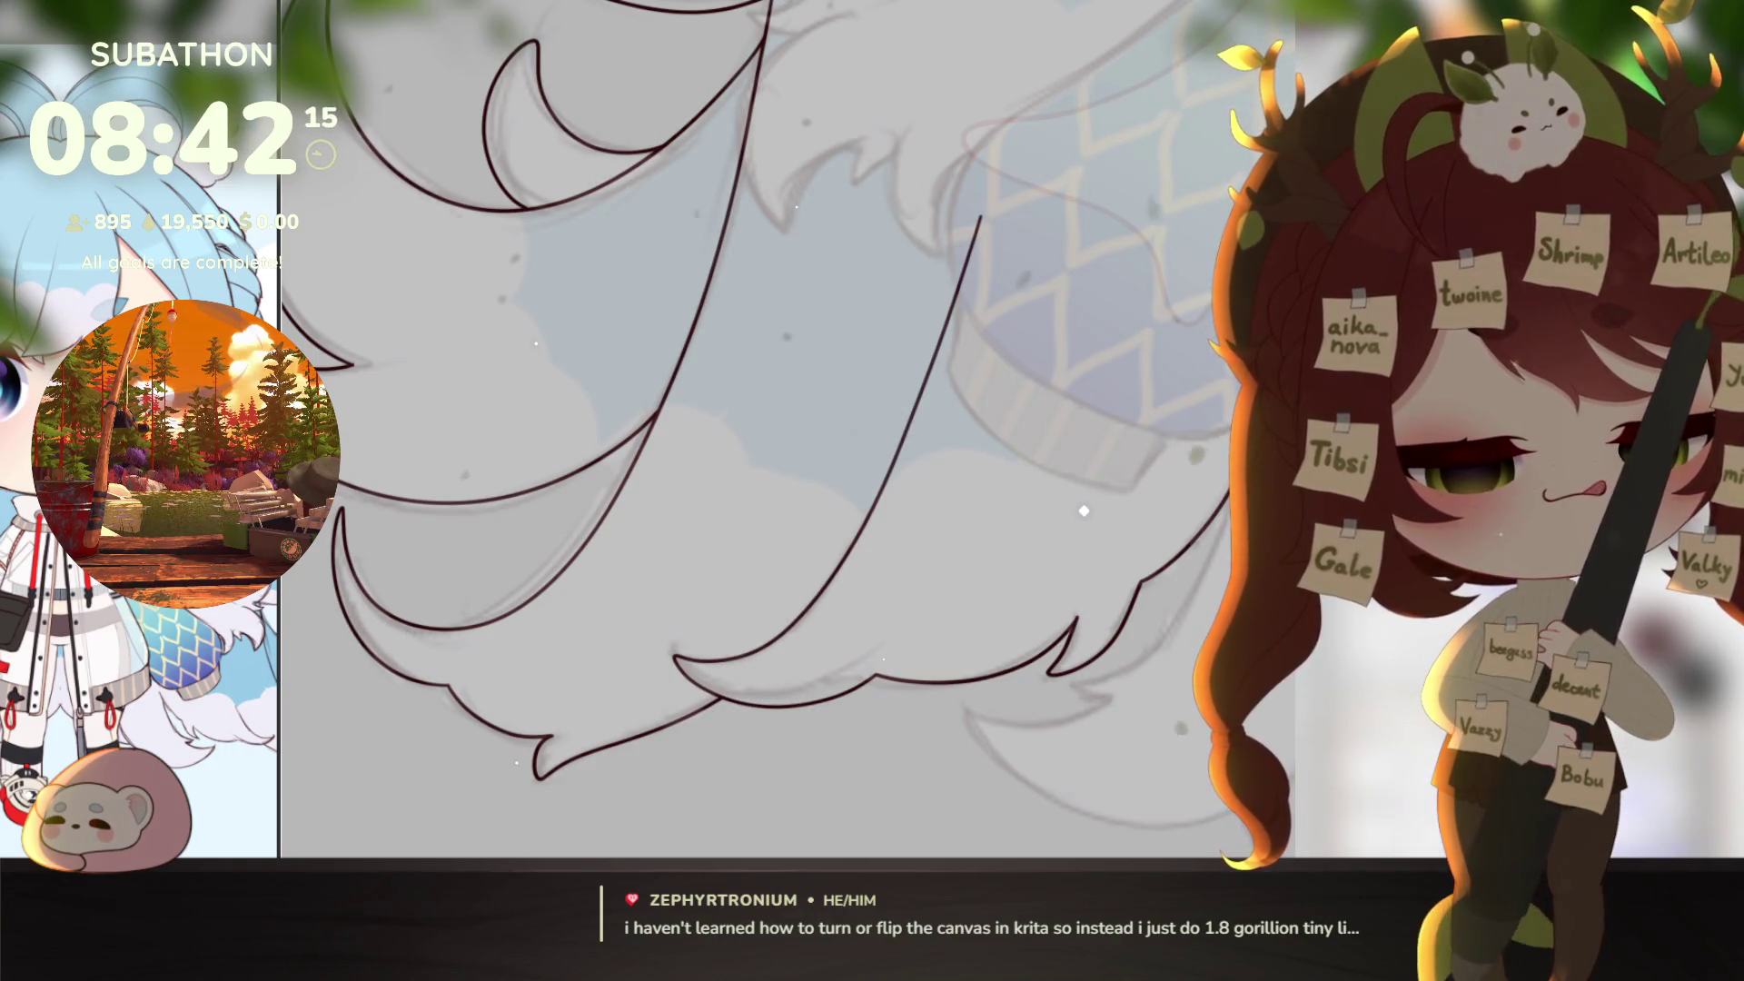
pyautogui.moveTo(1243, 479); pyautogui.dragTo(1007, 398)
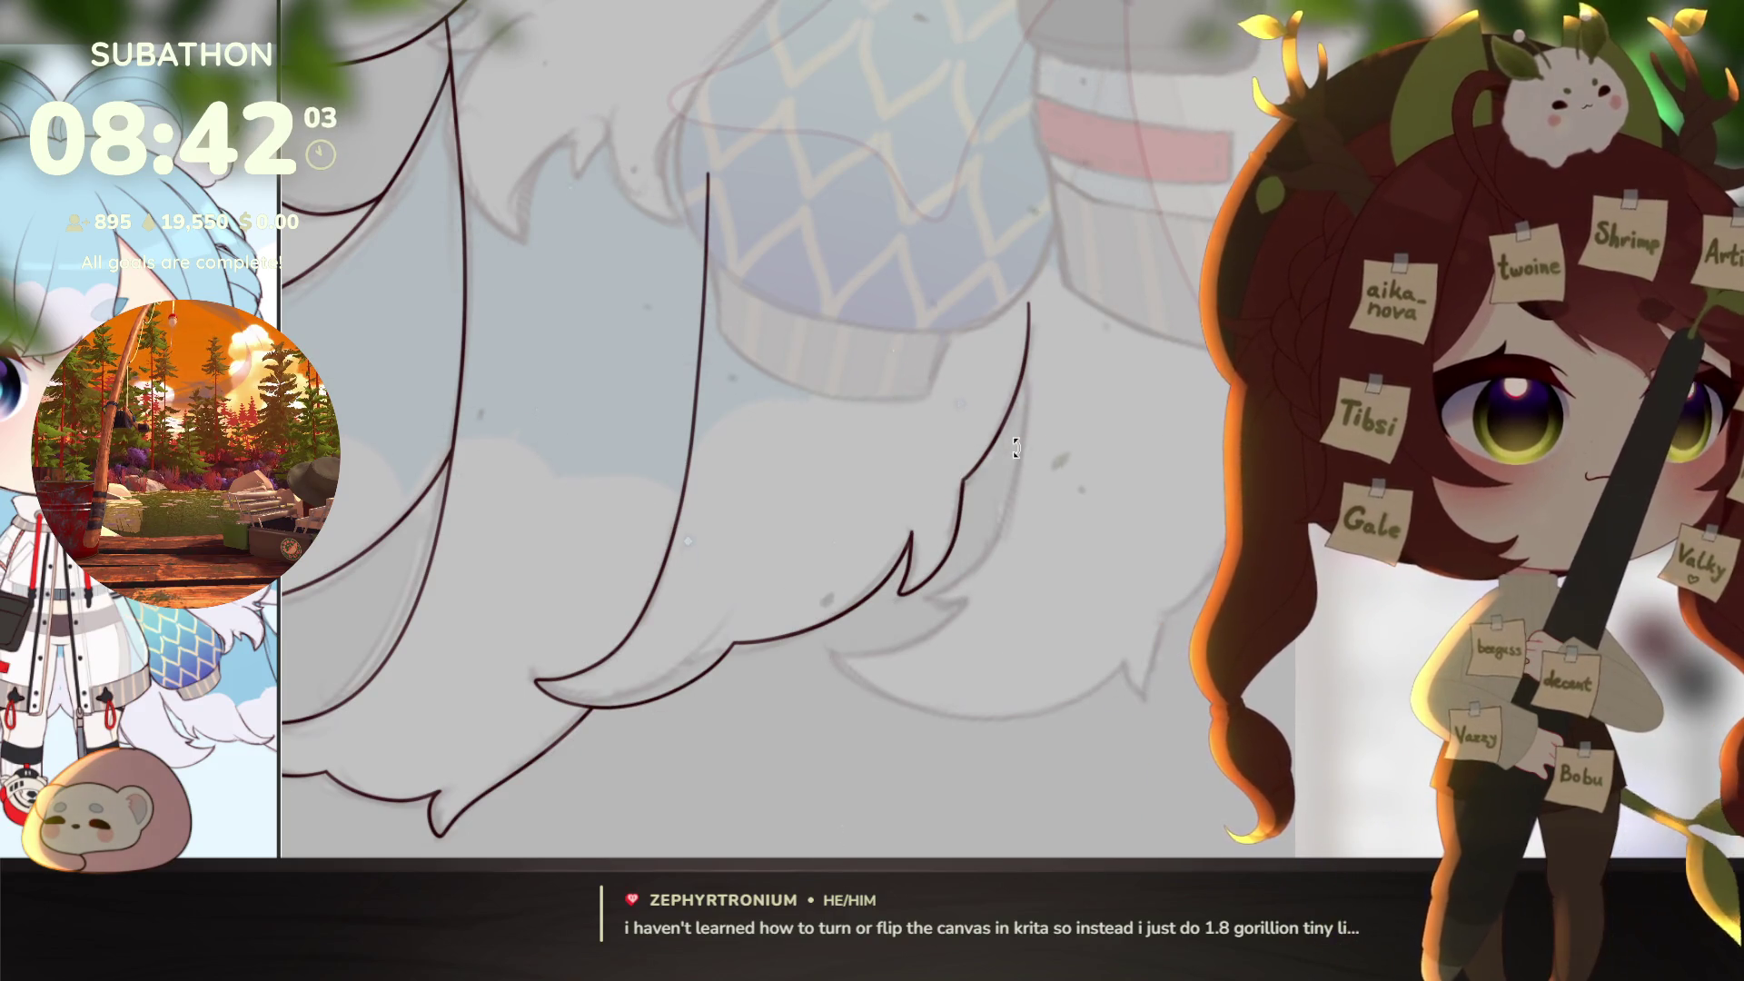
# Step: Ink a new curved line inside a lower hair tuft and erase its overshooting tip
pyautogui.moveTo(992, 411)
pyautogui.mouseDown()
pyautogui.moveTo(1049, 424)
pyautogui.moveTo(1031, 511)
pyautogui.mouseUp()
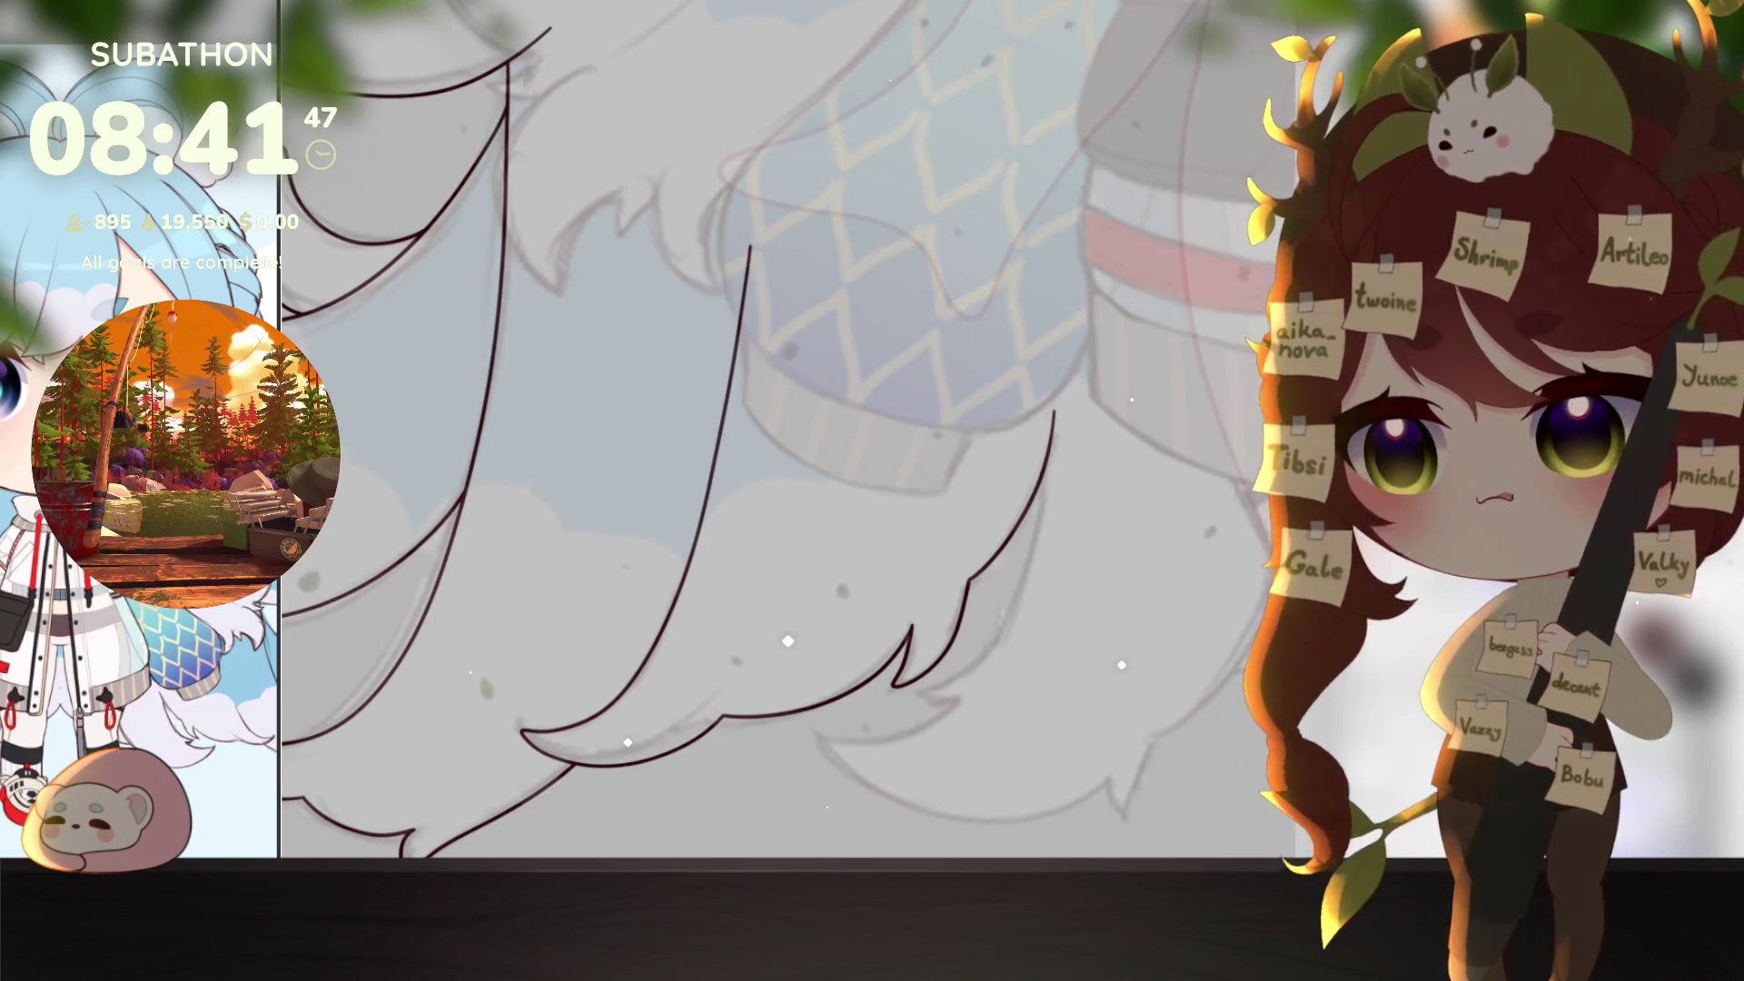
pyautogui.scroll(-3, 1095, 327)
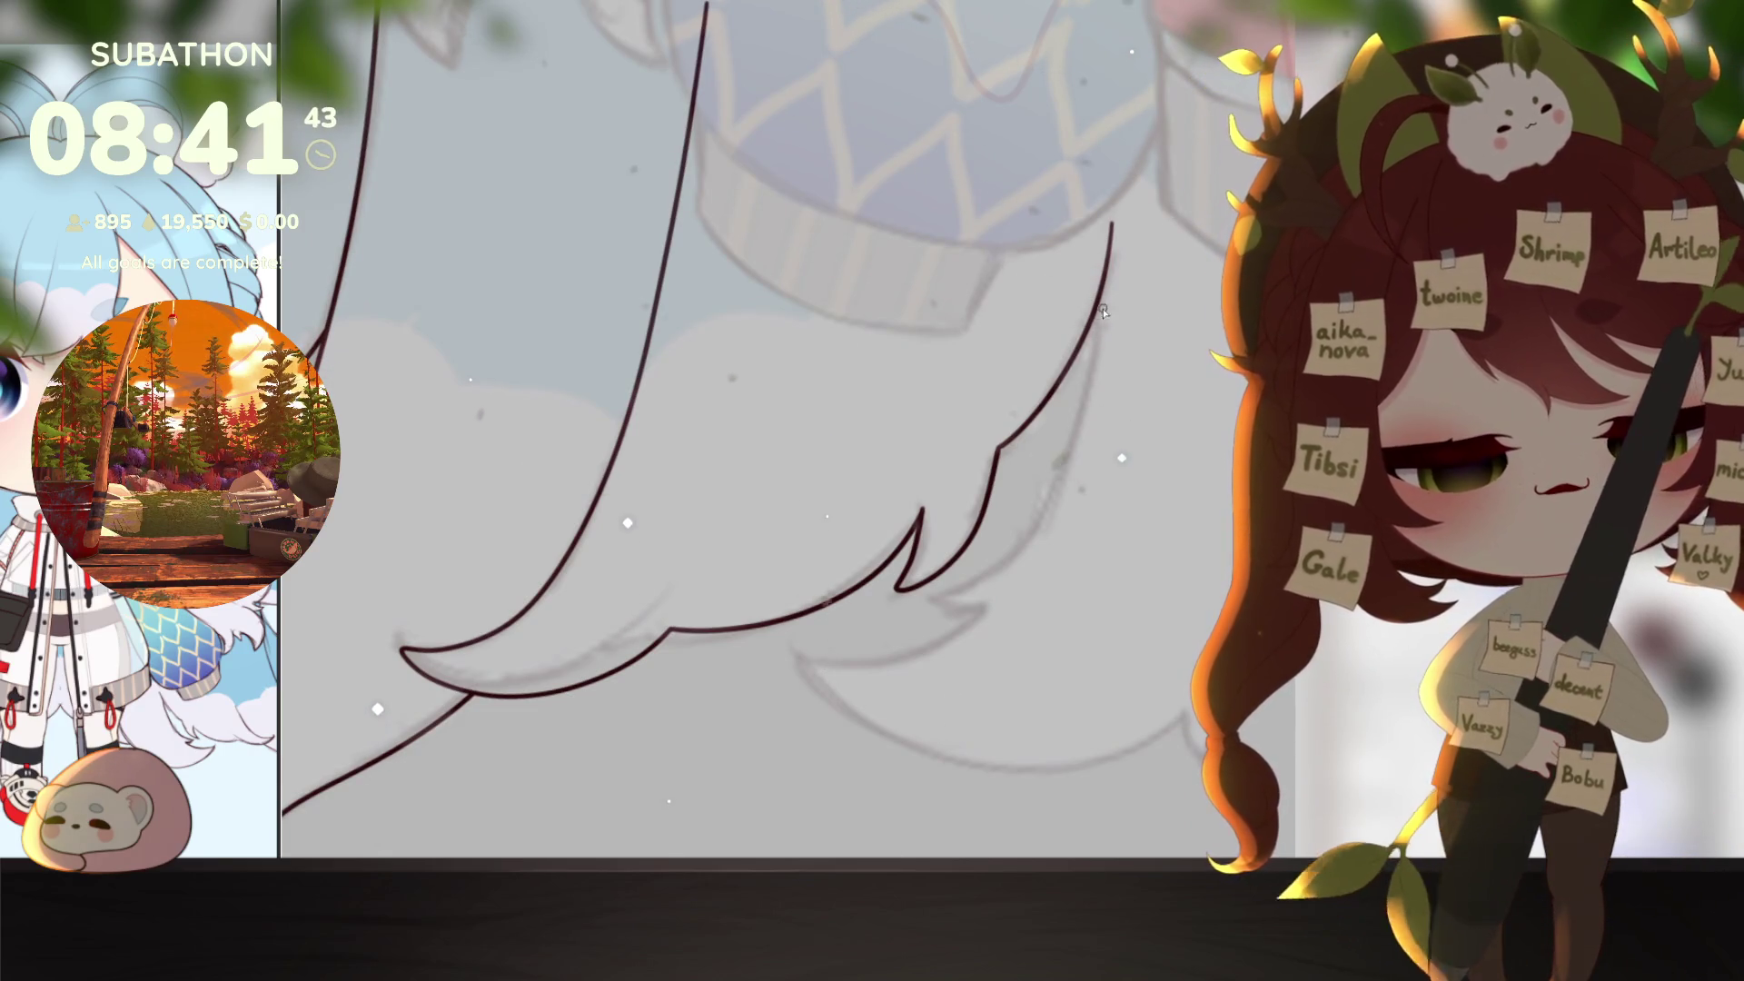
pyautogui.moveTo(1095, 331)
pyautogui.mouseDown()
pyautogui.moveTo(977, 615)
pyautogui.moveTo(1044, 504)
pyautogui.moveTo(931, 626)
pyautogui.moveTo(1222, 556)
pyautogui.moveTo(1134, 700)
pyautogui.mouseUp()
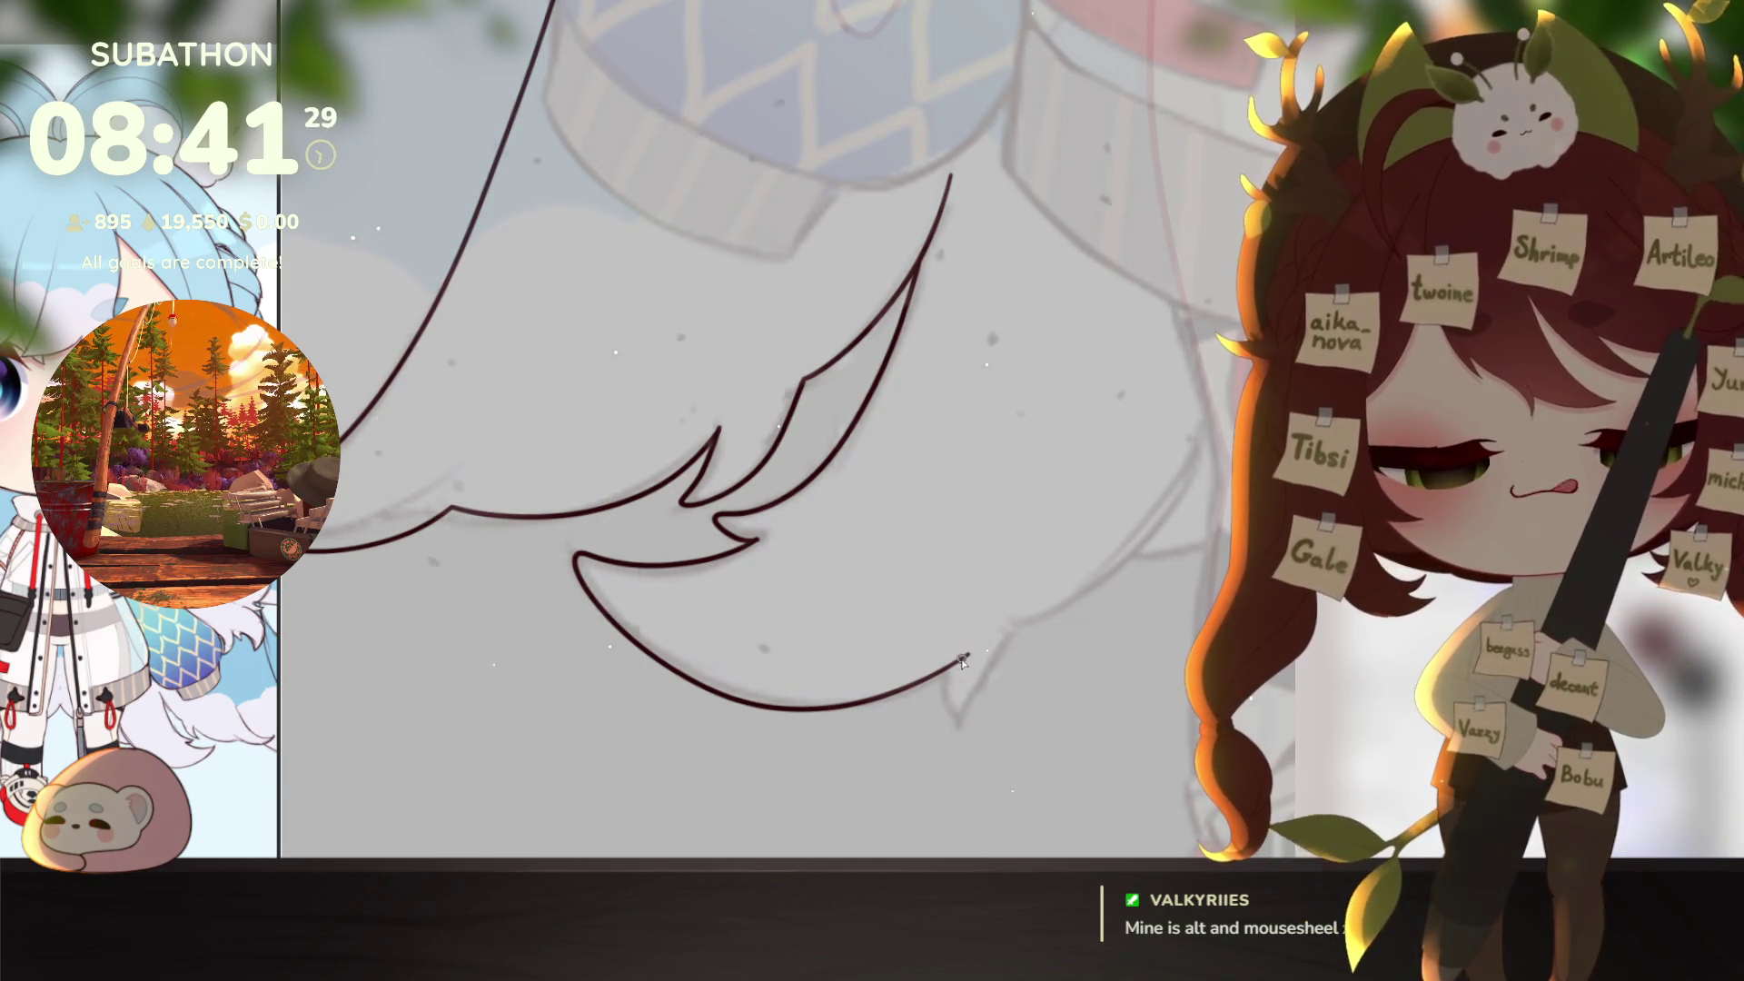
pyautogui.moveTo(972, 645); pyautogui.dragTo(968, 694)
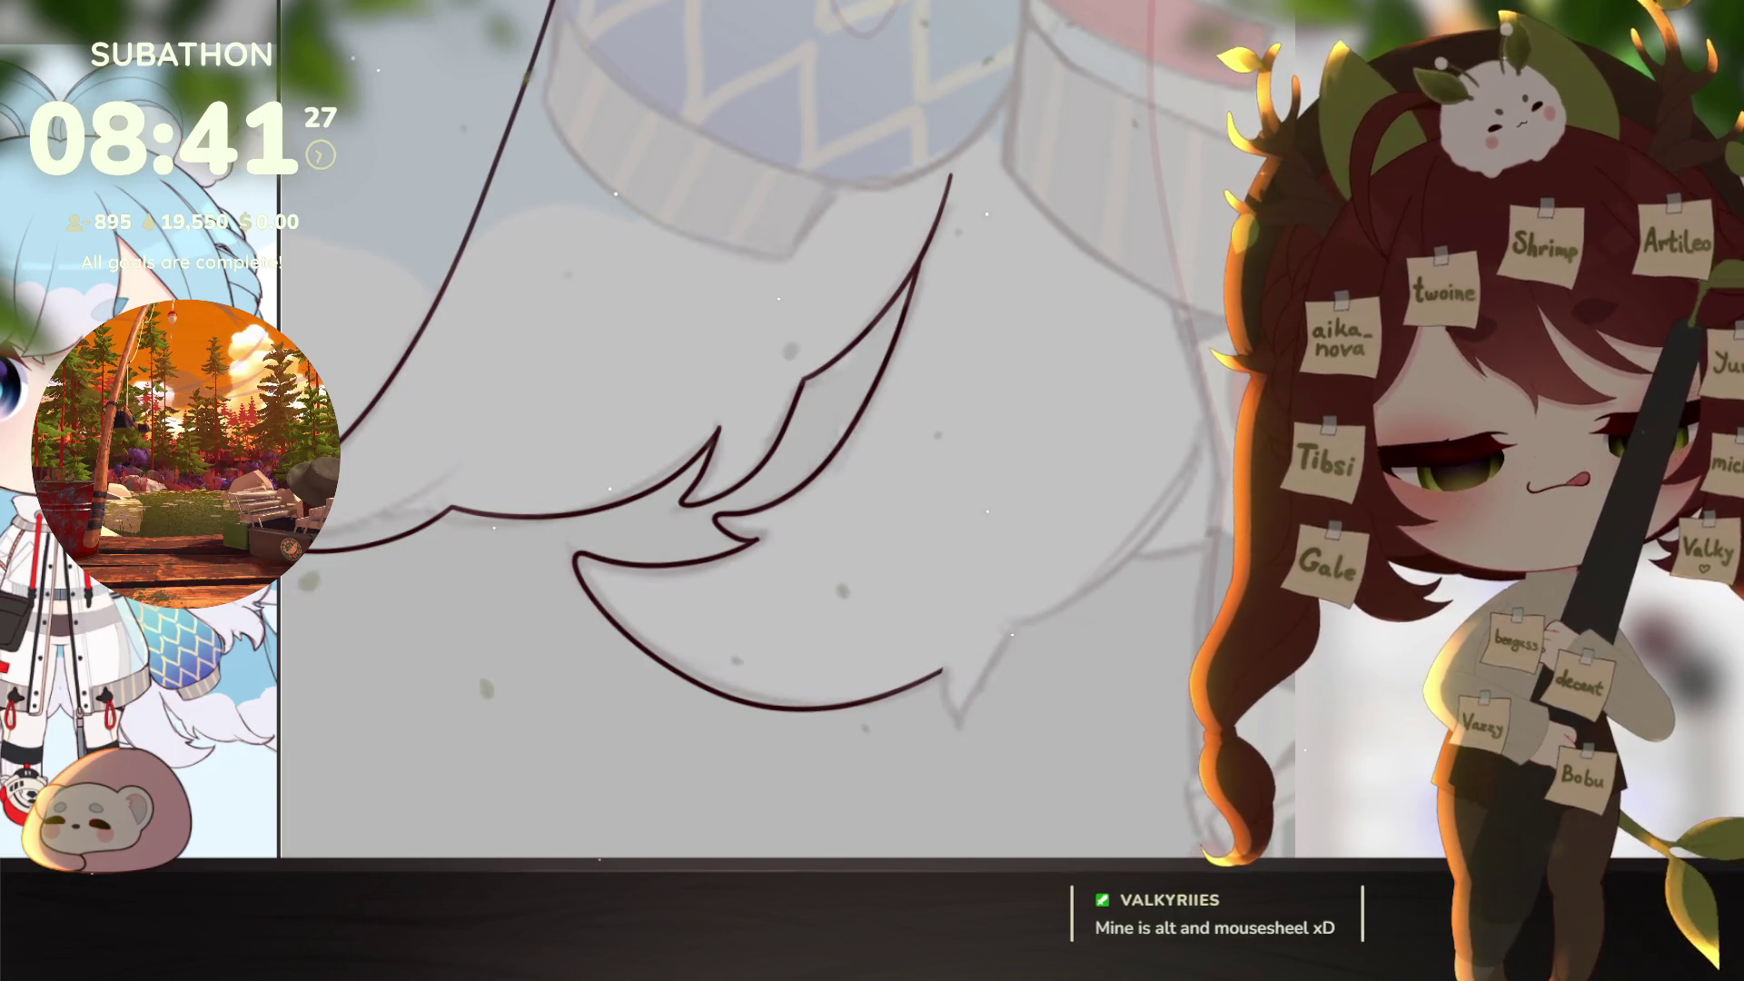
pyautogui.scroll(1, 985, 717)
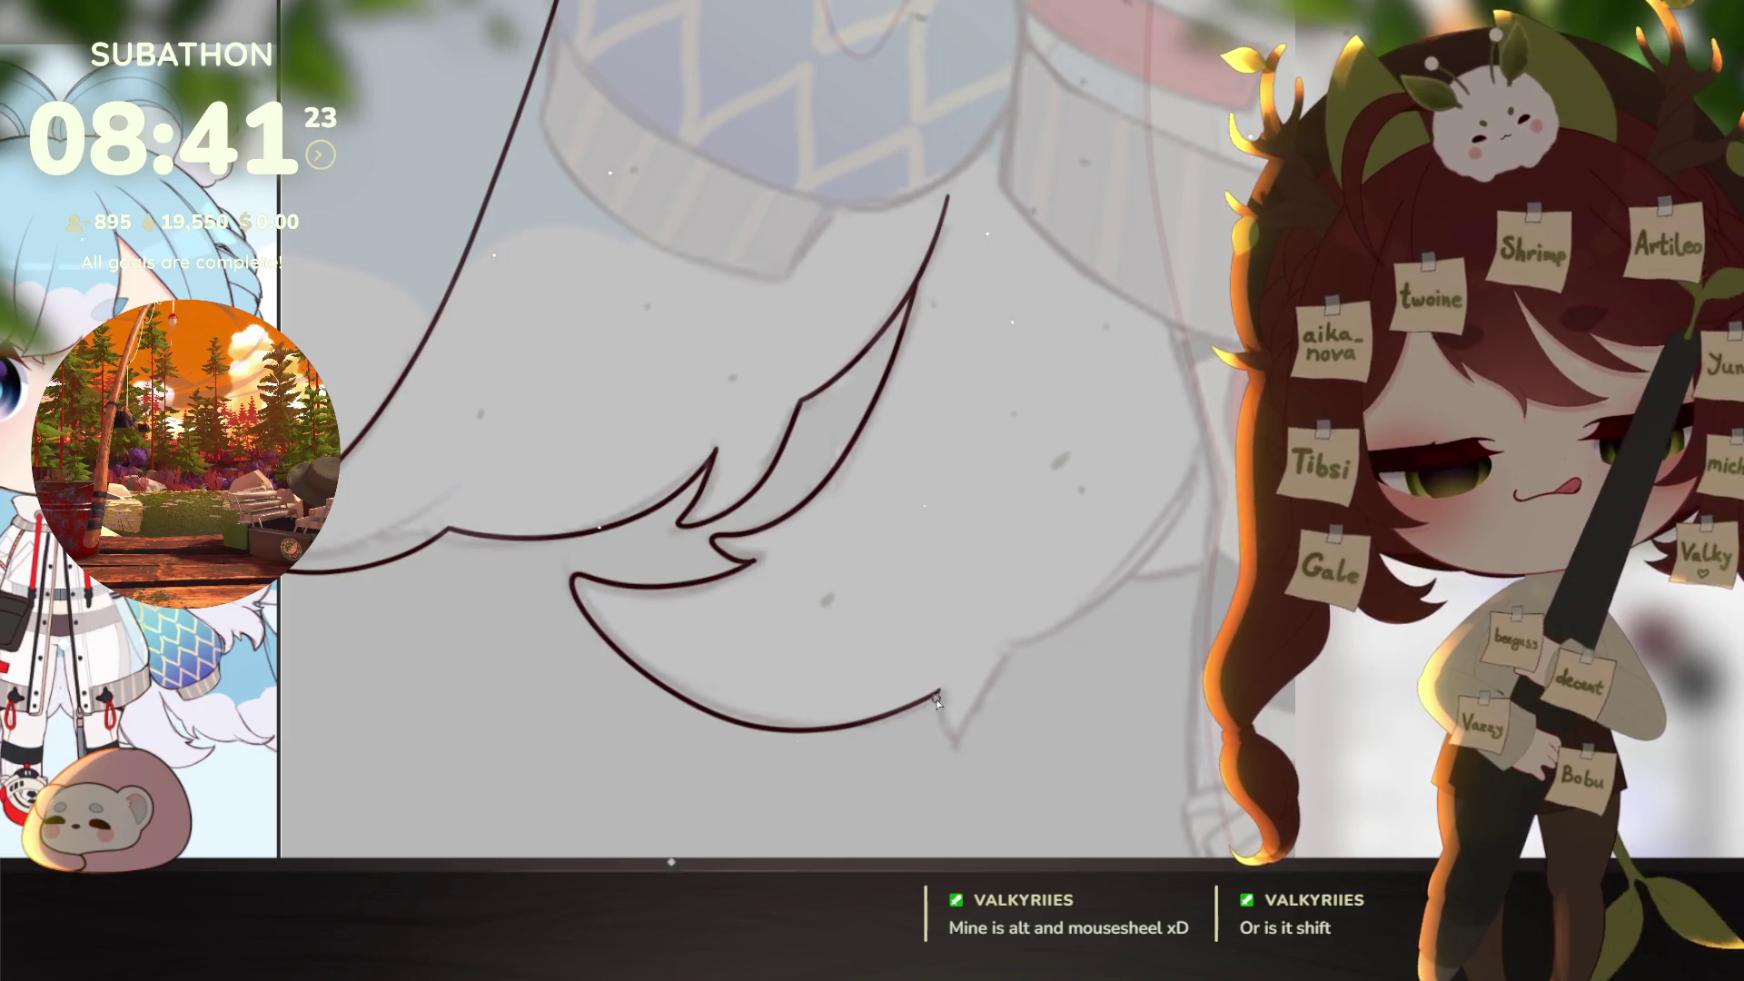
# Step: Draw a pointed tuft tip sweeping up-right, then redraw it more cleanly
pyautogui.moveTo(939, 690)
pyautogui.mouseDown()
pyautogui.moveTo(952, 745)
pyautogui.moveTo(983, 679)
pyautogui.moveTo(1161, 536)
pyautogui.mouseUp()
pyautogui.hotkey('ctrl', 'z')
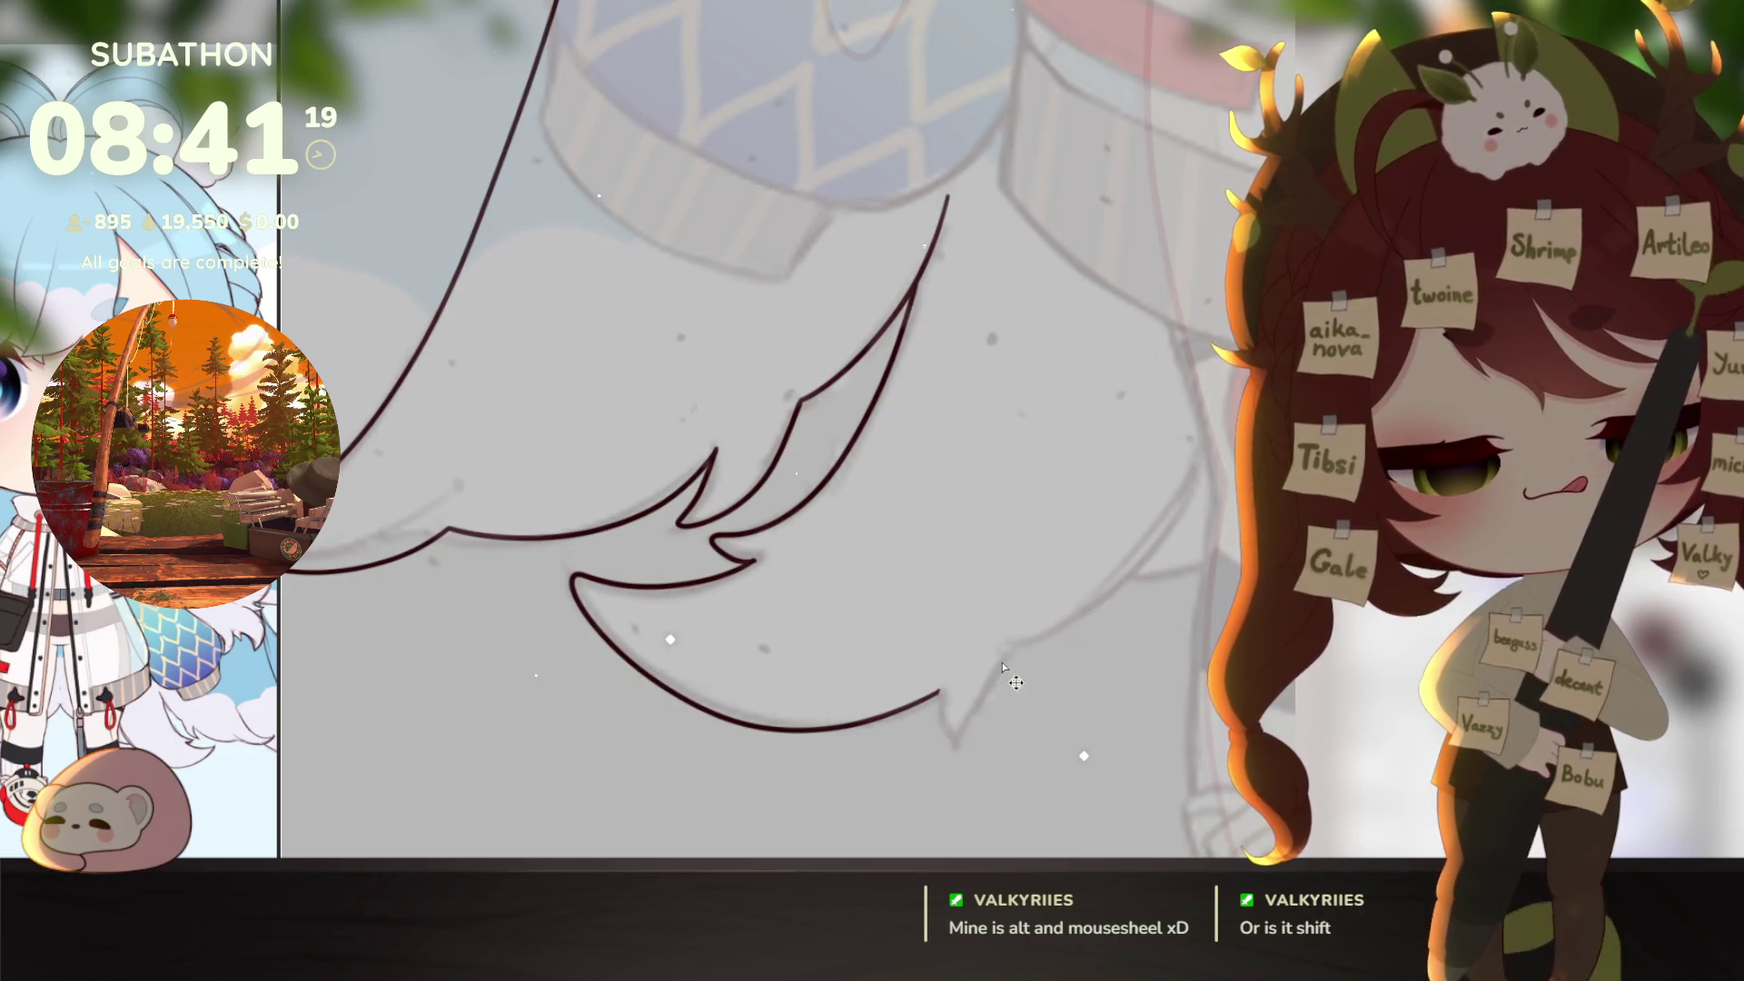
pyautogui.moveTo(939, 747)
pyautogui.mouseDown()
pyautogui.moveTo(952, 758)
pyautogui.moveTo(985, 673)
pyautogui.moveTo(1090, 600)
pyautogui.moveTo(1235, 373)
pyautogui.mouseUp()
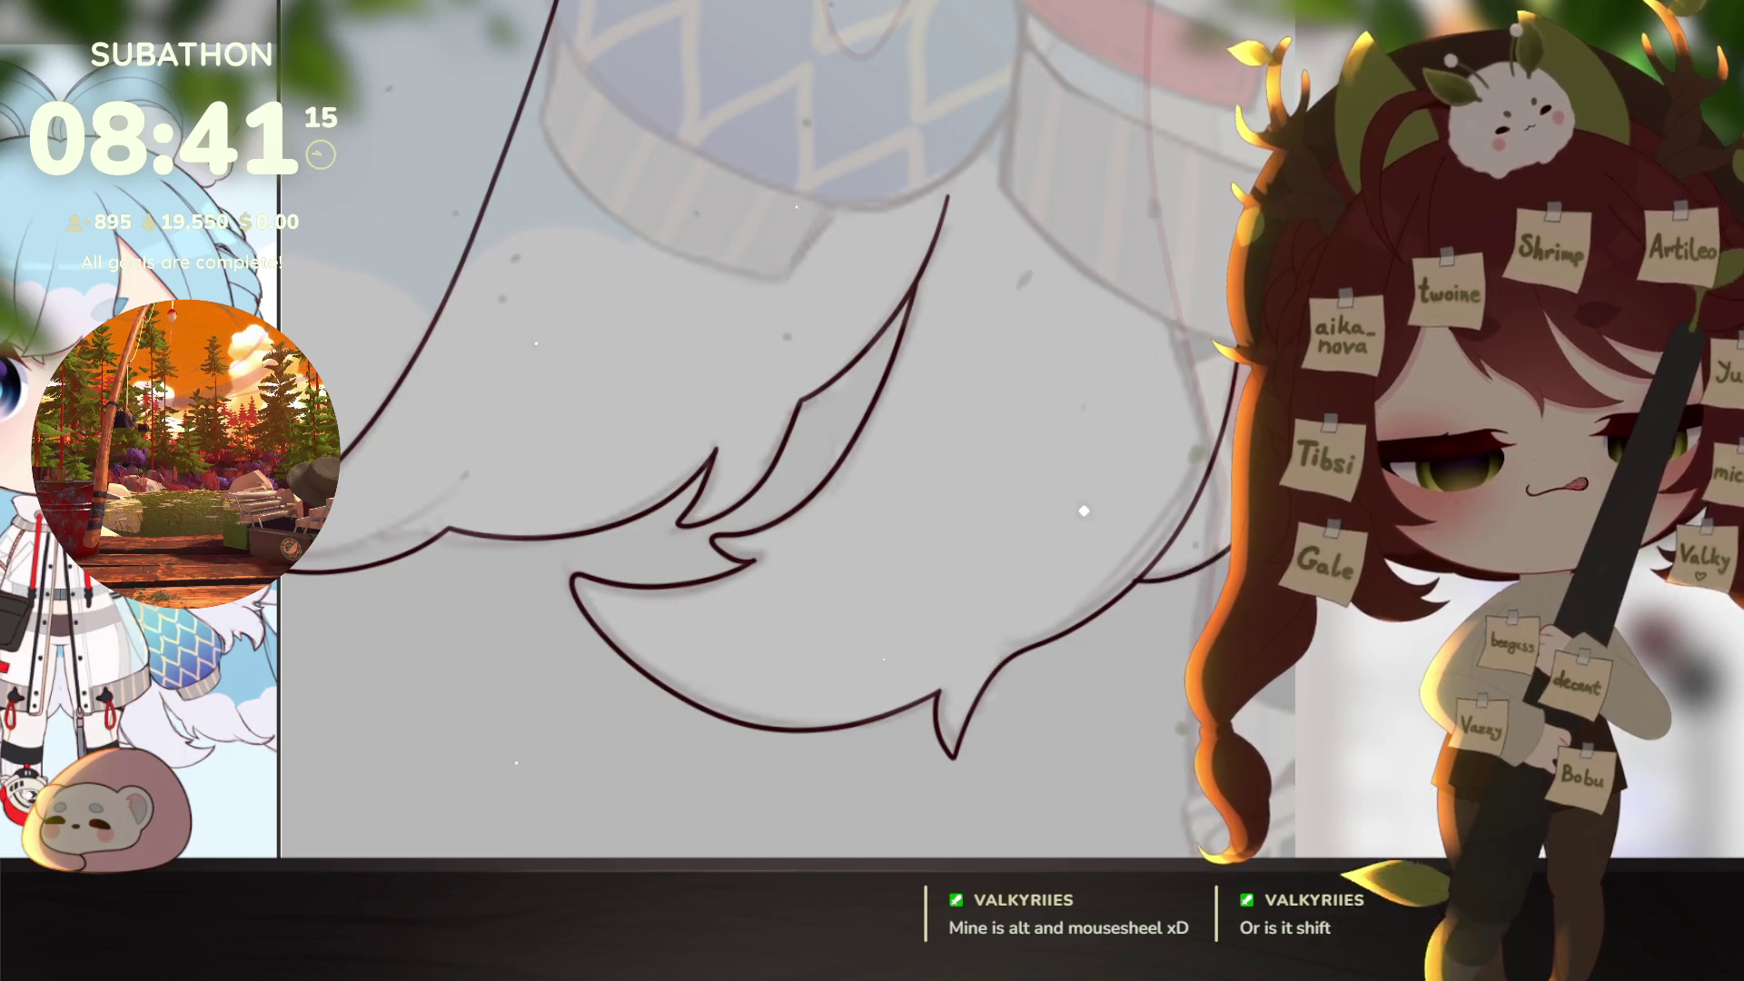
pyautogui.moveTo(1149, 589)
pyautogui.mouseDown()
pyautogui.moveTo(707, 627)
pyautogui.moveTo(826, 612)
pyautogui.moveTo(1085, 427)
pyautogui.mouseUp()
# Step: Ink a long curve rising toward the coat hem, keeping it after an undo and redo
pyautogui.hotkey('ctrl', 'z')
pyautogui.moveTo(737, 640)
pyautogui.mouseDown()
pyautogui.moveTo(701, 627)
pyautogui.moveTo(913, 573)
pyautogui.moveTo(1141, 386)
pyautogui.mouseUp()
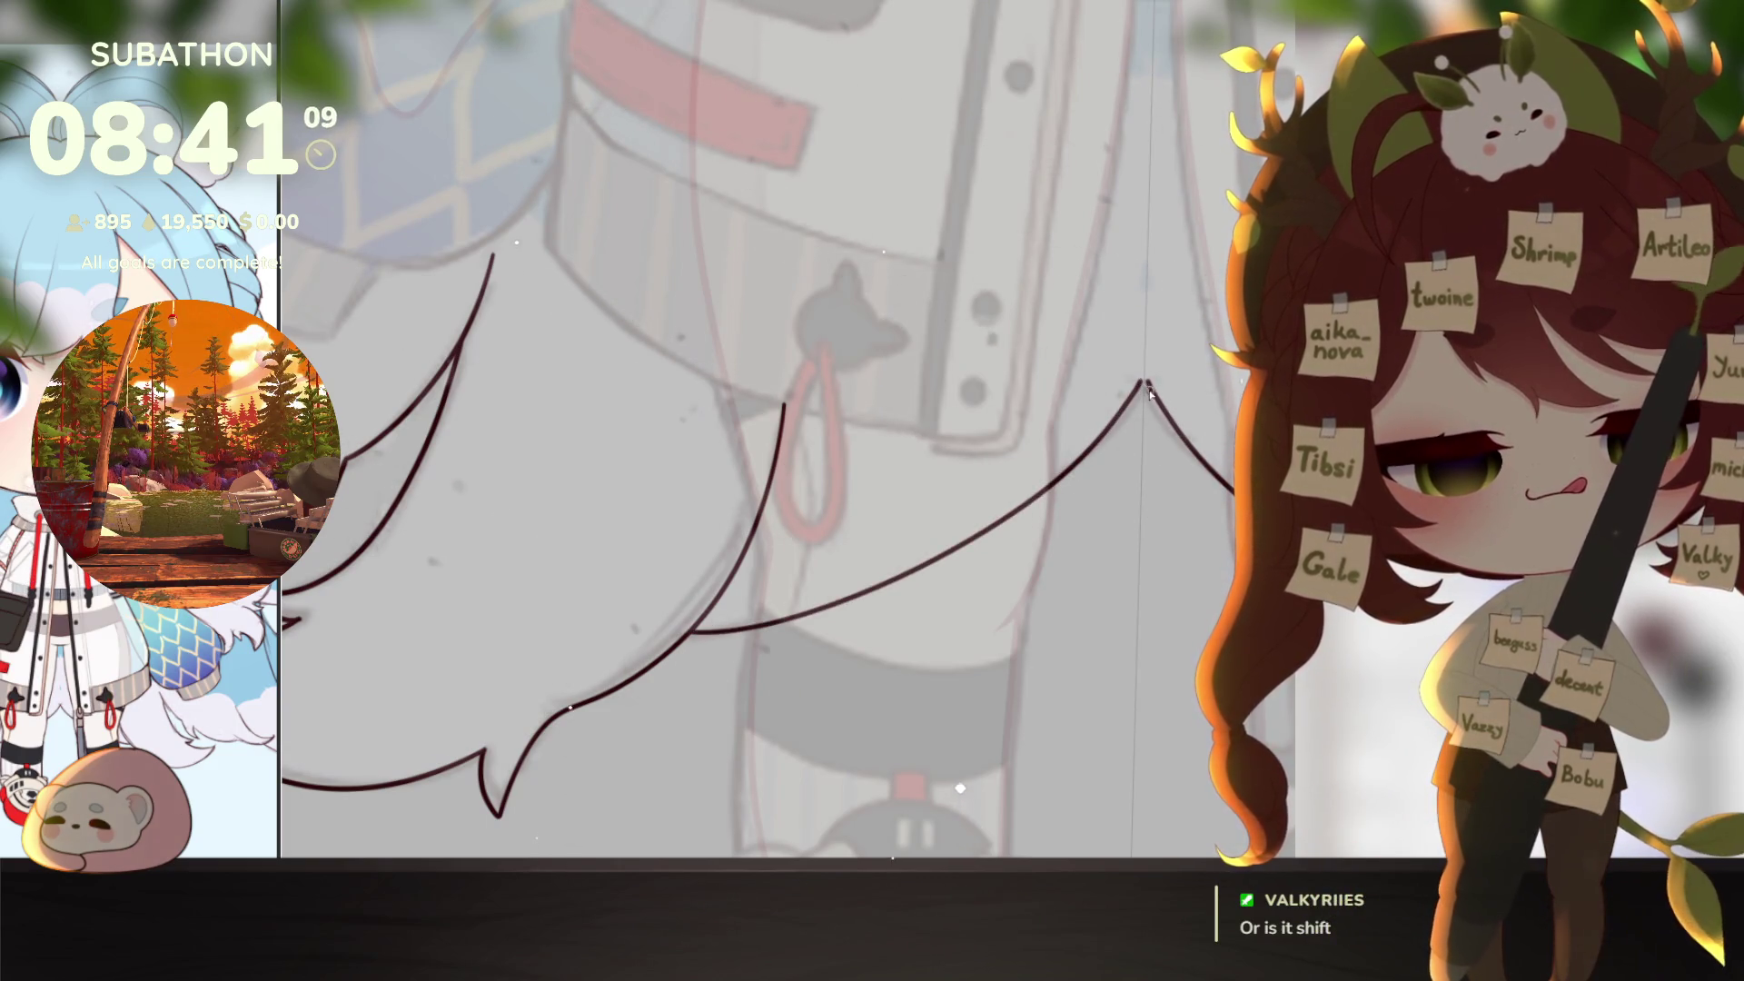
pyautogui.hotkey('ctrl', 'z')
pyautogui.hotkey('ctrl', 'y')
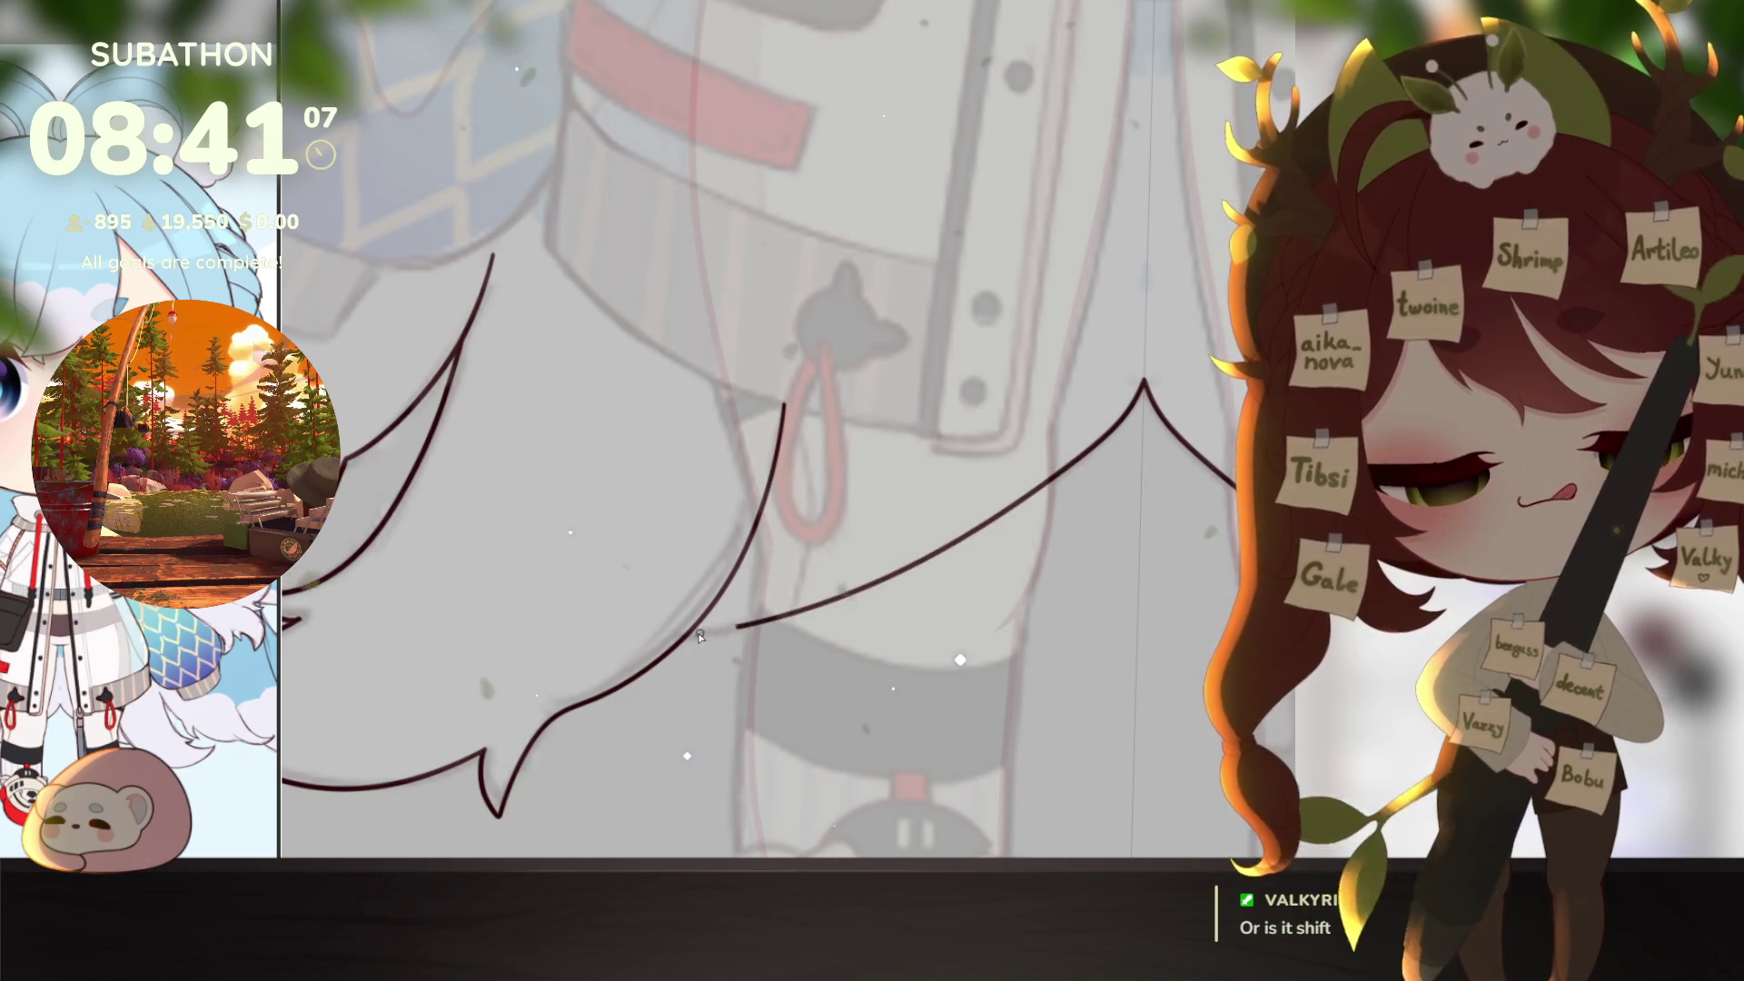
pyautogui.scroll(-5, 963, 668)
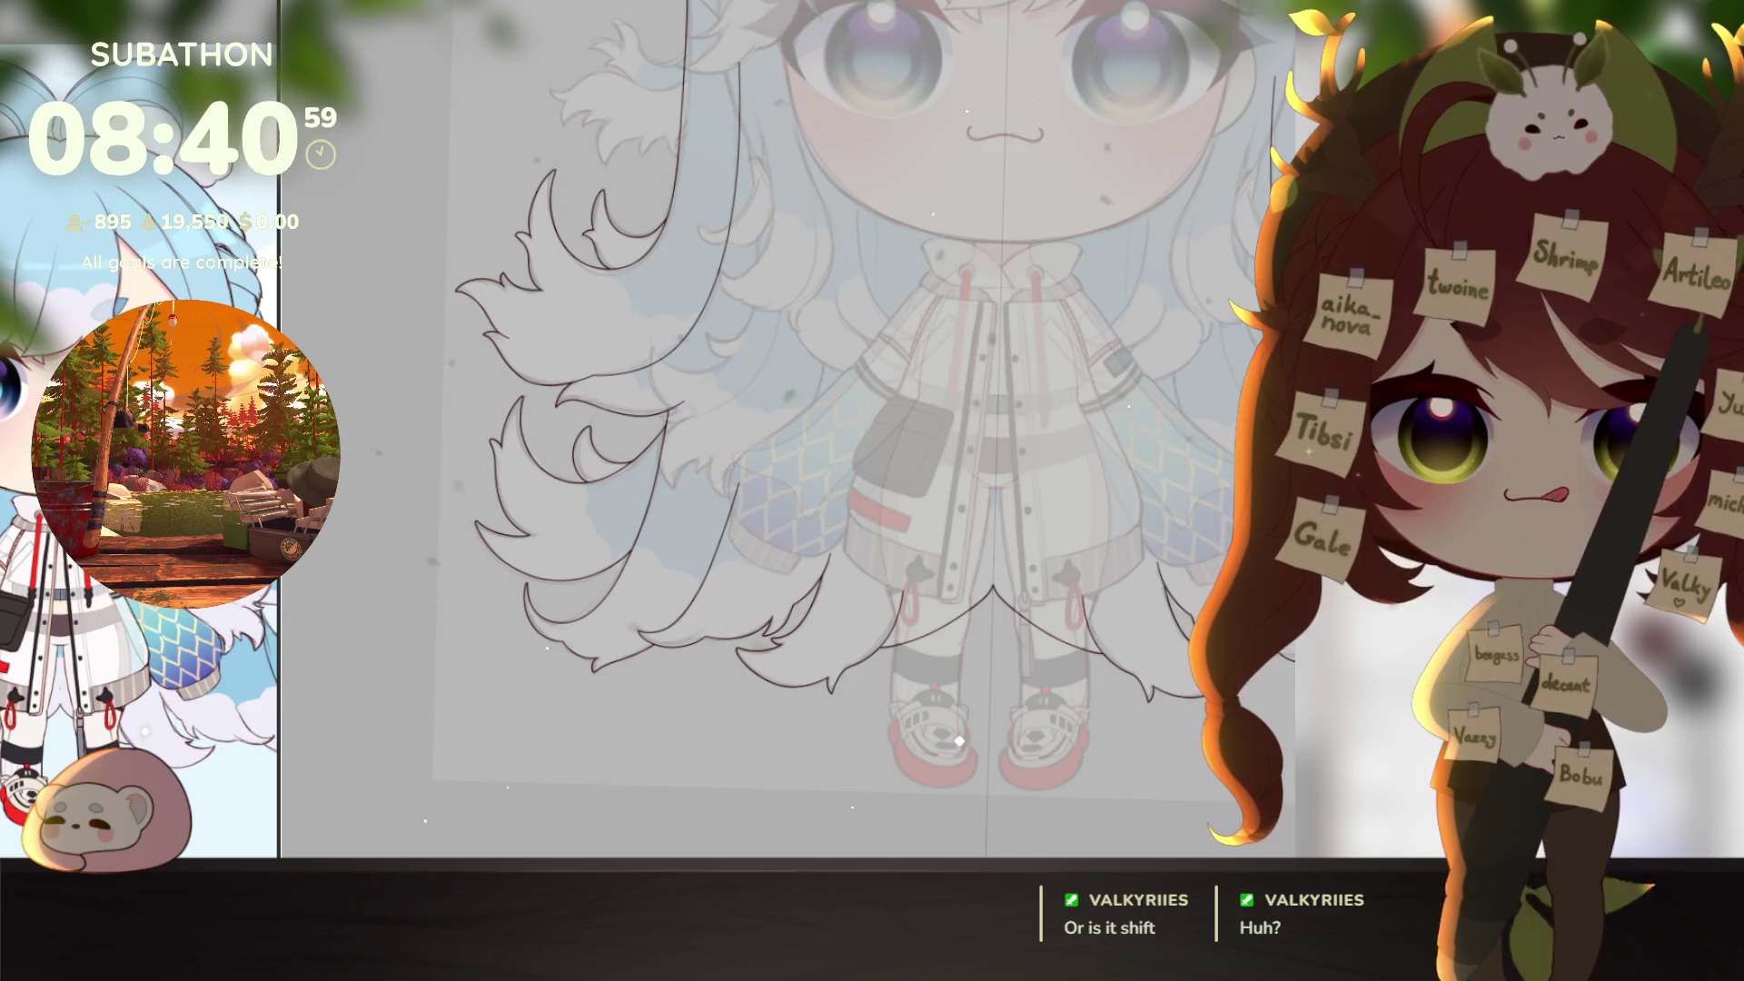
# Step: Ink a symmetrical V-shaped hair curve under the coat hem, then view the whole character
pyautogui.scroll(5, 953, 677)
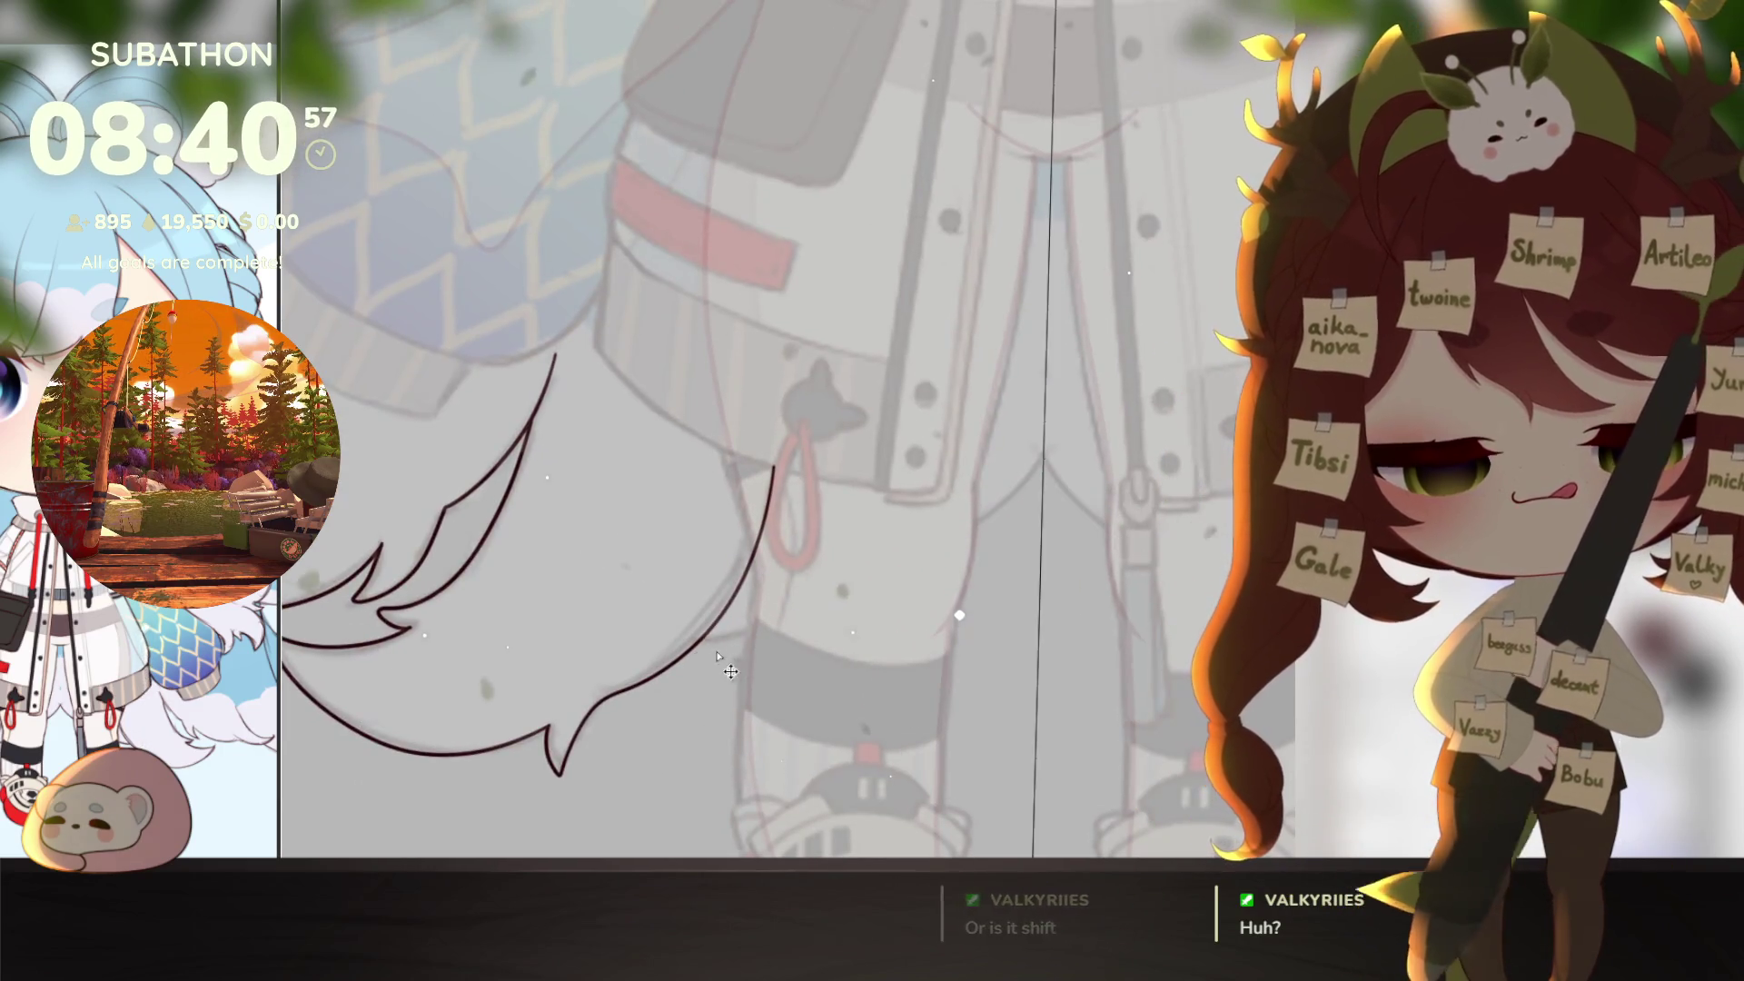
pyautogui.moveTo(765, 646); pyautogui.dragTo(992, 548)
pyautogui.moveTo(1213, 627); pyautogui.dragTo(1090, 551)
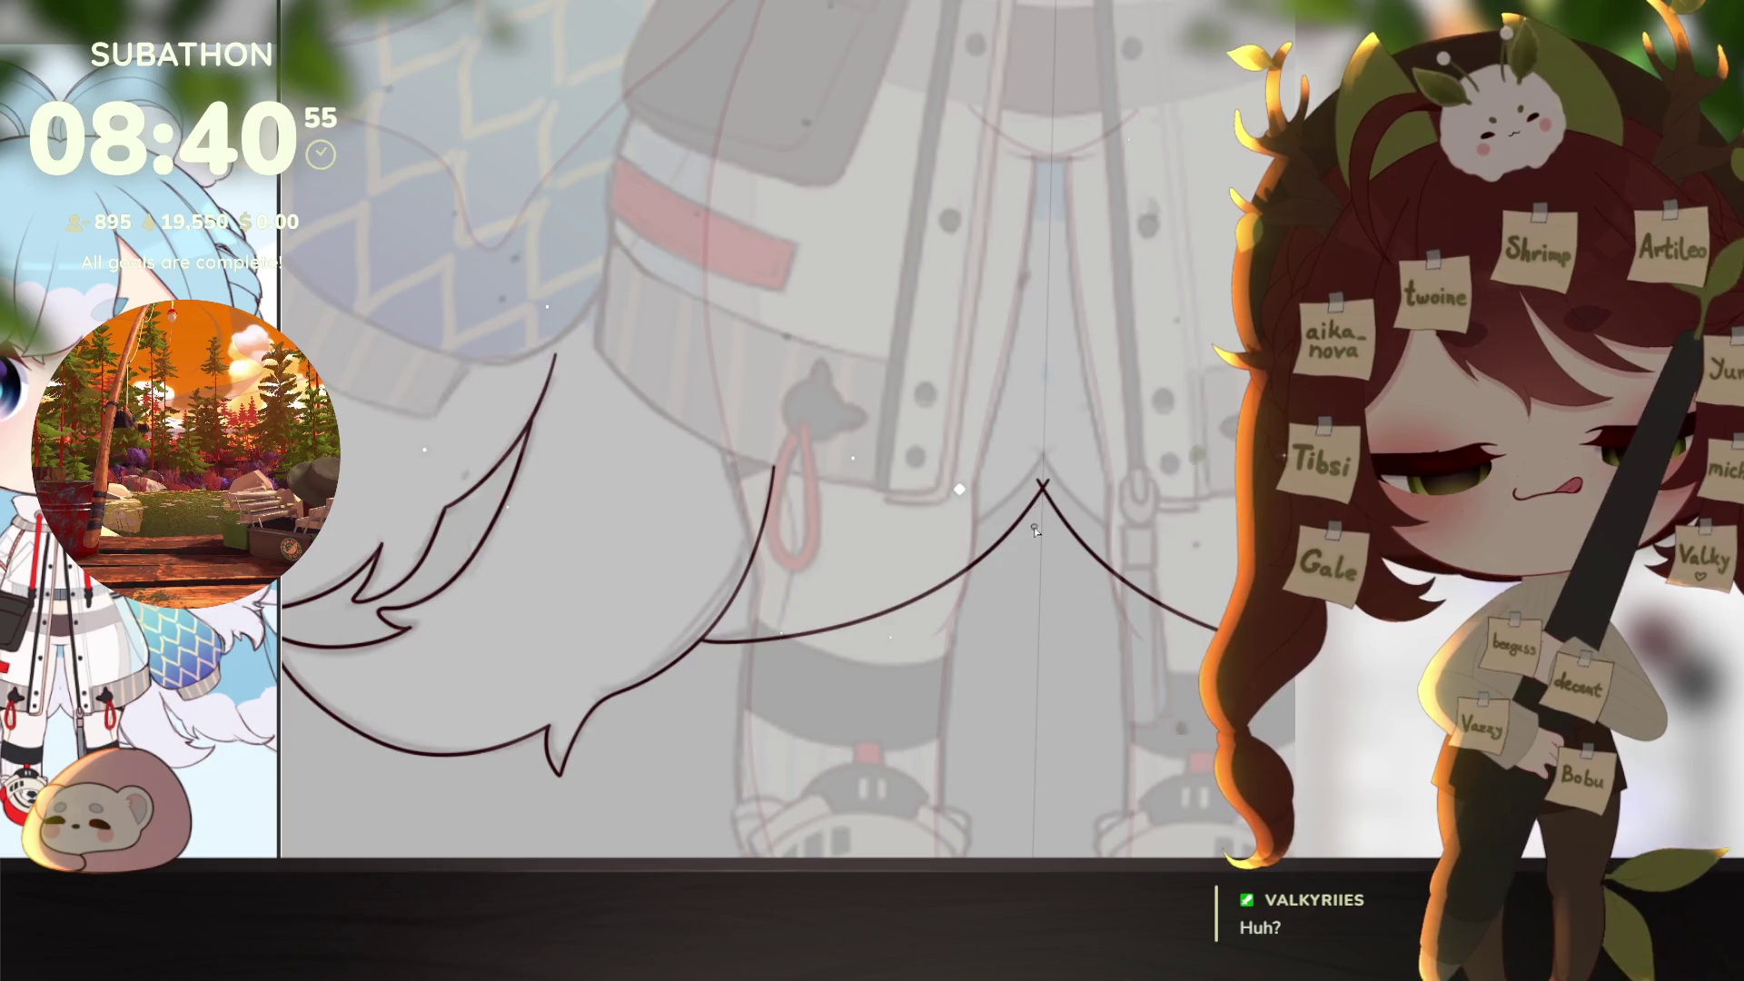
pyautogui.hotkey('ctrl', 'z')
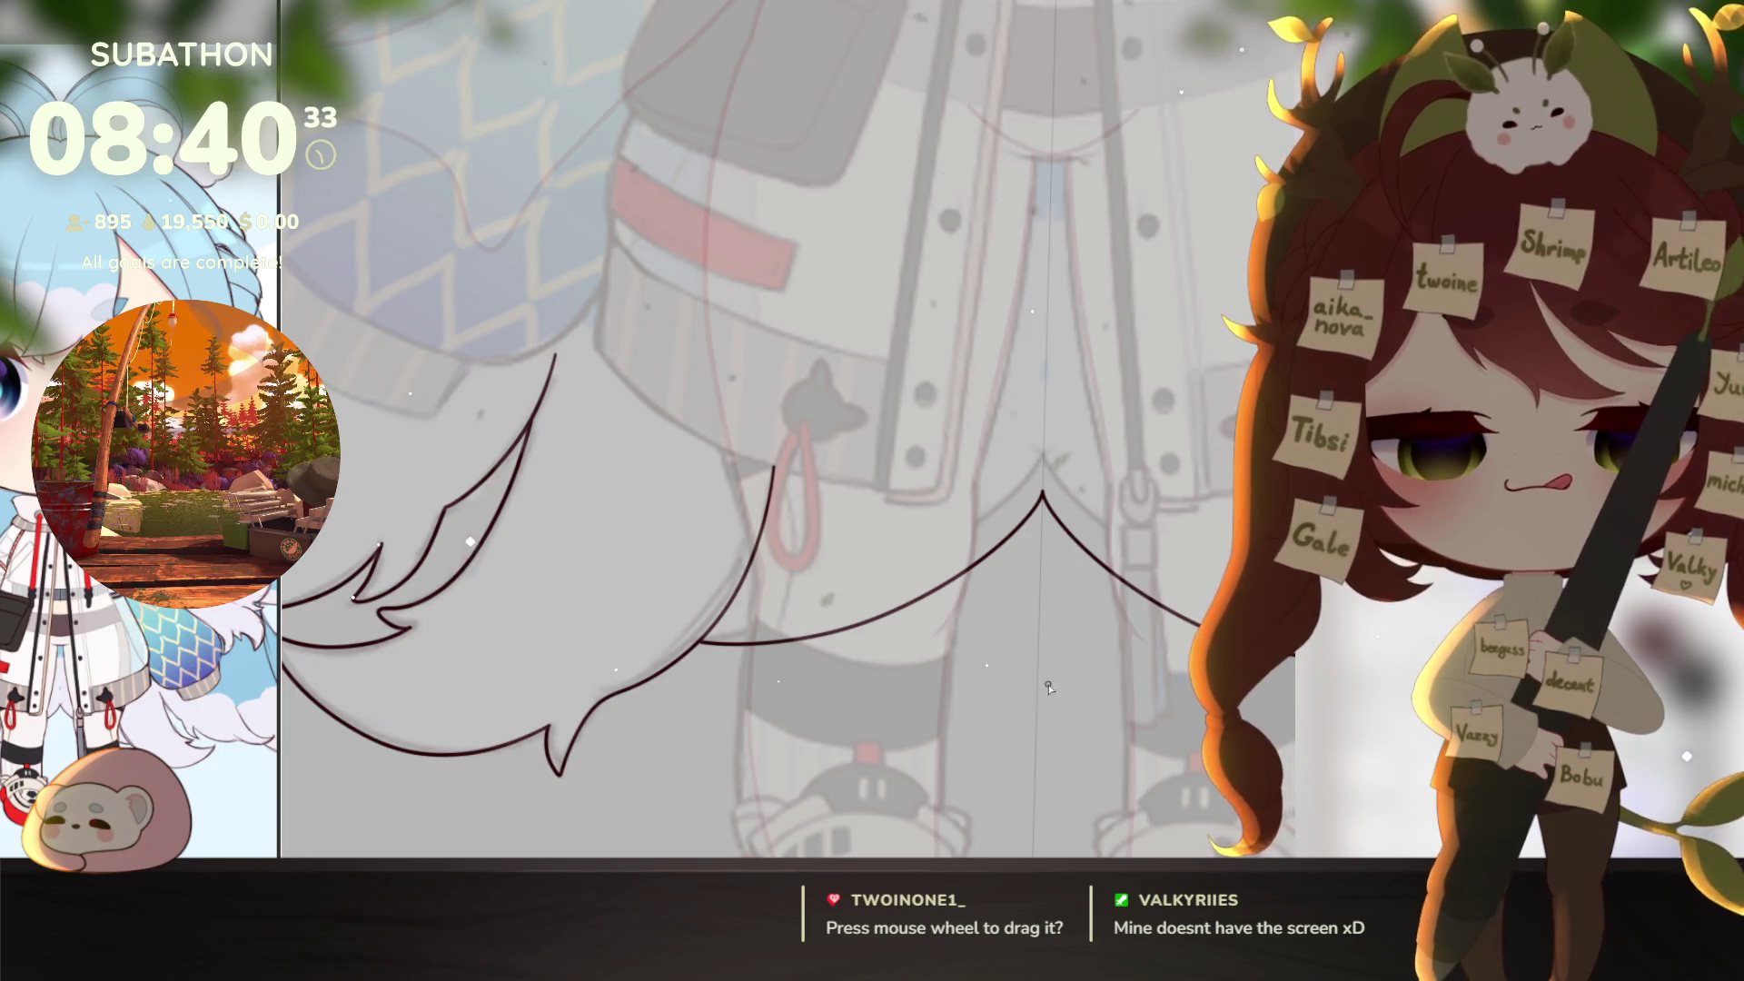
pyautogui.scroll(-5, 1074, 778)
pyautogui.moveTo(1075, 779)
pyautogui.mouseDown()
pyautogui.moveTo(1036, 727)
pyautogui.moveTo(949, 724)
pyautogui.mouseUp()
pyautogui.click(1092, 680)
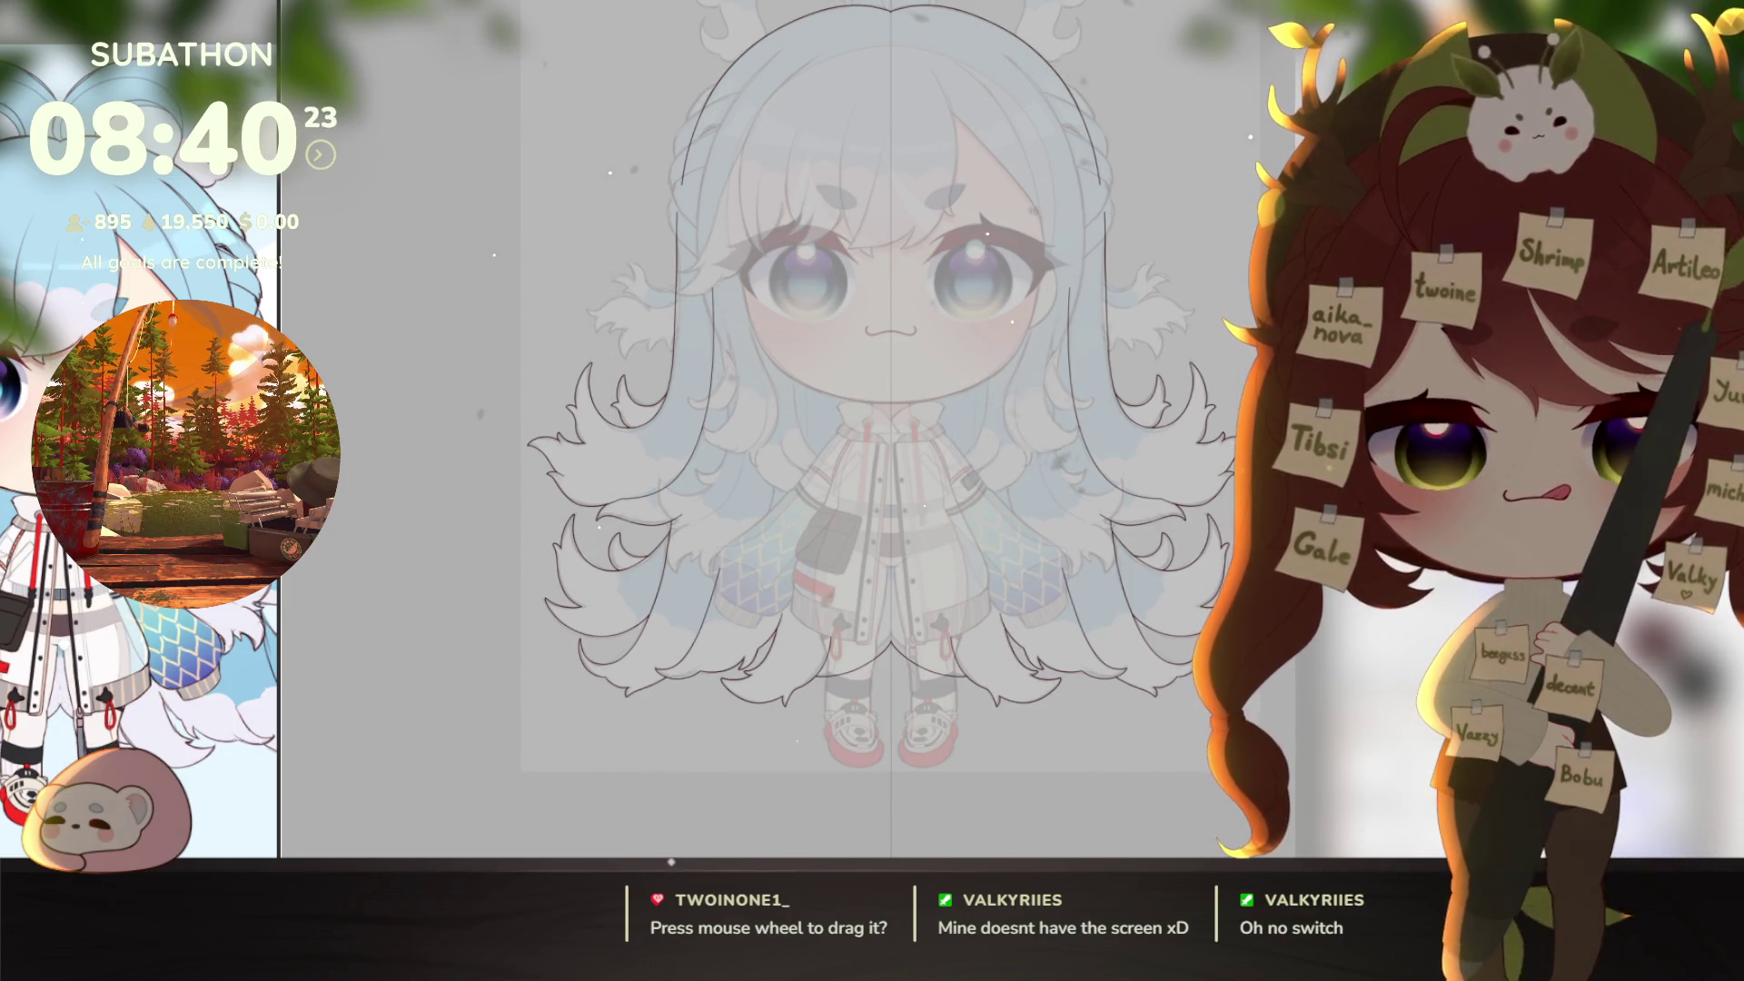
pyautogui.moveTo(1182, 661); pyautogui.dragTo(1165, 670)
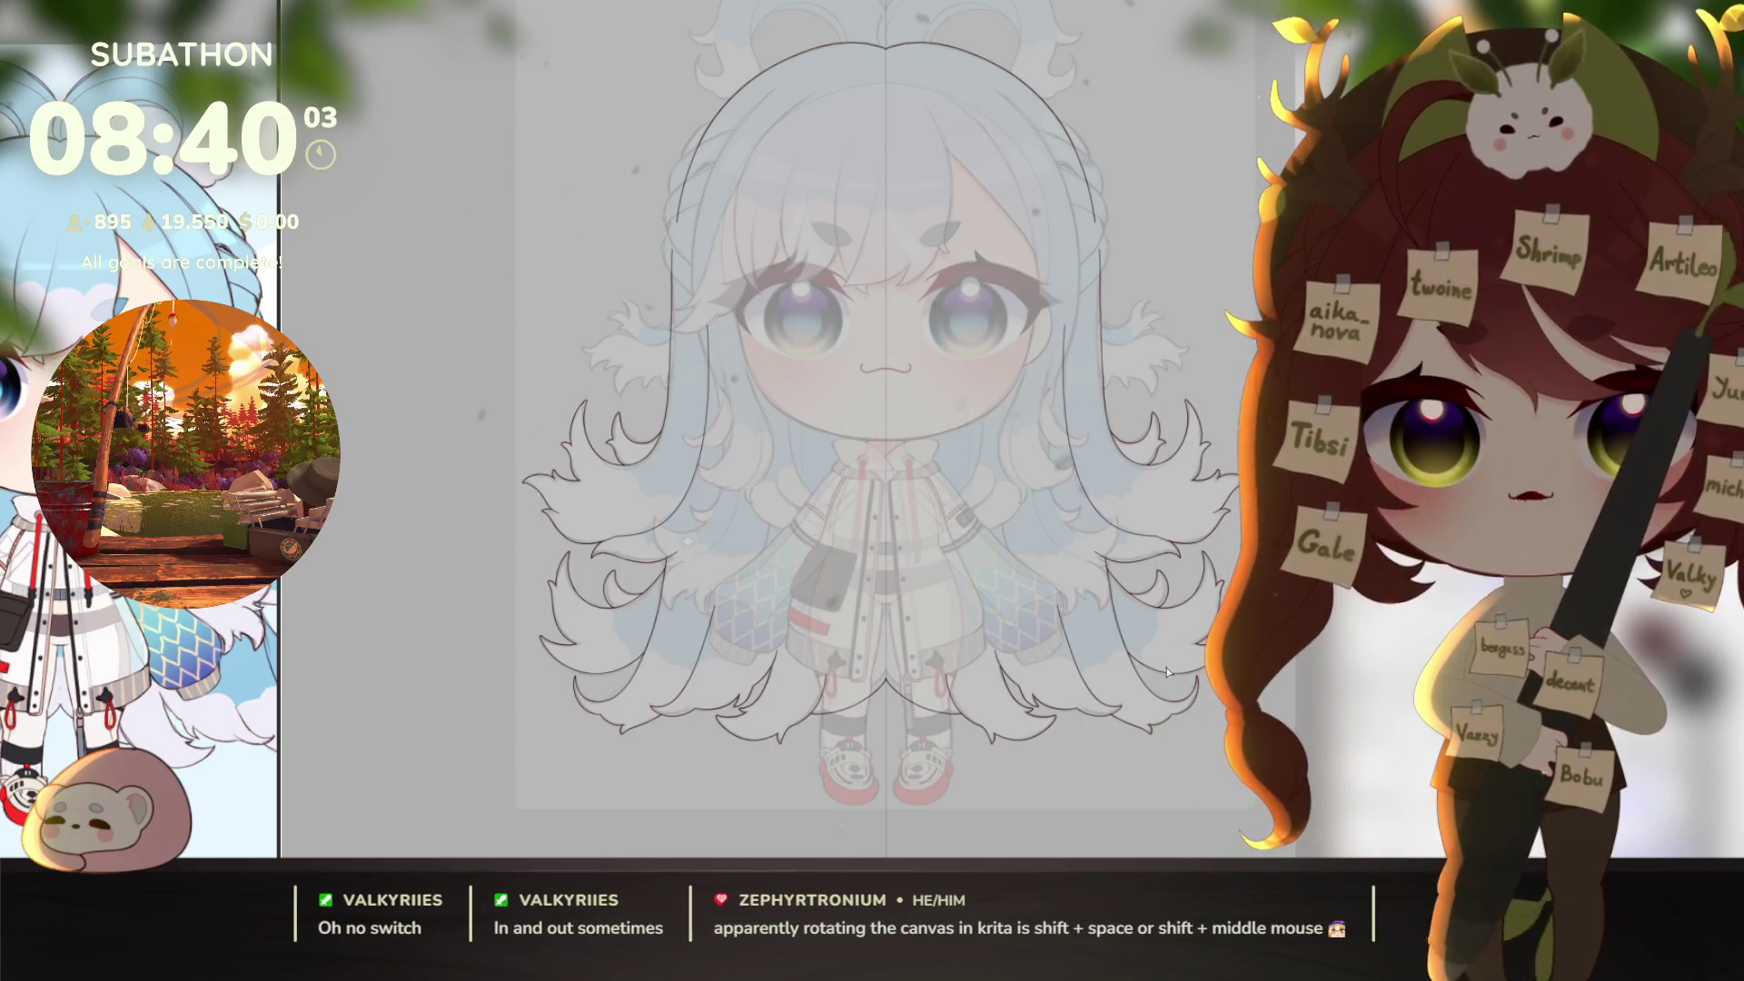
pyautogui.moveTo(748, 458)
pyautogui.mouseDown()
pyautogui.moveTo(1071, 448)
pyautogui.moveTo(1109, 427)
pyautogui.mouseUp()
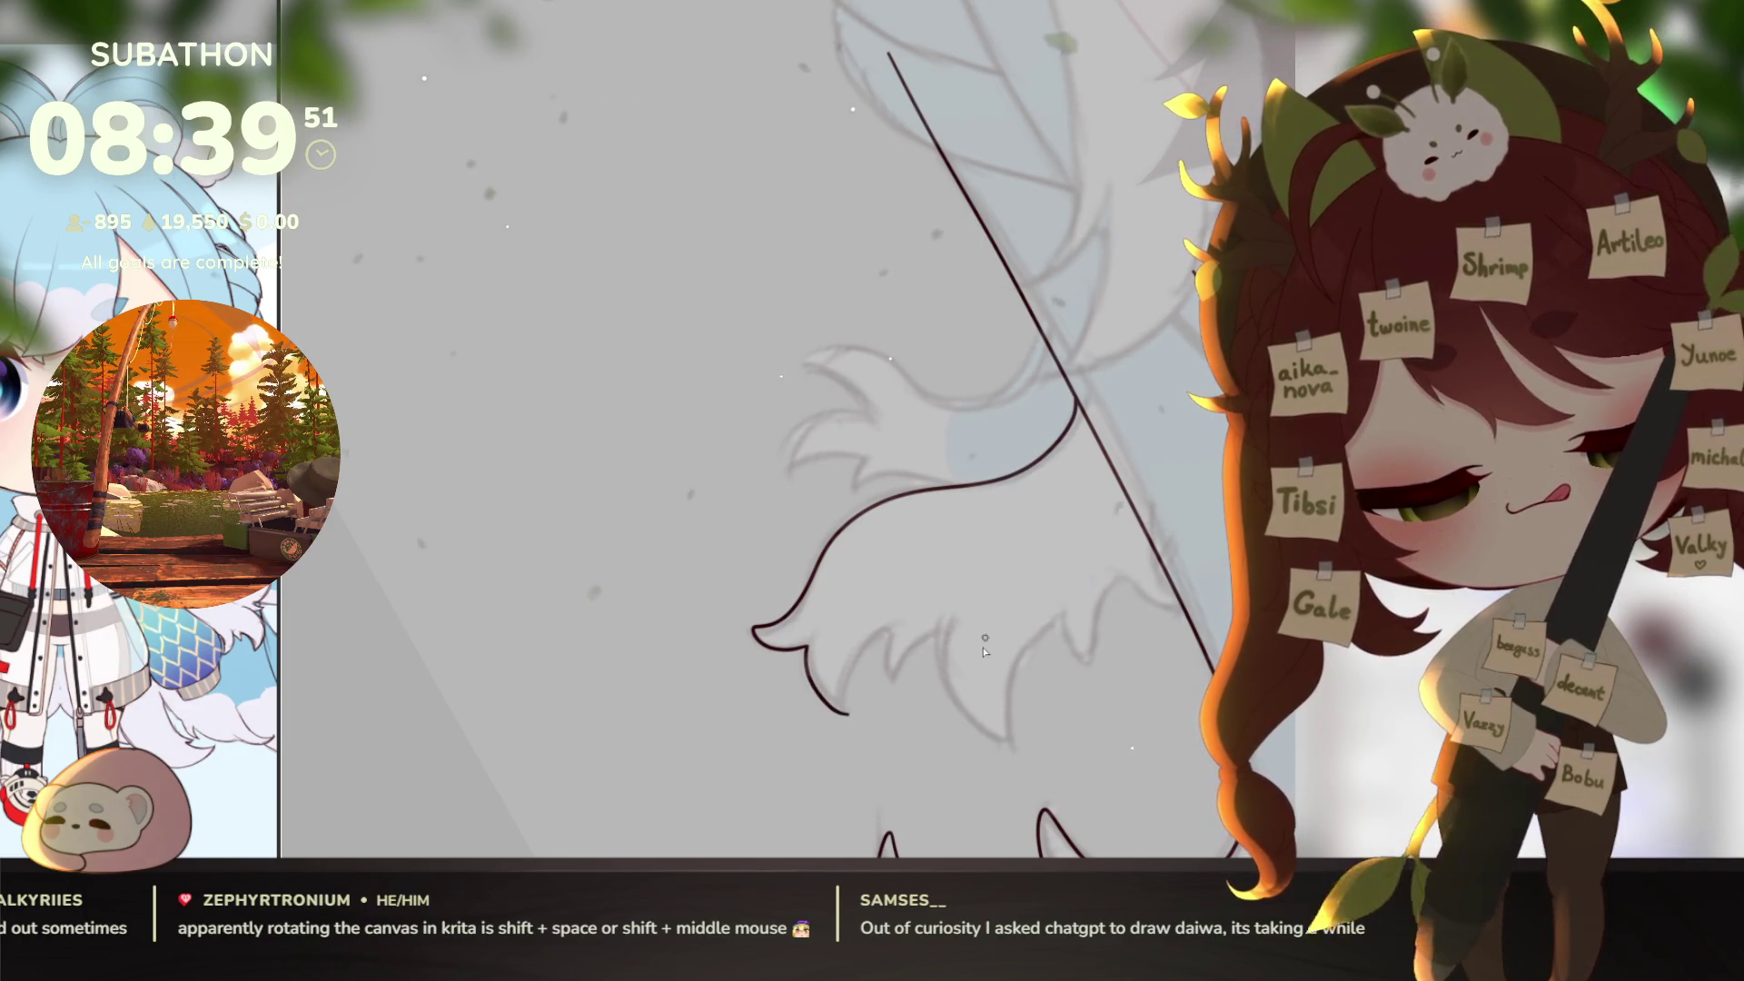
# Step: Undo the lower hook stroke and reposition the view around the side hair tuft
pyautogui.scroll(1, 983, 647)
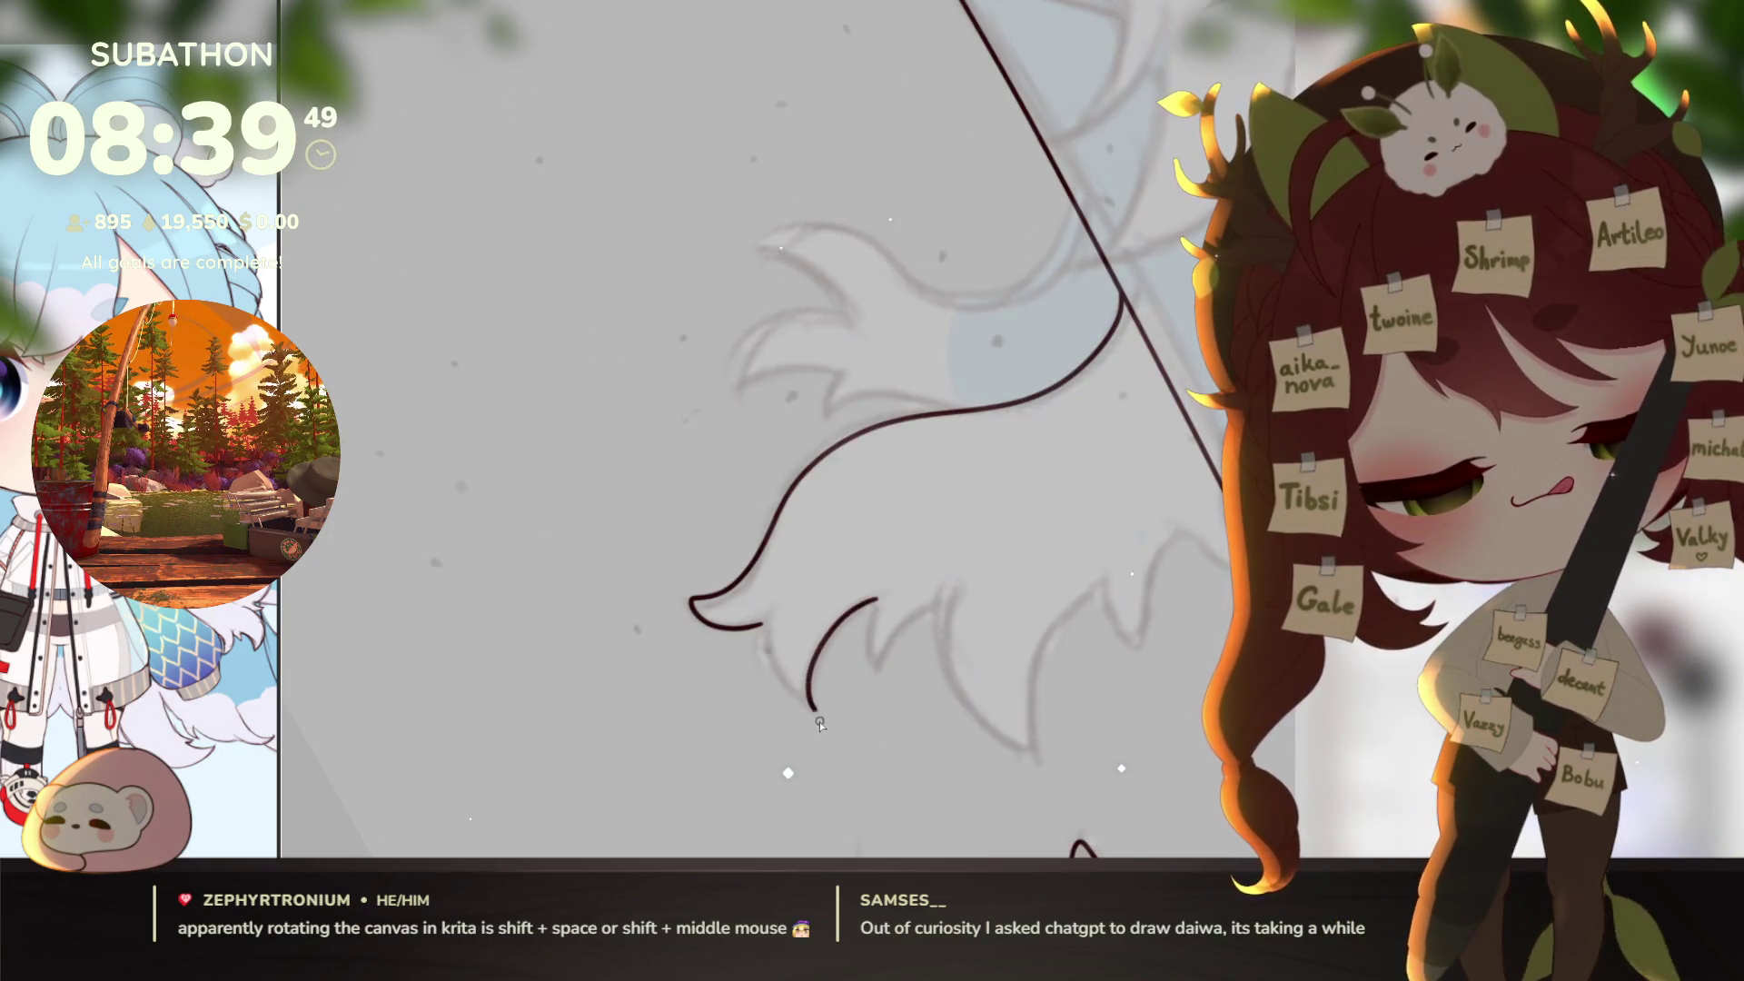
pyautogui.hotkey('ctrl', 'z')
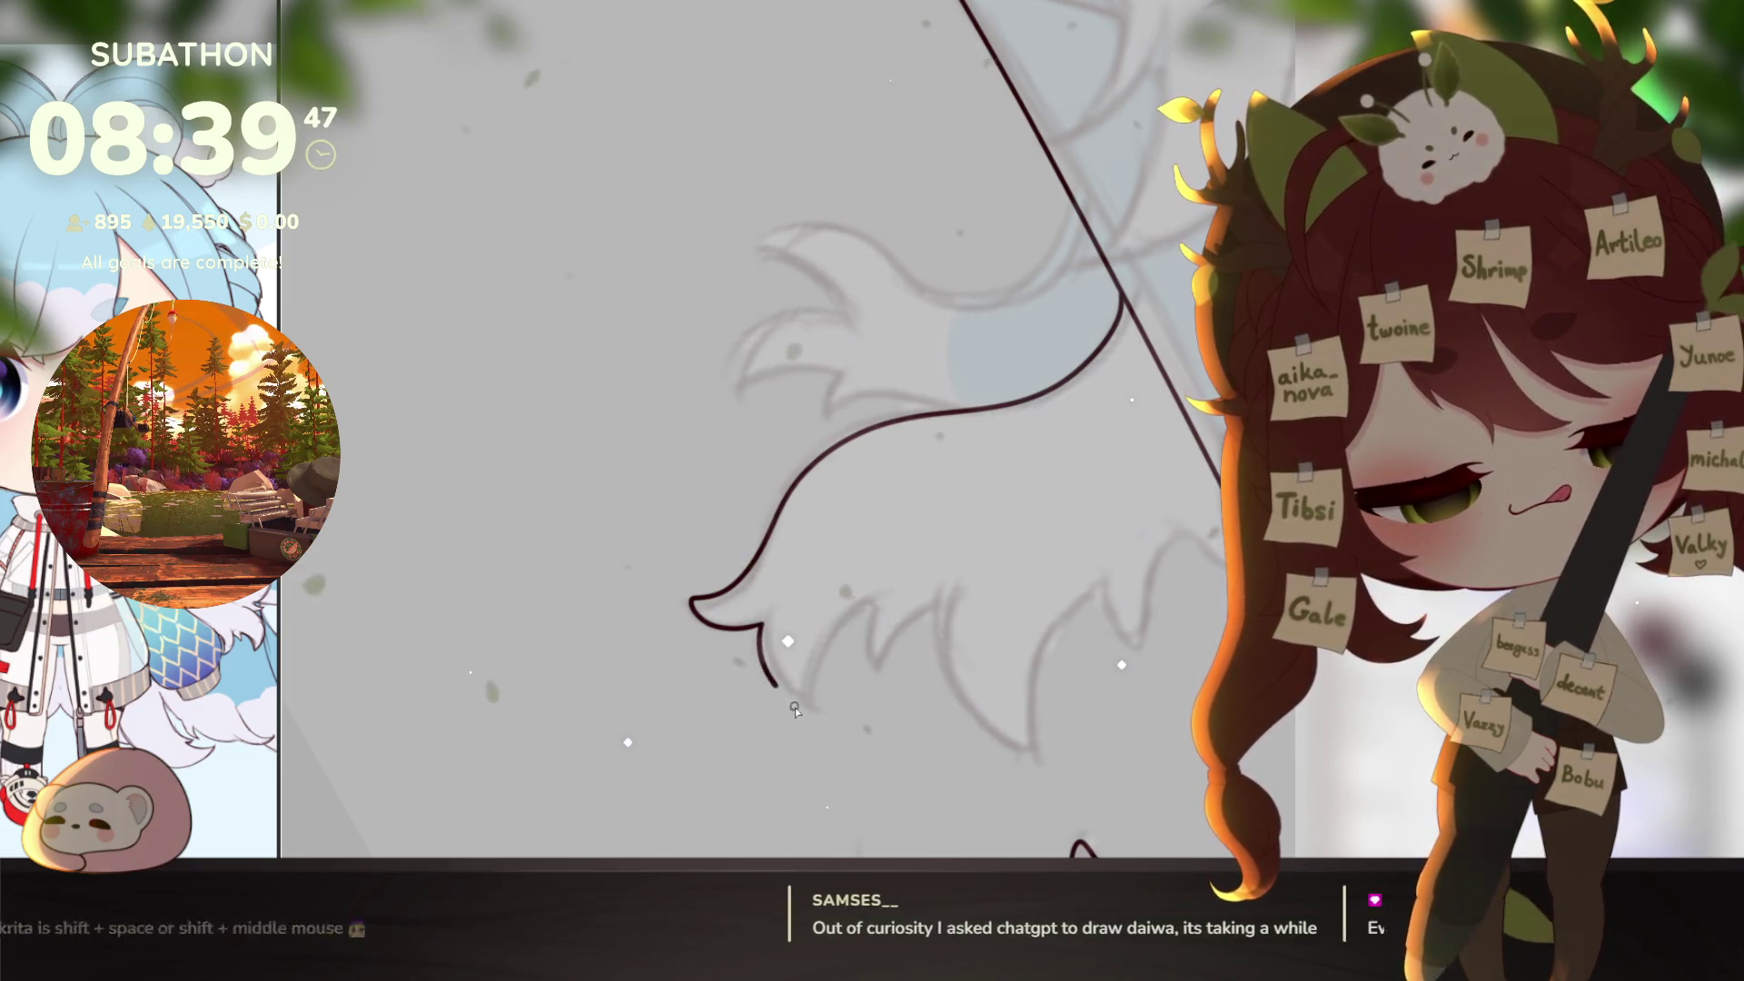
pyautogui.moveTo(935, 675); pyautogui.dragTo(923, 672)
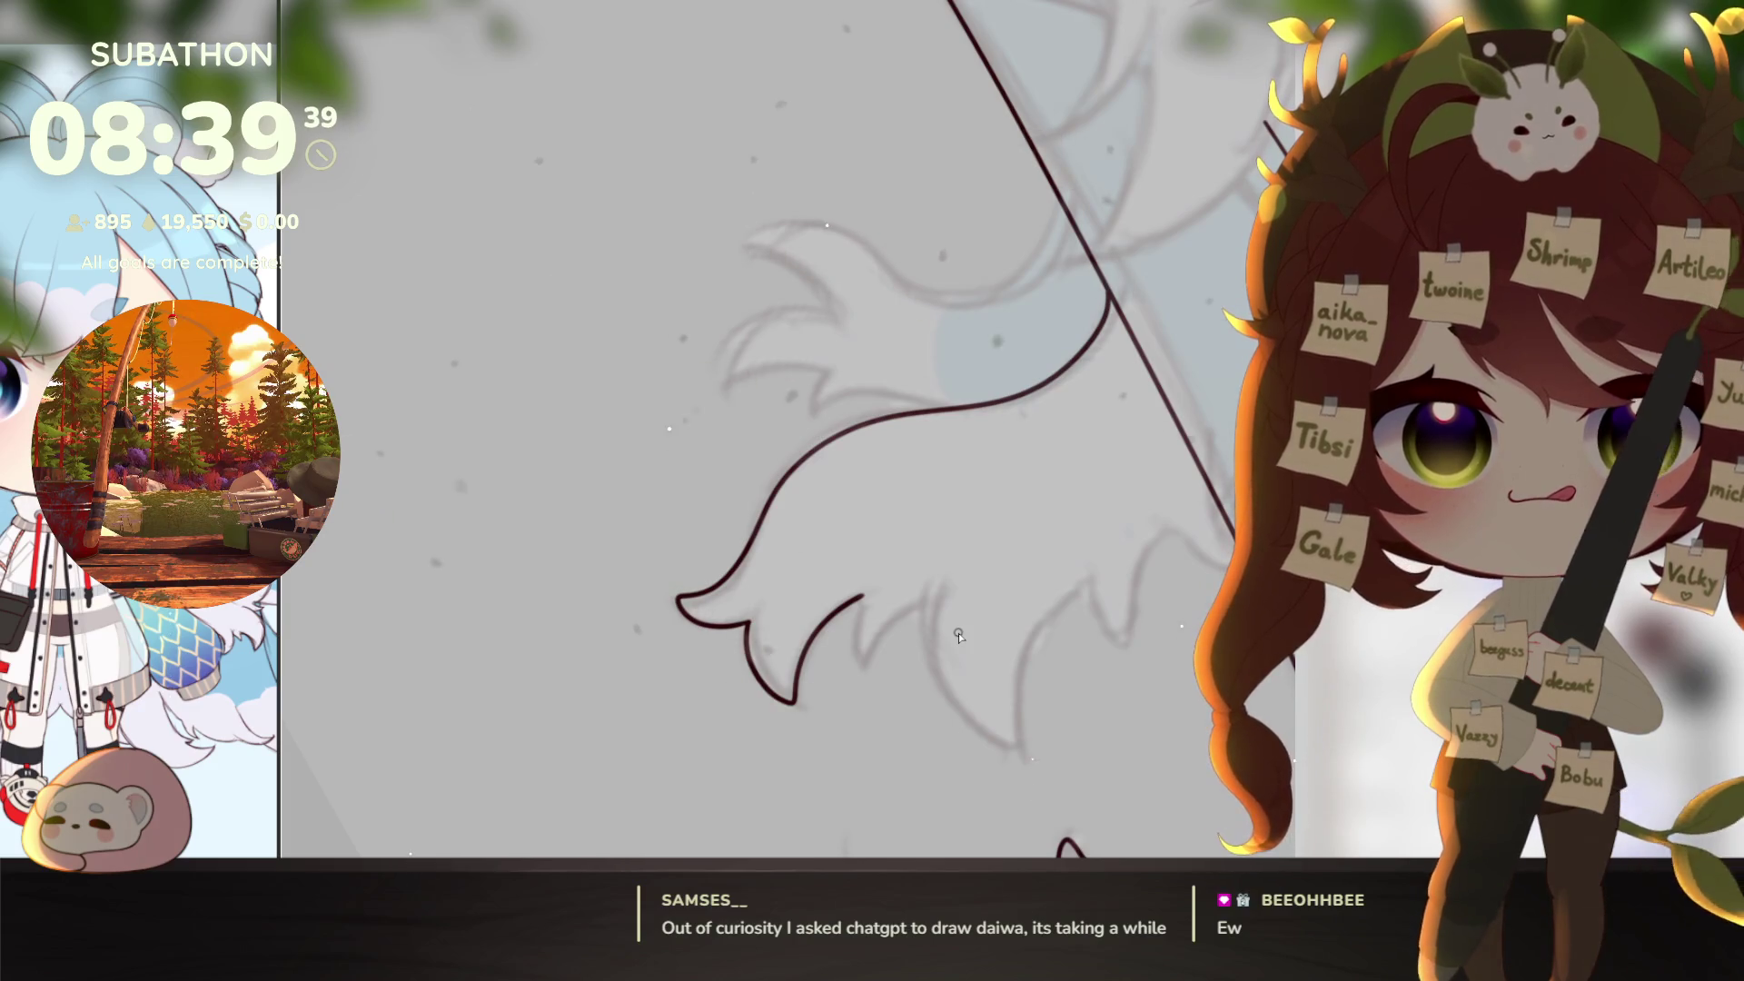
pyautogui.moveTo(919, 697); pyautogui.dragTo(936, 693)
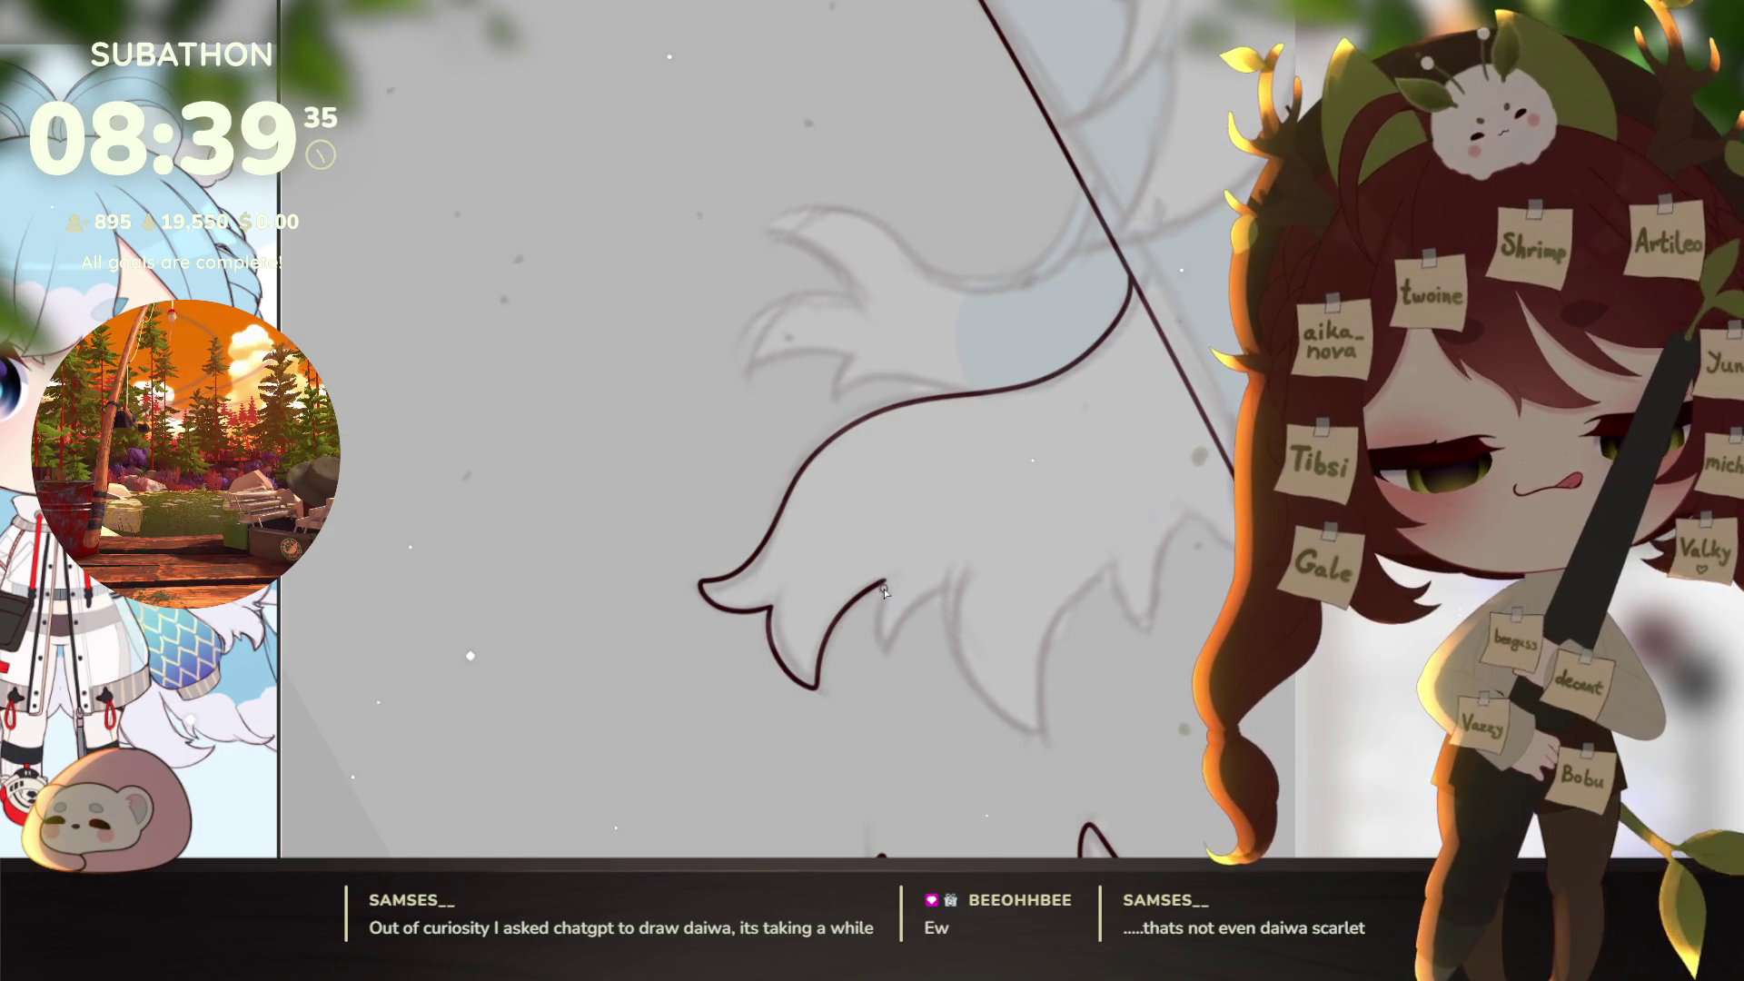
pyautogui.moveTo(897, 608); pyautogui.dragTo(902, 641)
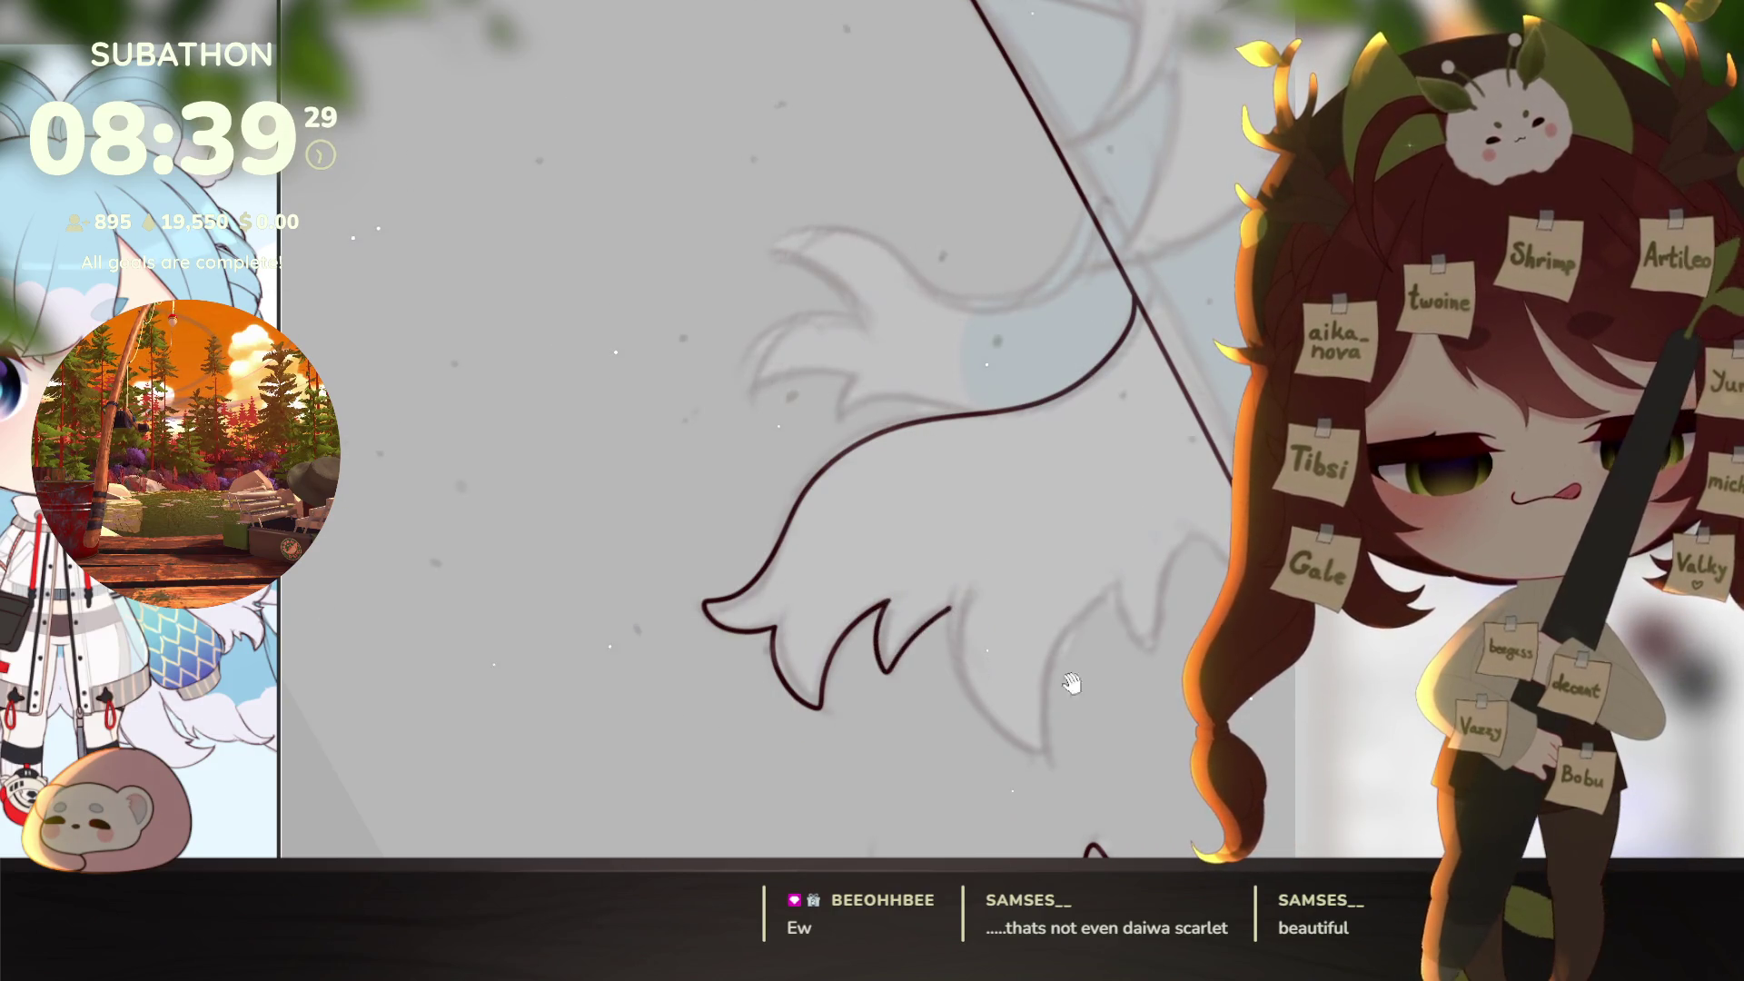
pyautogui.moveTo(1072, 684); pyautogui.dragTo(1020, 656)
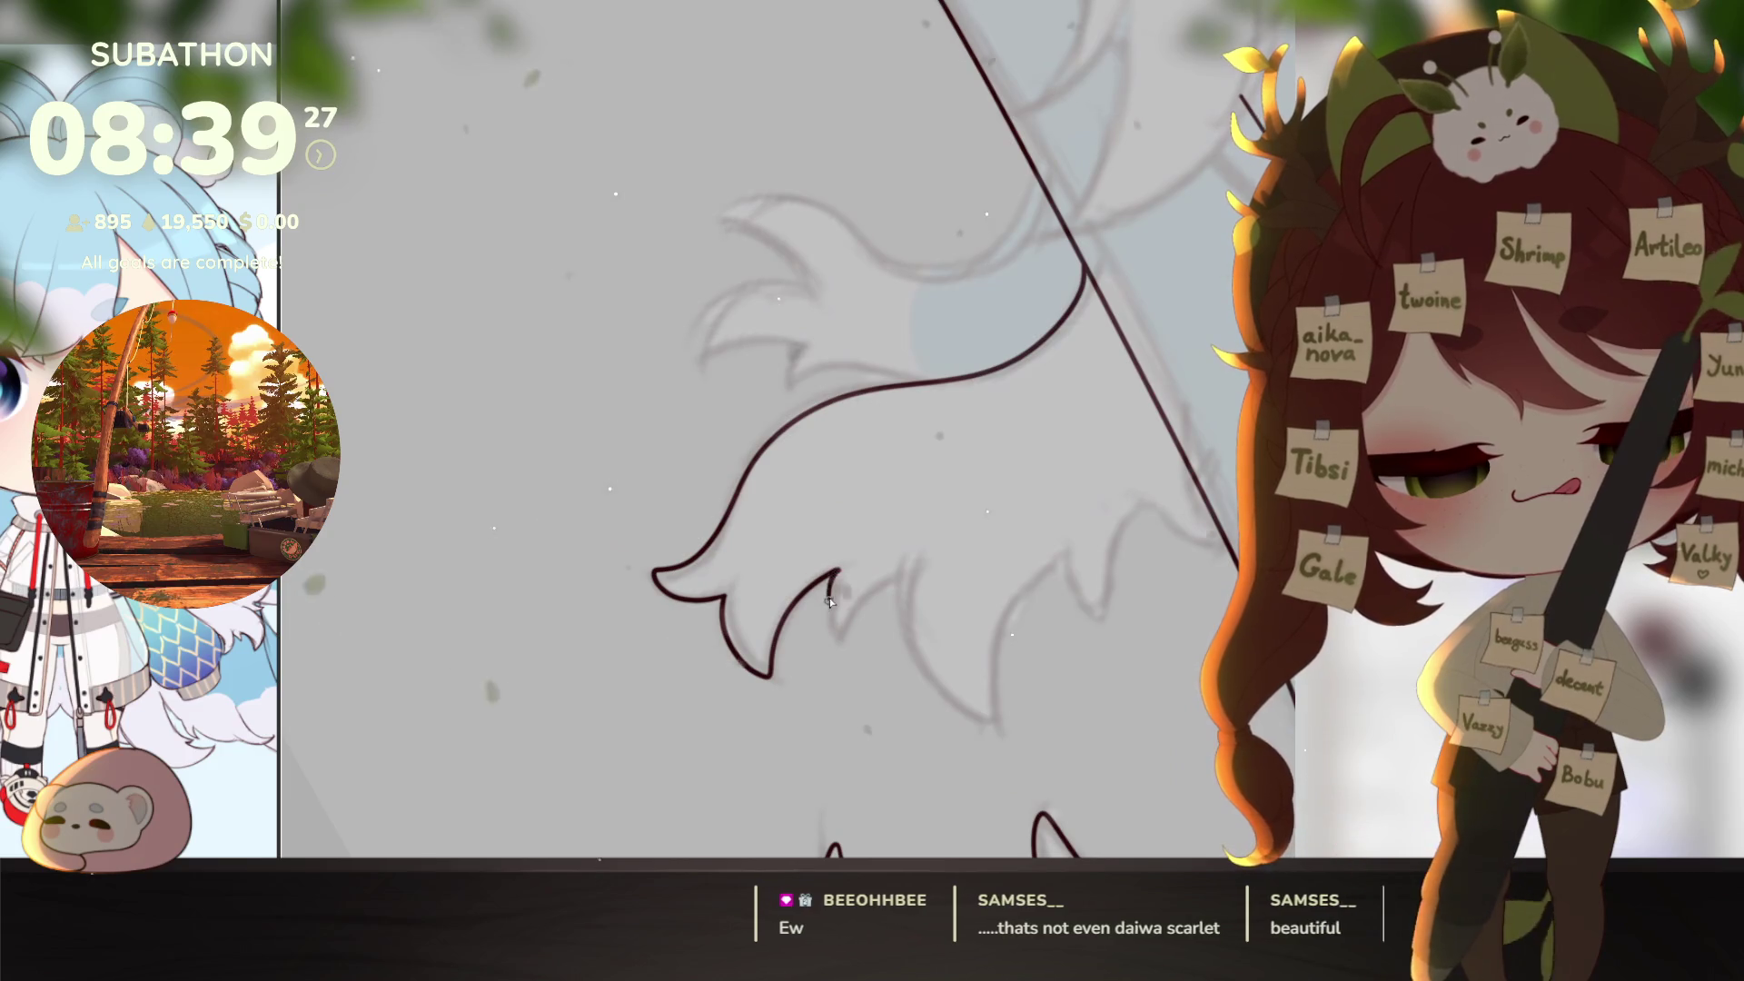
pyautogui.moveTo(849, 622); pyautogui.dragTo(880, 646)
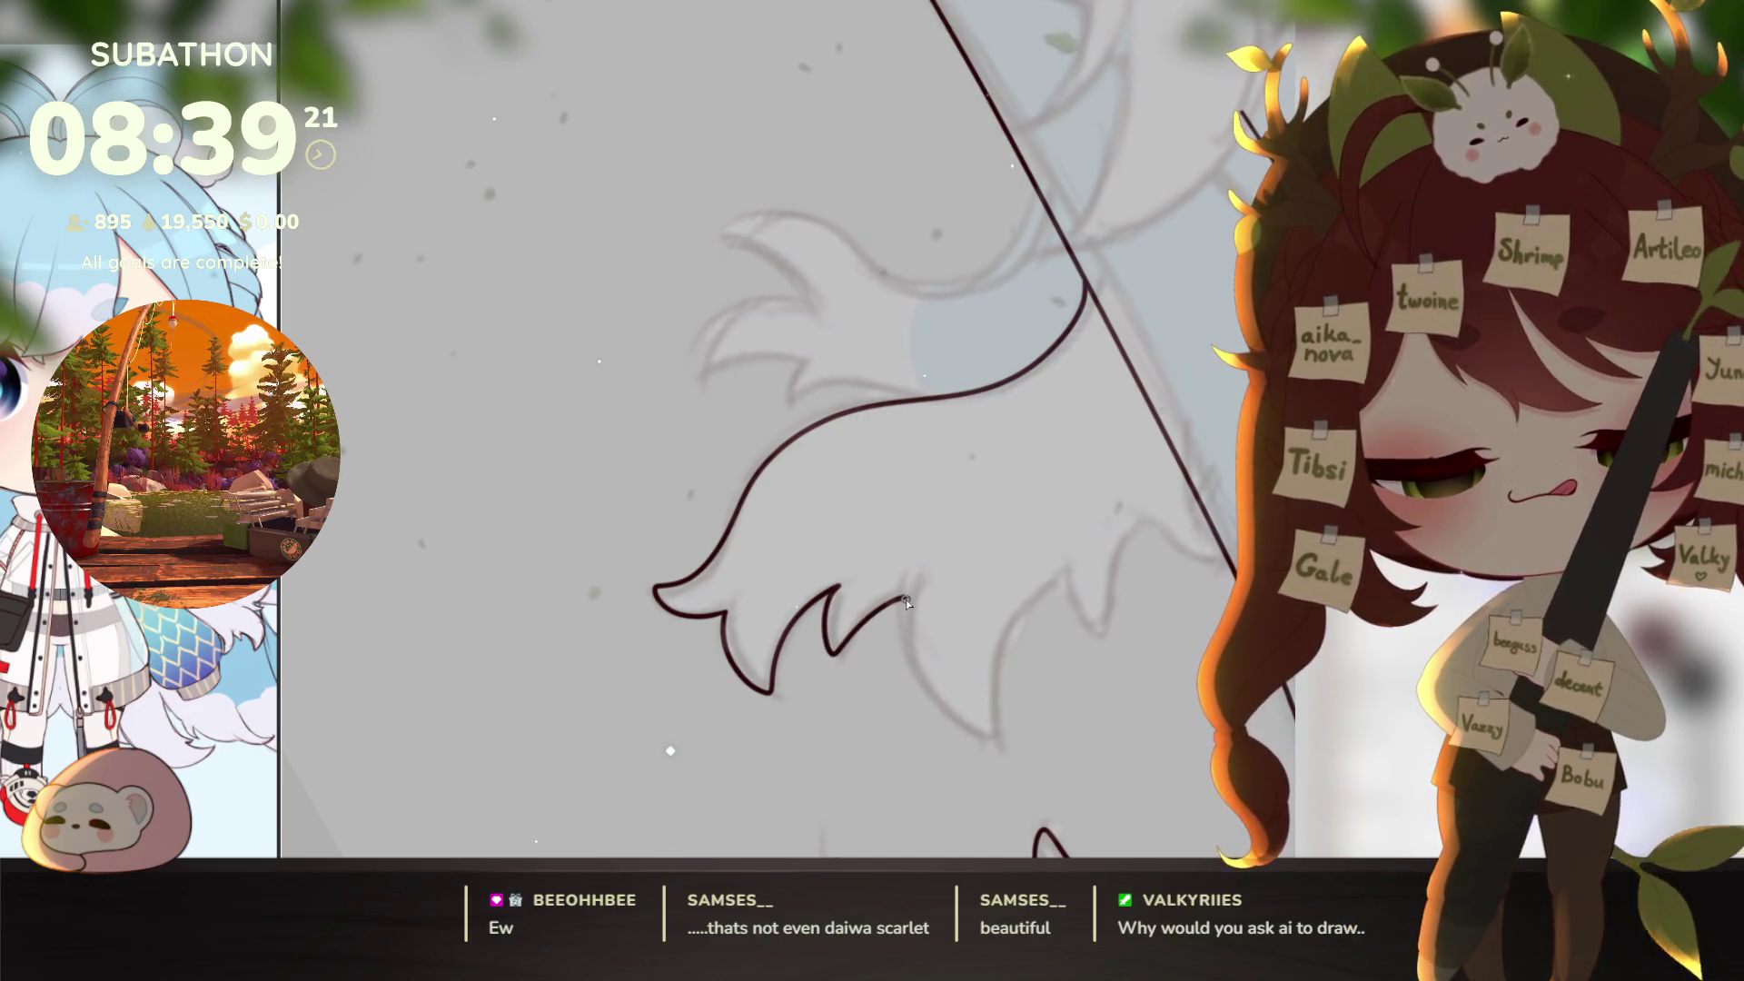
# Step: Try curving, hooked and downward strokes at the hair tip, undoing each unwanted one
pyautogui.moveTo(907, 604)
pyautogui.mouseDown()
pyautogui.moveTo(915, 681)
pyautogui.moveTo(966, 736)
pyautogui.mouseUp()
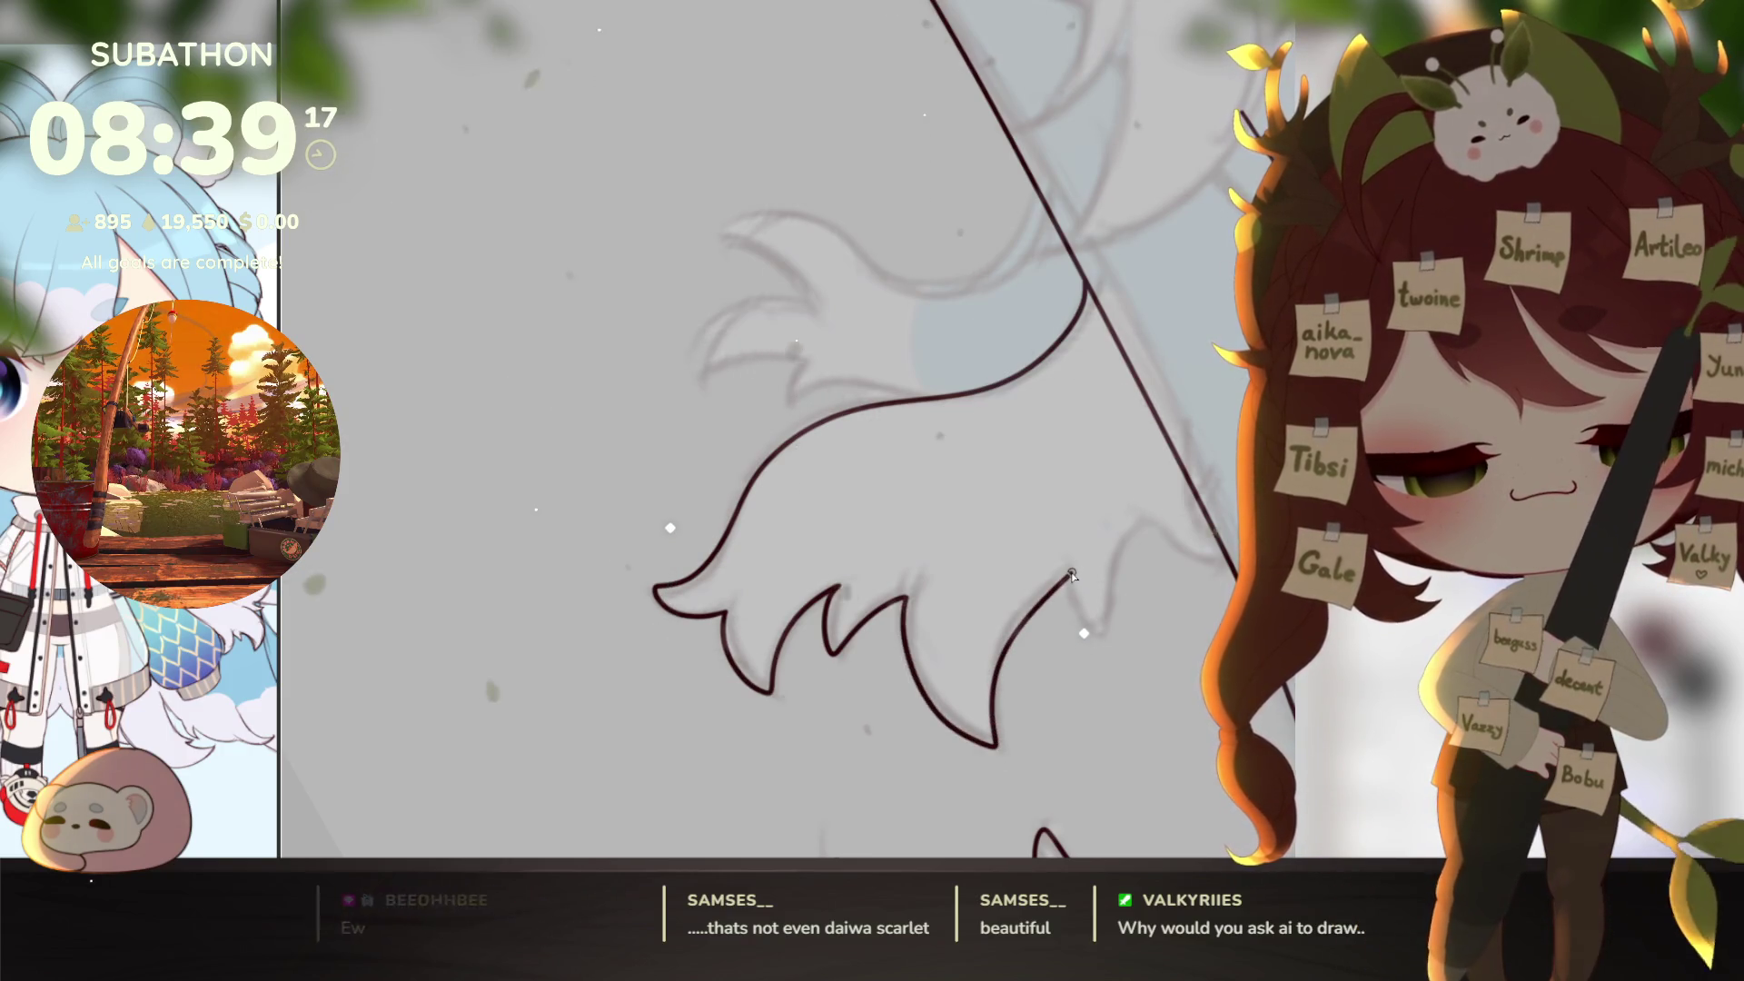
pyautogui.hotkey('ctrl', 'z')
pyautogui.moveTo(907, 600)
pyautogui.mouseDown()
pyautogui.moveTo(905, 667)
pyautogui.moveTo(954, 727)
pyautogui.moveTo(993, 723)
pyautogui.moveTo(1067, 581)
pyautogui.moveTo(1111, 634)
pyautogui.moveTo(1116, 740)
pyautogui.mouseUp()
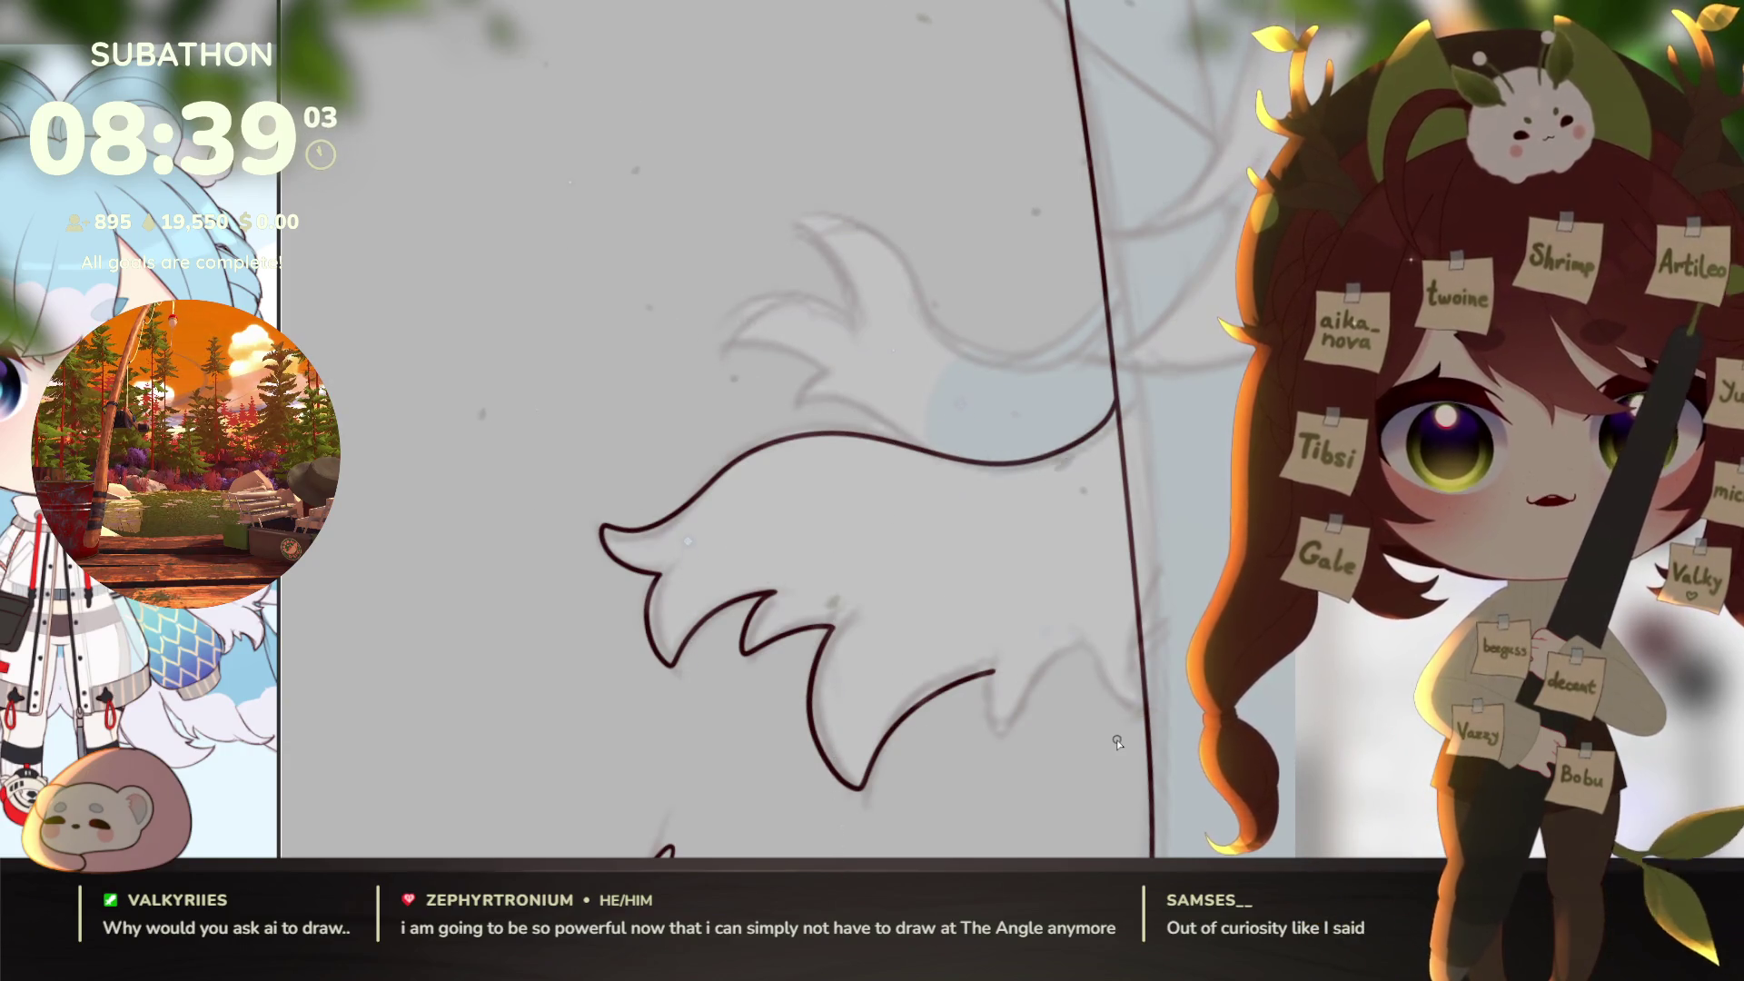
pyautogui.moveTo(995, 670)
pyautogui.mouseDown()
pyautogui.moveTo(989, 688)
pyautogui.moveTo(1090, 648)
pyautogui.mouseUp()
pyautogui.hotkey('ctrl', 'z')
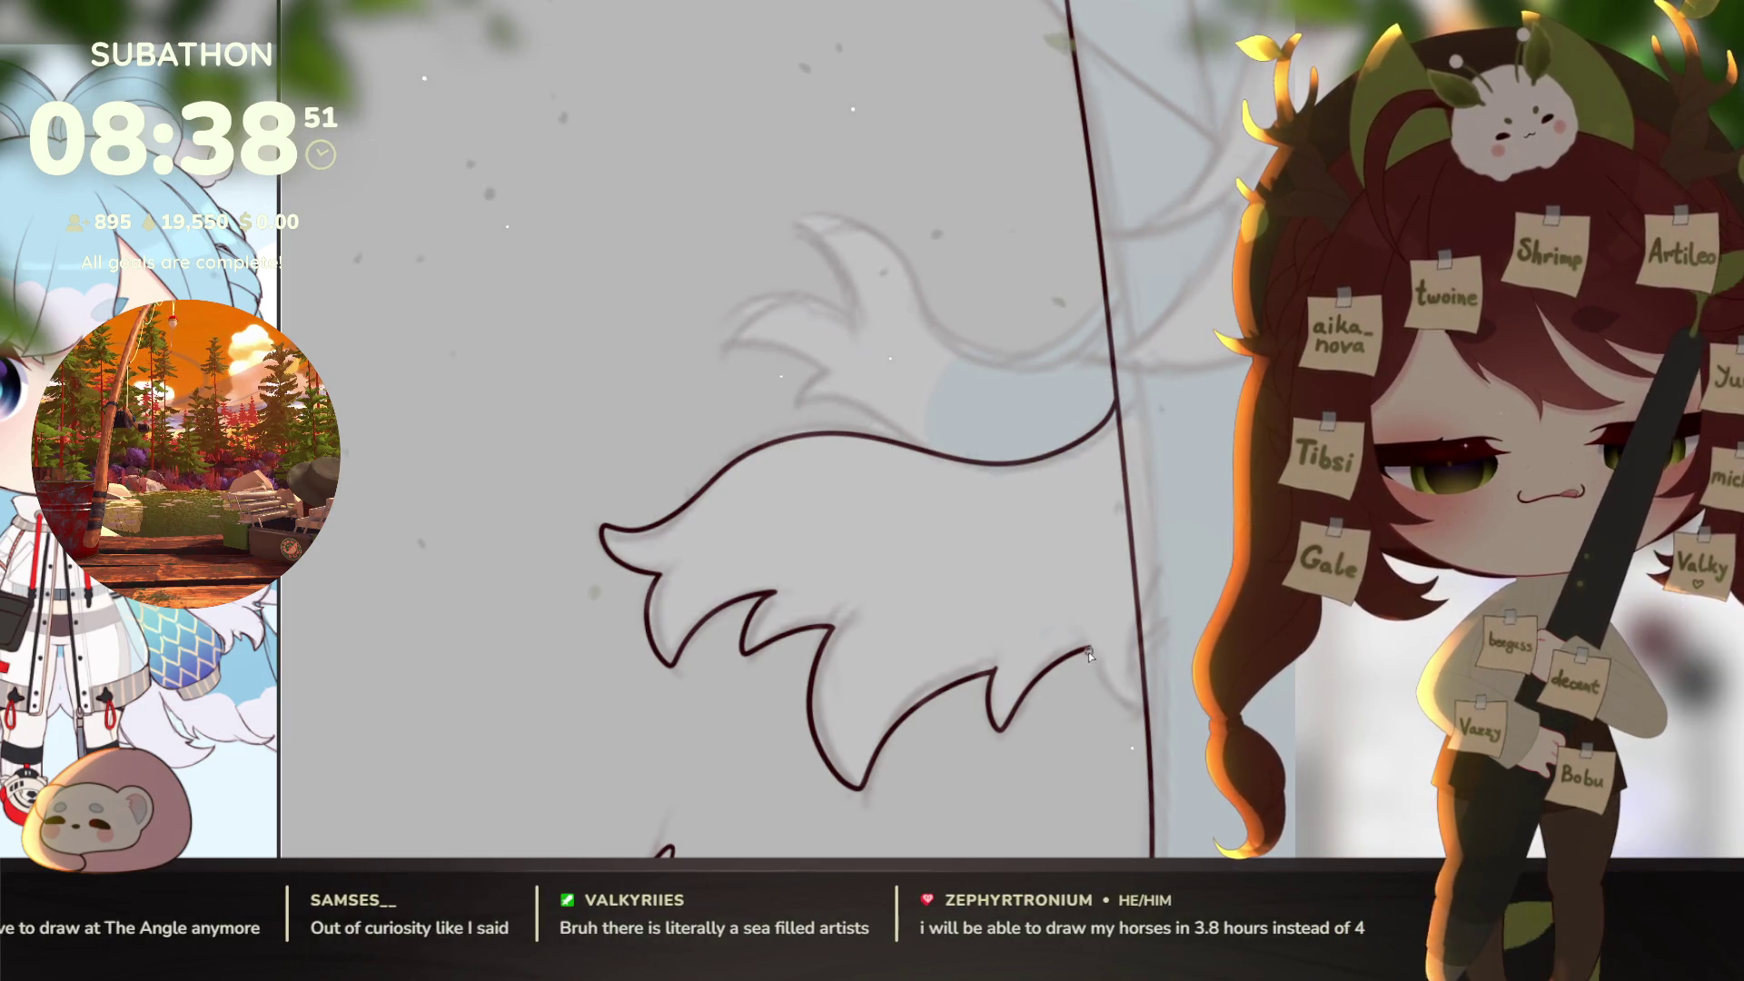
pyautogui.hotkey('ctrl', 'z')
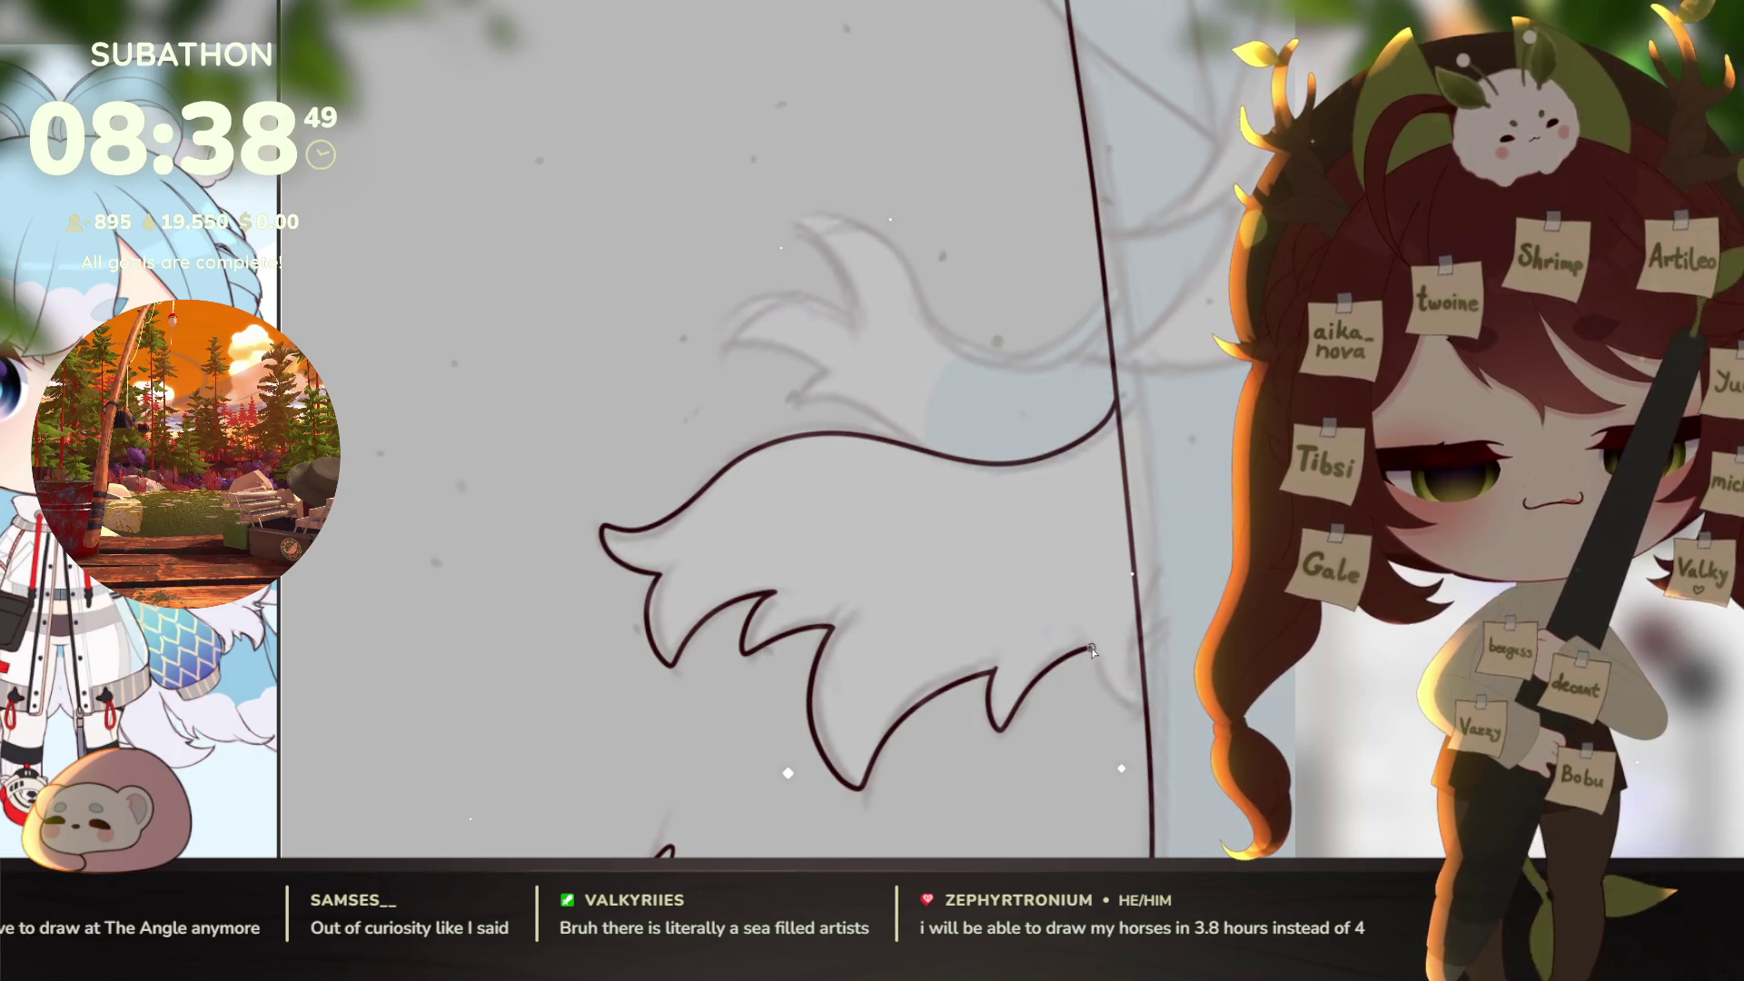
pyautogui.hotkey('ctrl', 'z')
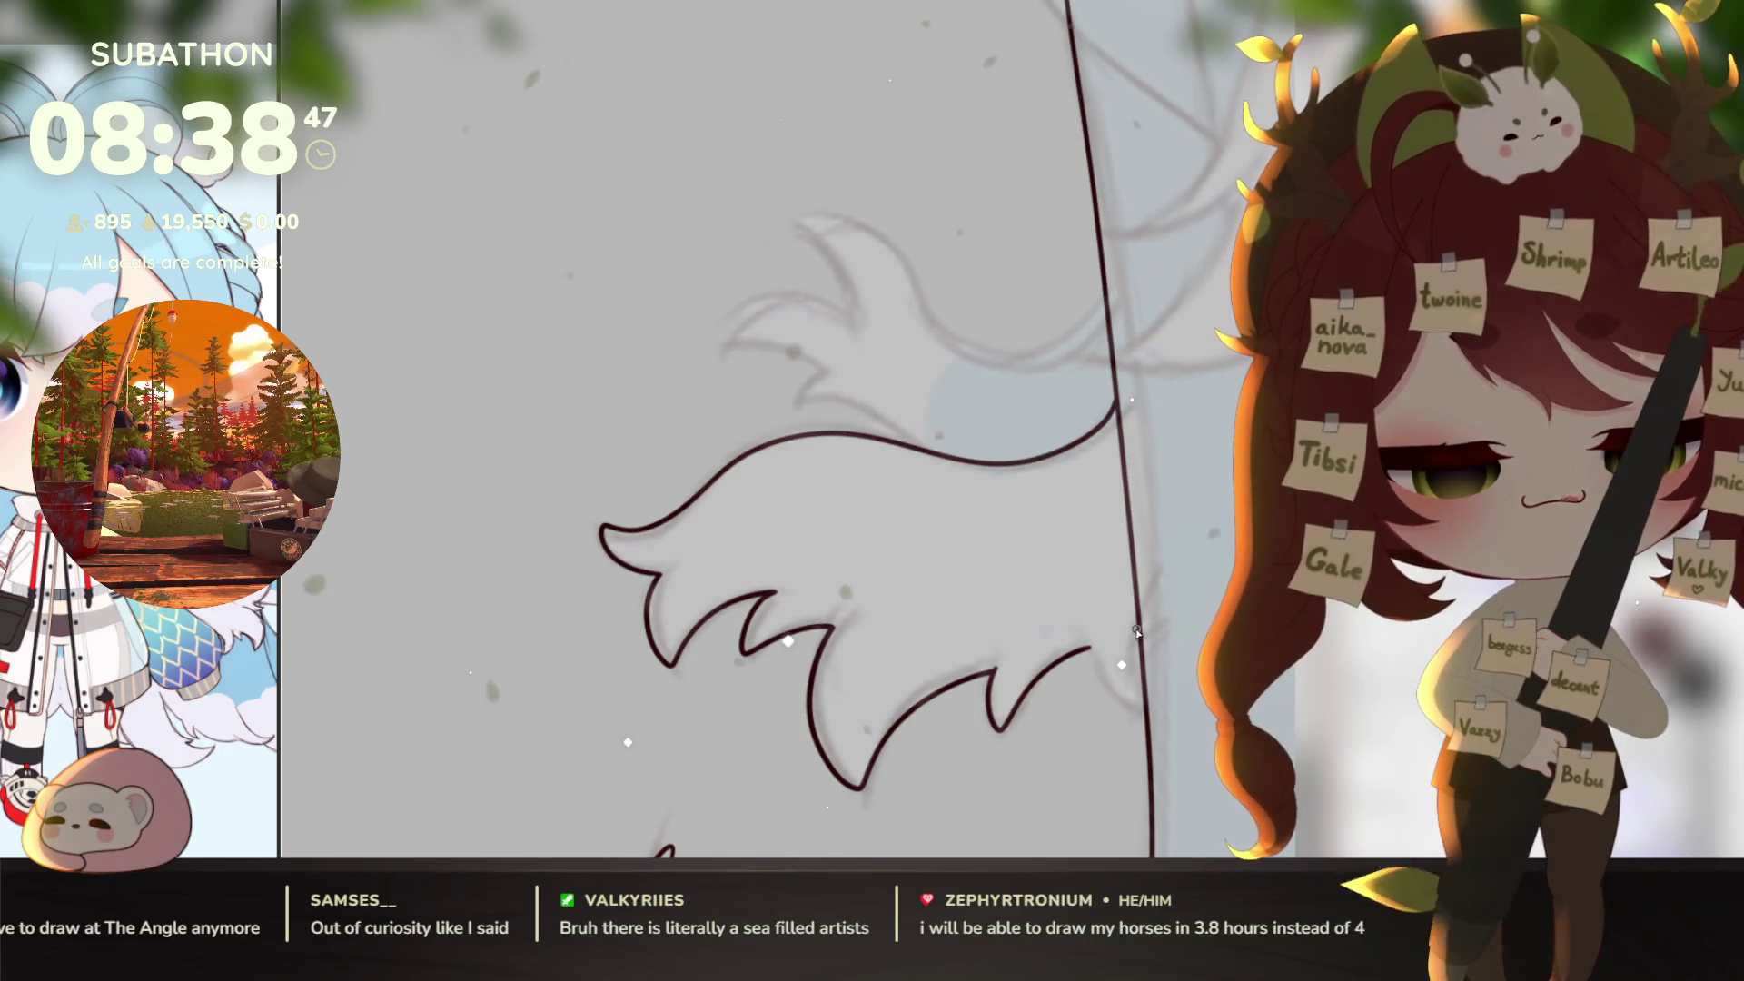
pyautogui.moveTo(1138, 634); pyautogui.dragTo(1120, 713)
pyautogui.hotkey('ctrl', 'z')
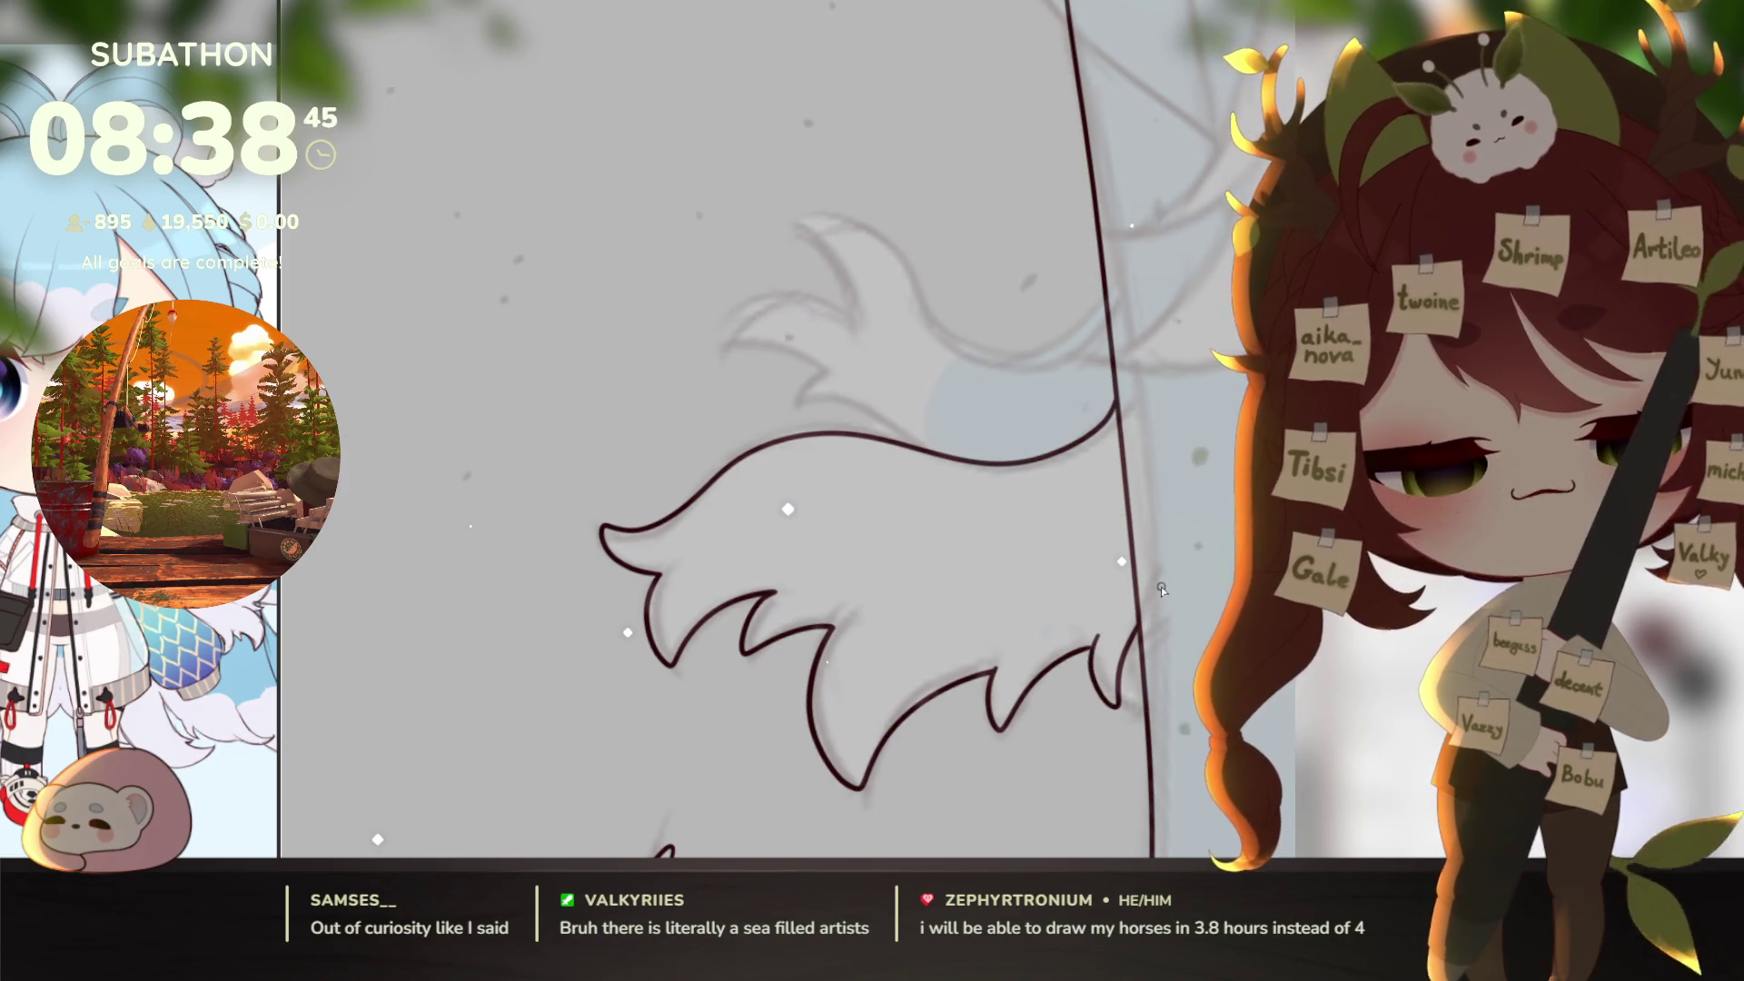
pyautogui.moveTo(1090, 650); pyautogui.dragTo(1141, 642)
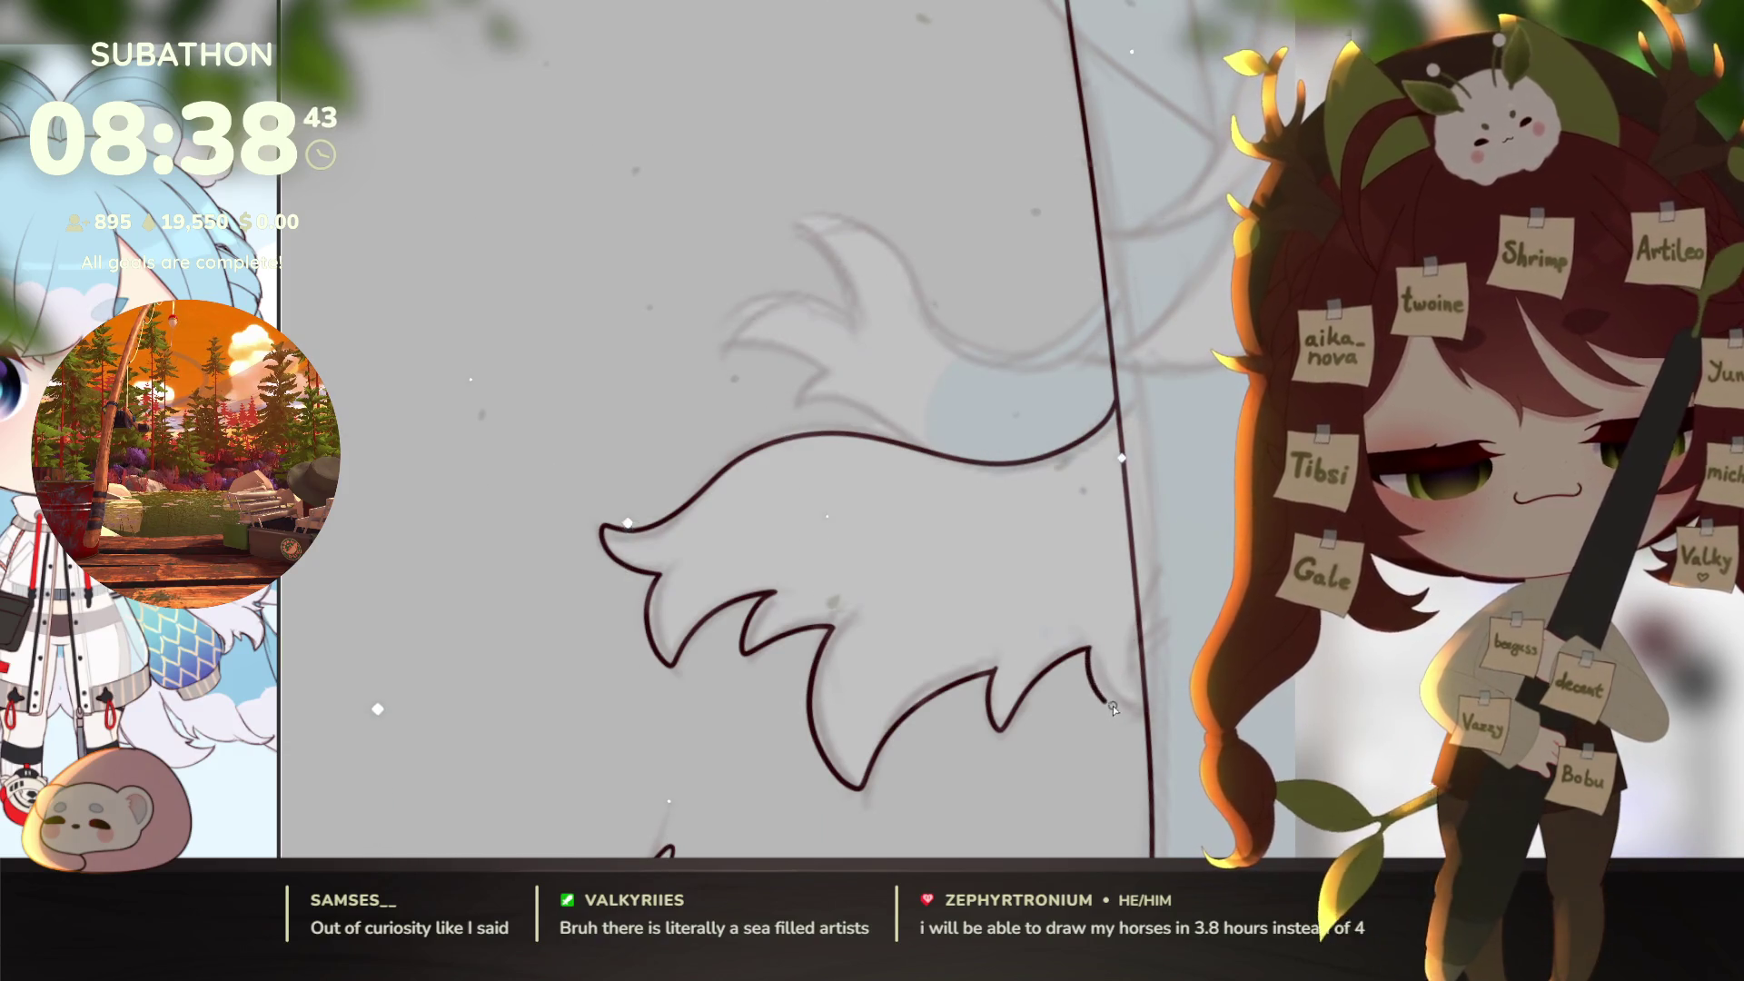
pyautogui.hotkey('ctrl', 'z')
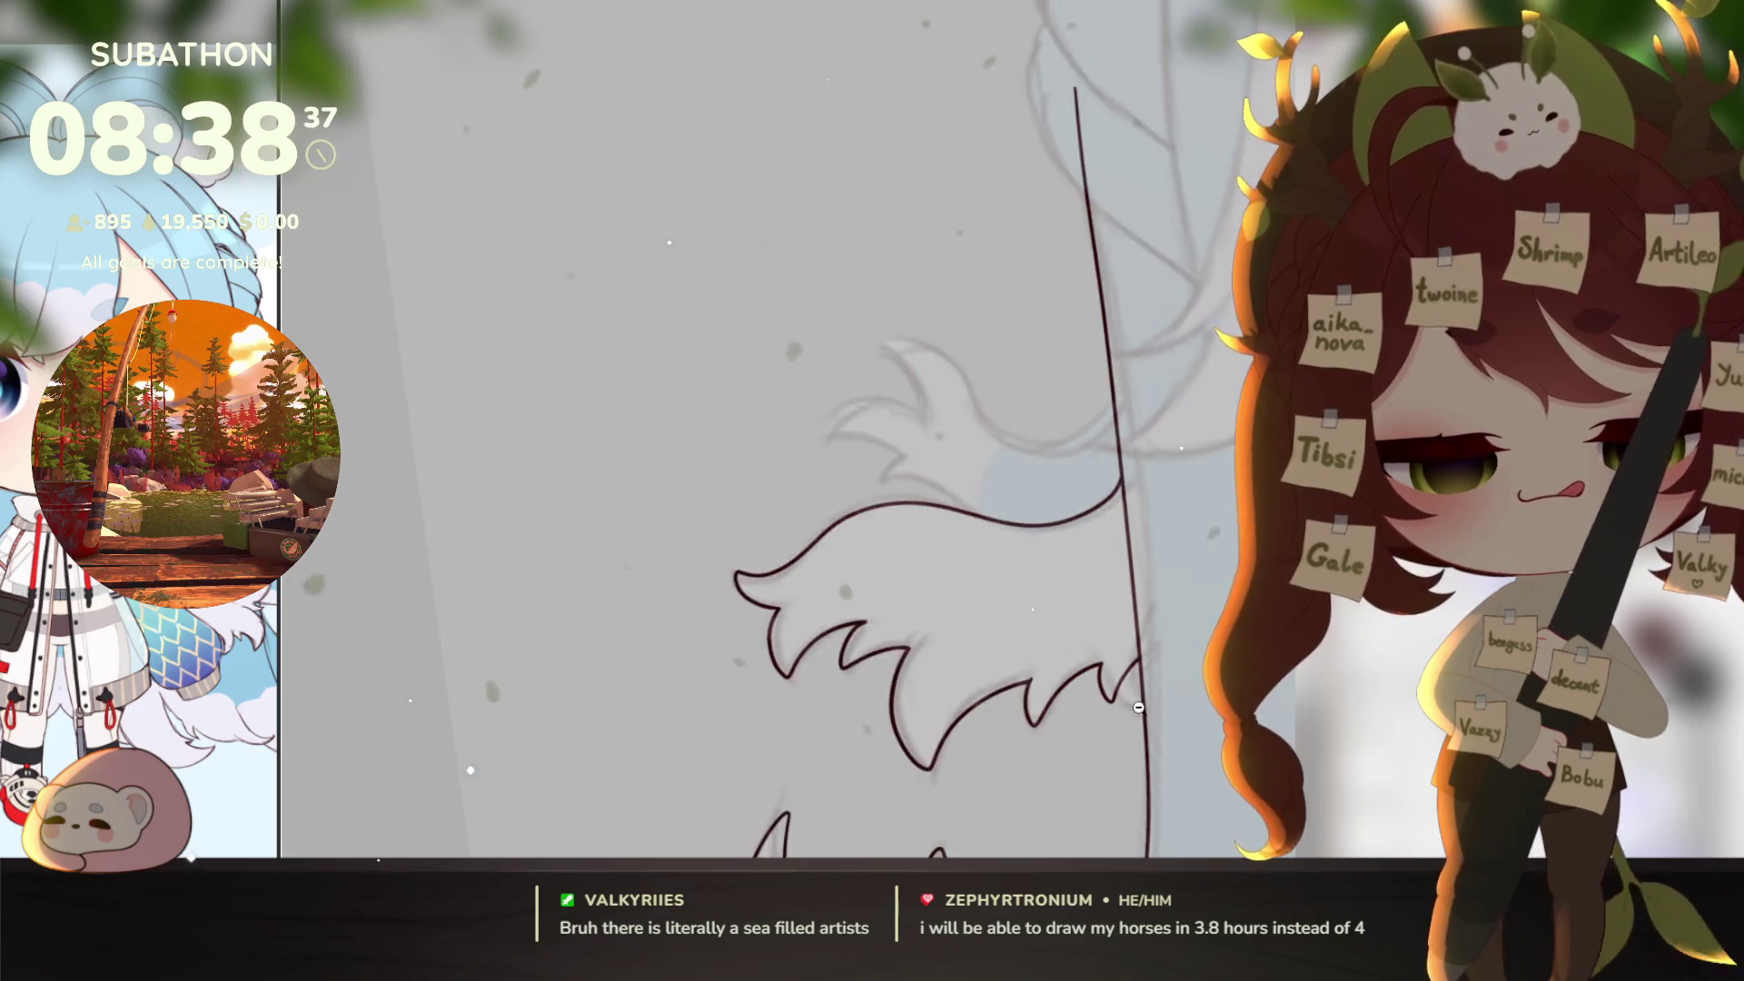
# Step: Redraw the tuft tip curling left, extend it down-right, then reset the canvas upright
pyautogui.scroll(-5, 1144, 667)
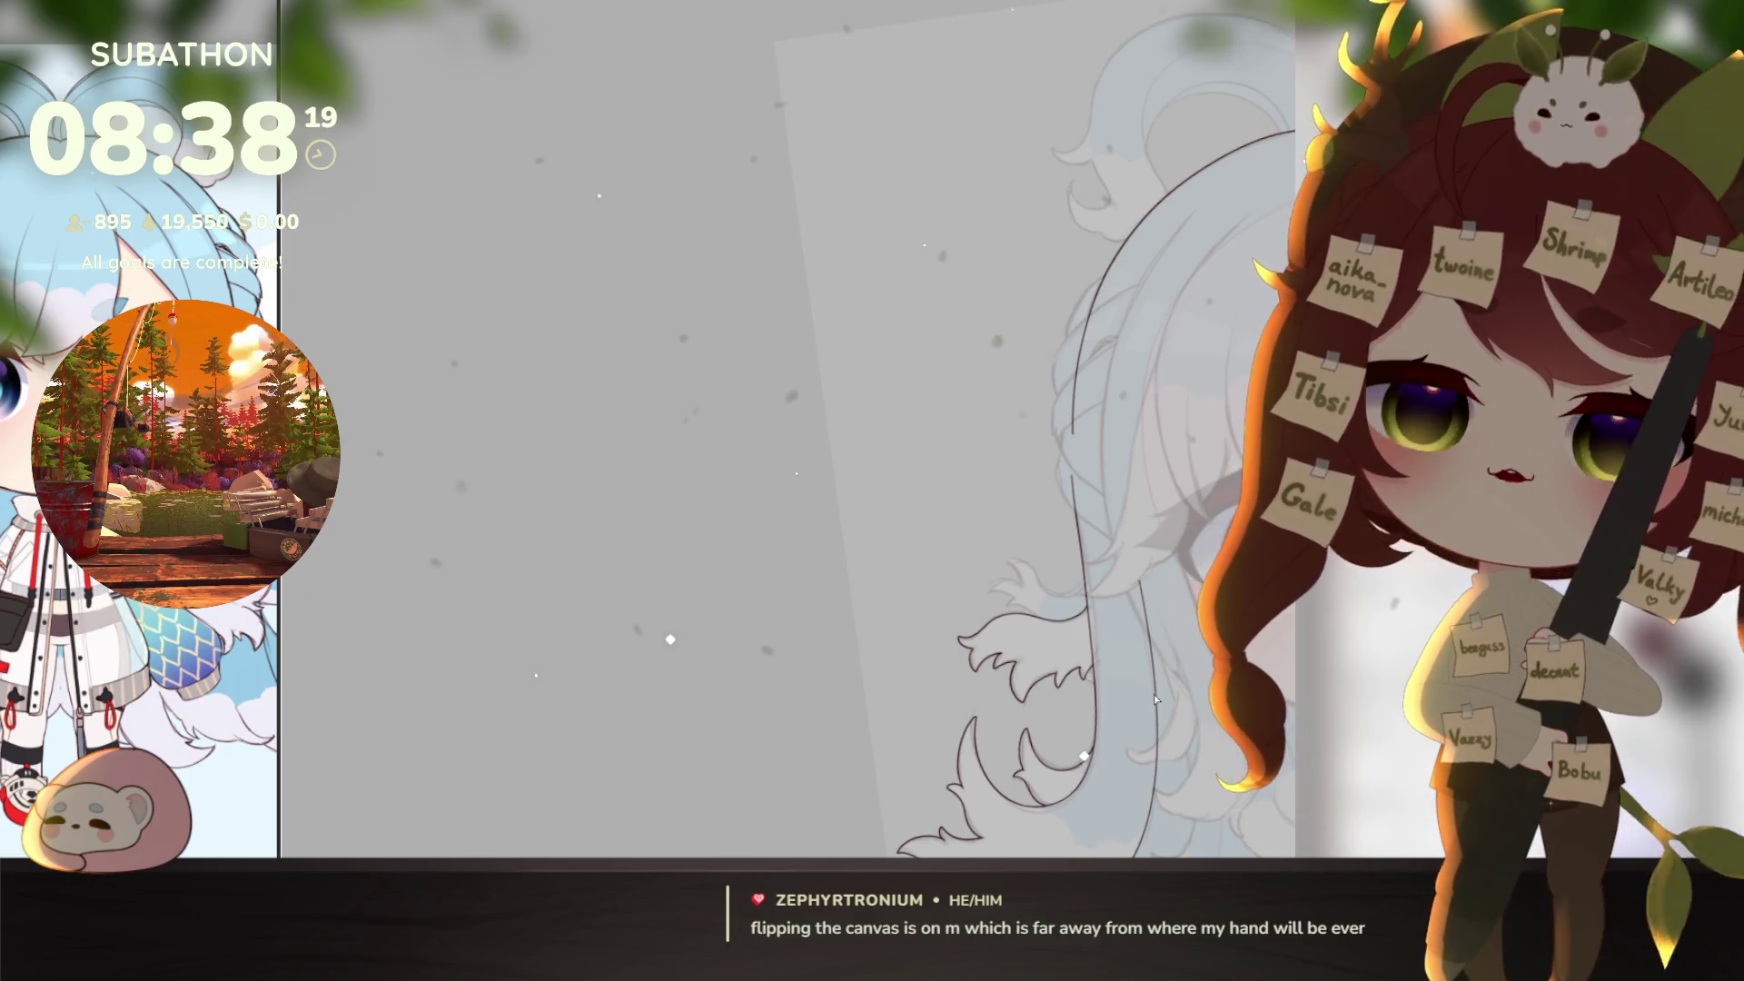
pyautogui.scroll(5, 1154, 694)
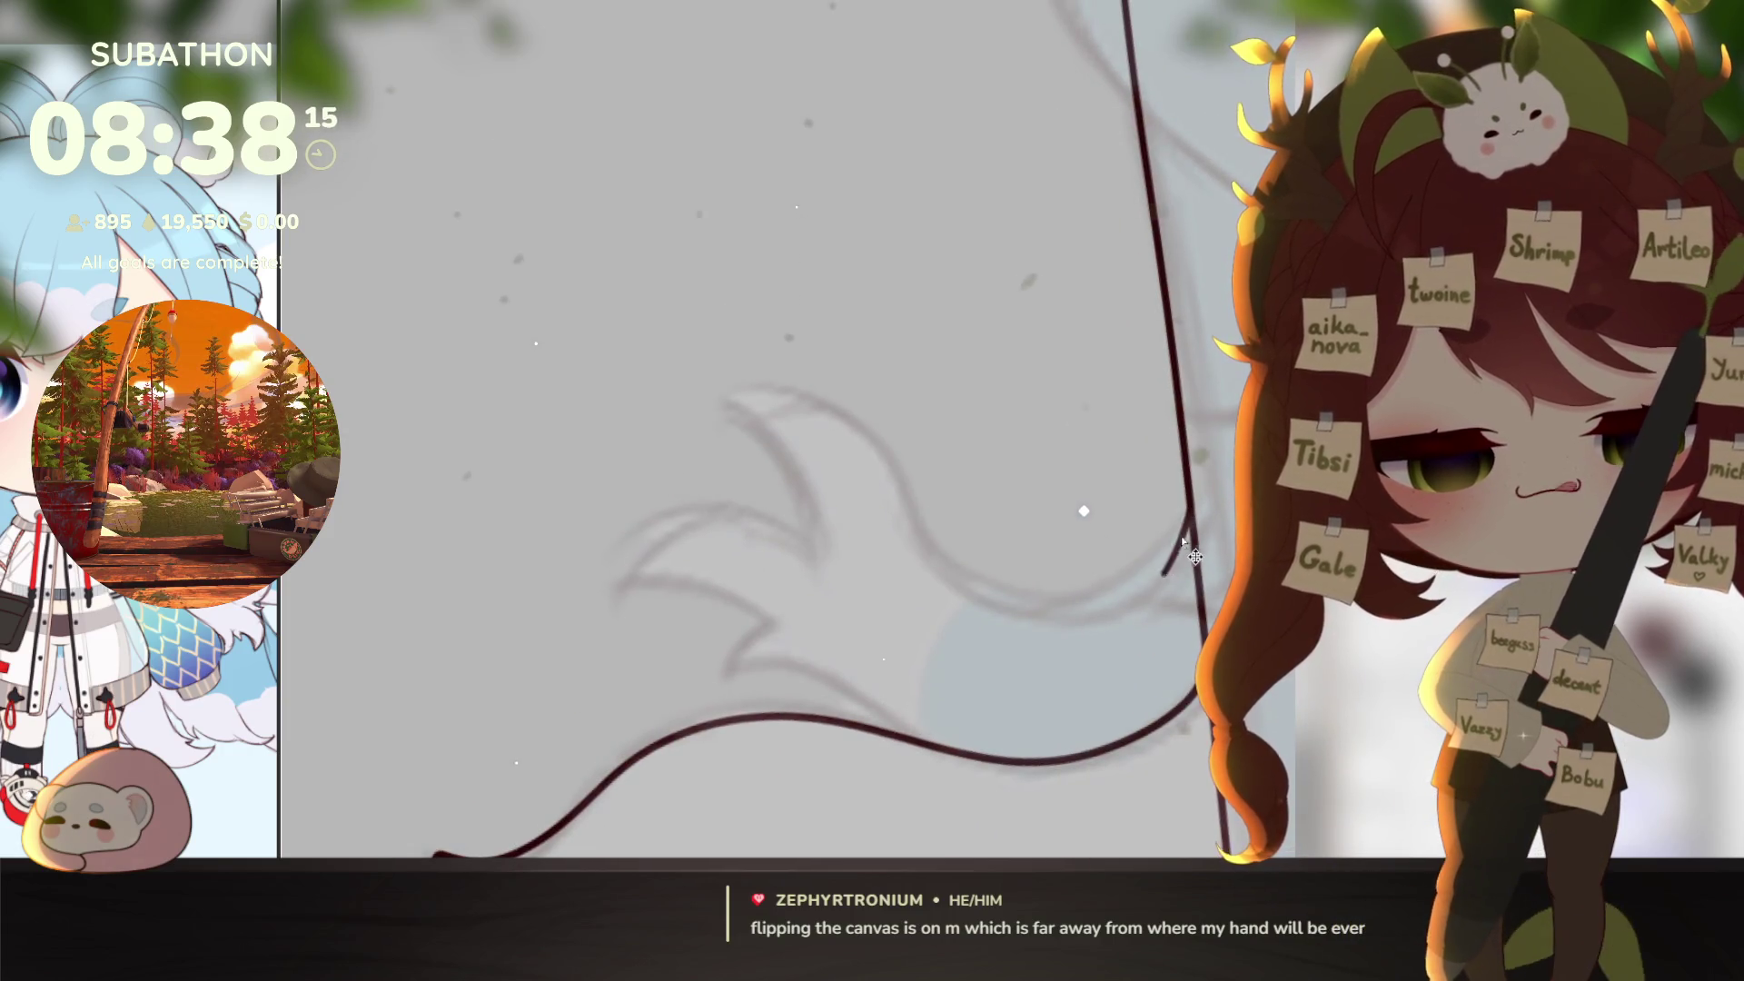
pyautogui.moveTo(1191, 512)
pyautogui.mouseDown()
pyautogui.moveTo(1077, 610)
pyautogui.moveTo(904, 481)
pyautogui.moveTo(736, 400)
pyautogui.moveTo(793, 473)
pyautogui.moveTo(810, 549)
pyautogui.moveTo(623, 582)
pyautogui.moveTo(699, 590)
pyautogui.mouseUp()
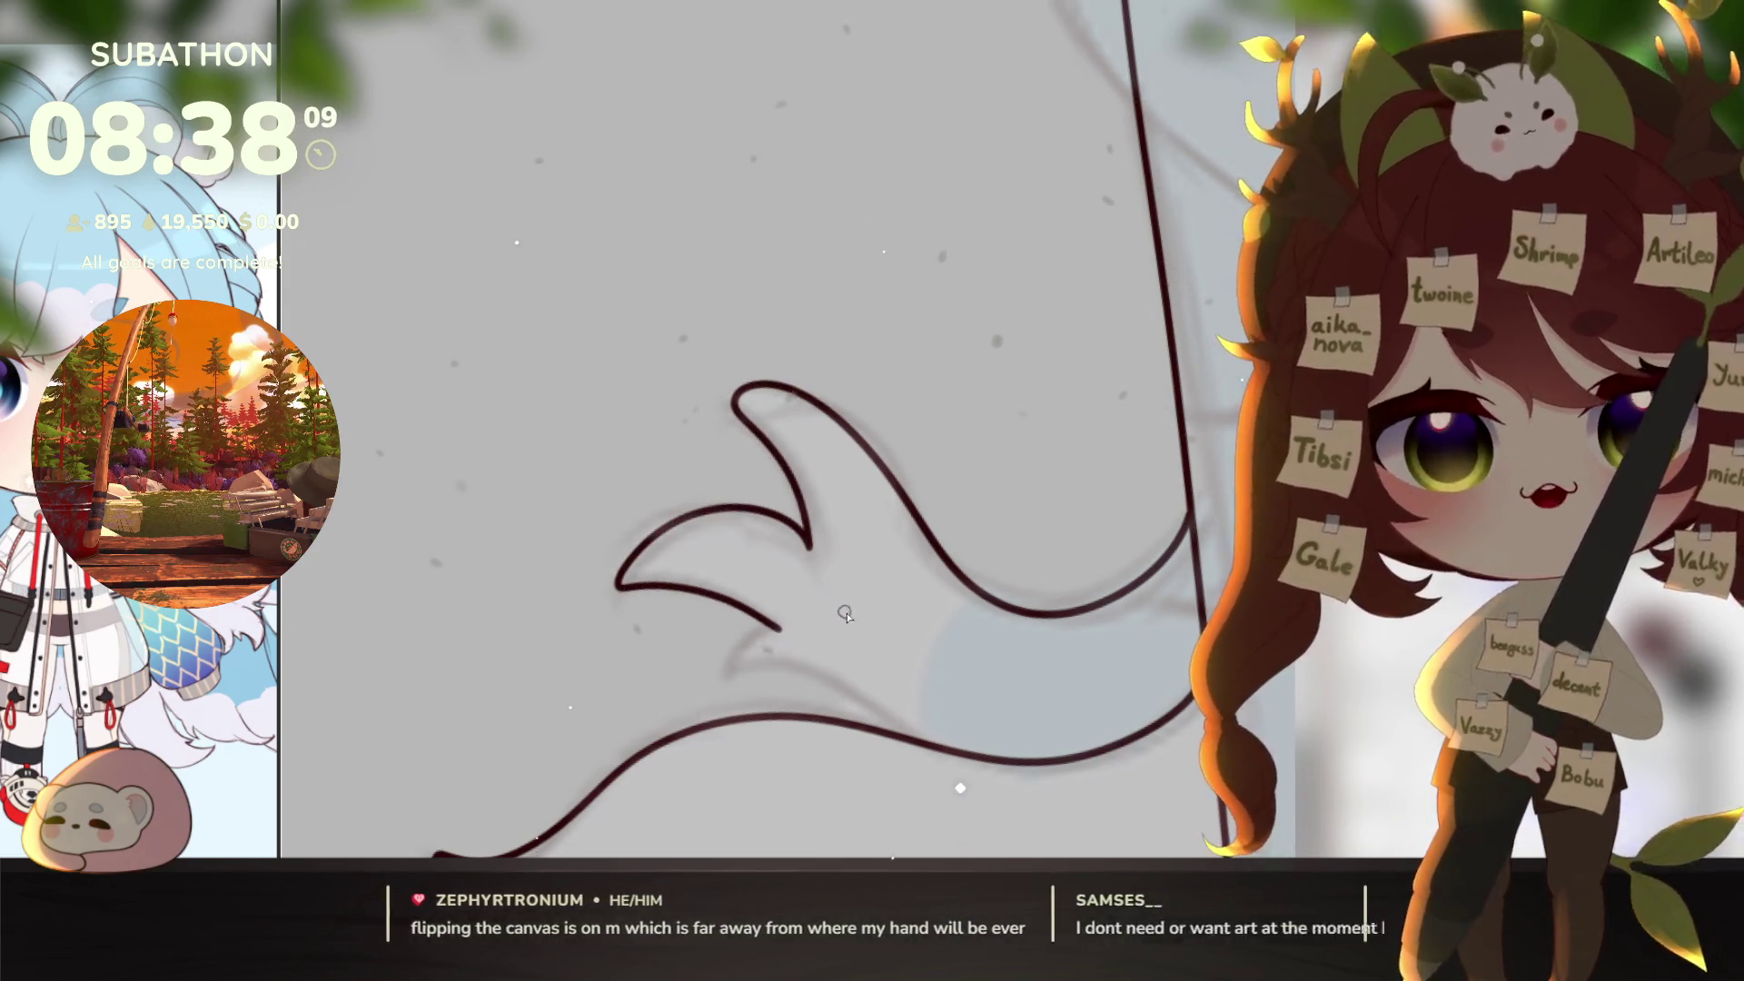
pyautogui.hotkey('ctrl', 'z')
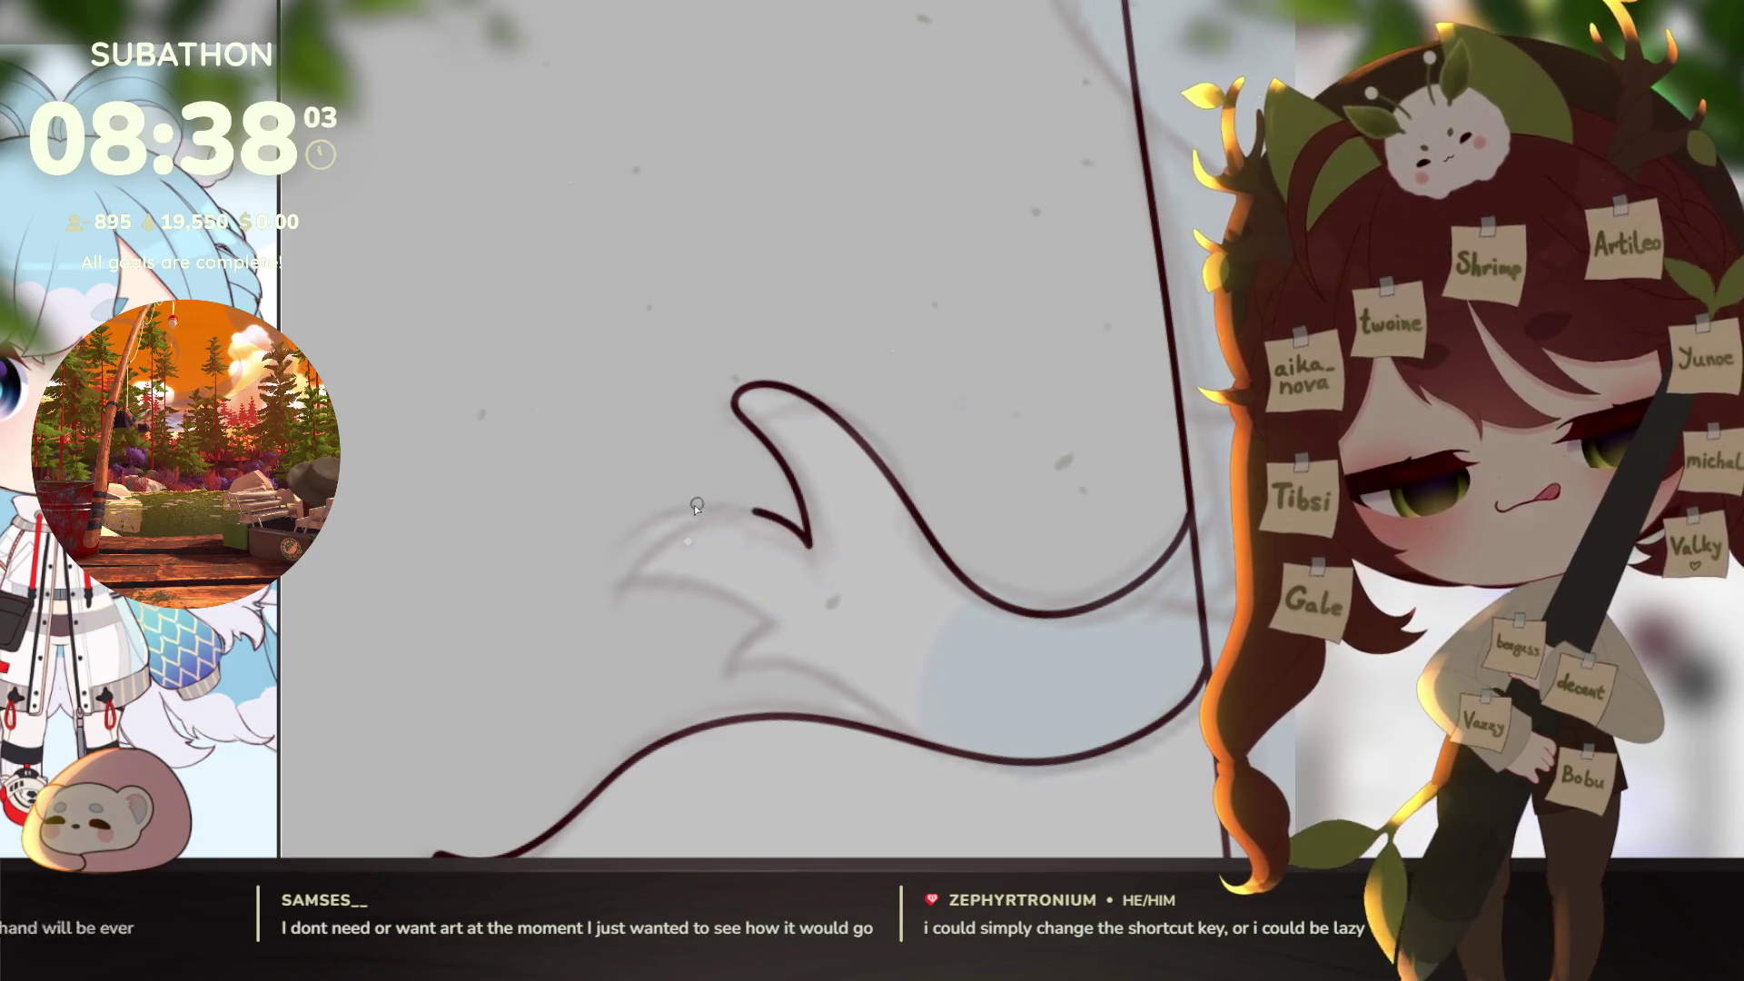
pyautogui.moveTo(809, 545)
pyautogui.mouseDown()
pyautogui.moveTo(713, 590)
pyautogui.moveTo(771, 629)
pyautogui.moveTo(745, 671)
pyautogui.mouseUp()
pyautogui.hotkey('ctrl', 'z')
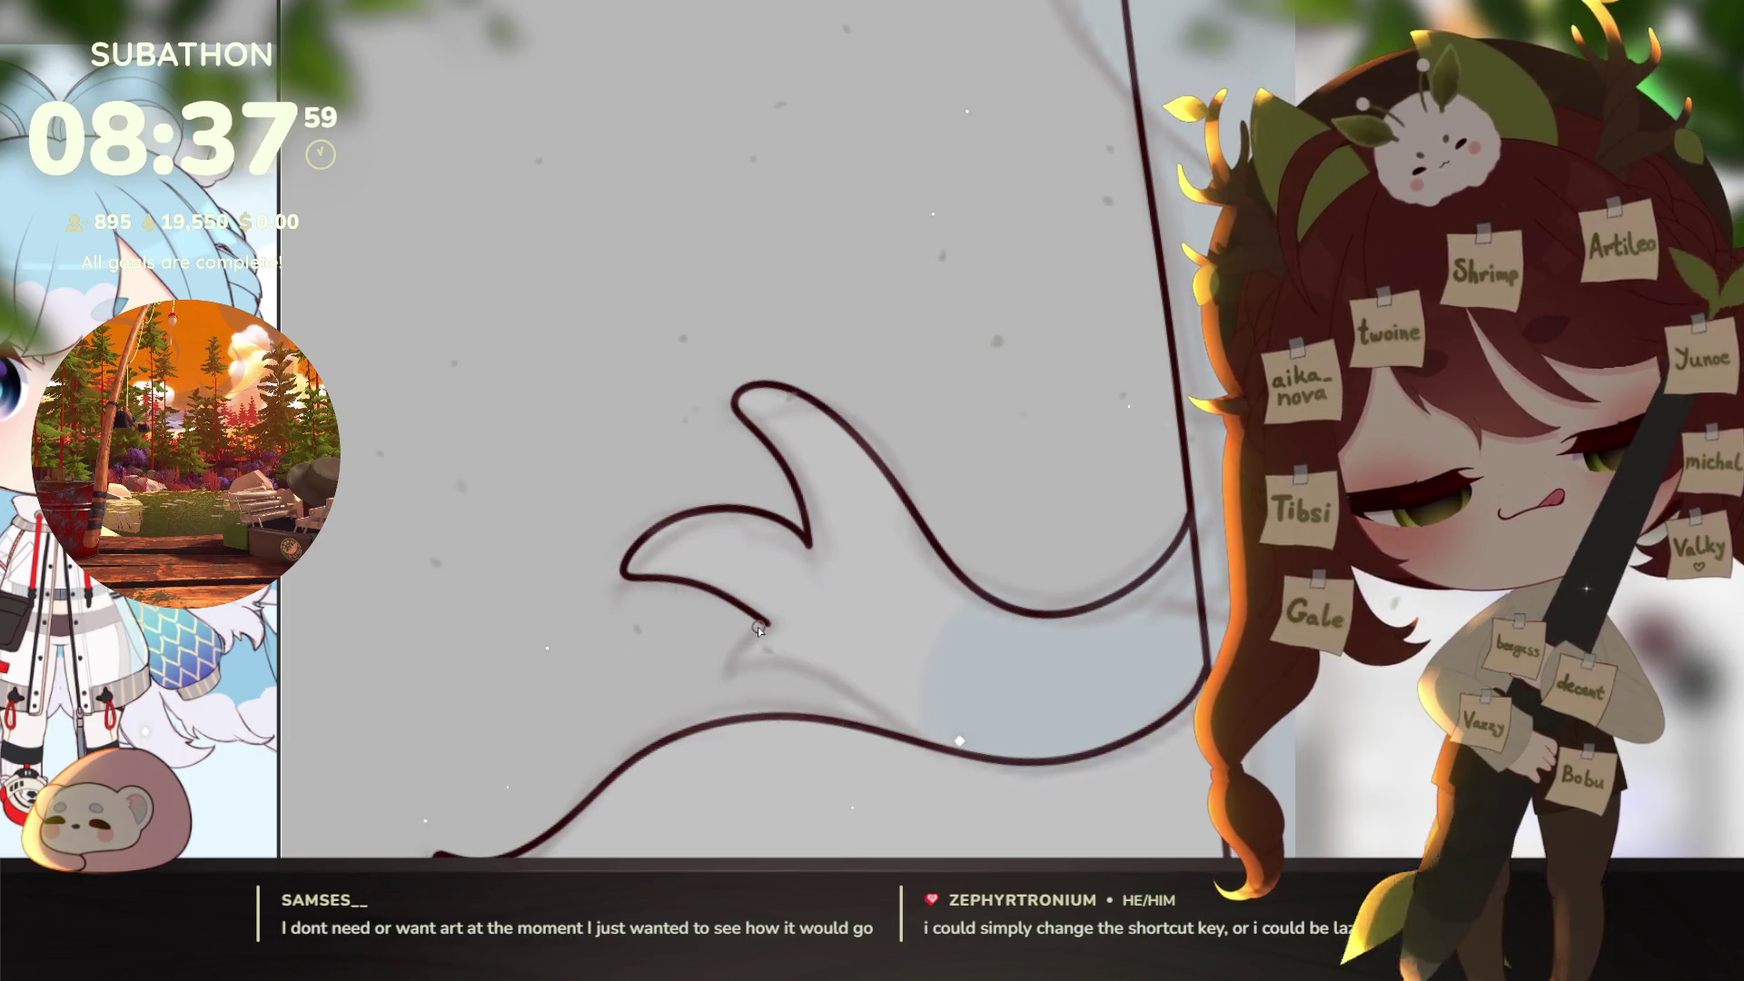
pyautogui.hotkey('ctrl', 'z')
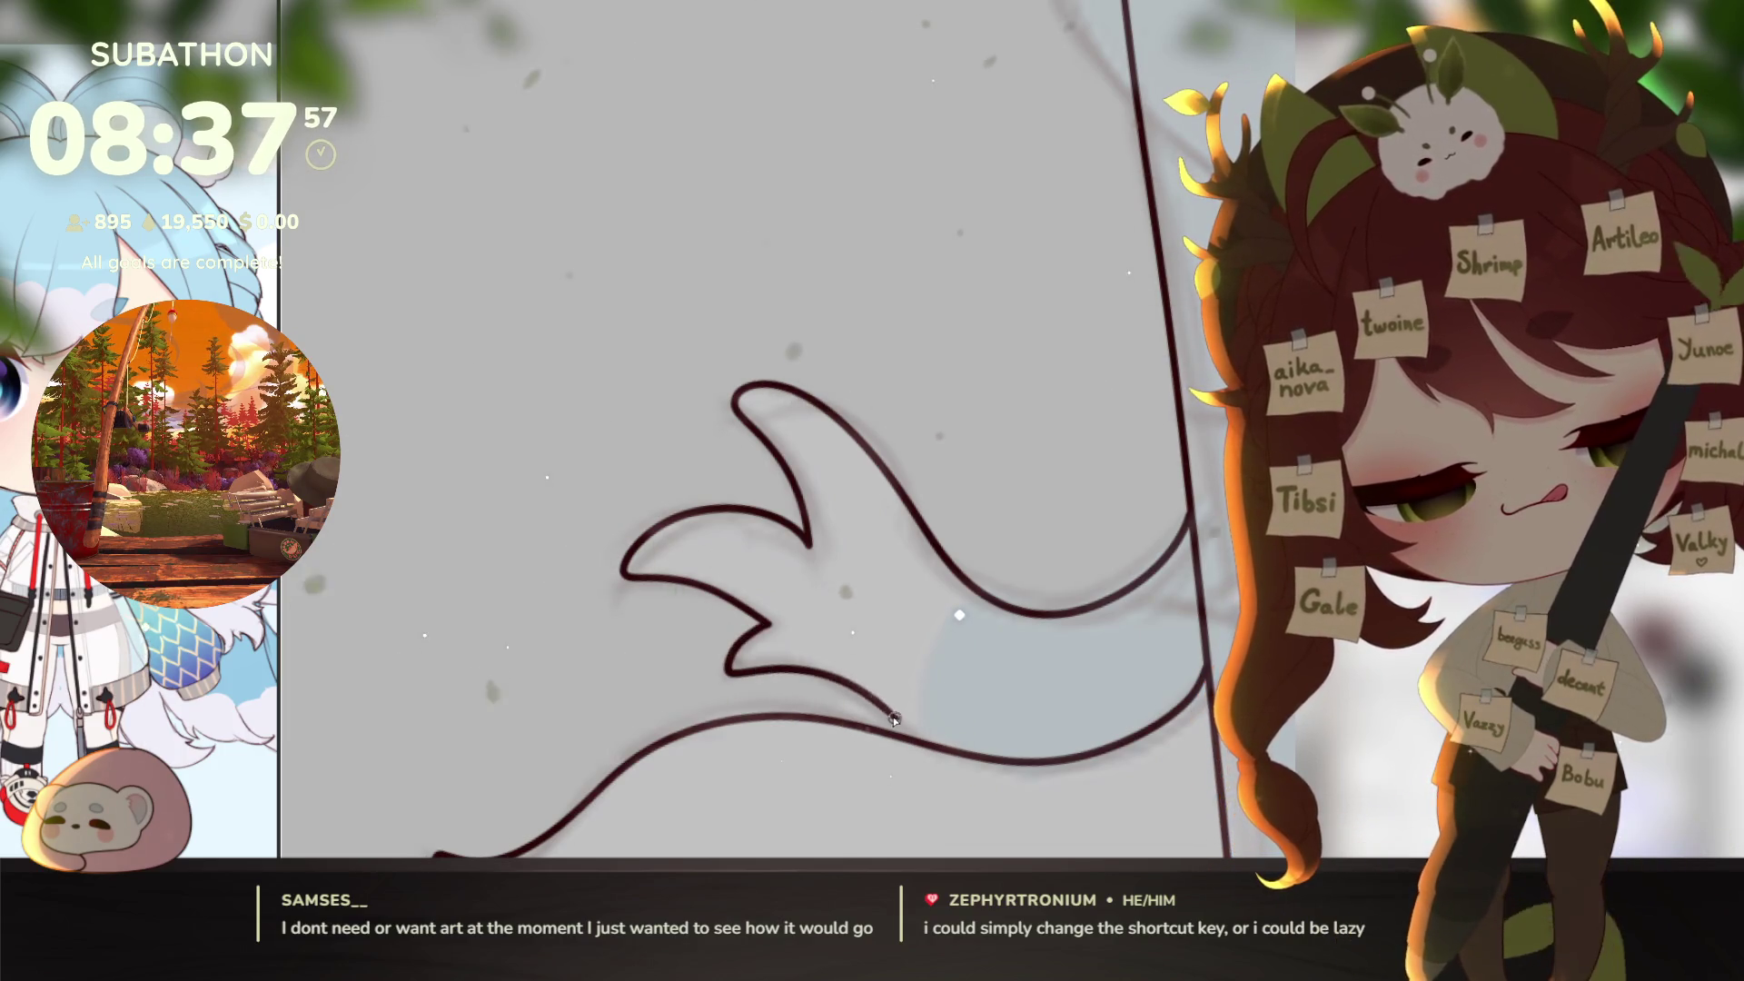
pyautogui.moveTo(743, 672)
pyautogui.mouseDown()
pyautogui.moveTo(859, 694)
pyautogui.moveTo(905, 739)
pyautogui.mouseUp()
pyautogui.scroll(-5, 950, 733)
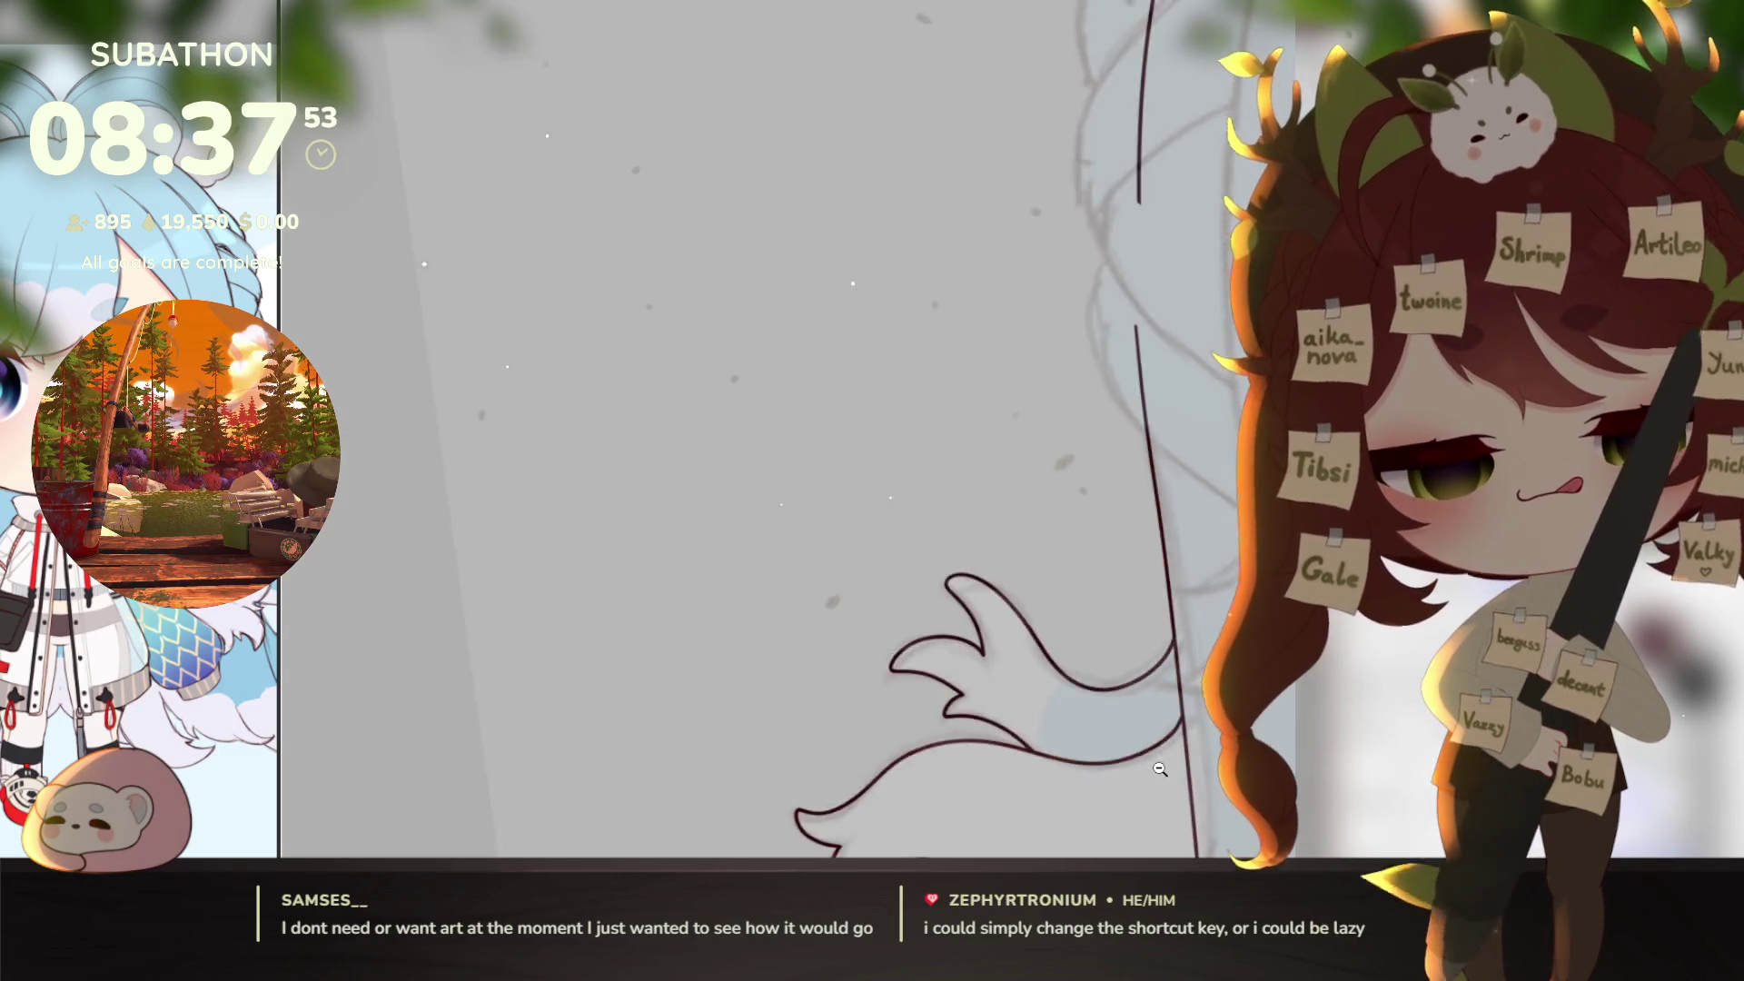
pyautogui.hotkey('ctrl', '0')
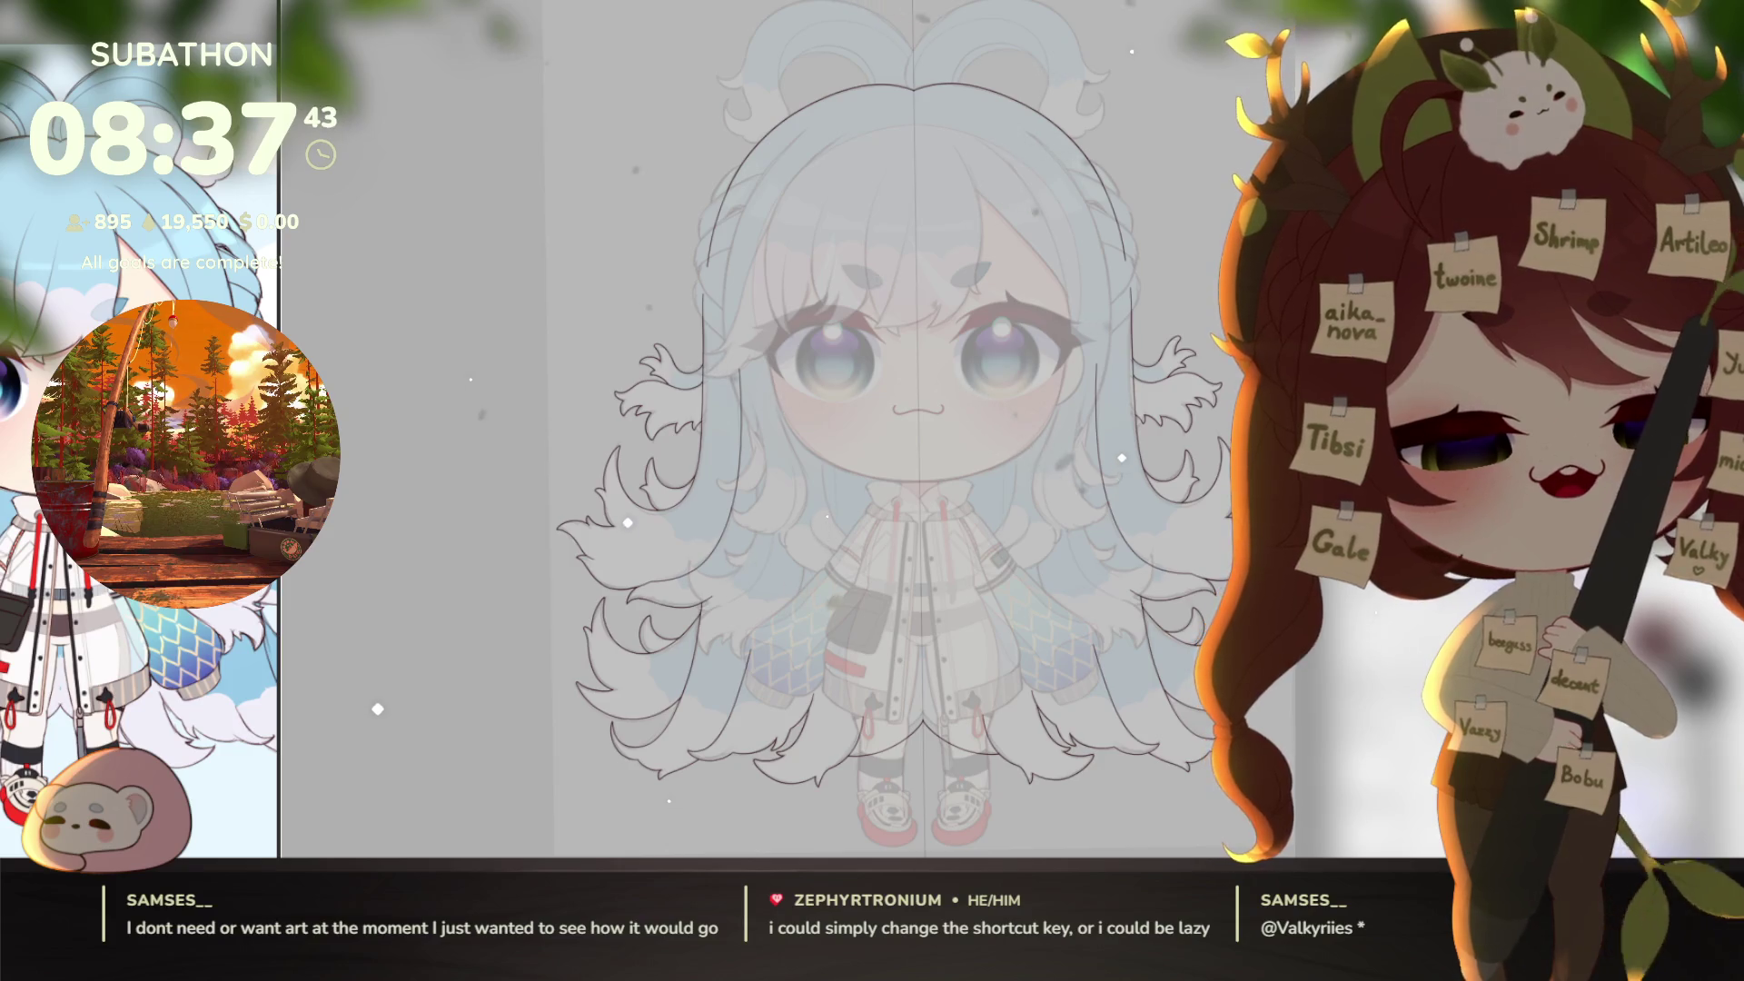
pyautogui.scroll(-3, 1183, 639)
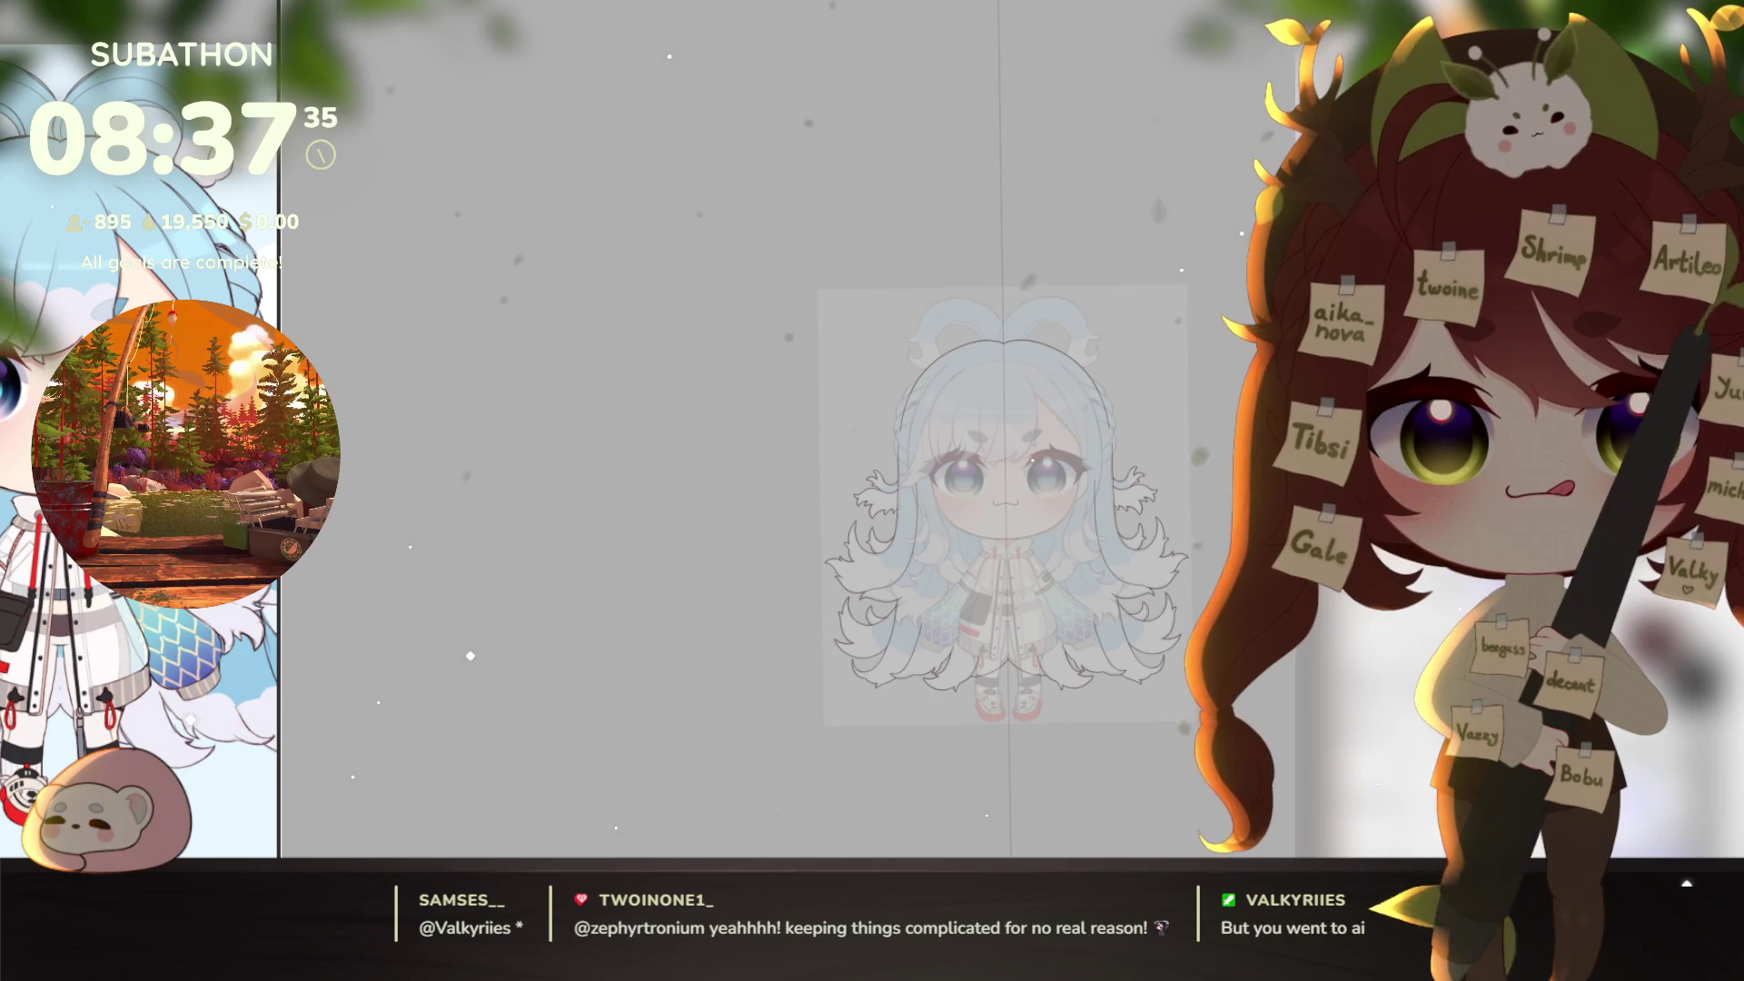
# Step: Zoom and rotate onto the hair strands beside the face, then draw a curved strand line
pyautogui.moveTo(896, 415)
pyautogui.mouseDown()
pyautogui.moveTo(1019, 556)
pyautogui.moveTo(969, 552)
pyautogui.mouseUp()
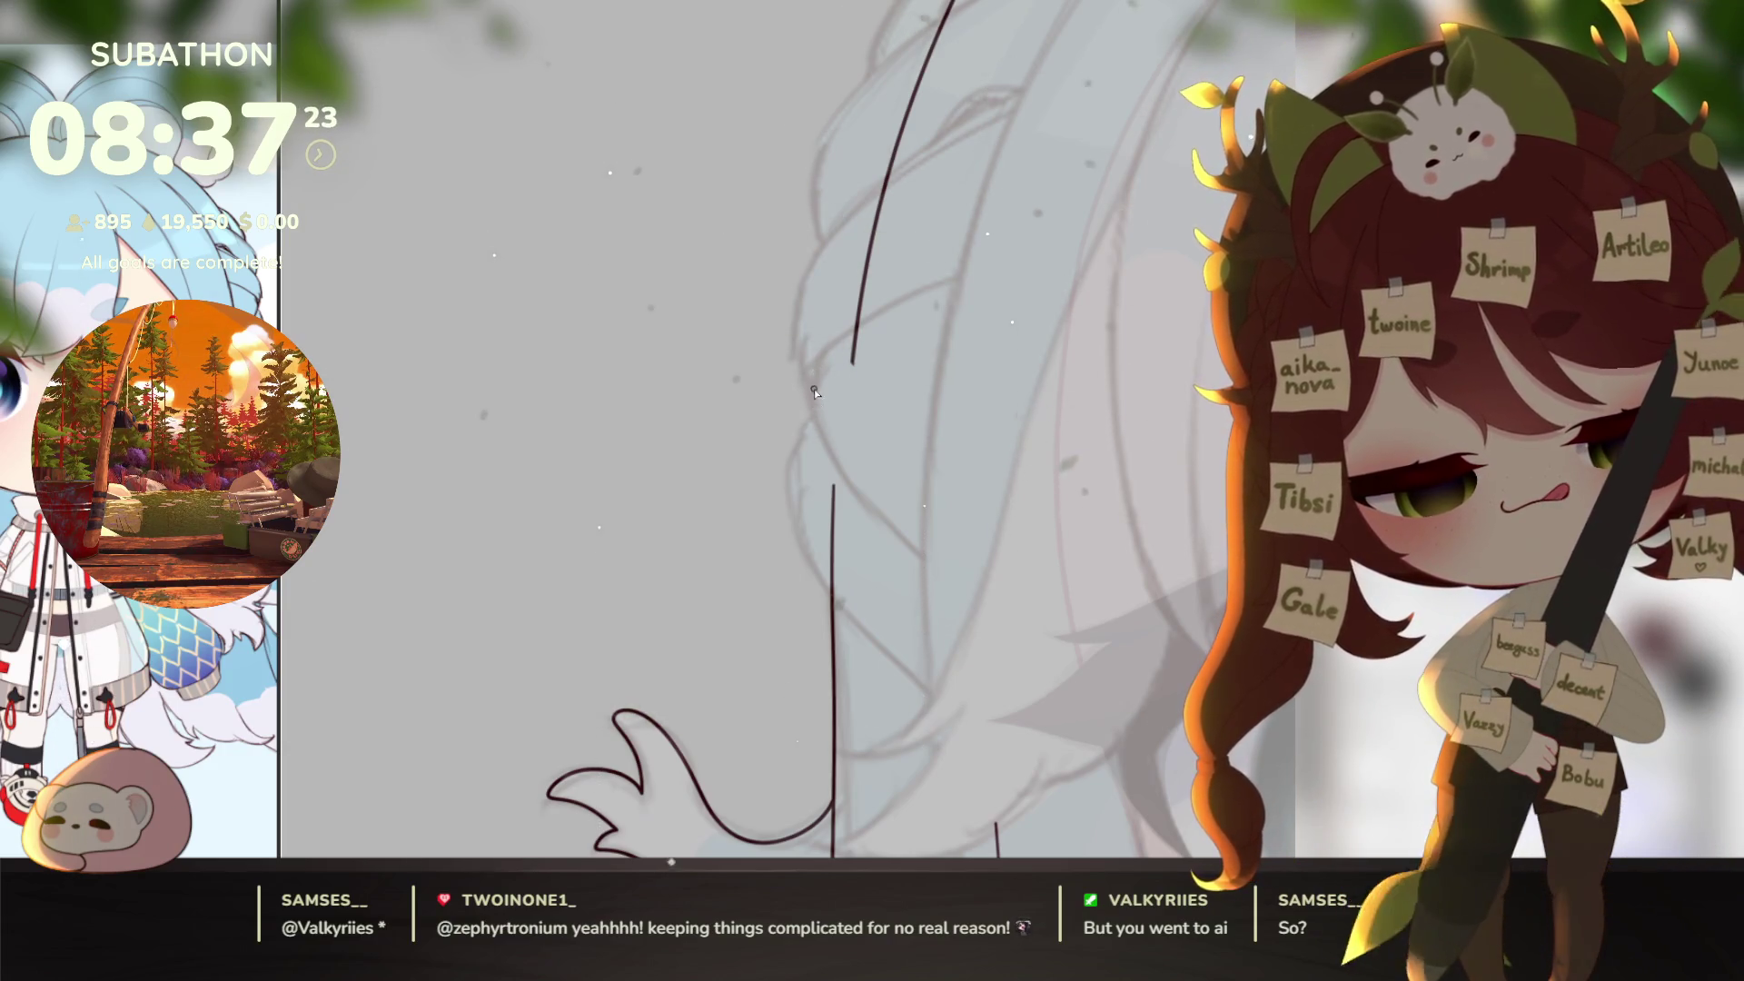
pyautogui.moveTo(961, 386); pyautogui.dragTo(943, 390)
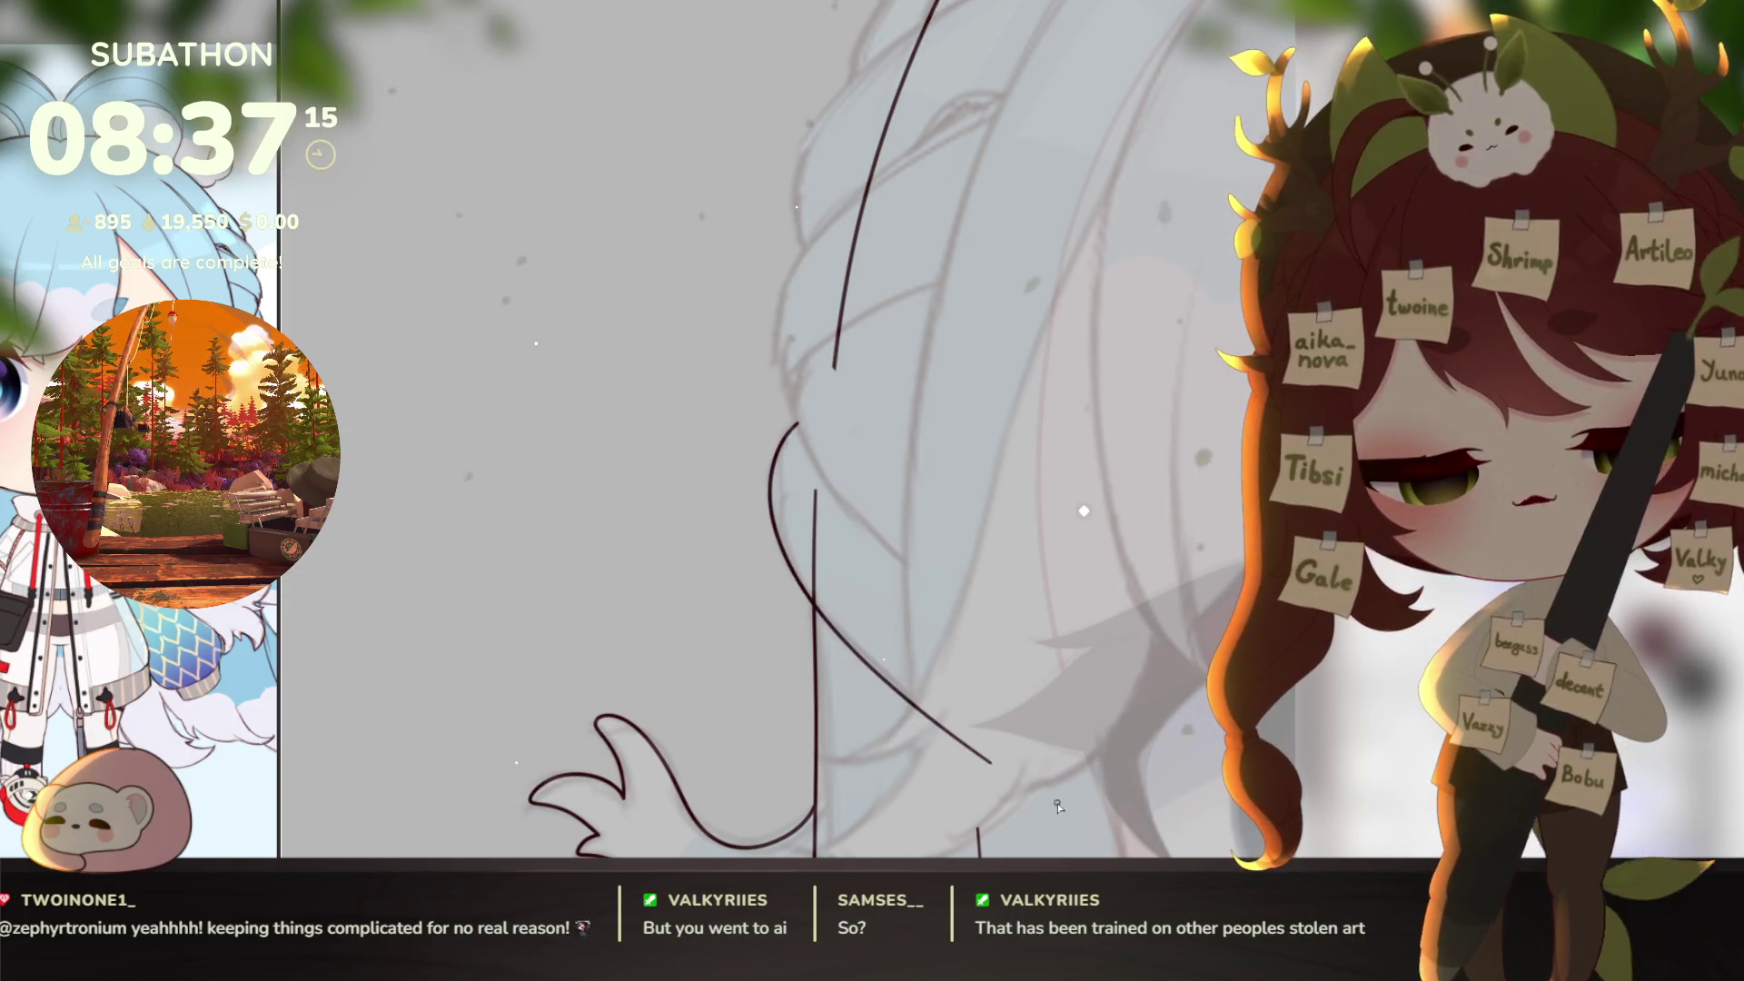
pyautogui.moveTo(898, 500); pyautogui.dragTo(886, 618)
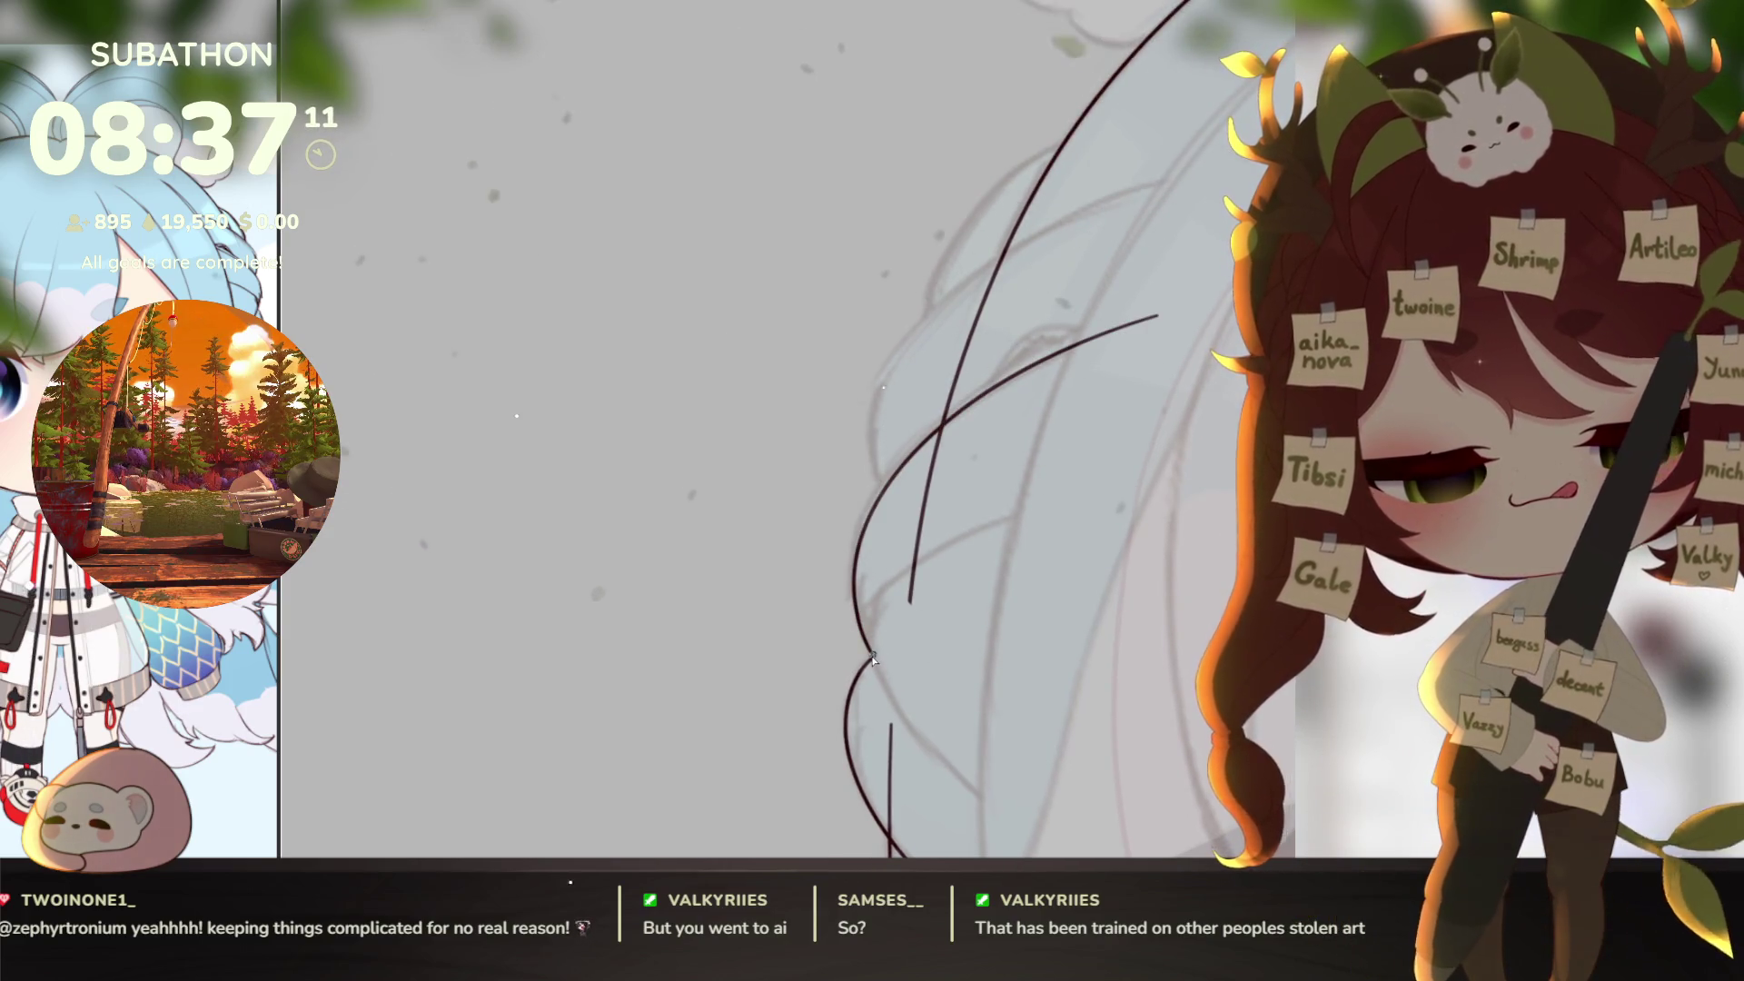
pyautogui.scroll(2, 881, 634)
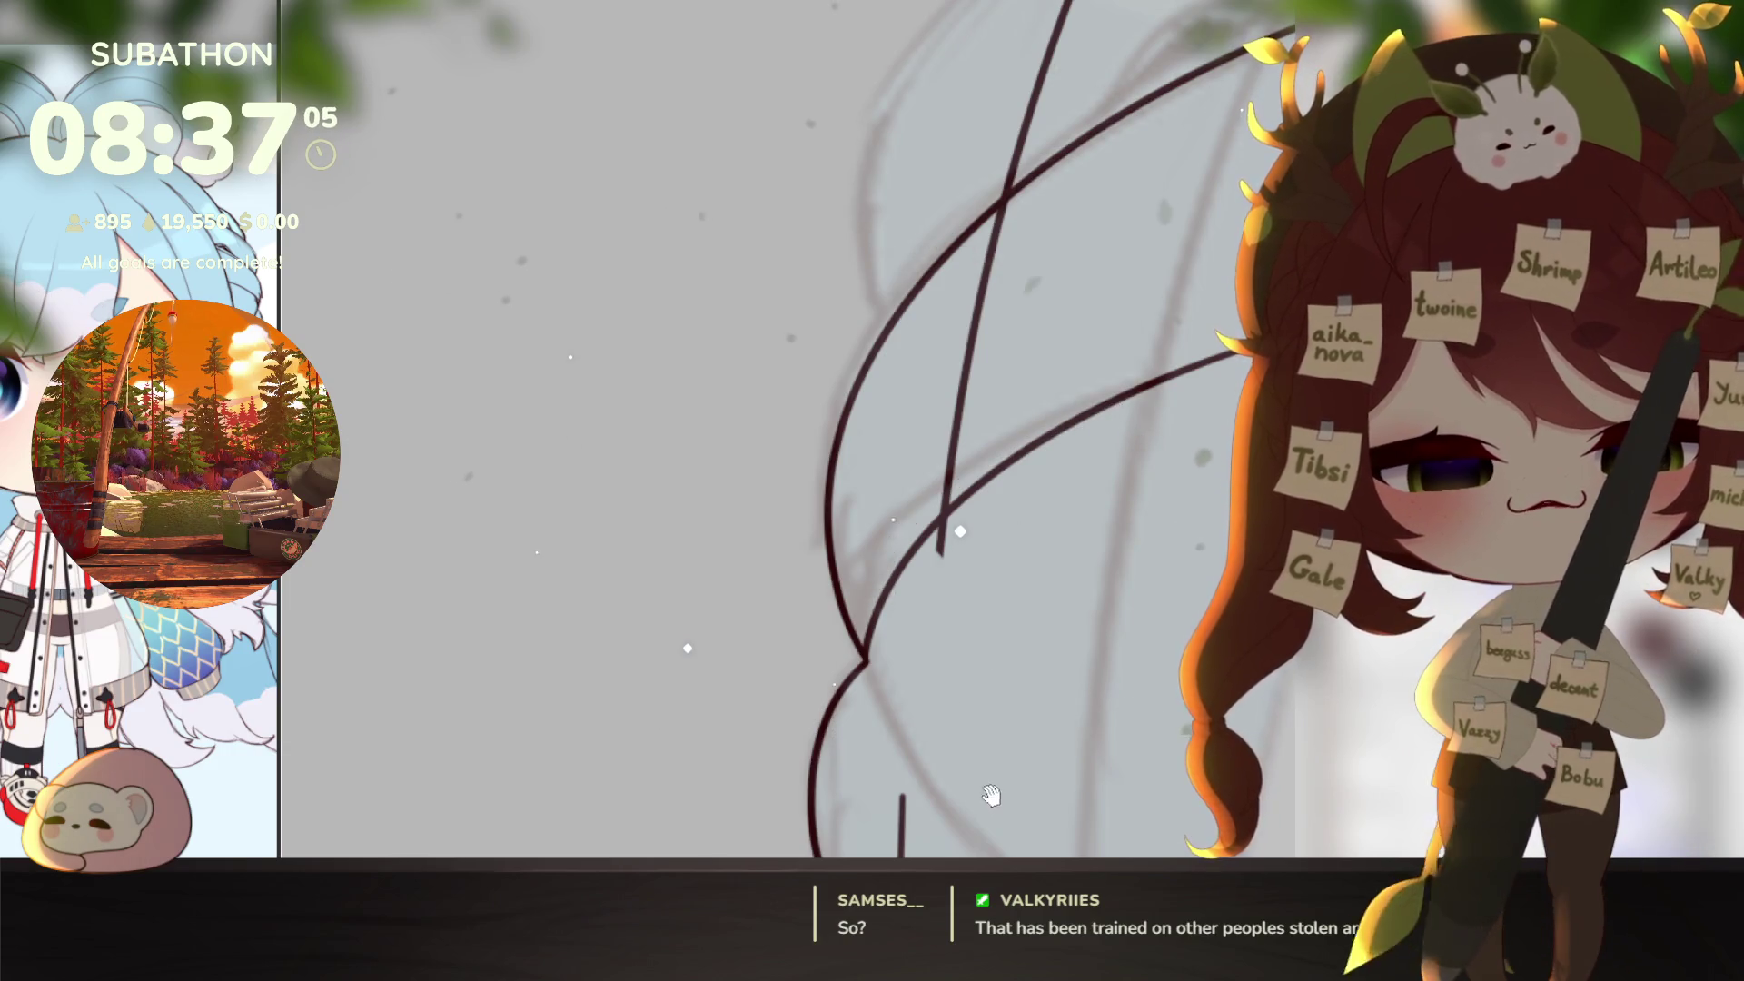
pyautogui.moveTo(991, 796); pyautogui.dragTo(881, 510)
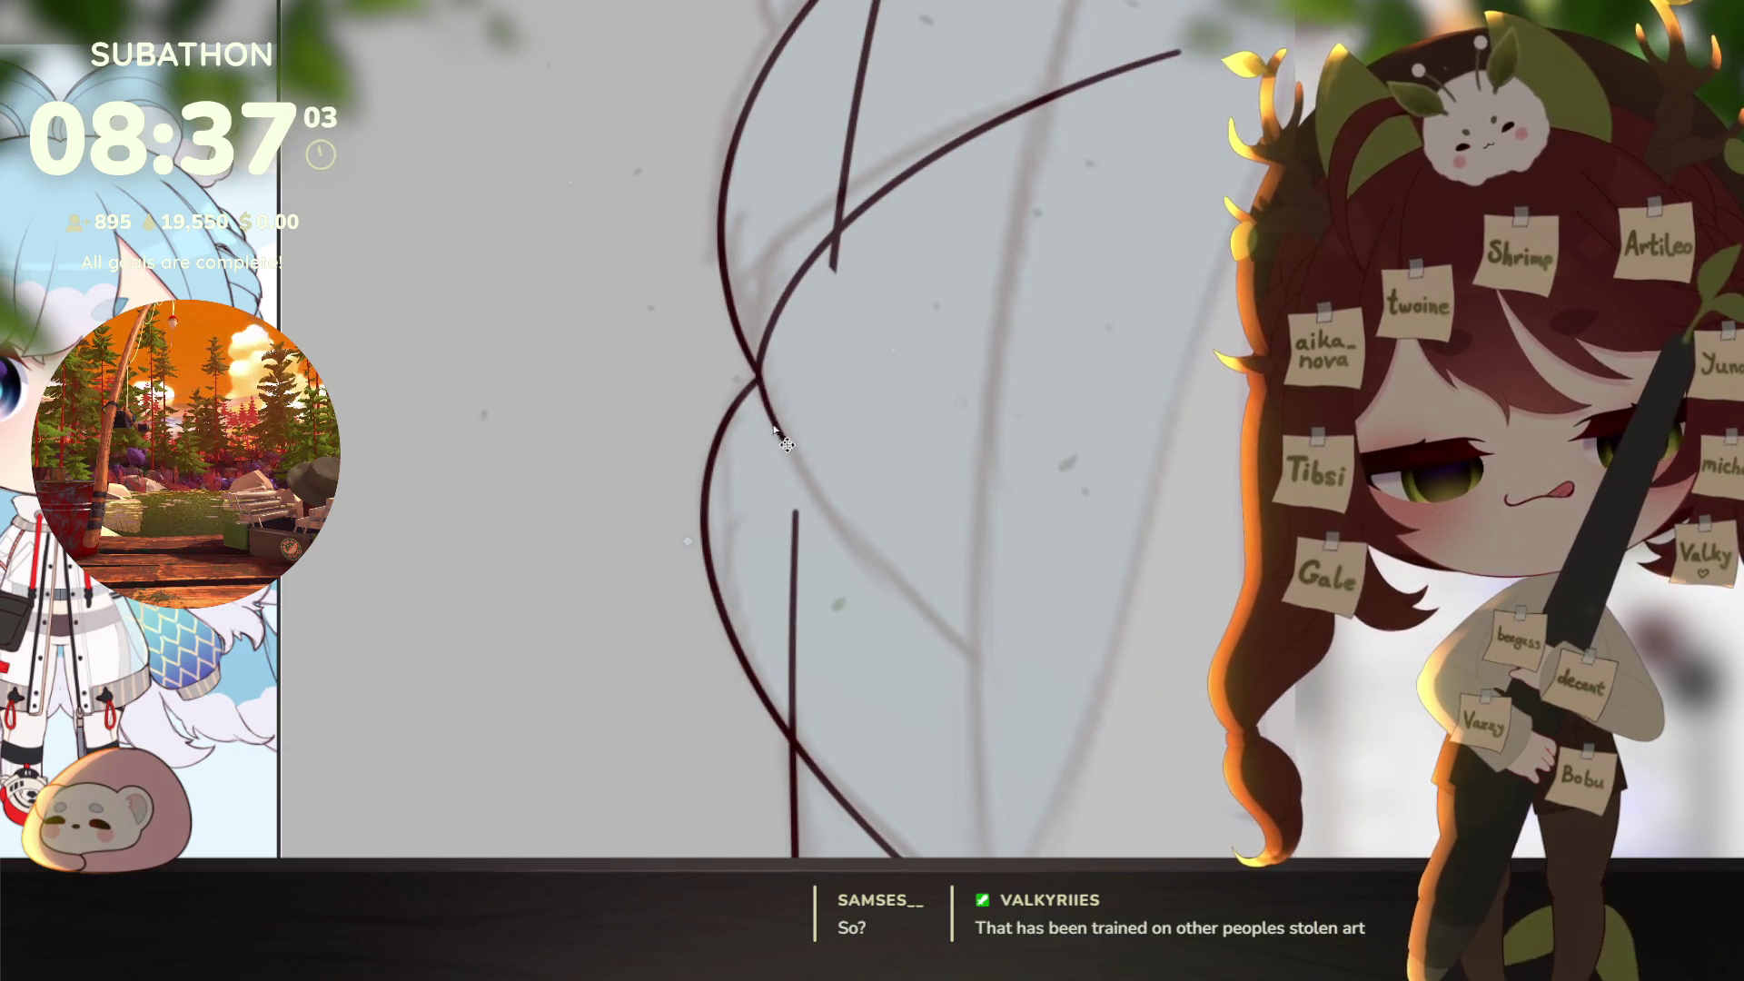
pyautogui.moveTo(950, 467)
pyautogui.mouseDown()
pyautogui.moveTo(1090, 448)
pyautogui.moveTo(974, 660)
pyautogui.moveTo(865, 671)
pyautogui.mouseUp()
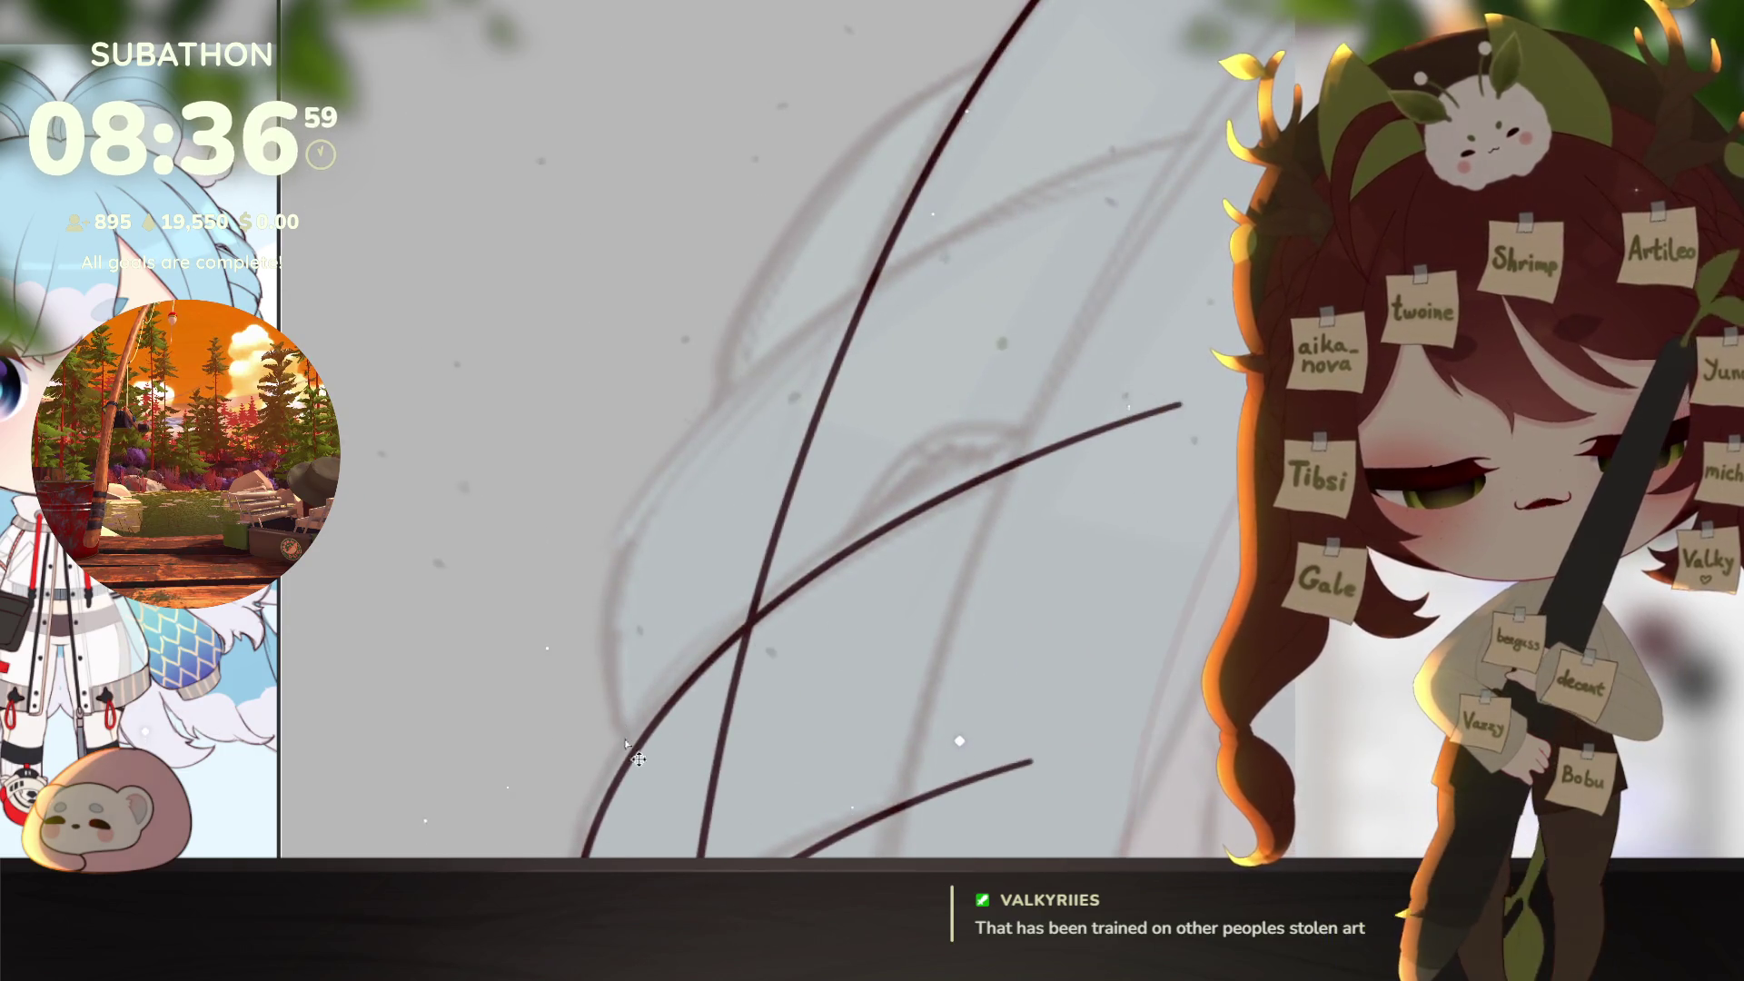
pyautogui.moveTo(1038, 327); pyautogui.dragTo(696, 587)
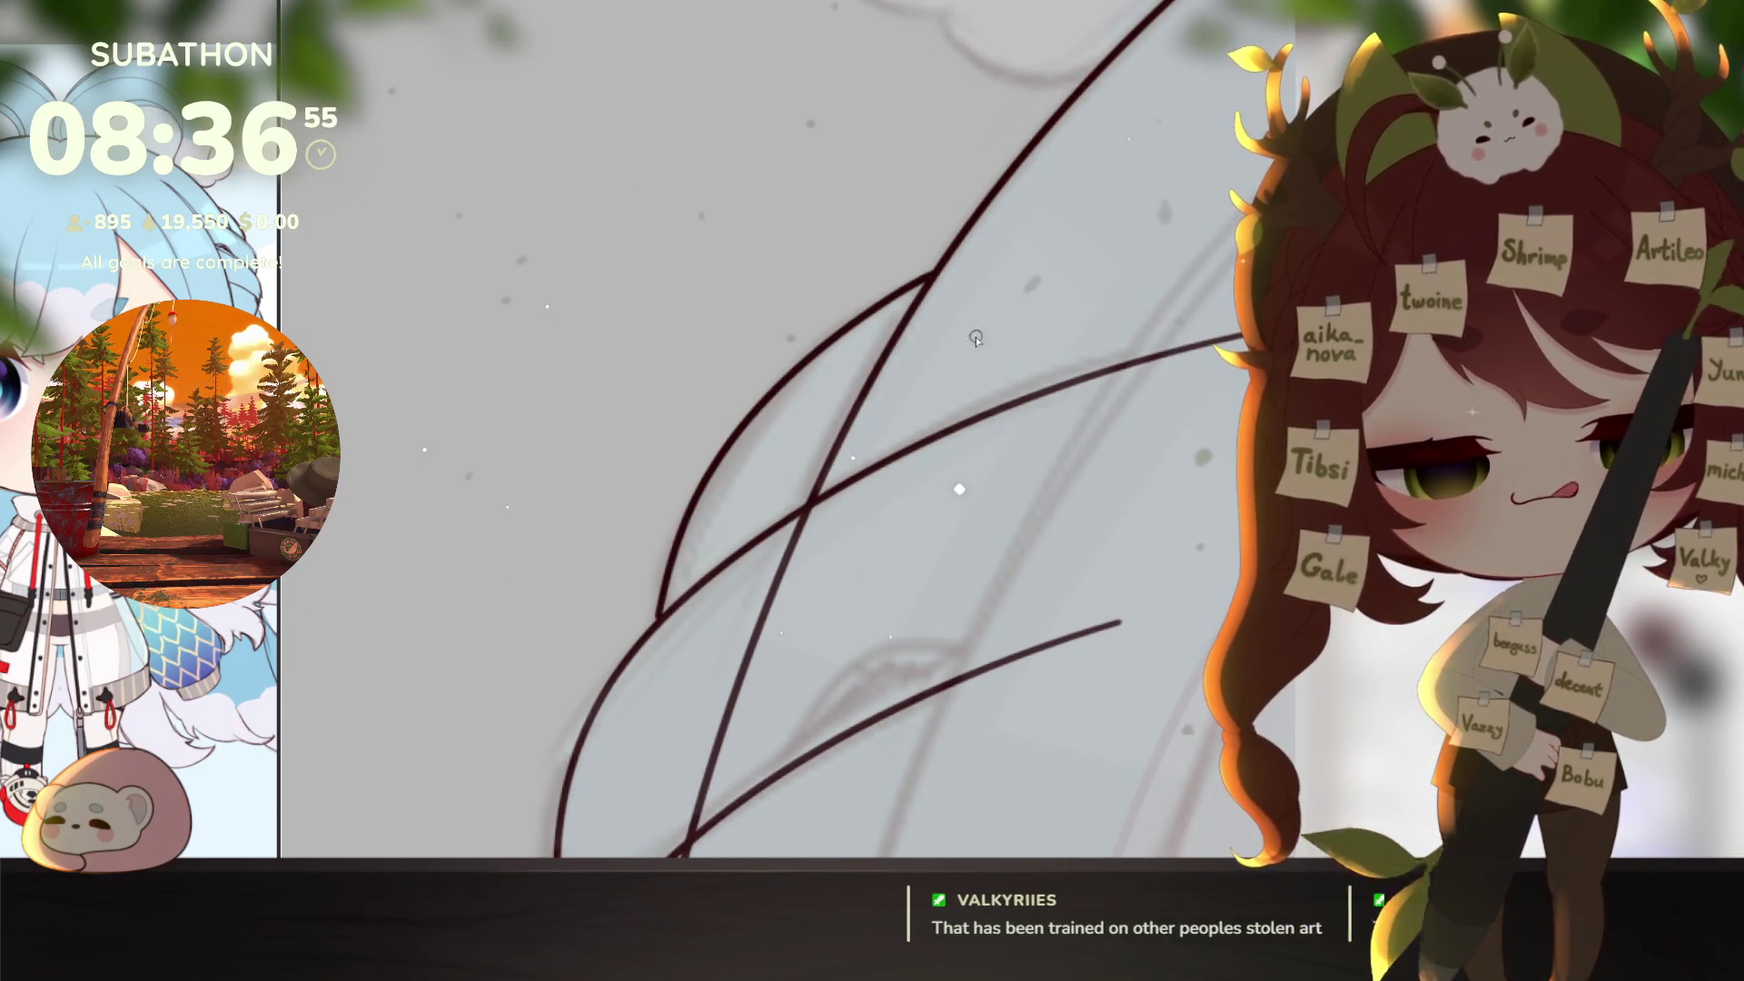
pyautogui.moveTo(933, 274); pyautogui.dragTo(950, 273)
pyautogui.scroll(3, 747, 273)
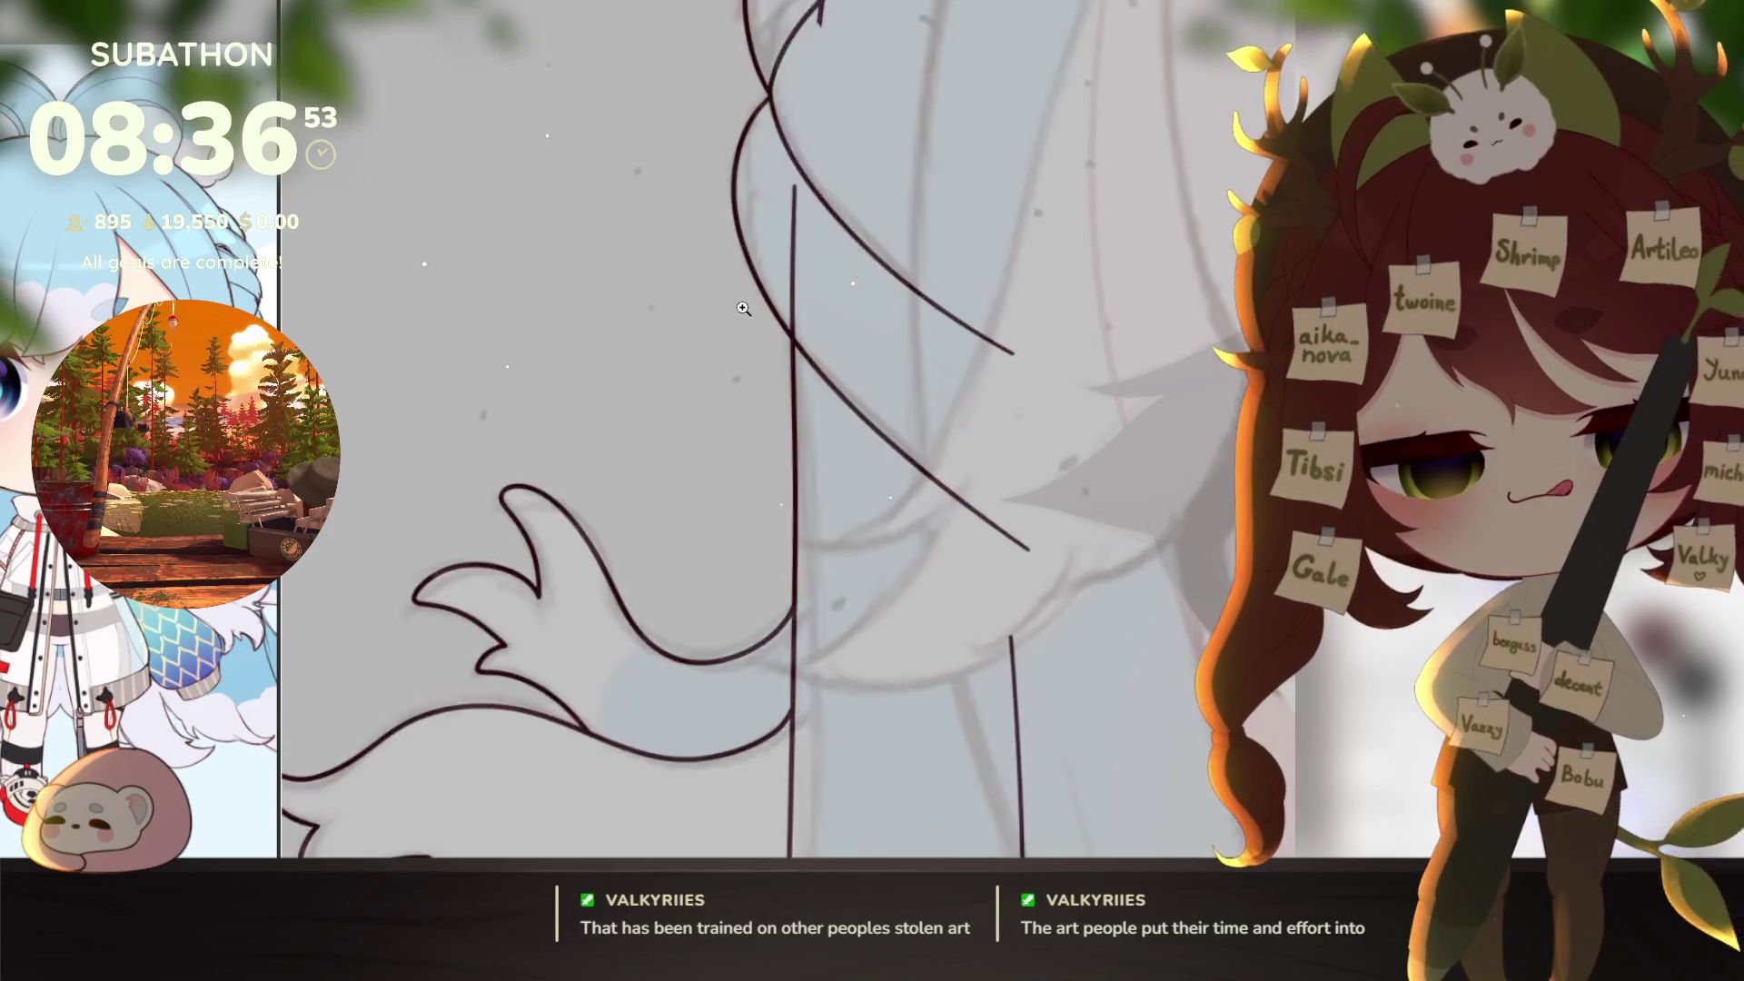
pyautogui.moveTo(745, 243); pyautogui.dragTo(799, 471)
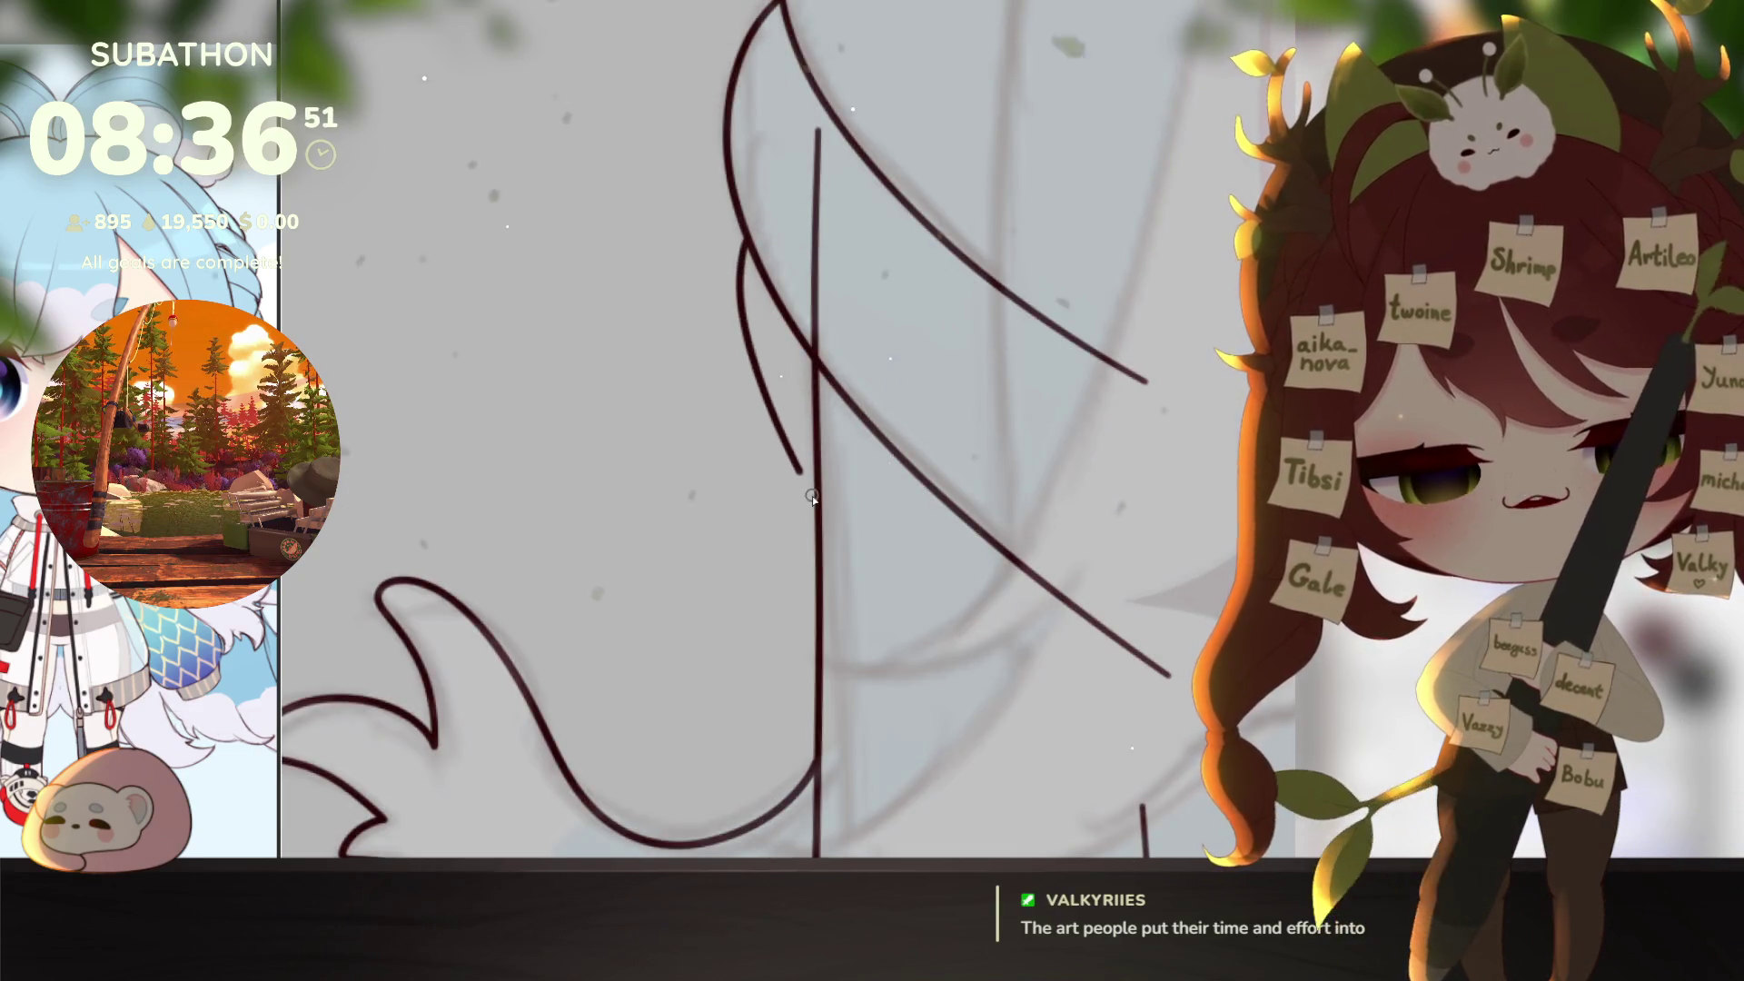
# Step: Erase the top of the overlapping vertical hair line and check the stroke junction
pyautogui.scroll(-5, 1048, 611)
pyautogui.scroll(5, 1028, 712)
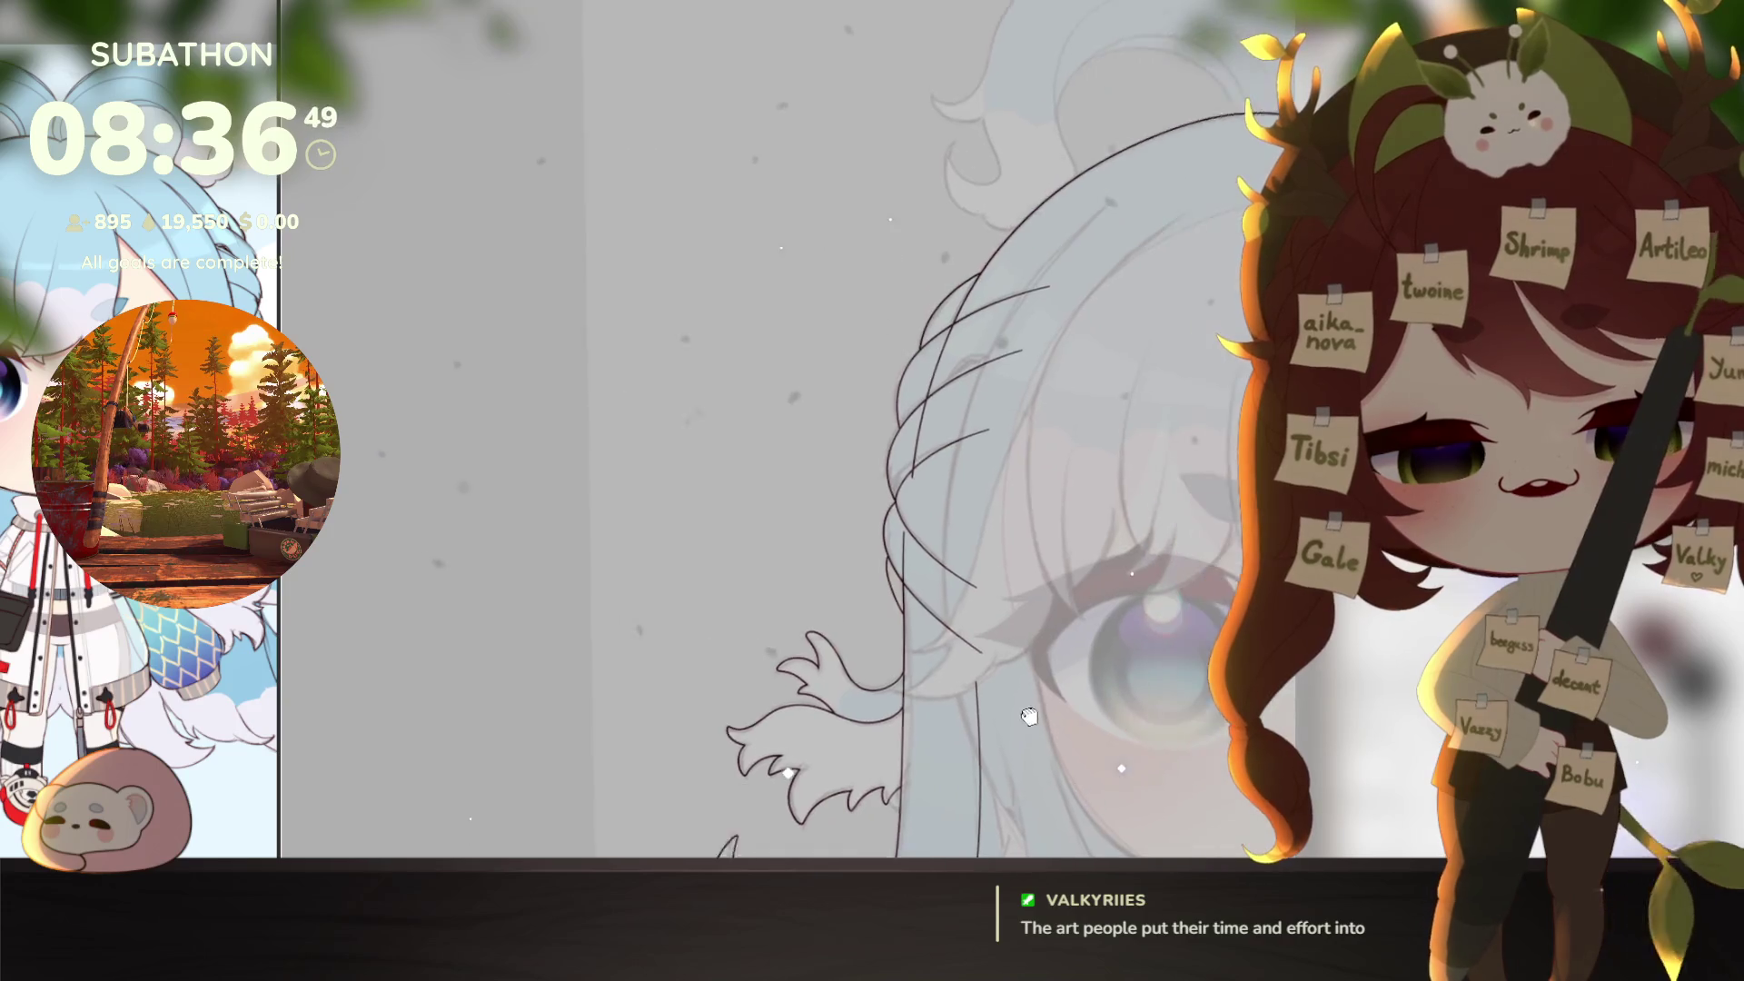
pyautogui.scroll(6, 736, 490)
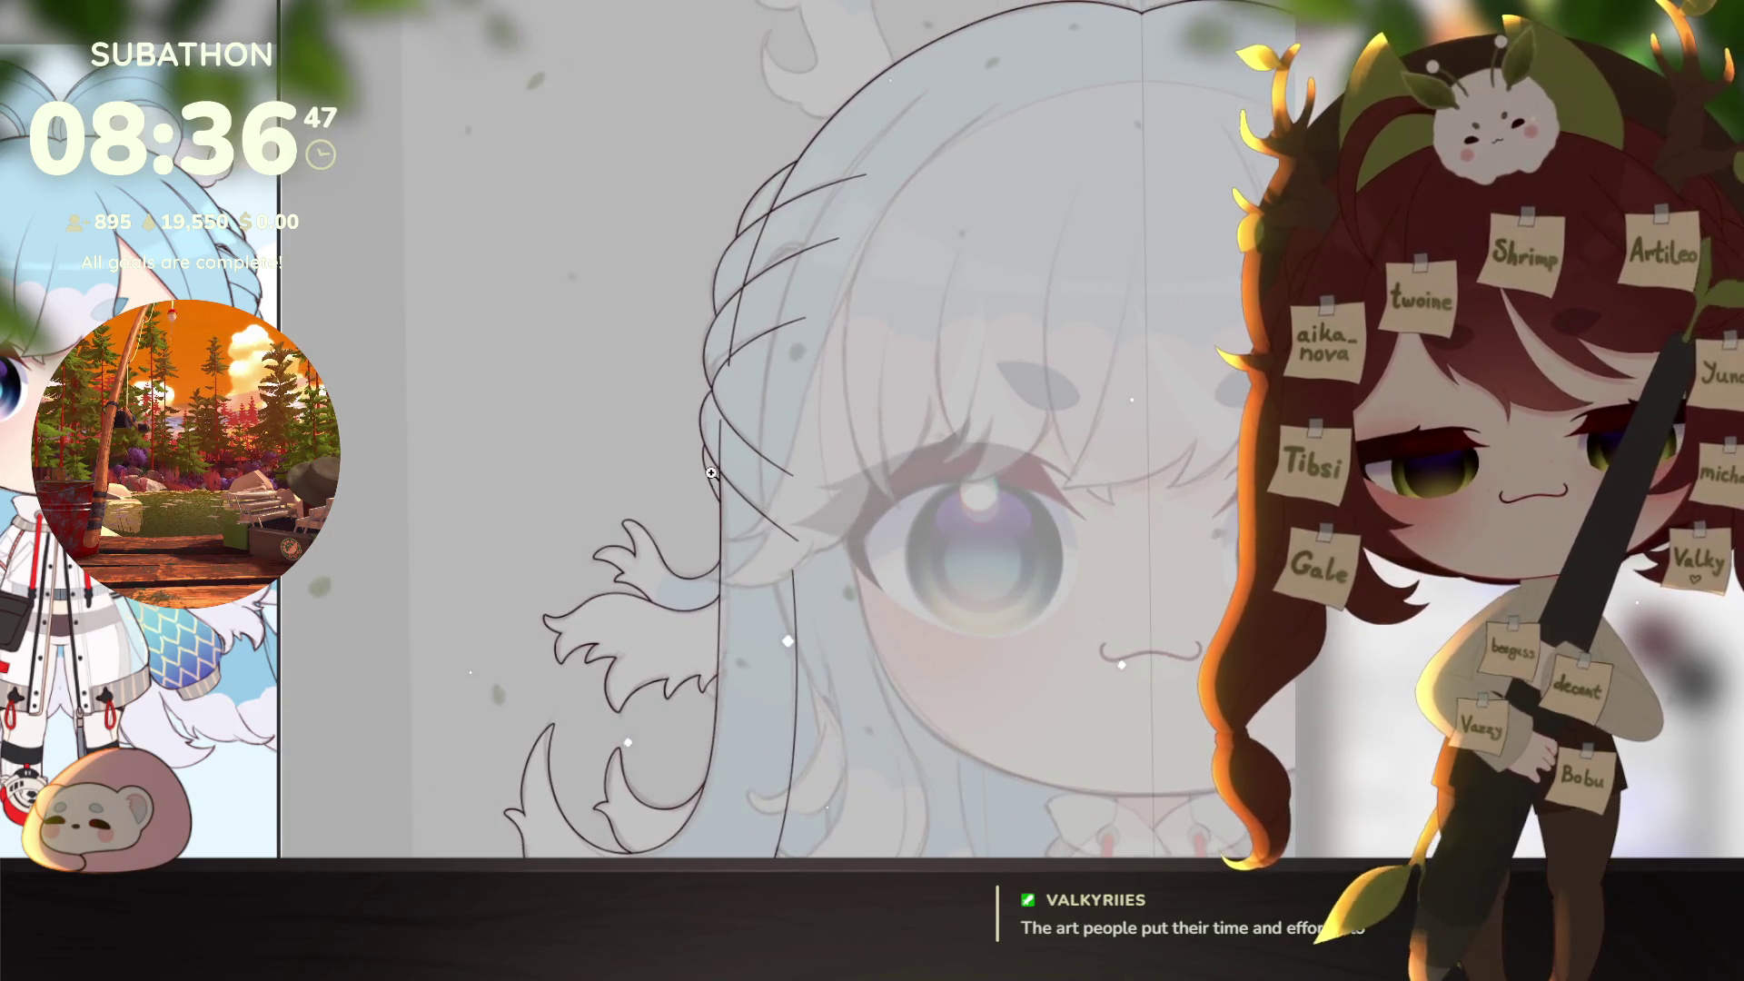
pyautogui.scroll(2, 713, 300)
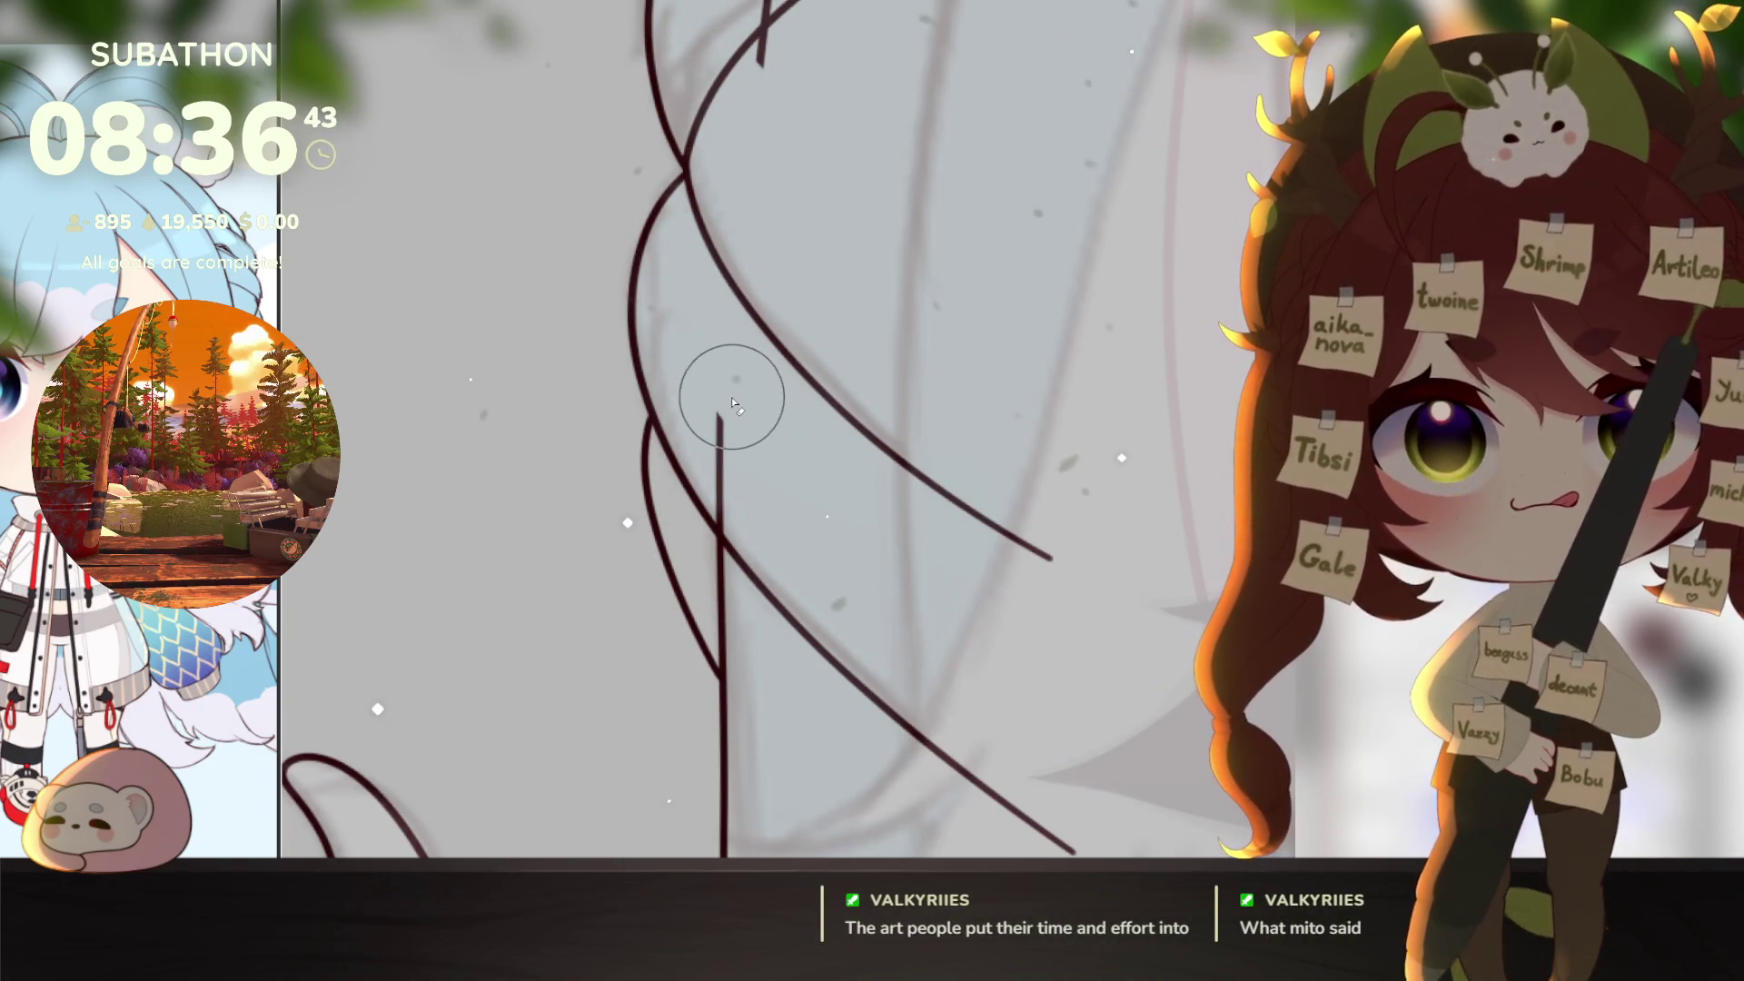
pyautogui.moveTo(719, 377)
pyautogui.mouseDown()
pyautogui.moveTo(721, 495)
pyautogui.moveTo(790, 577)
pyautogui.mouseUp()
pyautogui.moveTo(820, 412); pyautogui.dragTo(888, 487)
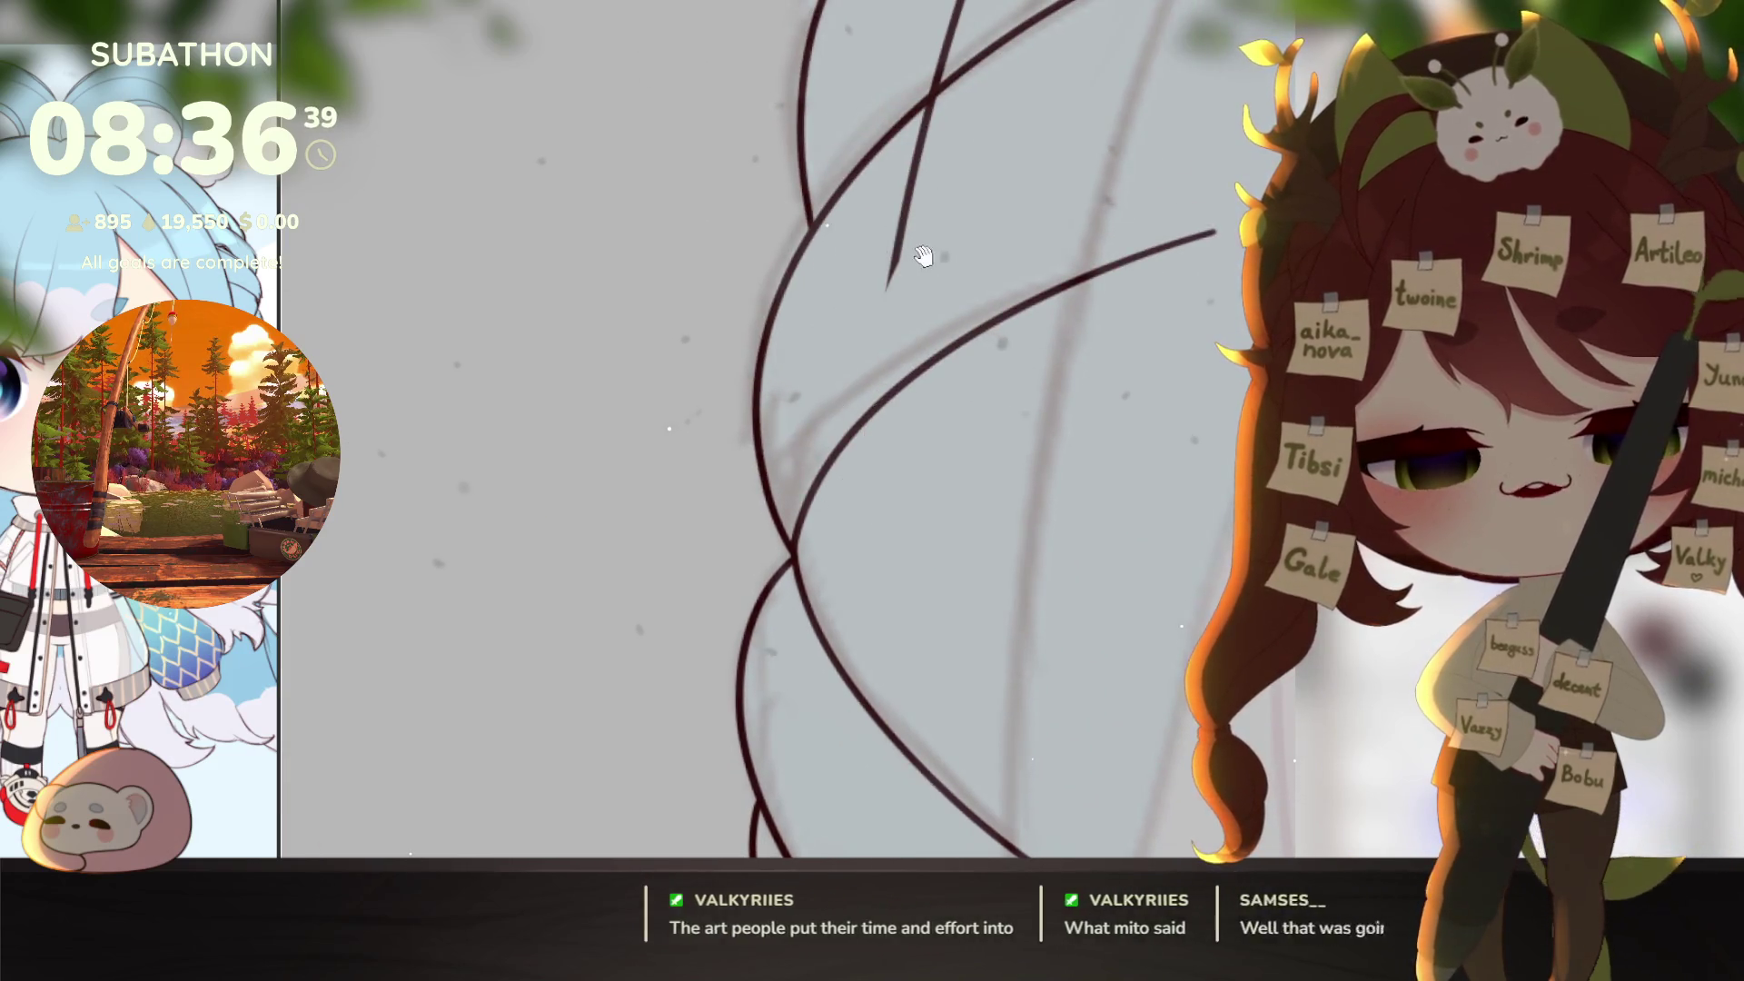
pyautogui.scroll(2, 830, 709)
pyautogui.moveTo(990, 202); pyautogui.dragTo(989, 564)
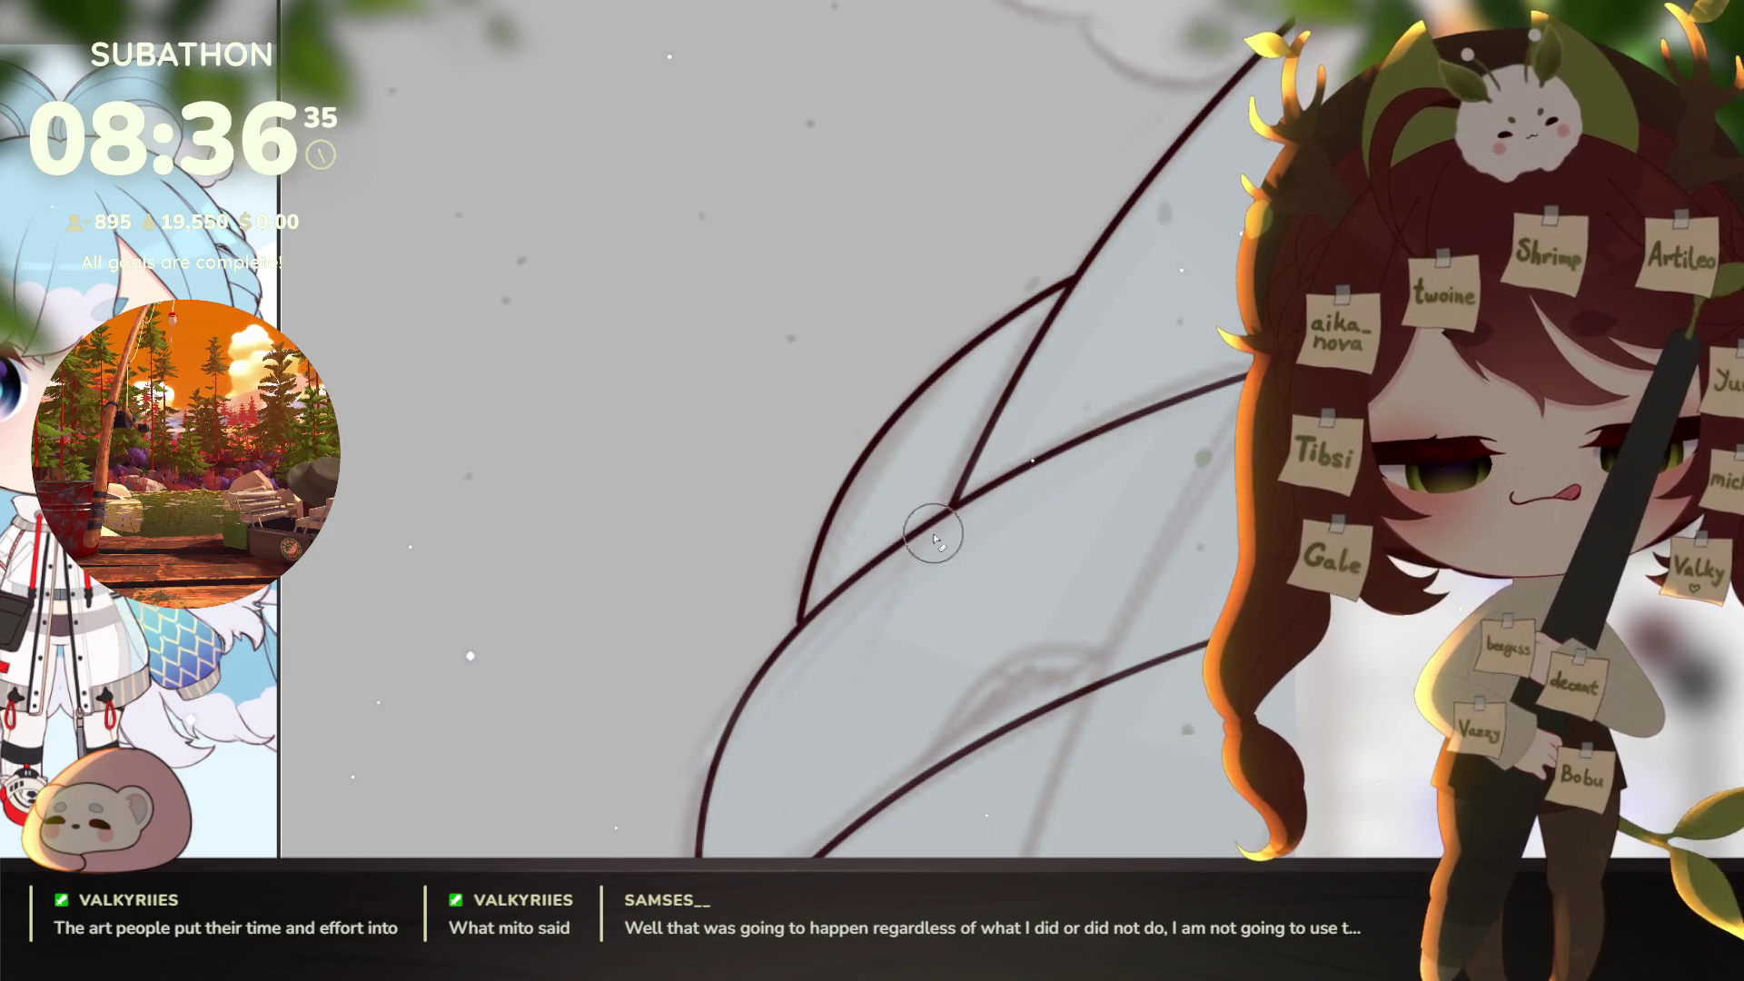
pyautogui.scroll(-6, 1043, 493)
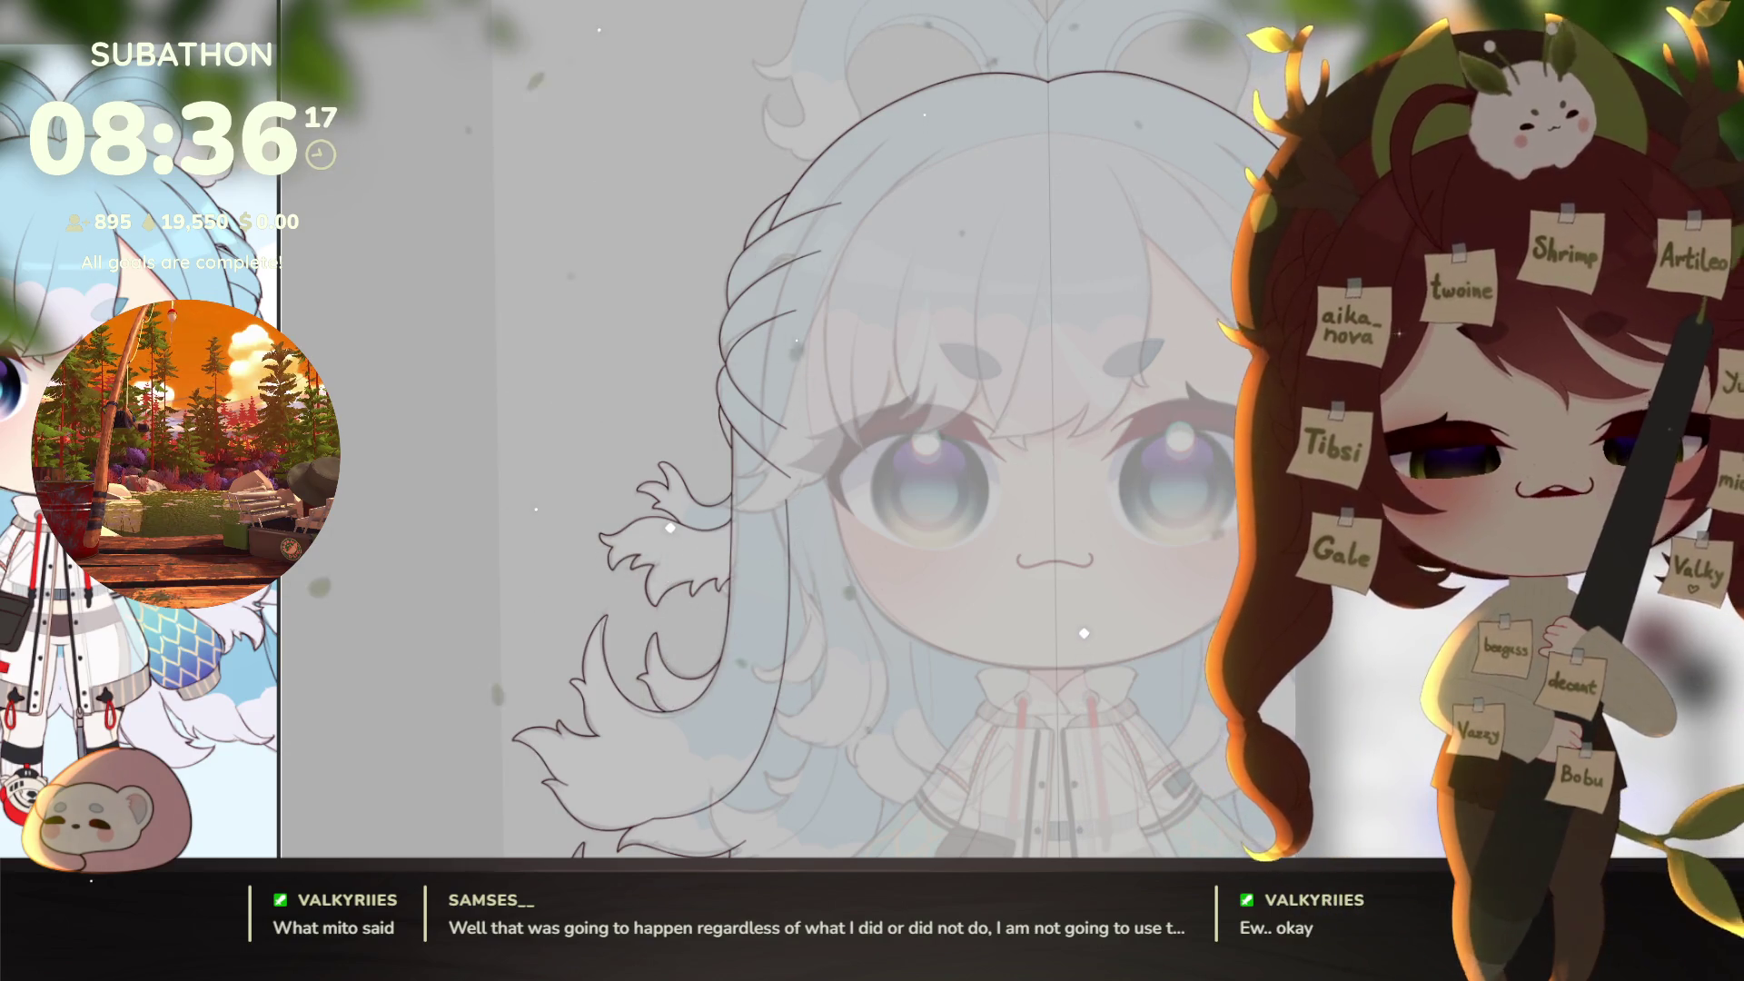
pyautogui.moveTo(1176, 724); pyautogui.dragTo(1122, 692)
pyautogui.scroll(-5, 1122, 695)
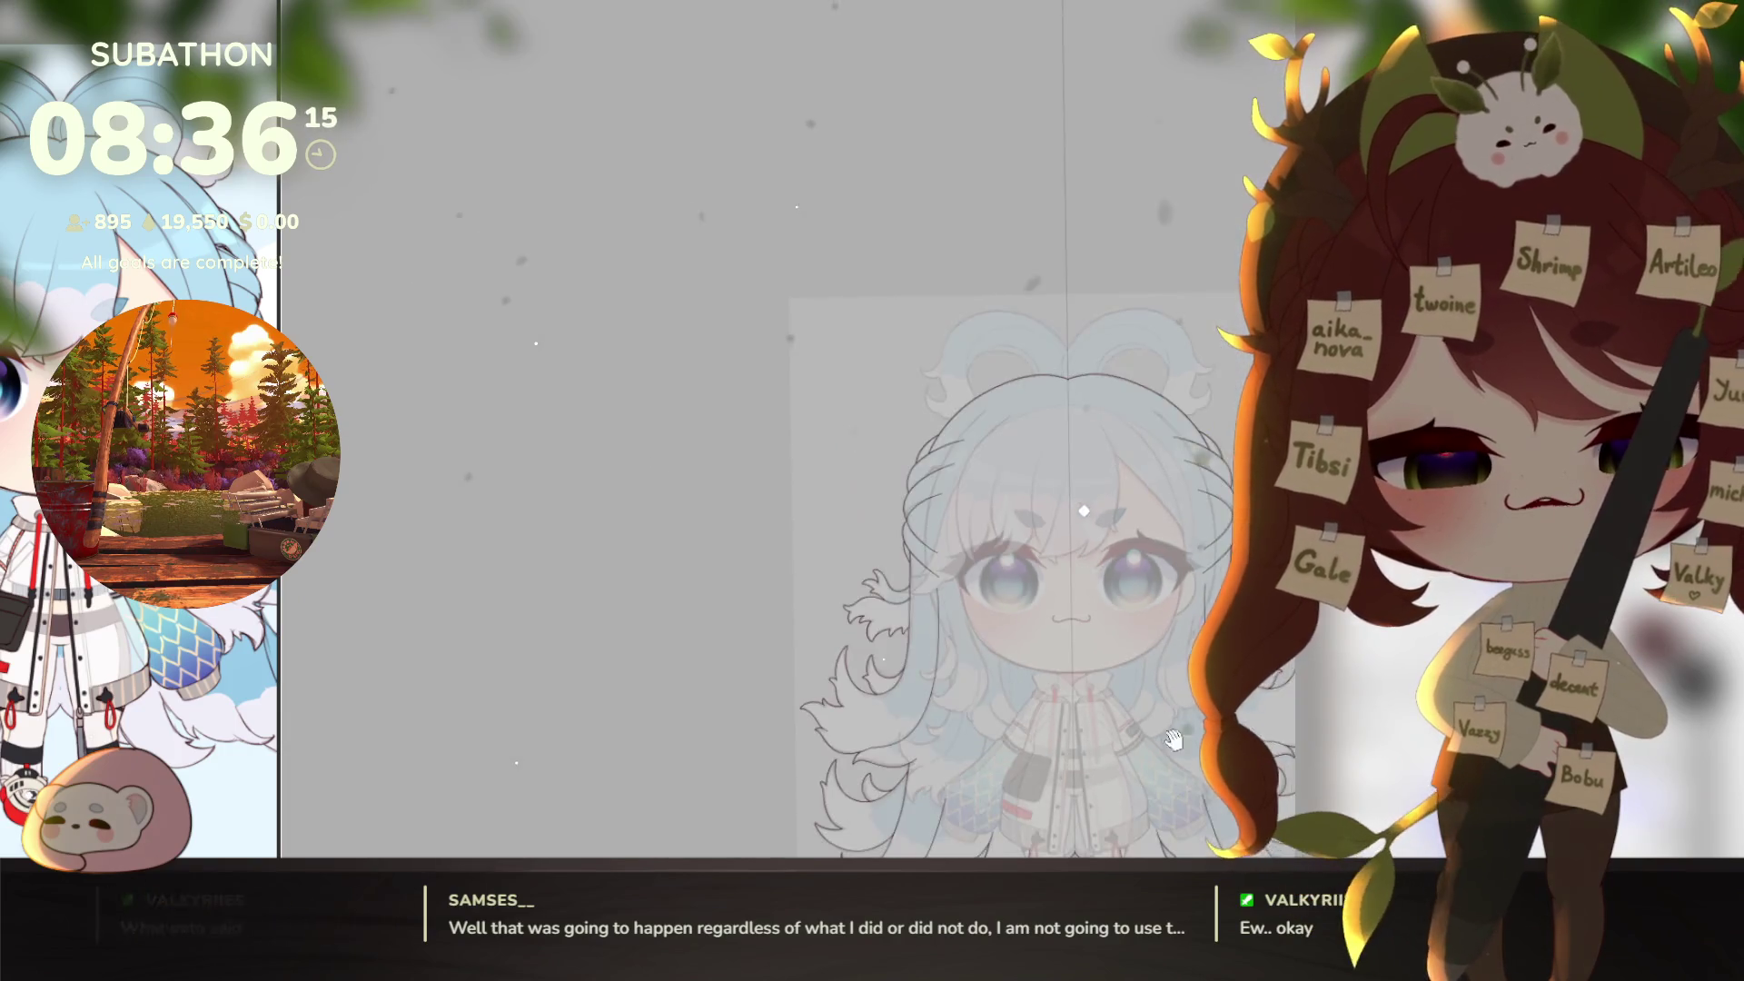
pyautogui.scroll(1, 1145, 708)
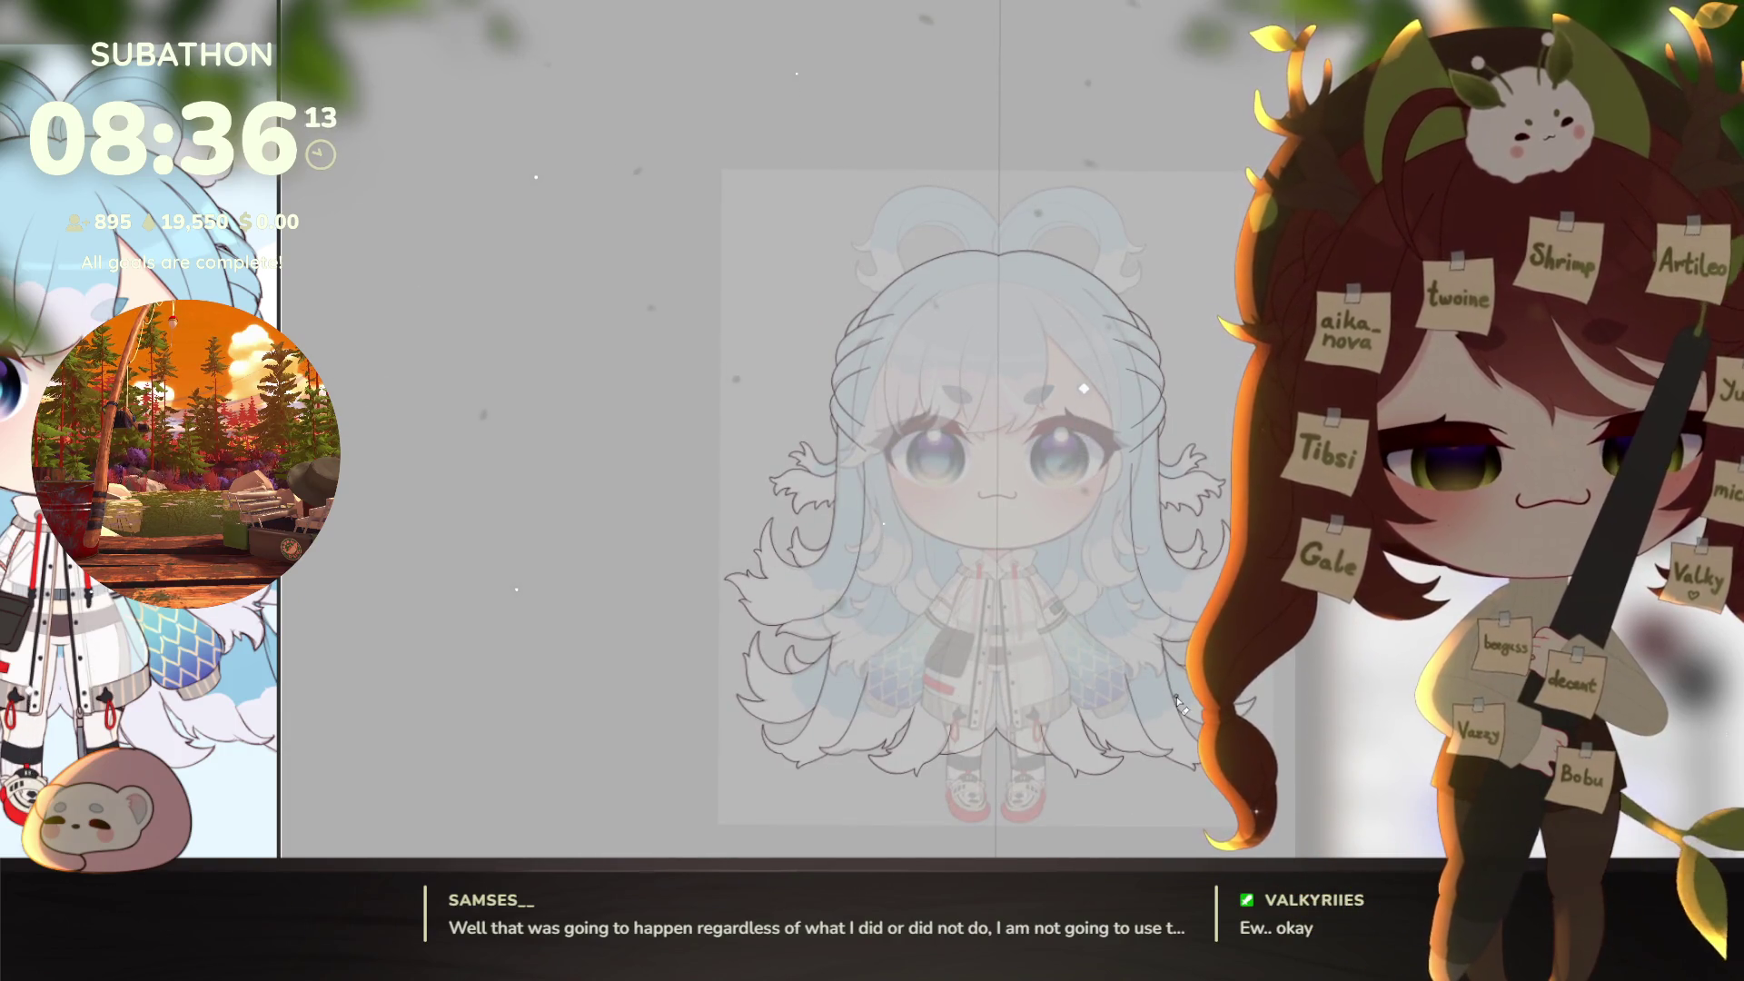
pyautogui.moveTo(1060, 693)
pyautogui.mouseDown()
pyautogui.moveTo(1100, 732)
pyautogui.moveTo(1068, 720)
pyautogui.moveTo(1111, 726)
pyautogui.moveTo(1100, 684)
pyautogui.mouseUp()
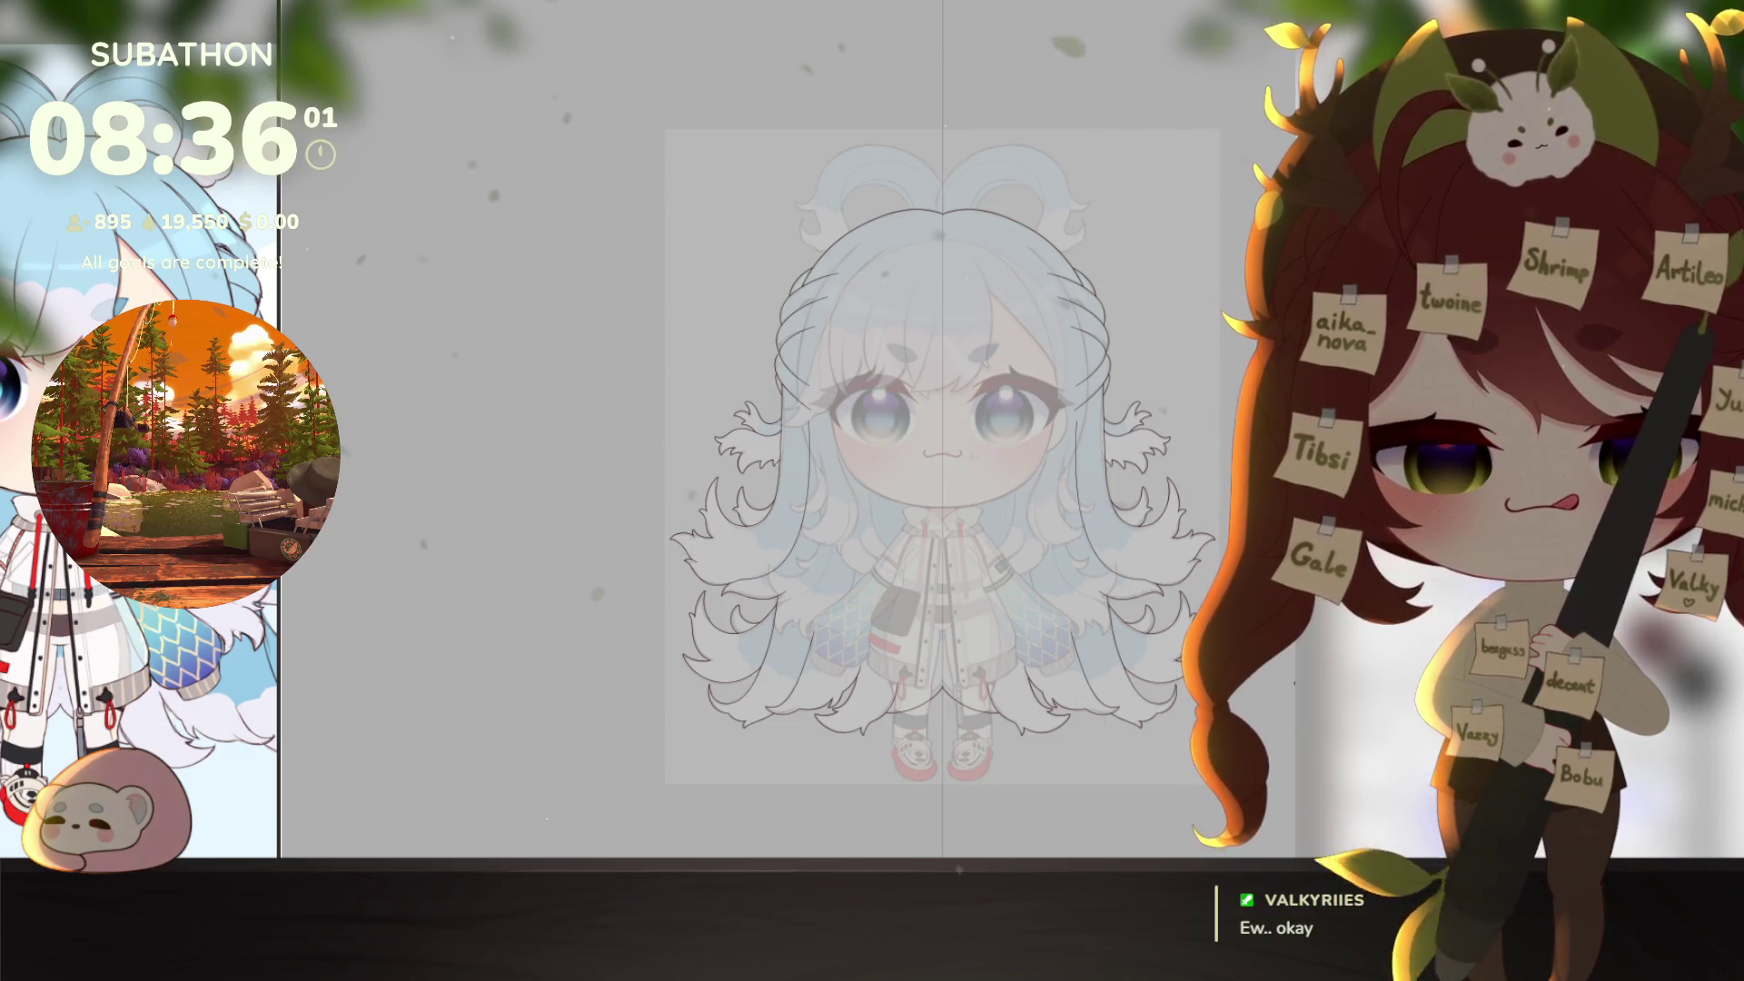
pyautogui.moveTo(1223, 727); pyautogui.dragTo(1203, 742)
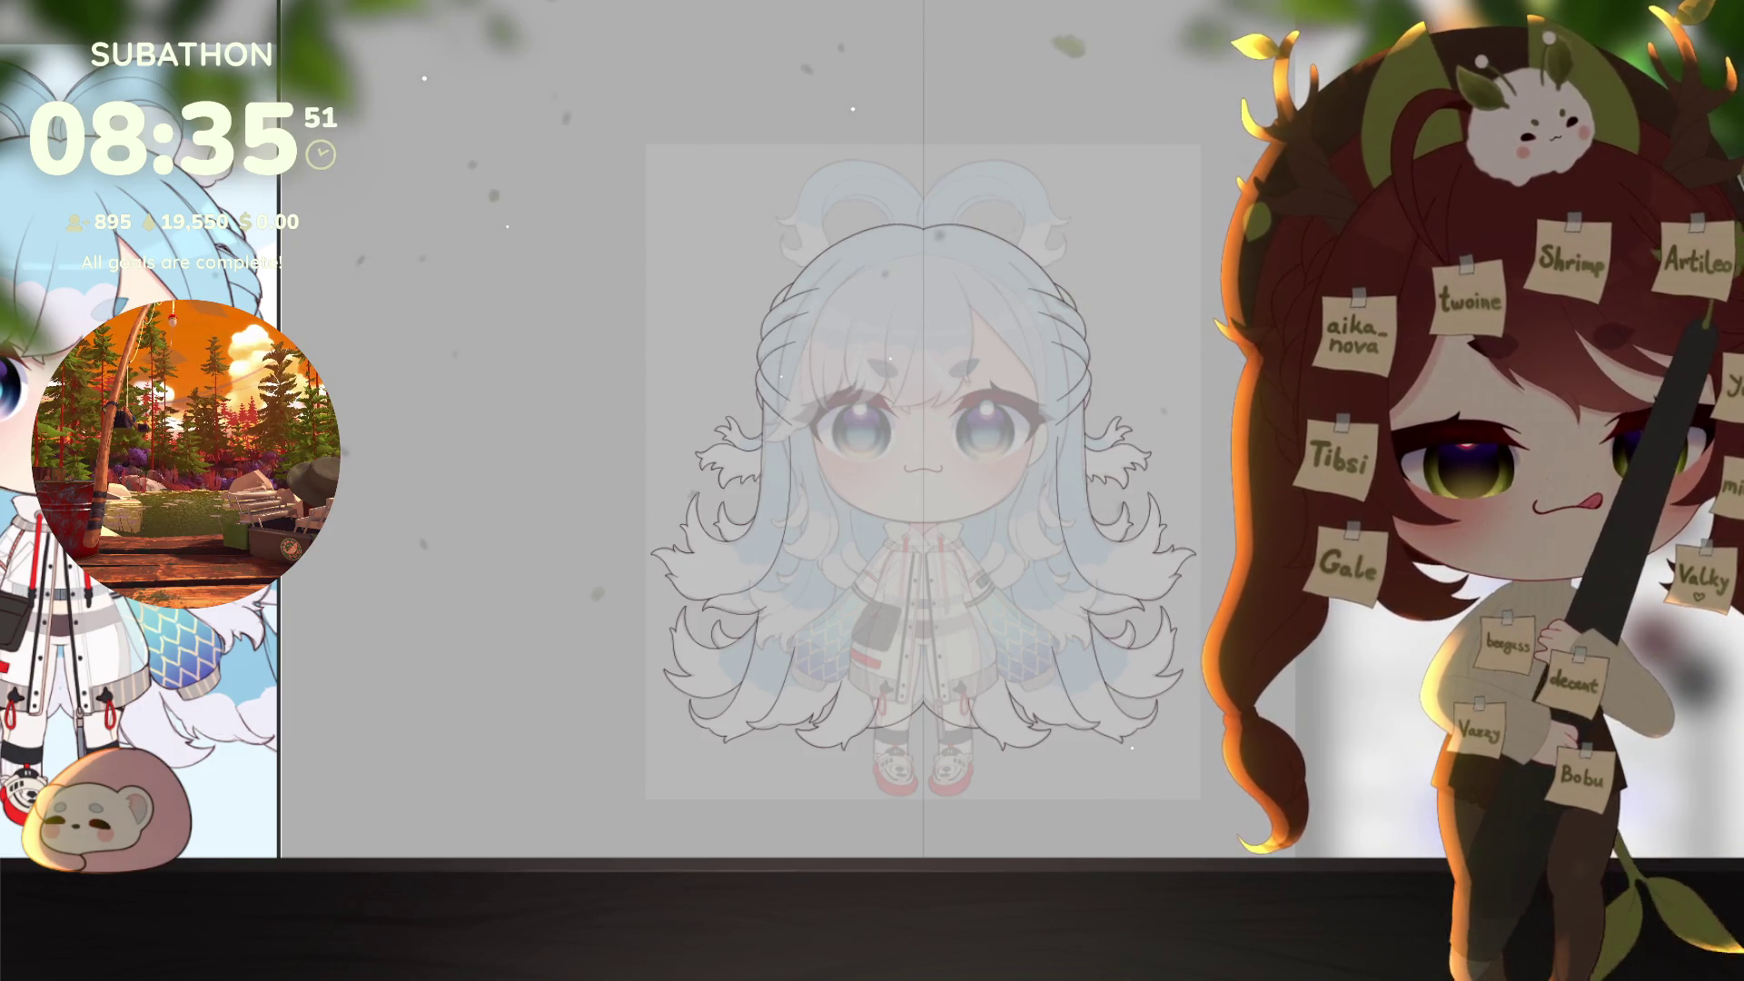
# Step: Magic-wand the background, invert the selection, and fill the hair with dark red
pyautogui.click(1181, 333)
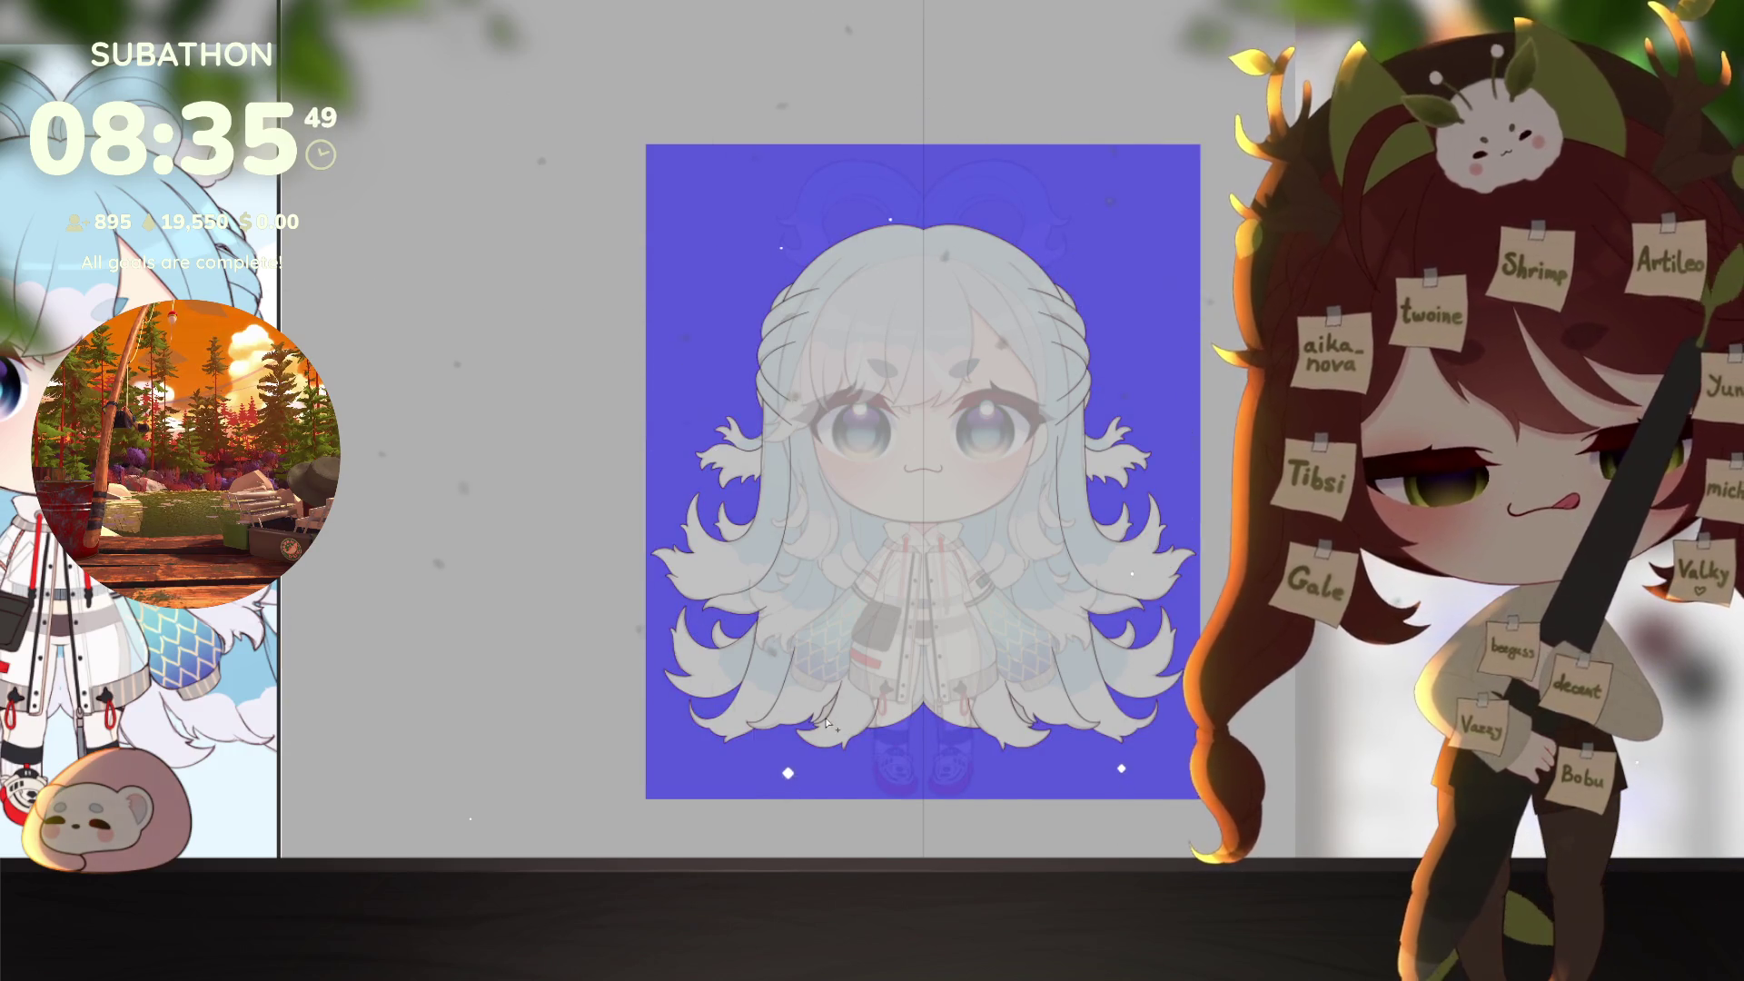
pyautogui.scroll(3, 881, 723)
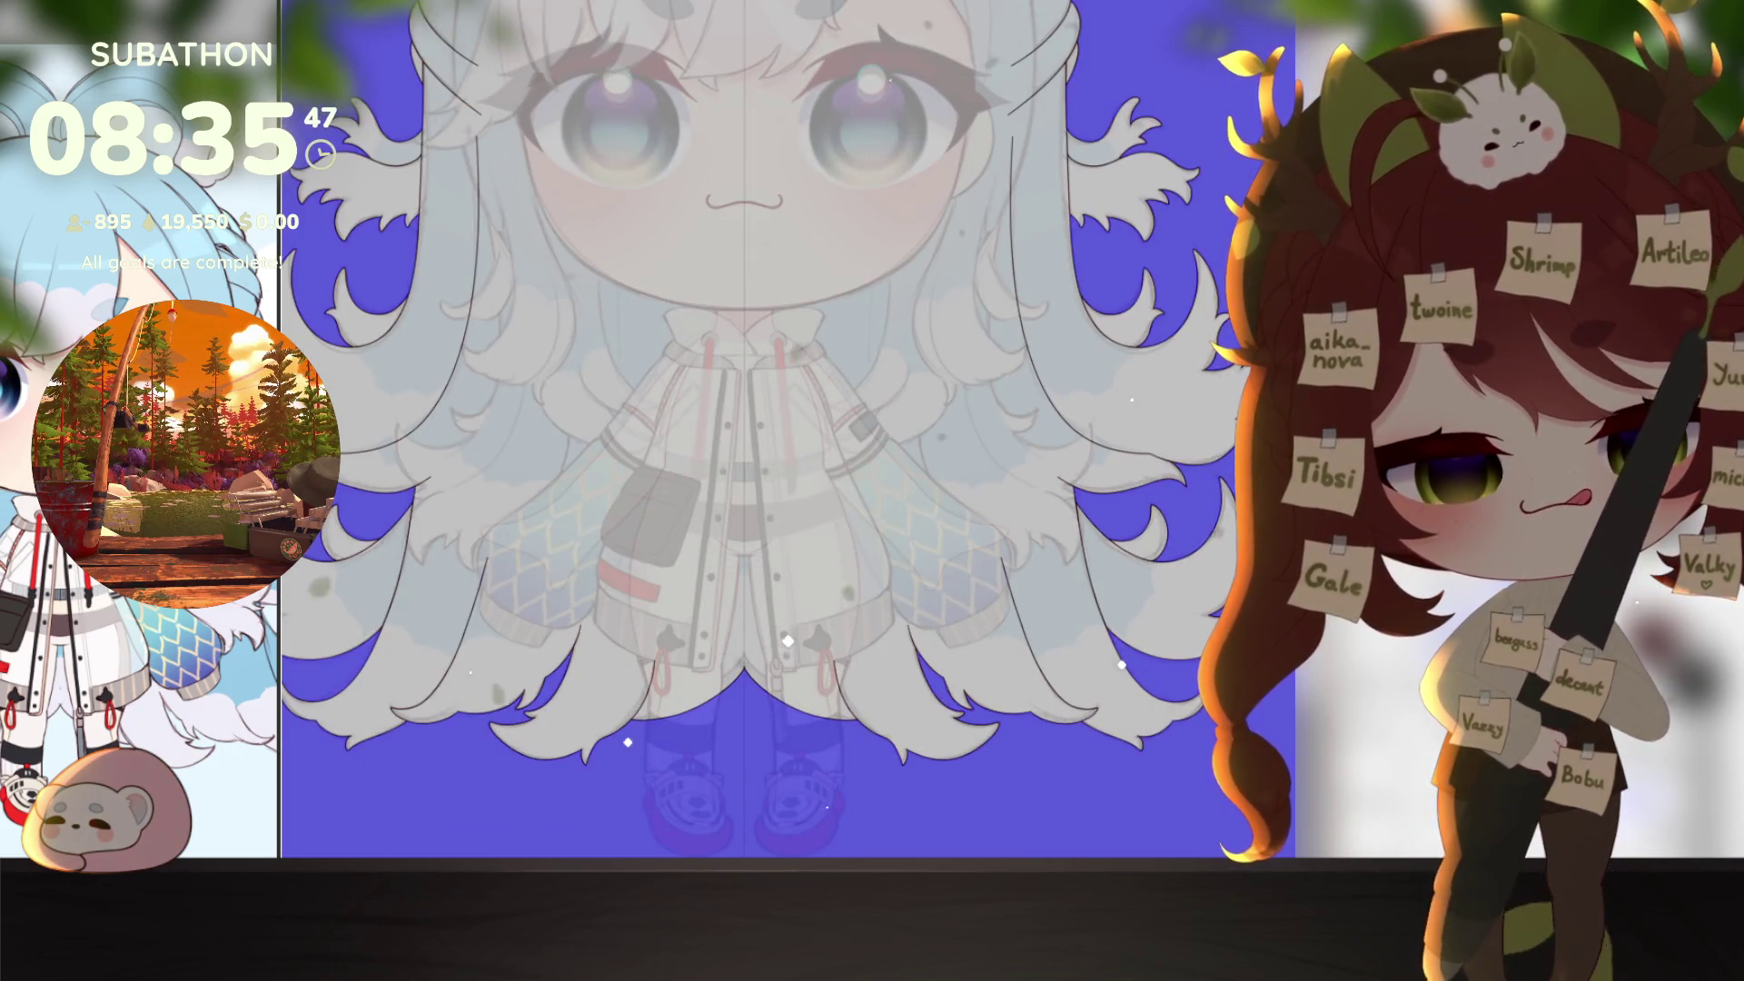
pyautogui.click(496, 507)
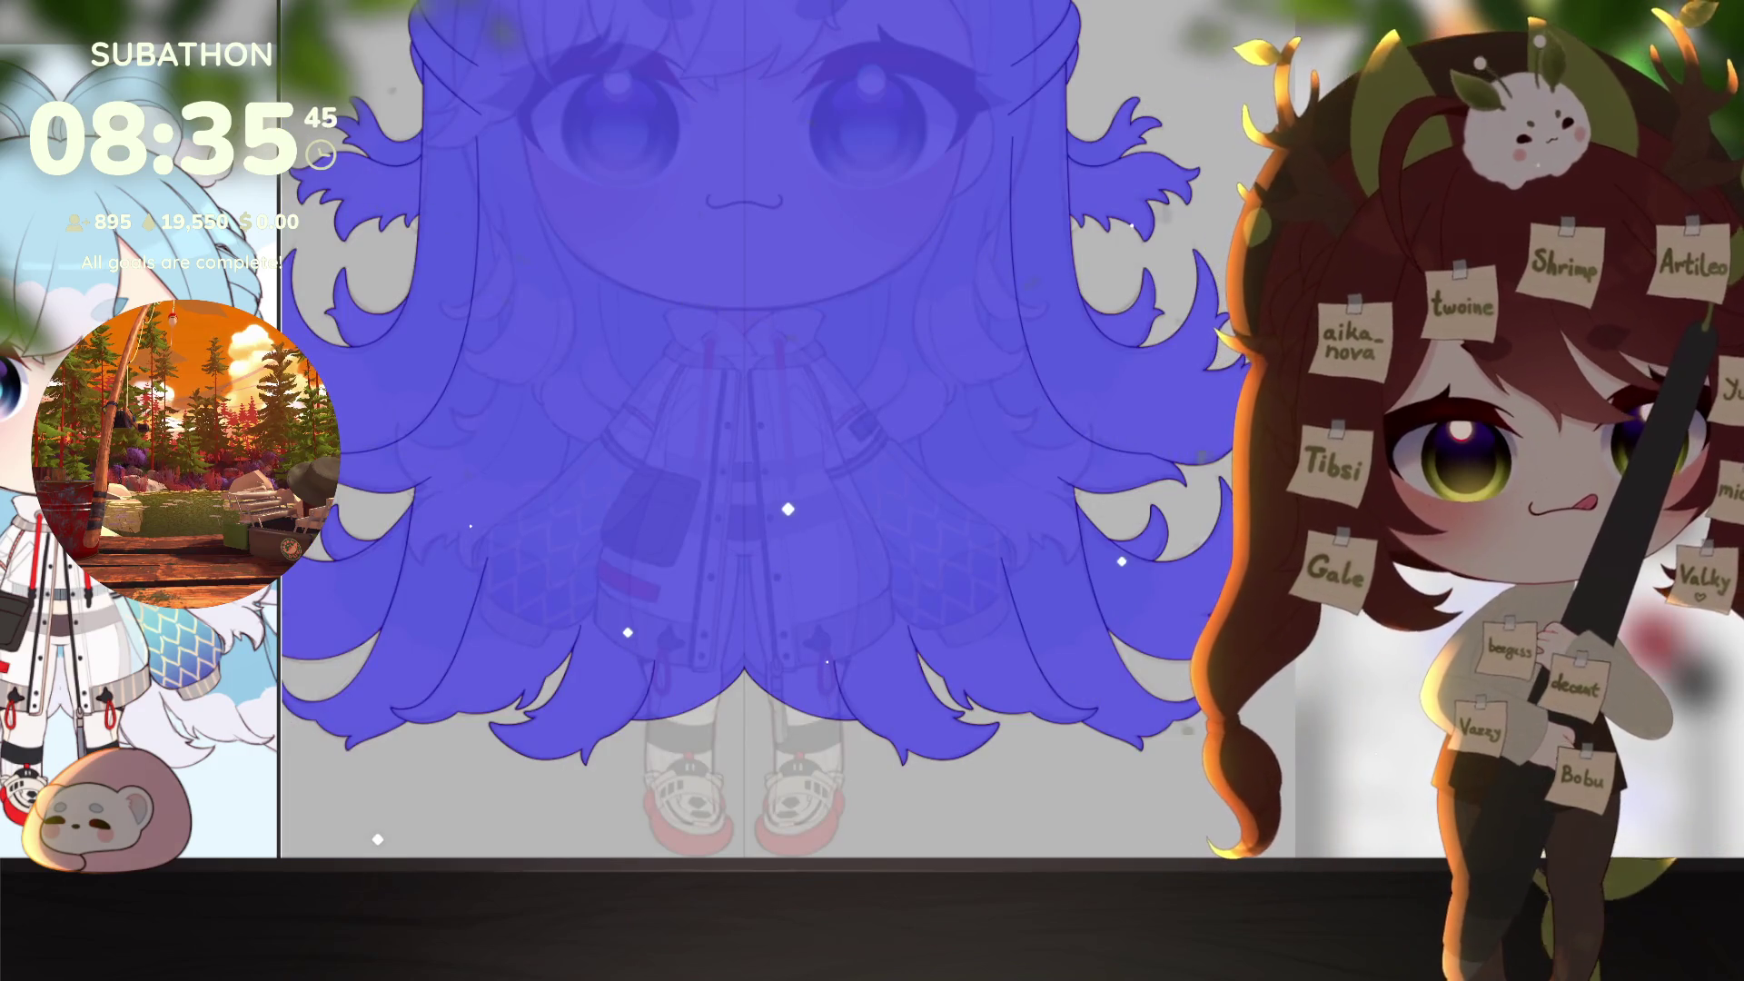
pyautogui.scroll(5, 827, 654)
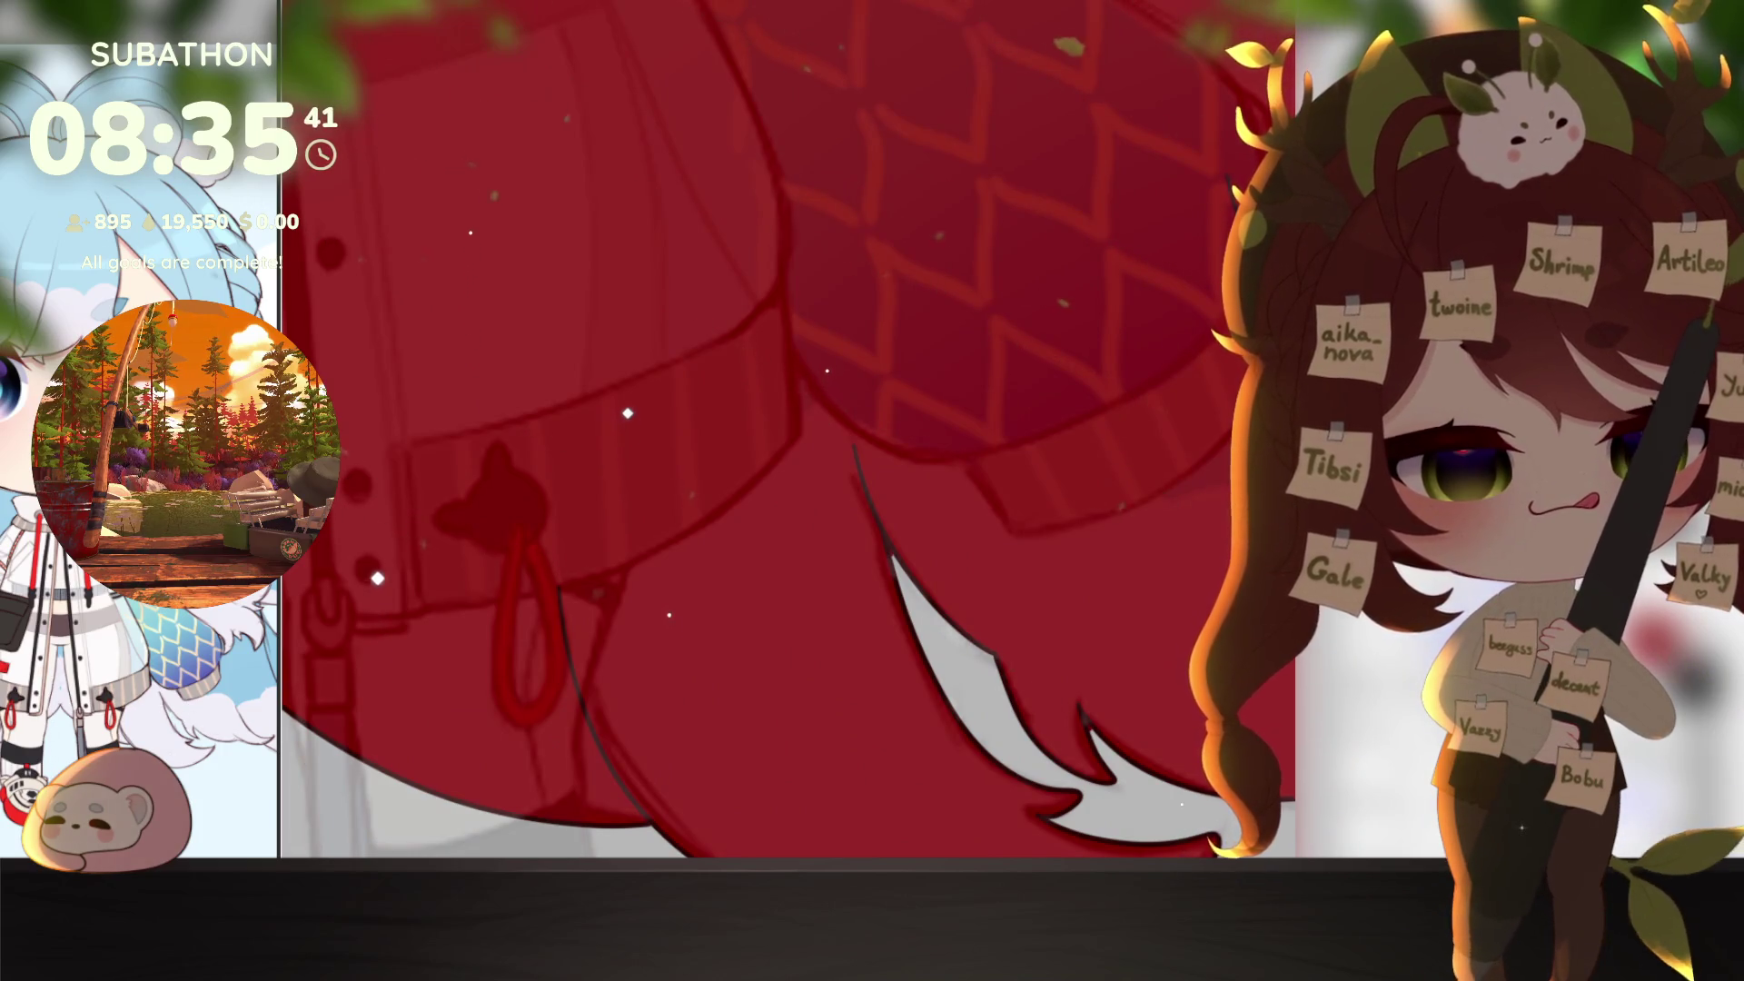
pyautogui.click(946, 611)
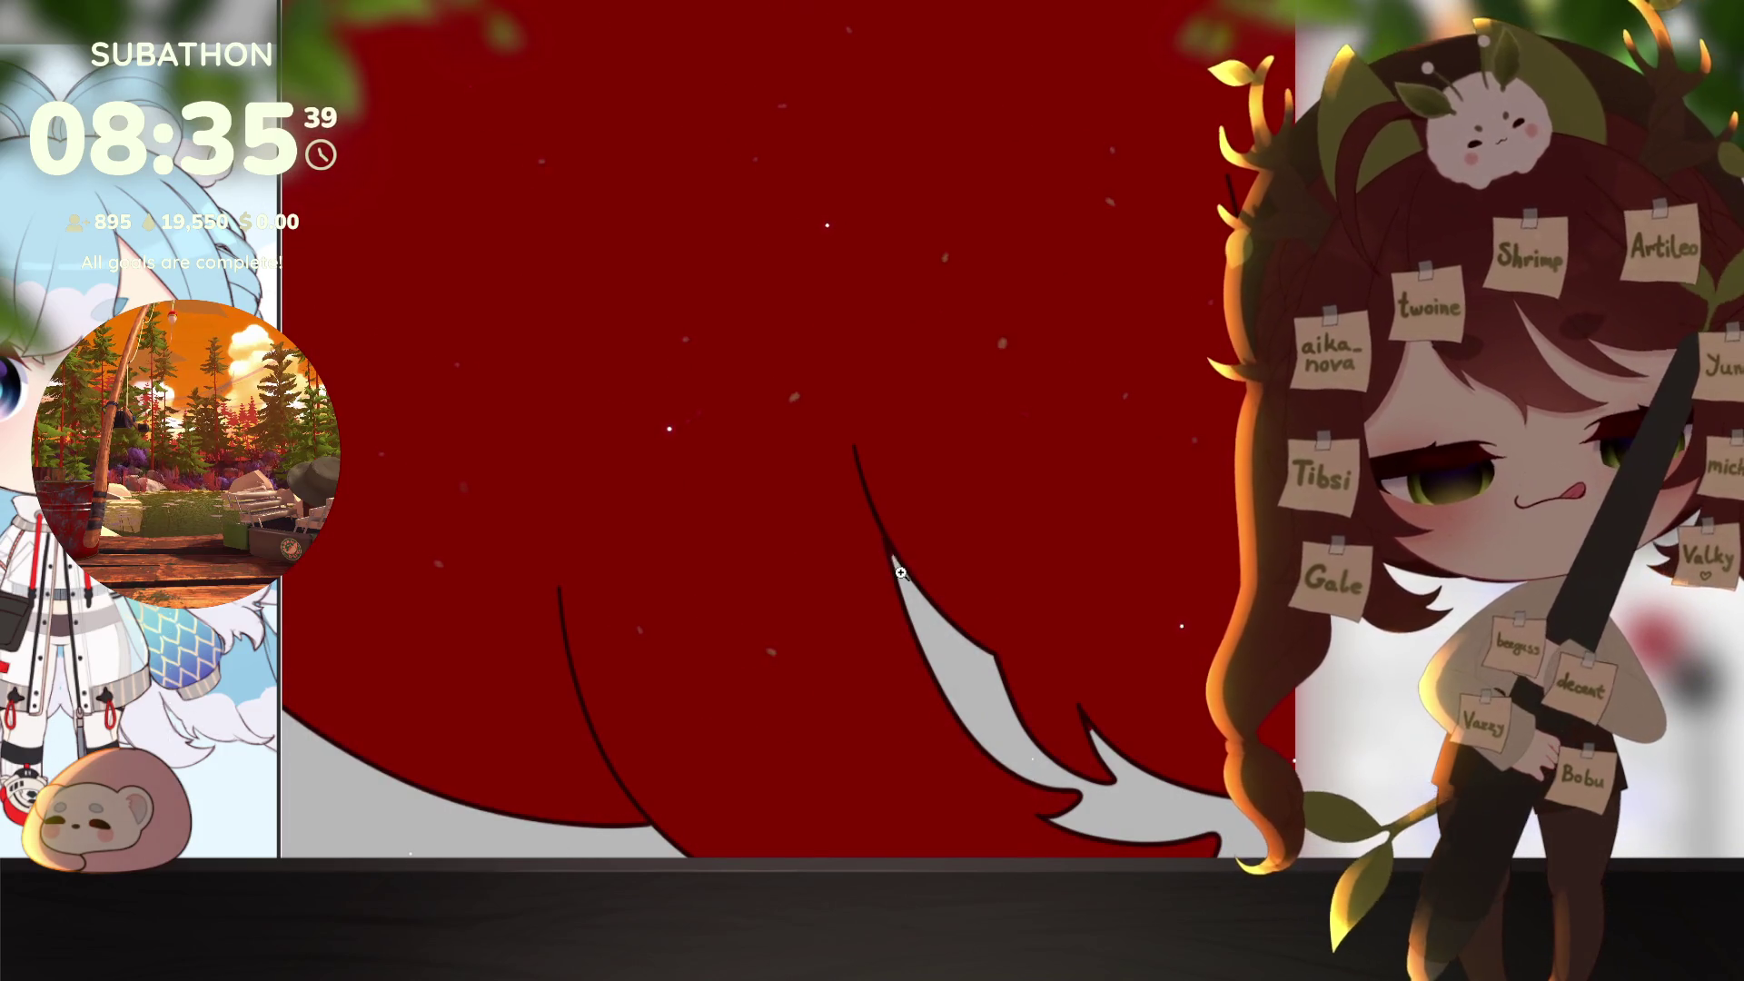
# Step: Pan and rotate along the hair outline to inspect the dark red fill's edges
pyautogui.scroll(2, 900, 572)
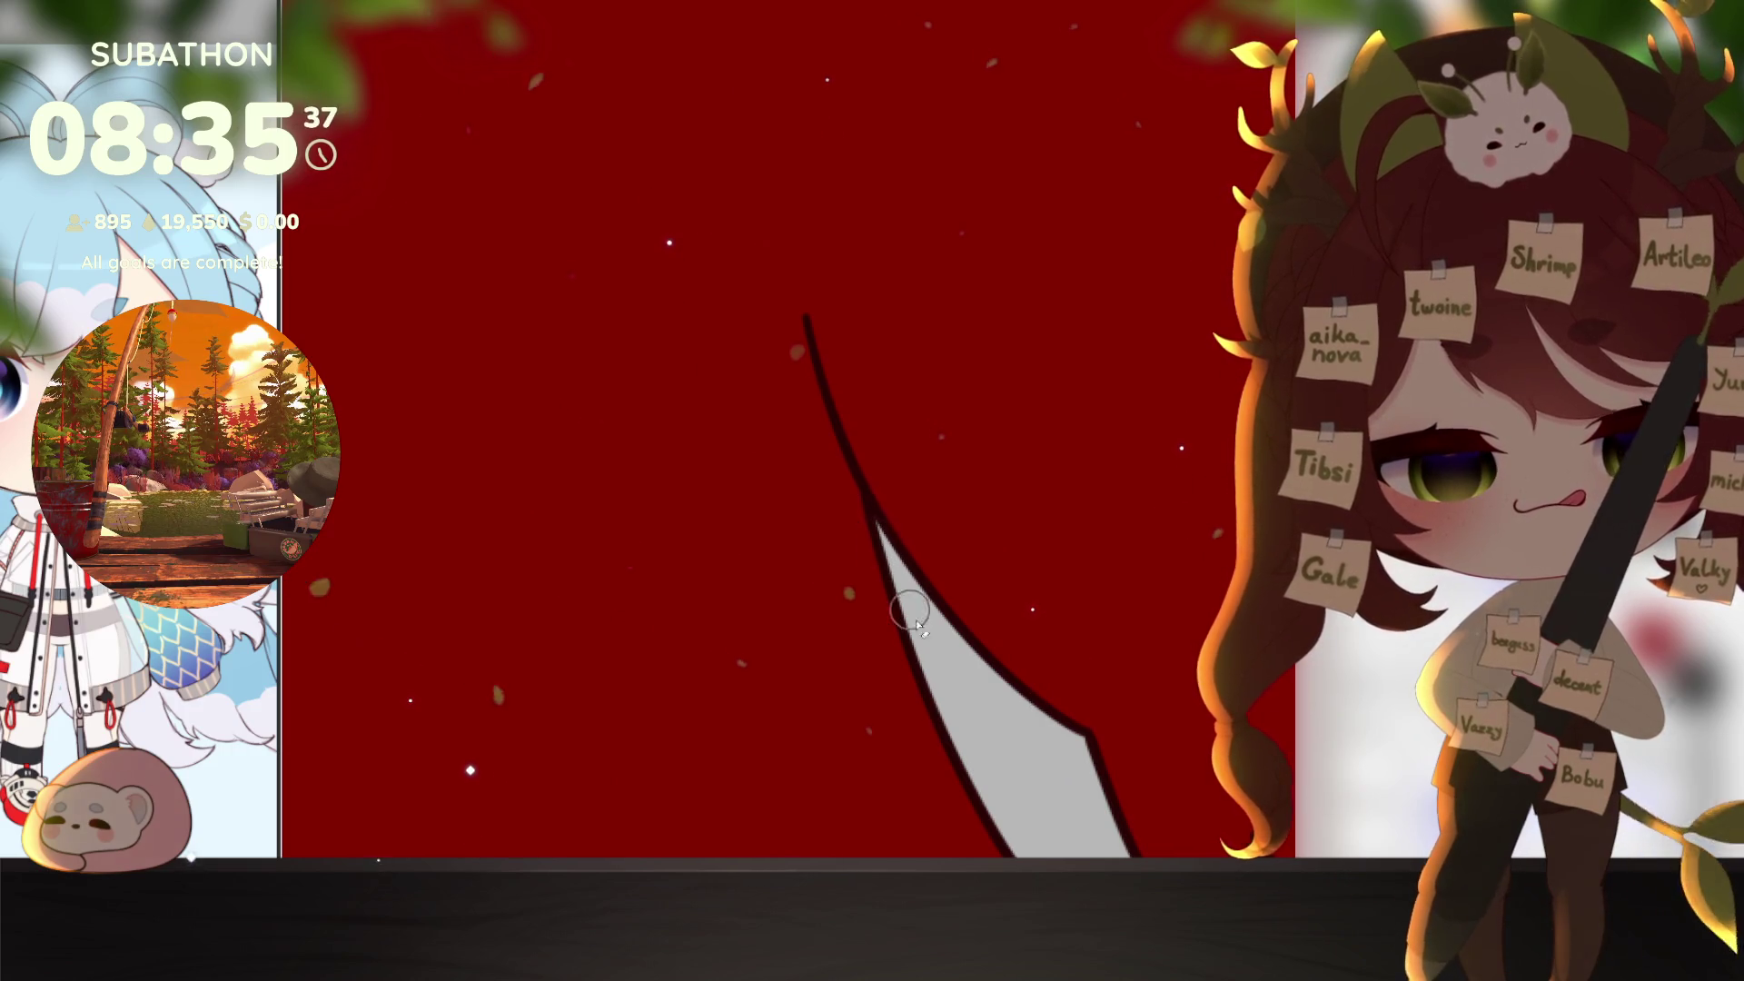
pyautogui.scroll(-4, 916, 625)
pyautogui.hscroll(2, 1000, 564)
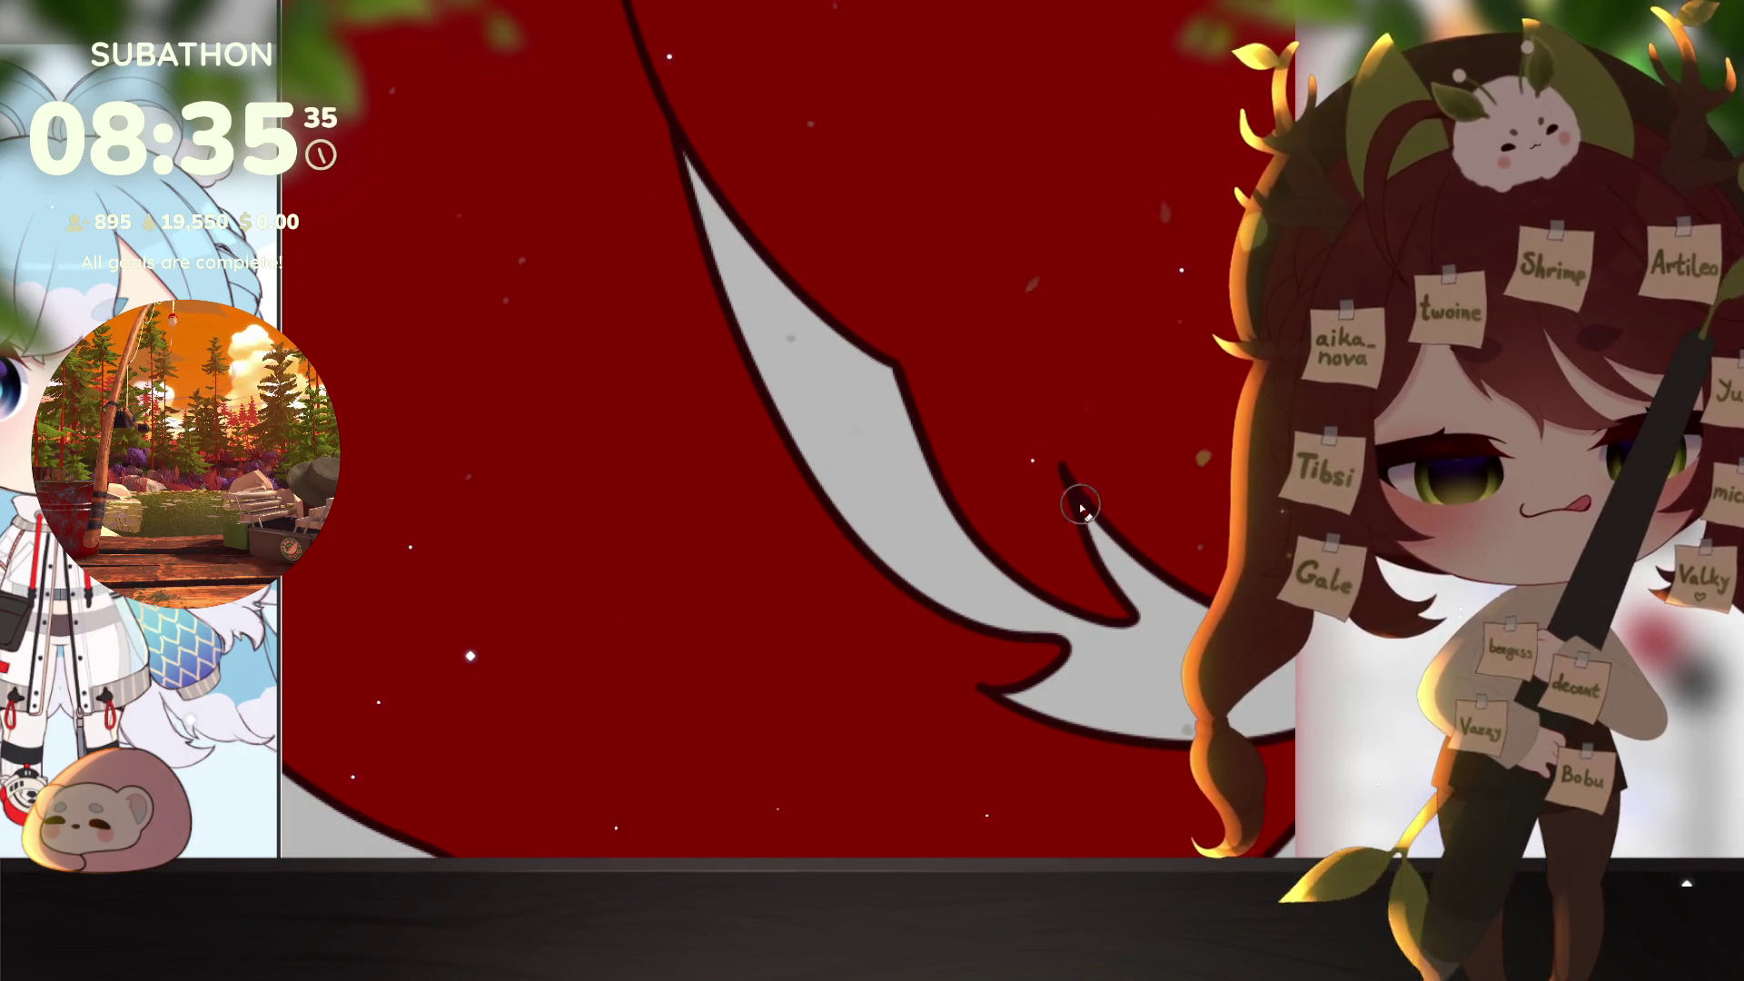
pyautogui.scroll(-1, 1000, 573)
pyautogui.hscroll(1, 999, 573)
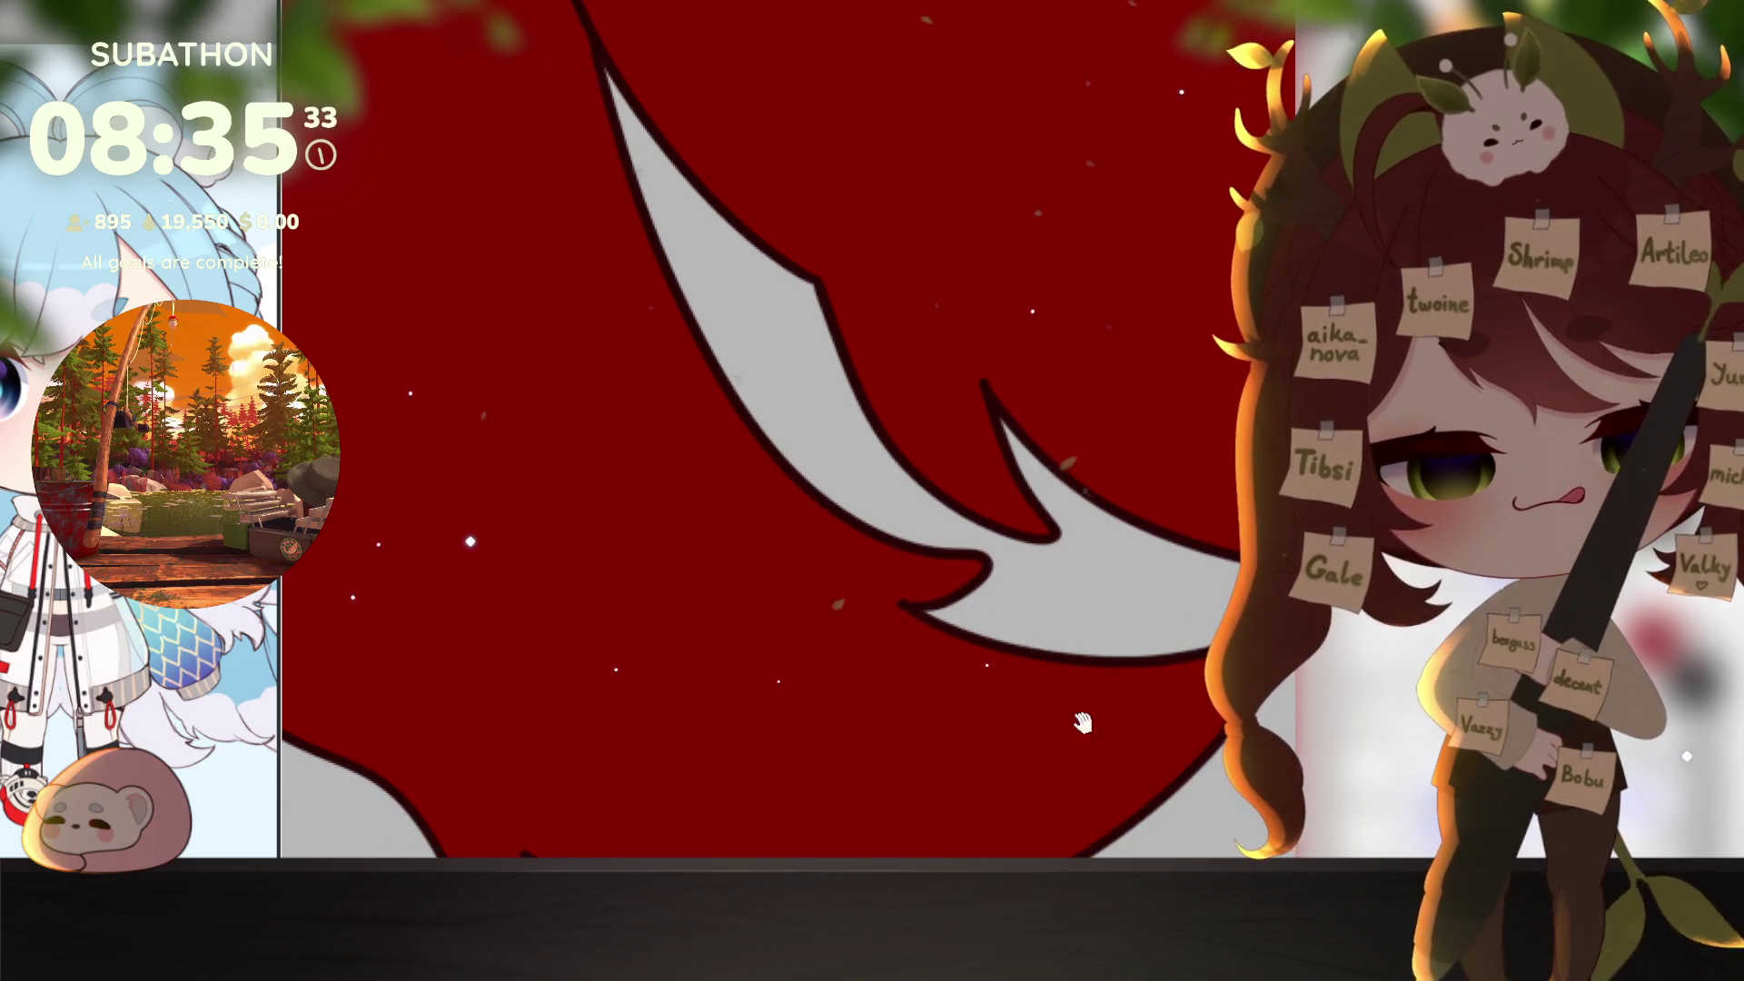
pyautogui.scroll(-4, 1083, 722)
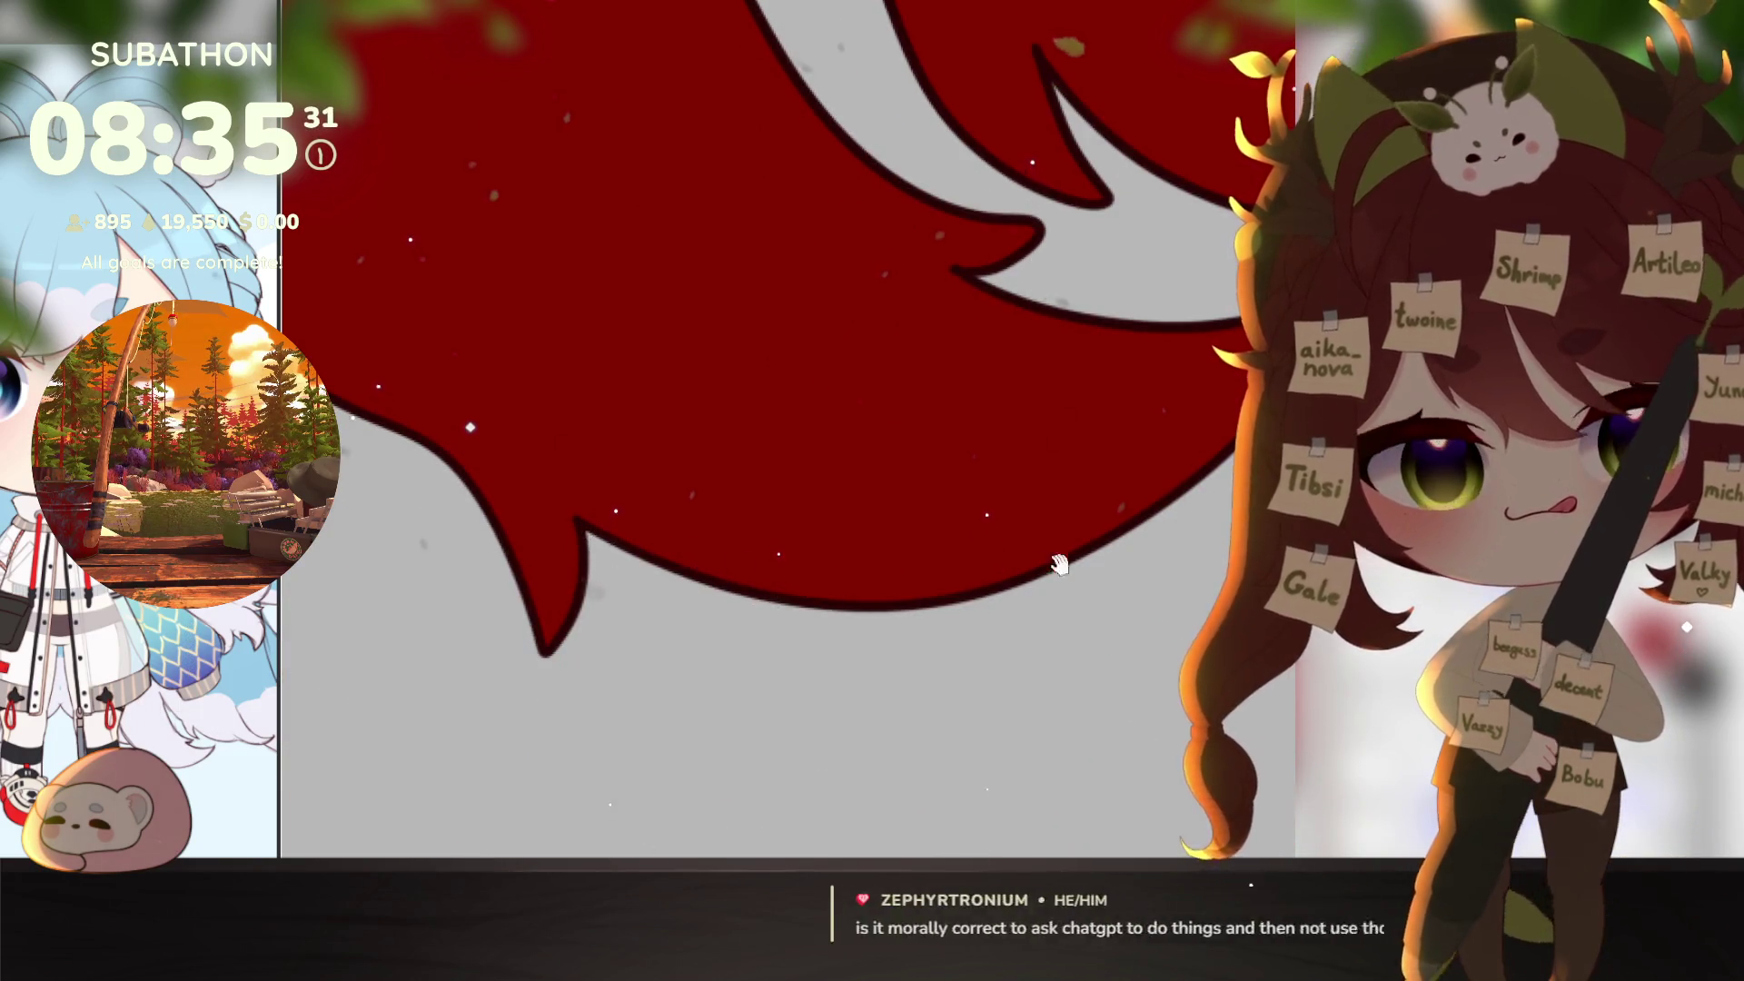
pyautogui.scroll(2, 981, 709)
pyautogui.hscroll(2, 981, 708)
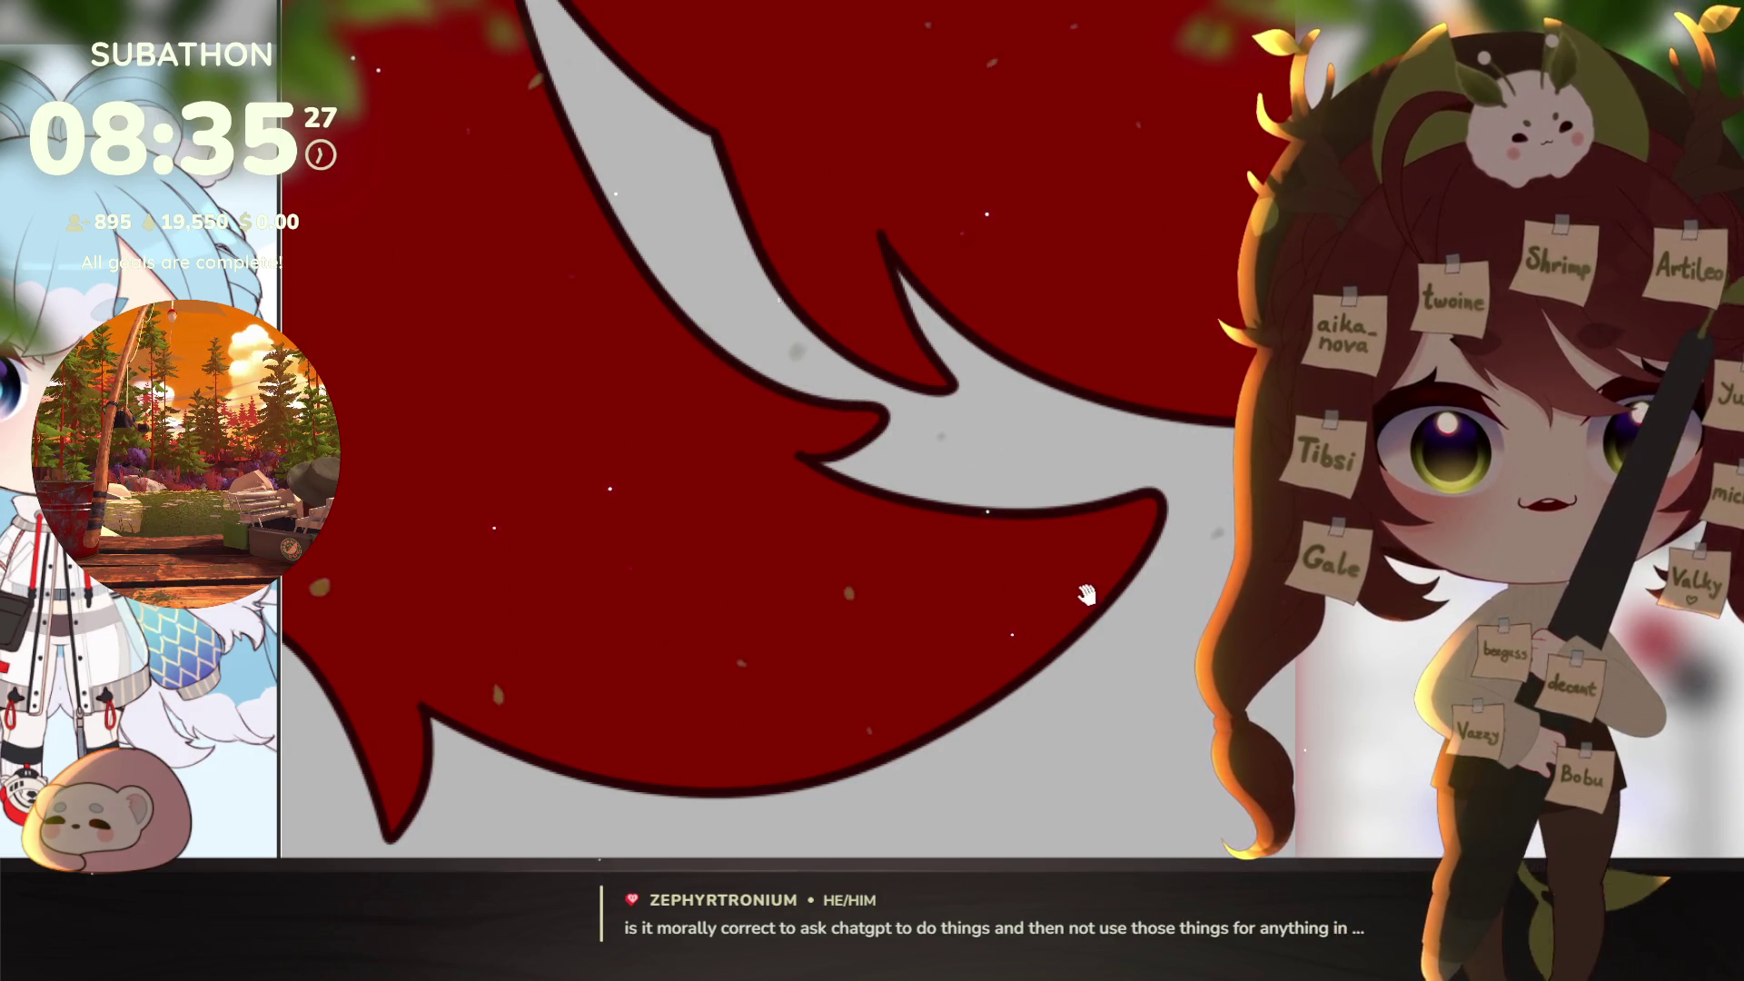
pyautogui.scroll(2, 1086, 595)
pyautogui.hscroll(1, 1090, 599)
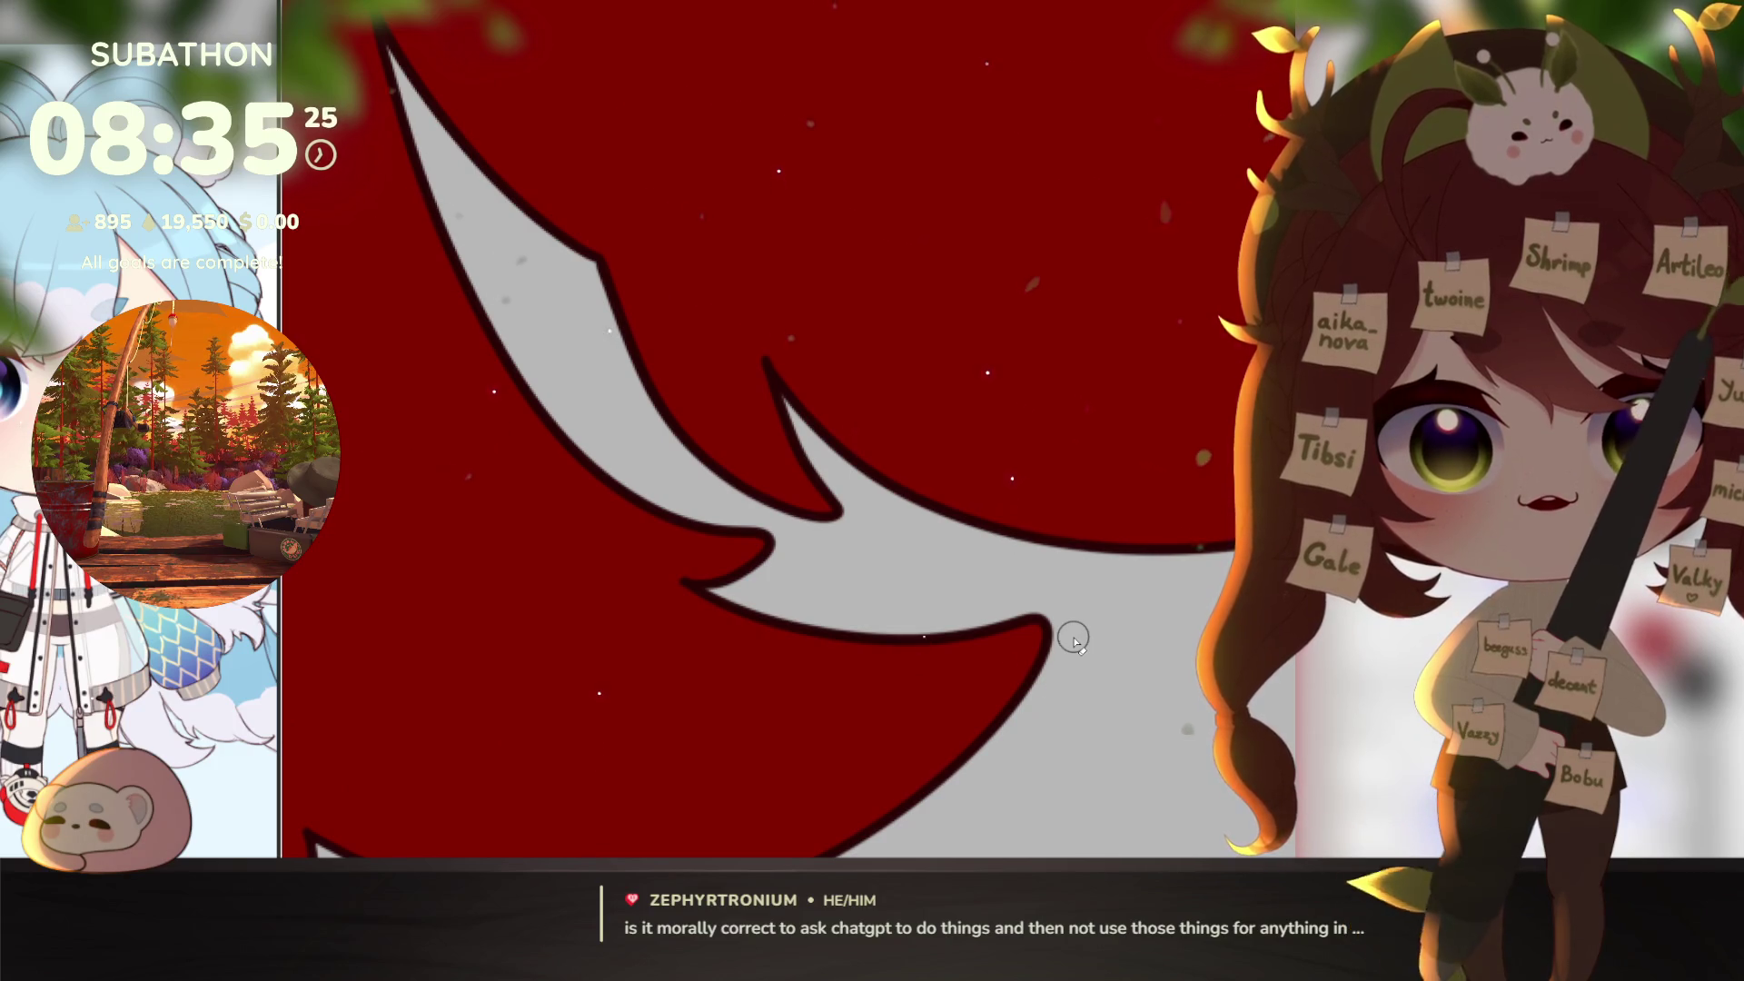
pyautogui.scroll(1, 1075, 636)
pyautogui.hscroll(1, 1075, 636)
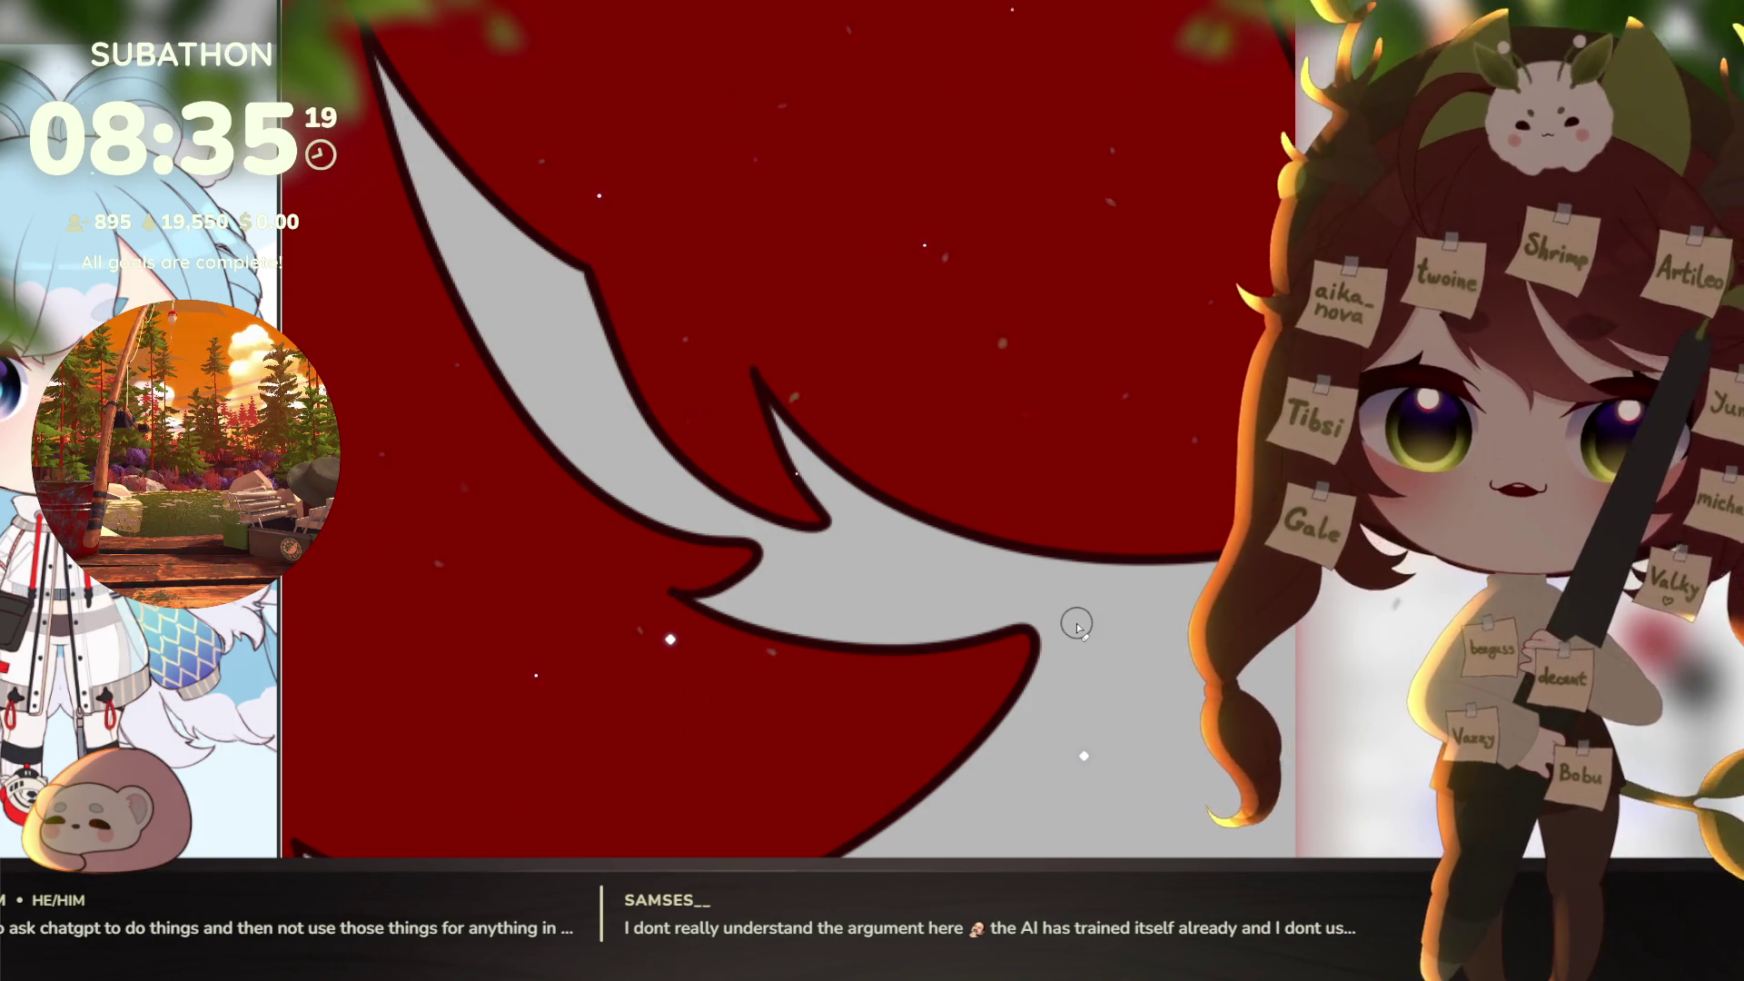
pyautogui.moveTo(1072, 615)
pyautogui.mouseDown()
pyautogui.moveTo(993, 712)
pyautogui.moveTo(1039, 695)
pyautogui.moveTo(1036, 571)
pyautogui.moveTo(642, 499)
pyautogui.moveTo(1082, 661)
pyautogui.moveTo(1076, 466)
pyautogui.mouseUp()
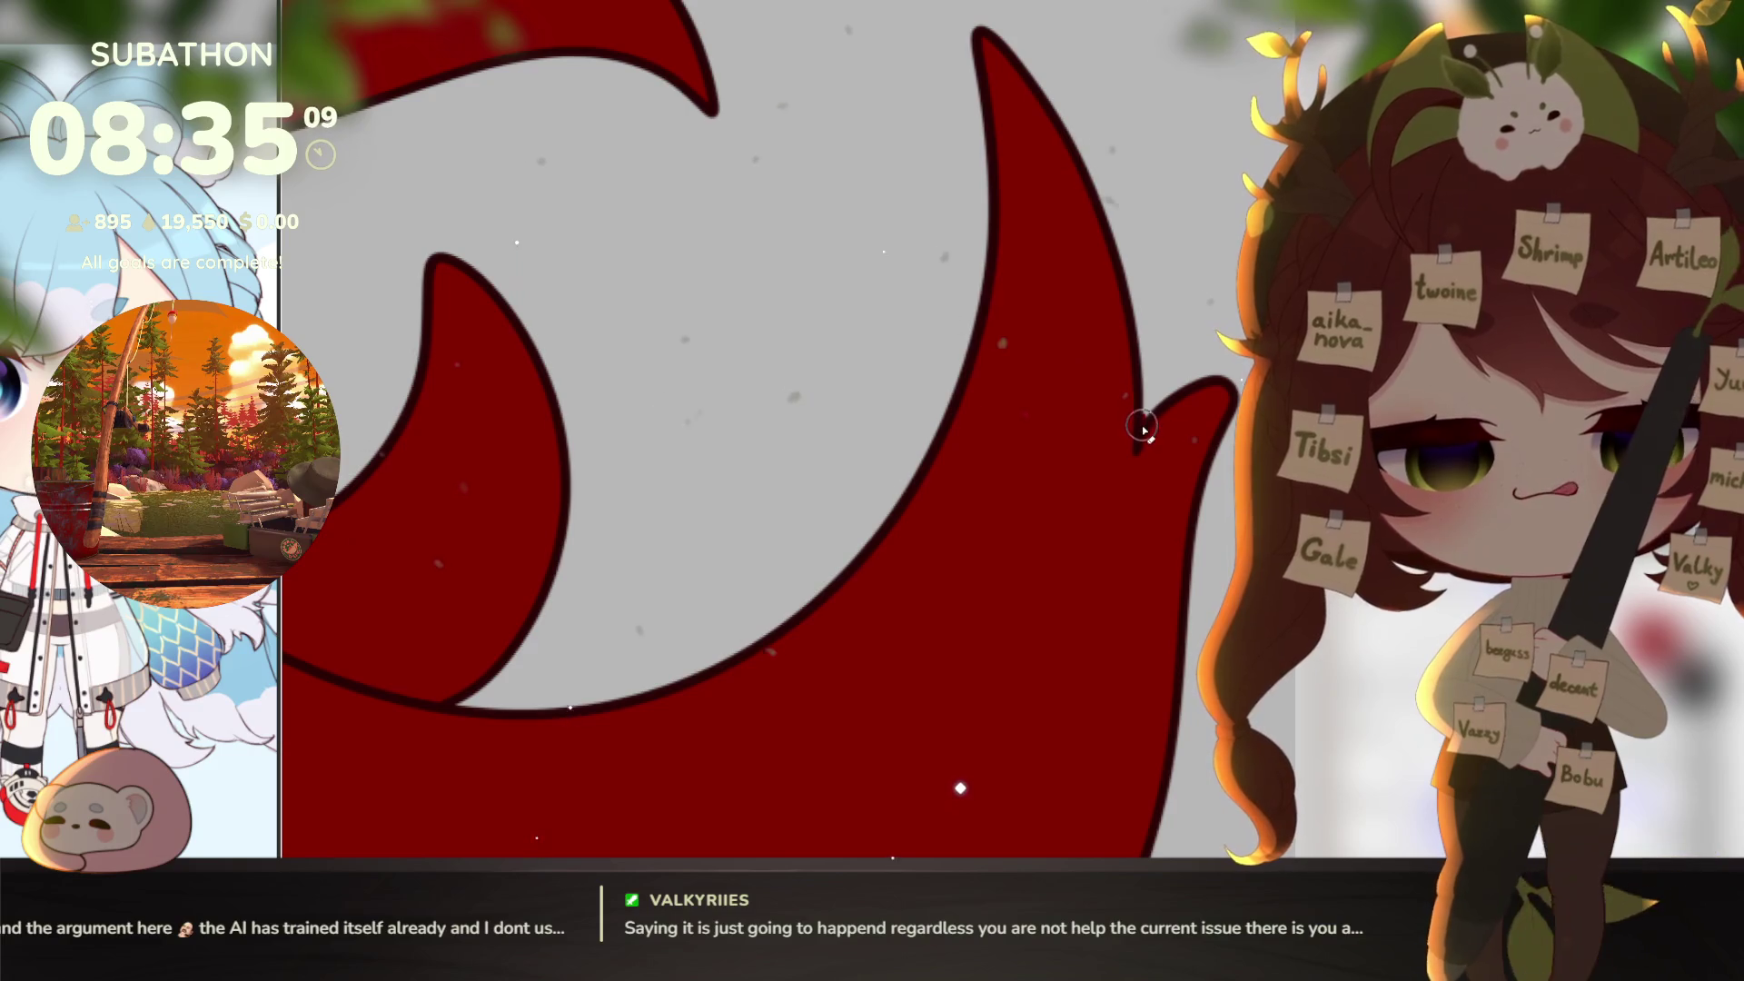
pyautogui.moveTo(1018, 600); pyautogui.dragTo(1036, 561)
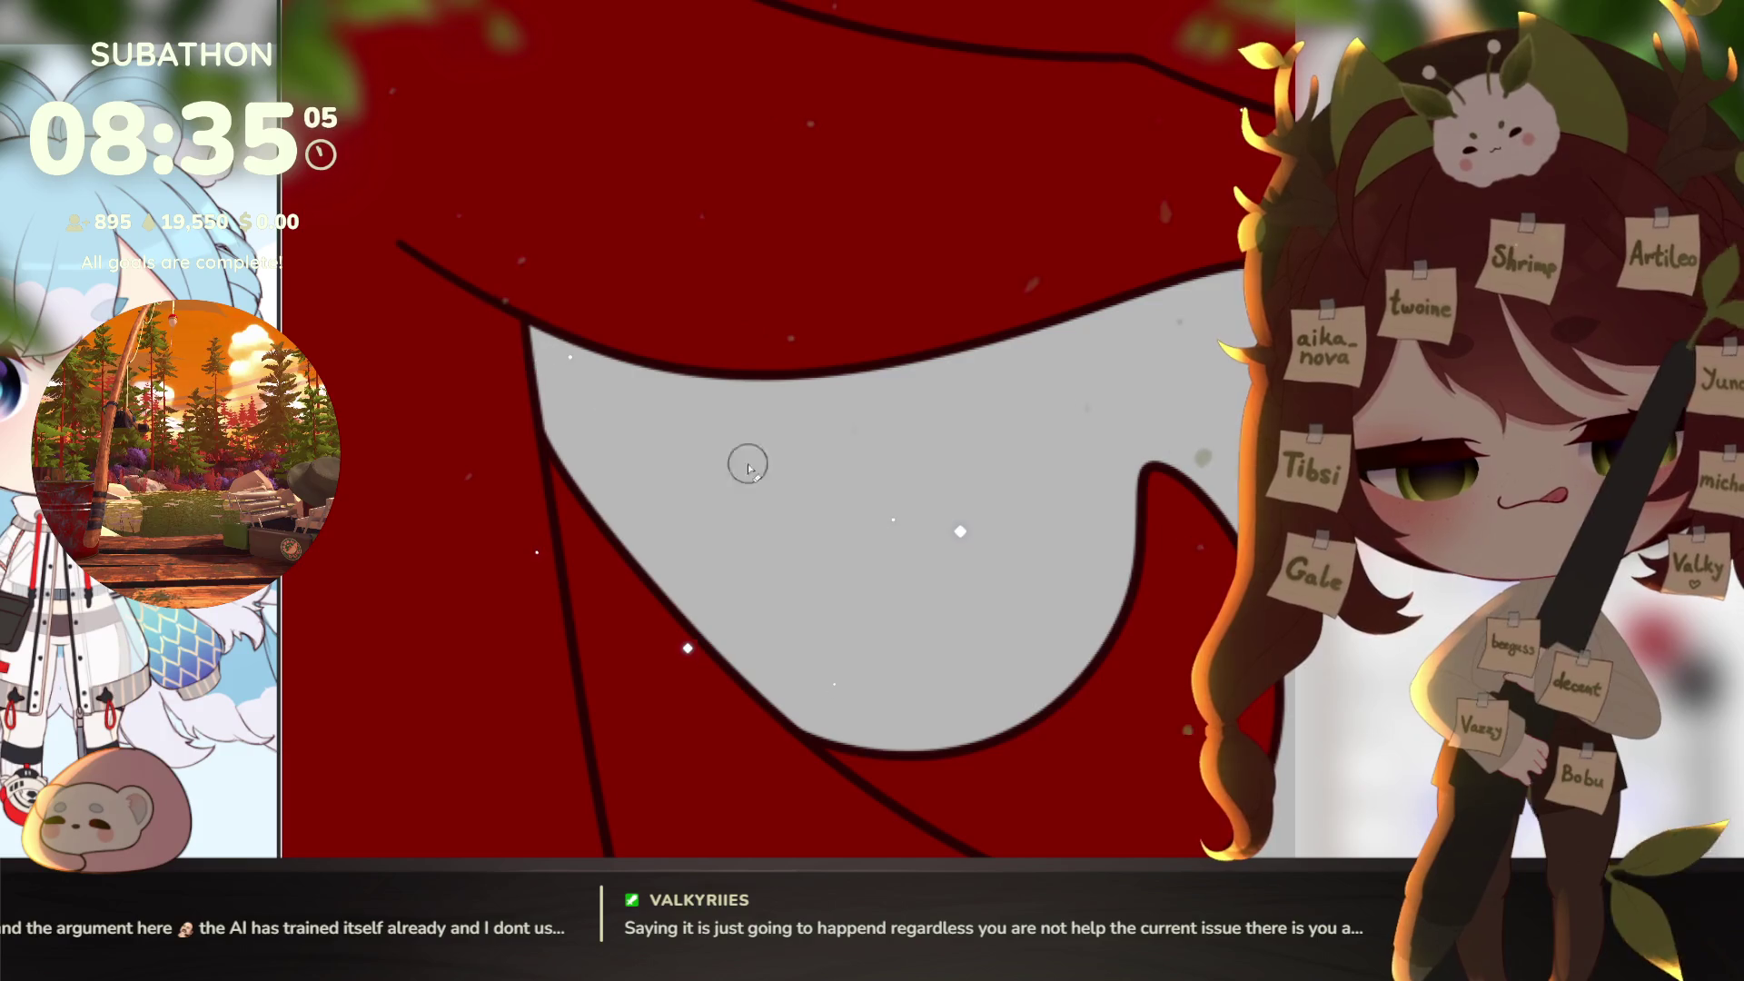
pyautogui.moveTo(747, 465); pyautogui.dragTo(1084, 727)
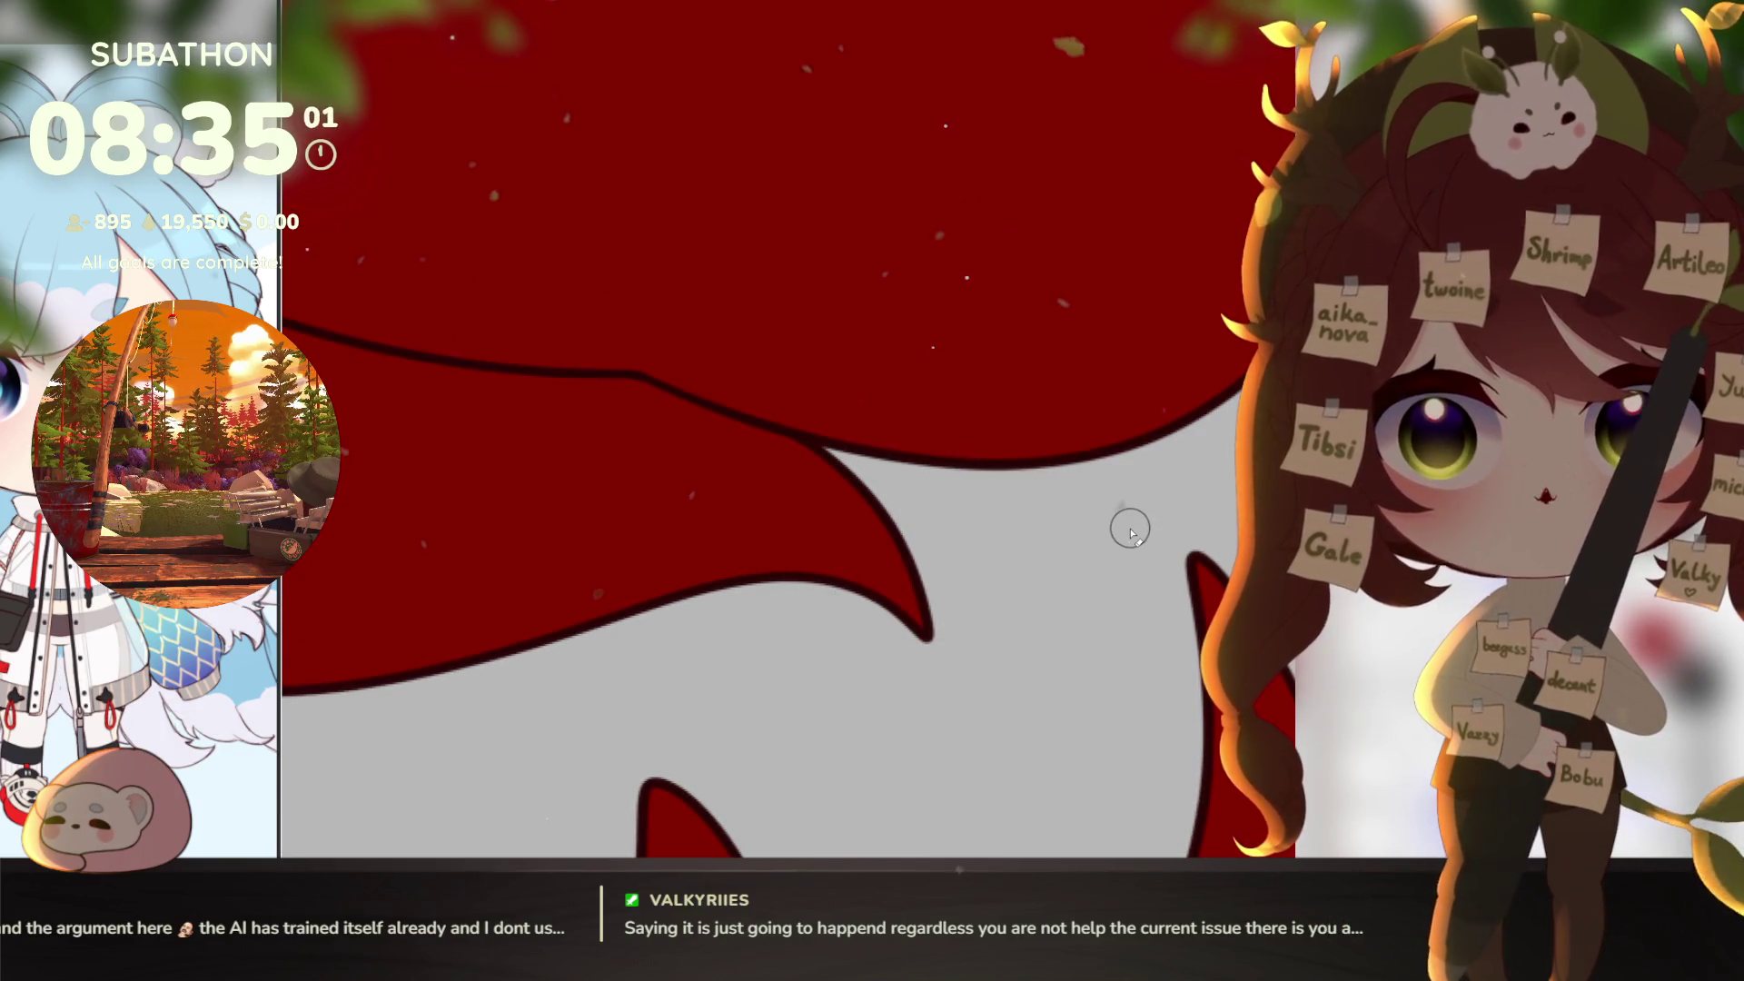
pyautogui.moveTo(1129, 530)
pyautogui.mouseDown()
pyautogui.moveTo(800, 564)
pyautogui.moveTo(1114, 321)
pyautogui.moveTo(954, 509)
pyautogui.moveTo(875, 651)
pyautogui.moveTo(872, 518)
pyautogui.moveTo(829, 400)
pyautogui.moveTo(876, 487)
pyautogui.moveTo(1116, 642)
pyautogui.moveTo(1090, 654)
pyautogui.moveTo(968, 568)
pyautogui.moveTo(1020, 671)
pyautogui.mouseUp()
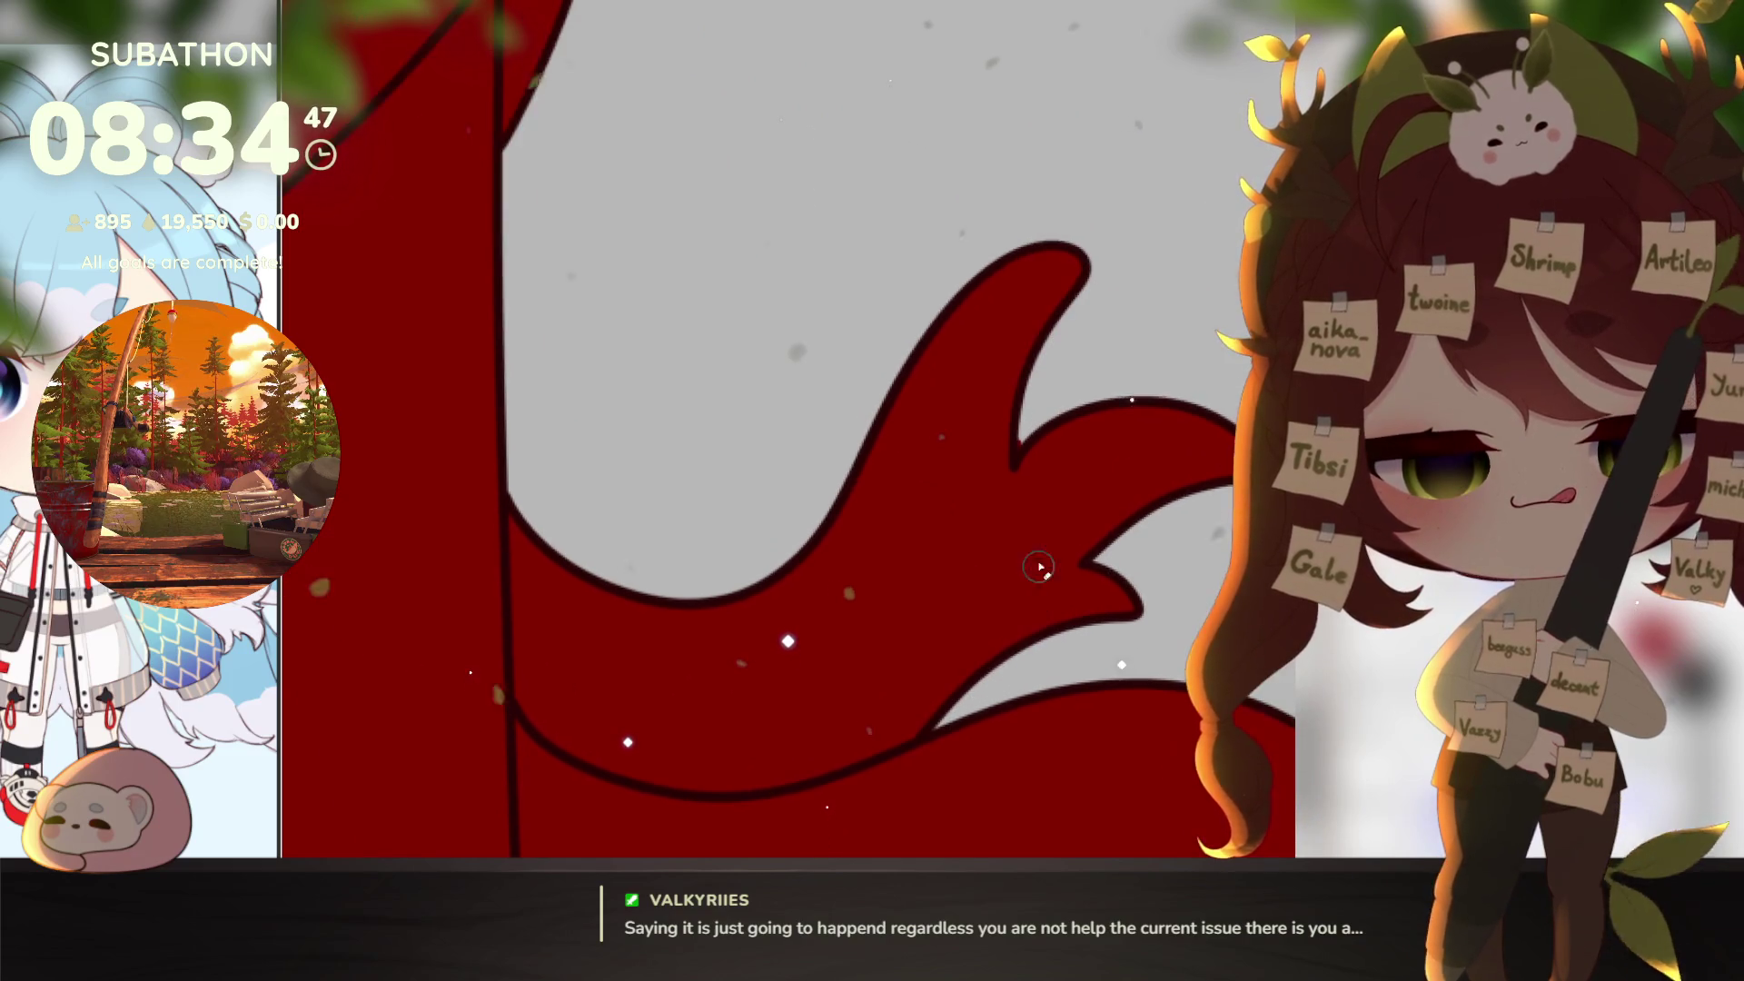
pyautogui.moveTo(675, 734)
pyautogui.mouseDown()
pyautogui.moveTo(1013, 401)
pyautogui.moveTo(849, 358)
pyautogui.moveTo(727, 506)
pyautogui.moveTo(965, 701)
pyautogui.moveTo(1185, 715)
pyautogui.moveTo(1090, 557)
pyautogui.moveTo(1073, 635)
pyautogui.moveTo(1117, 748)
pyautogui.moveTo(1102, 671)
pyautogui.moveTo(1090, 738)
pyautogui.moveTo(1082, 704)
pyautogui.moveTo(1059, 700)
pyautogui.mouseUp()
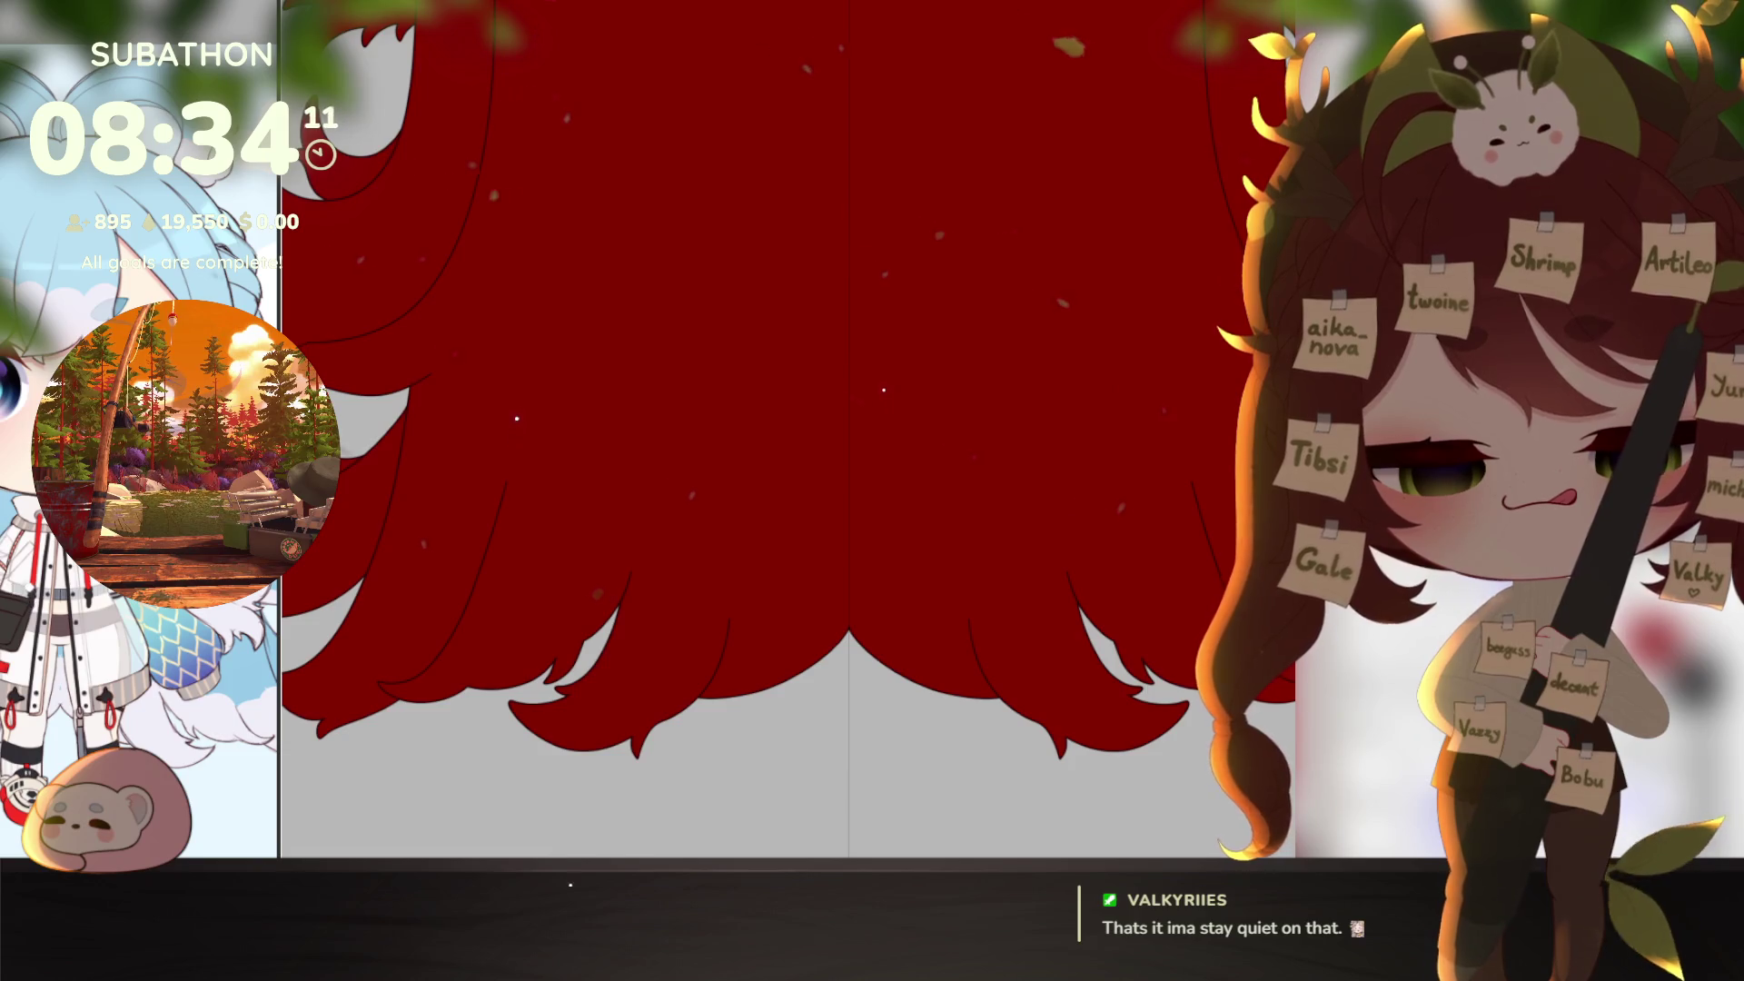
# Step: Recolour the hair fill from dark red to pale blue with Q and enlarge the soft brush
pyautogui.scroll(-5, 959, 854)
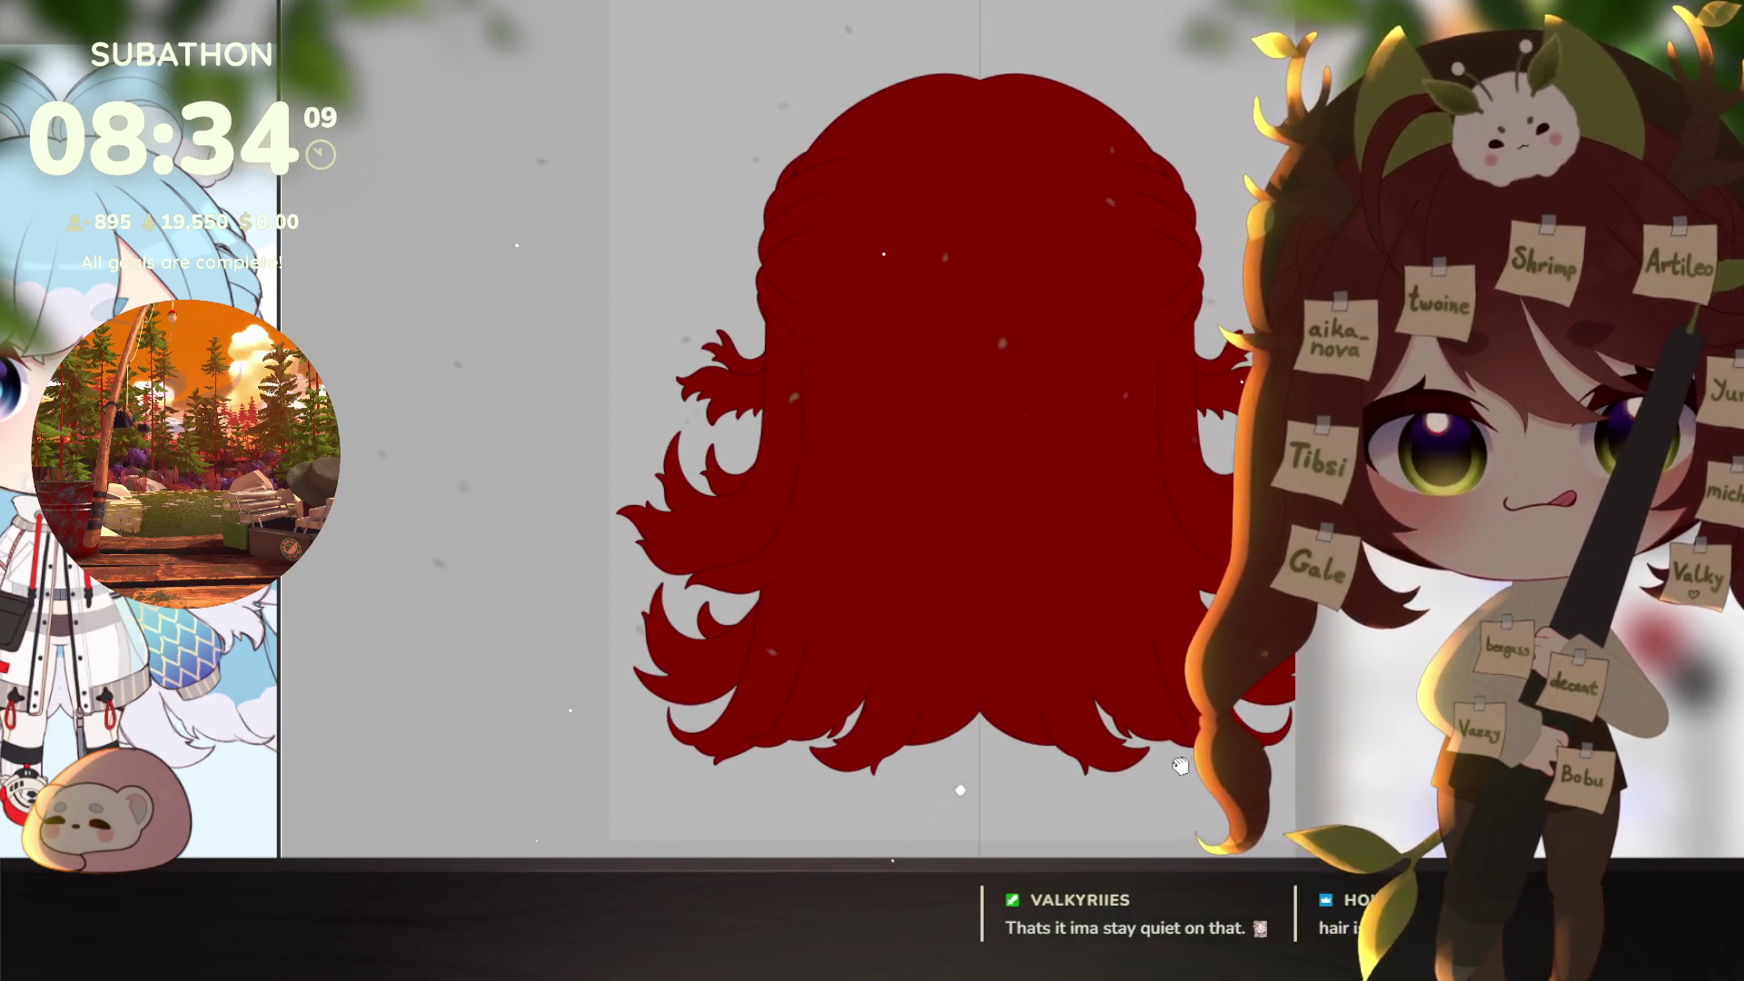
pyautogui.moveTo(908, 454); pyautogui.dragTo(814, 504)
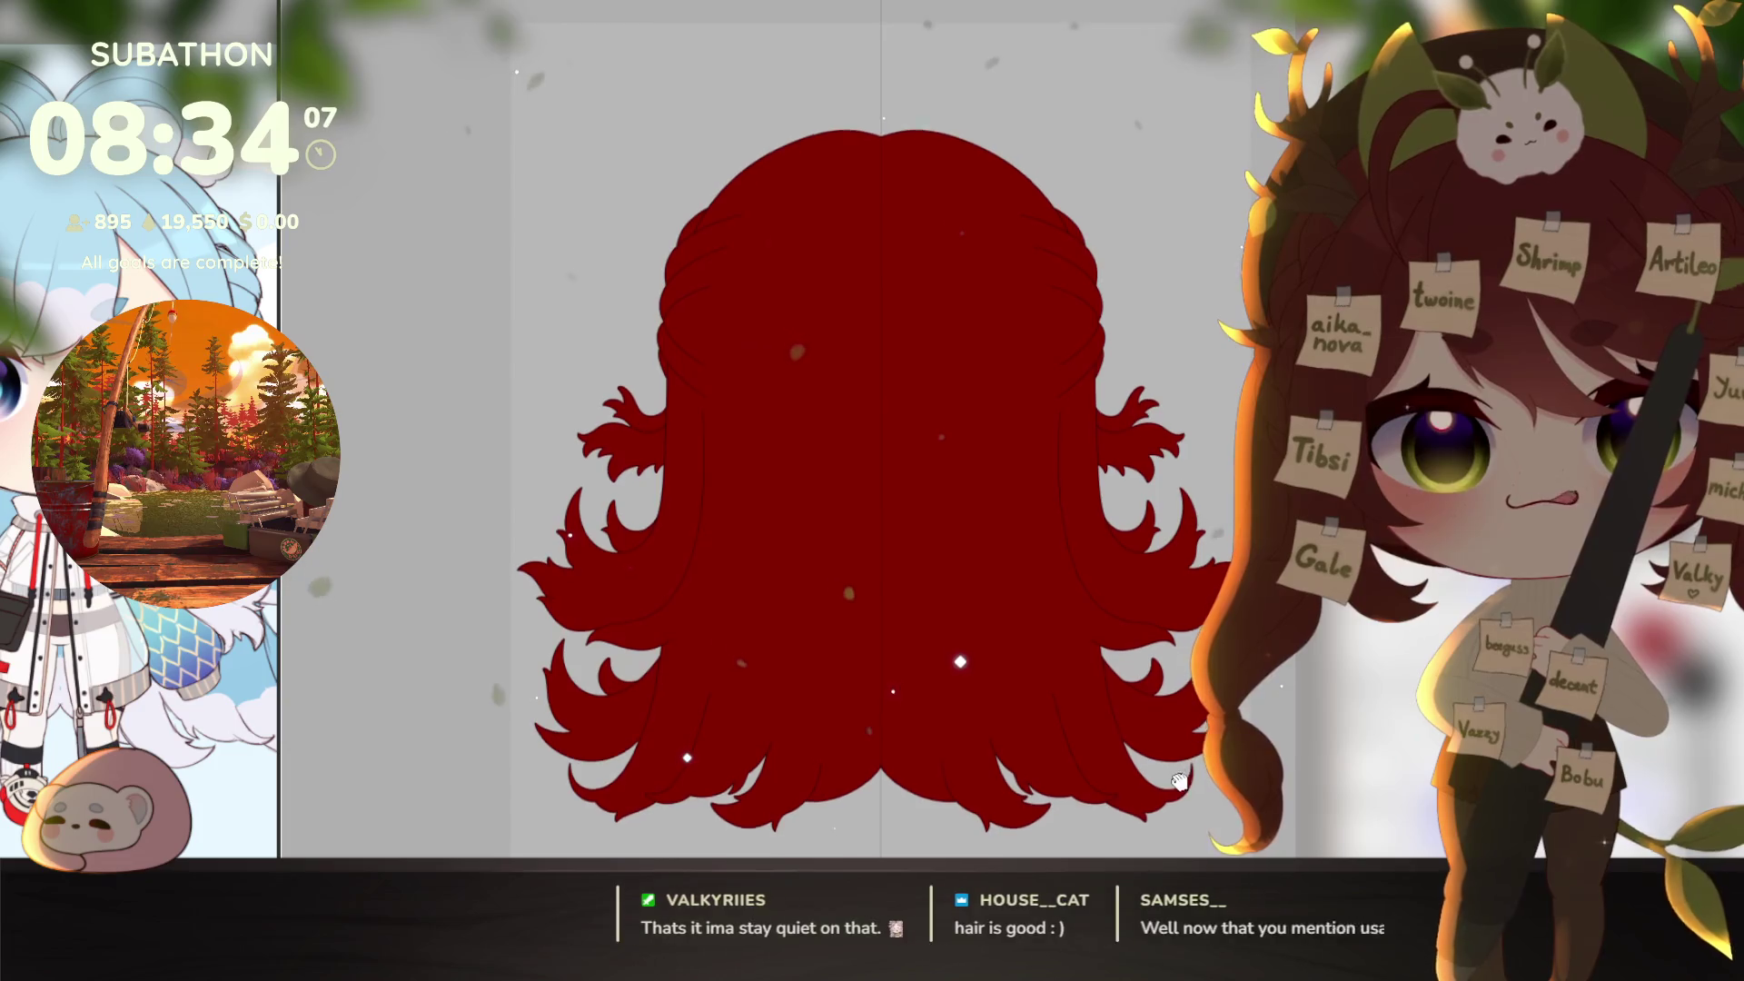
pyautogui.moveTo(1147, 727); pyautogui.dragTo(1147, 709)
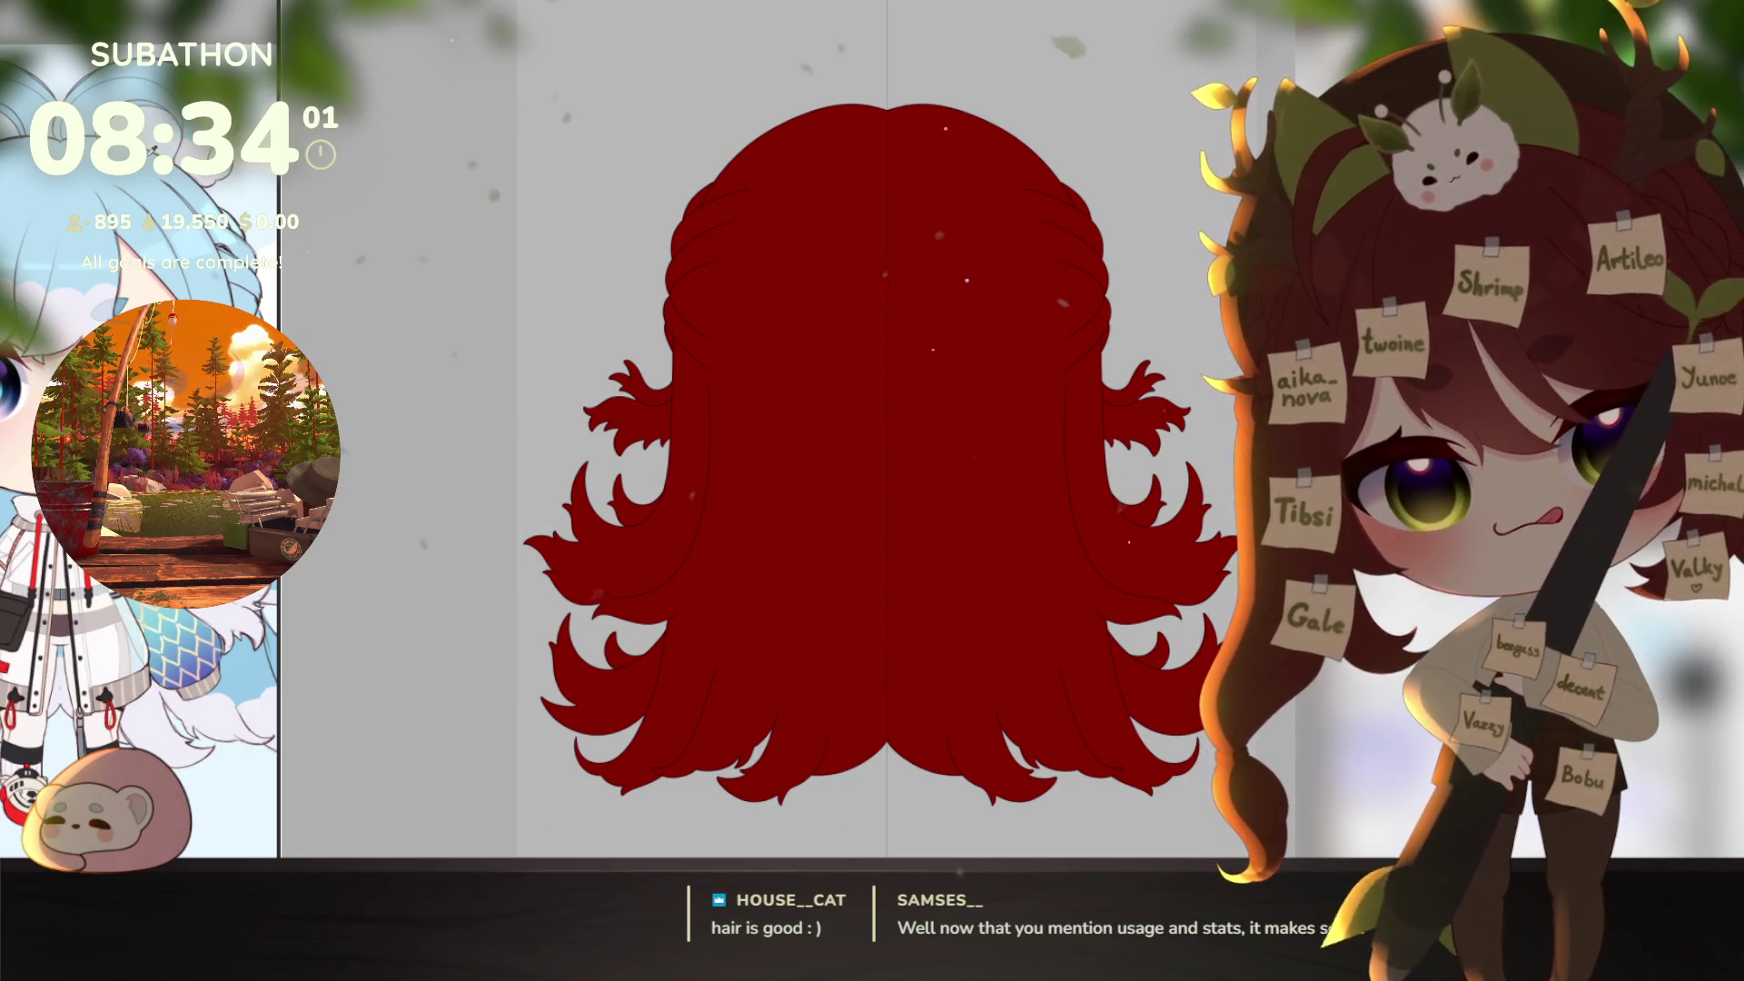
pyautogui.press('q')
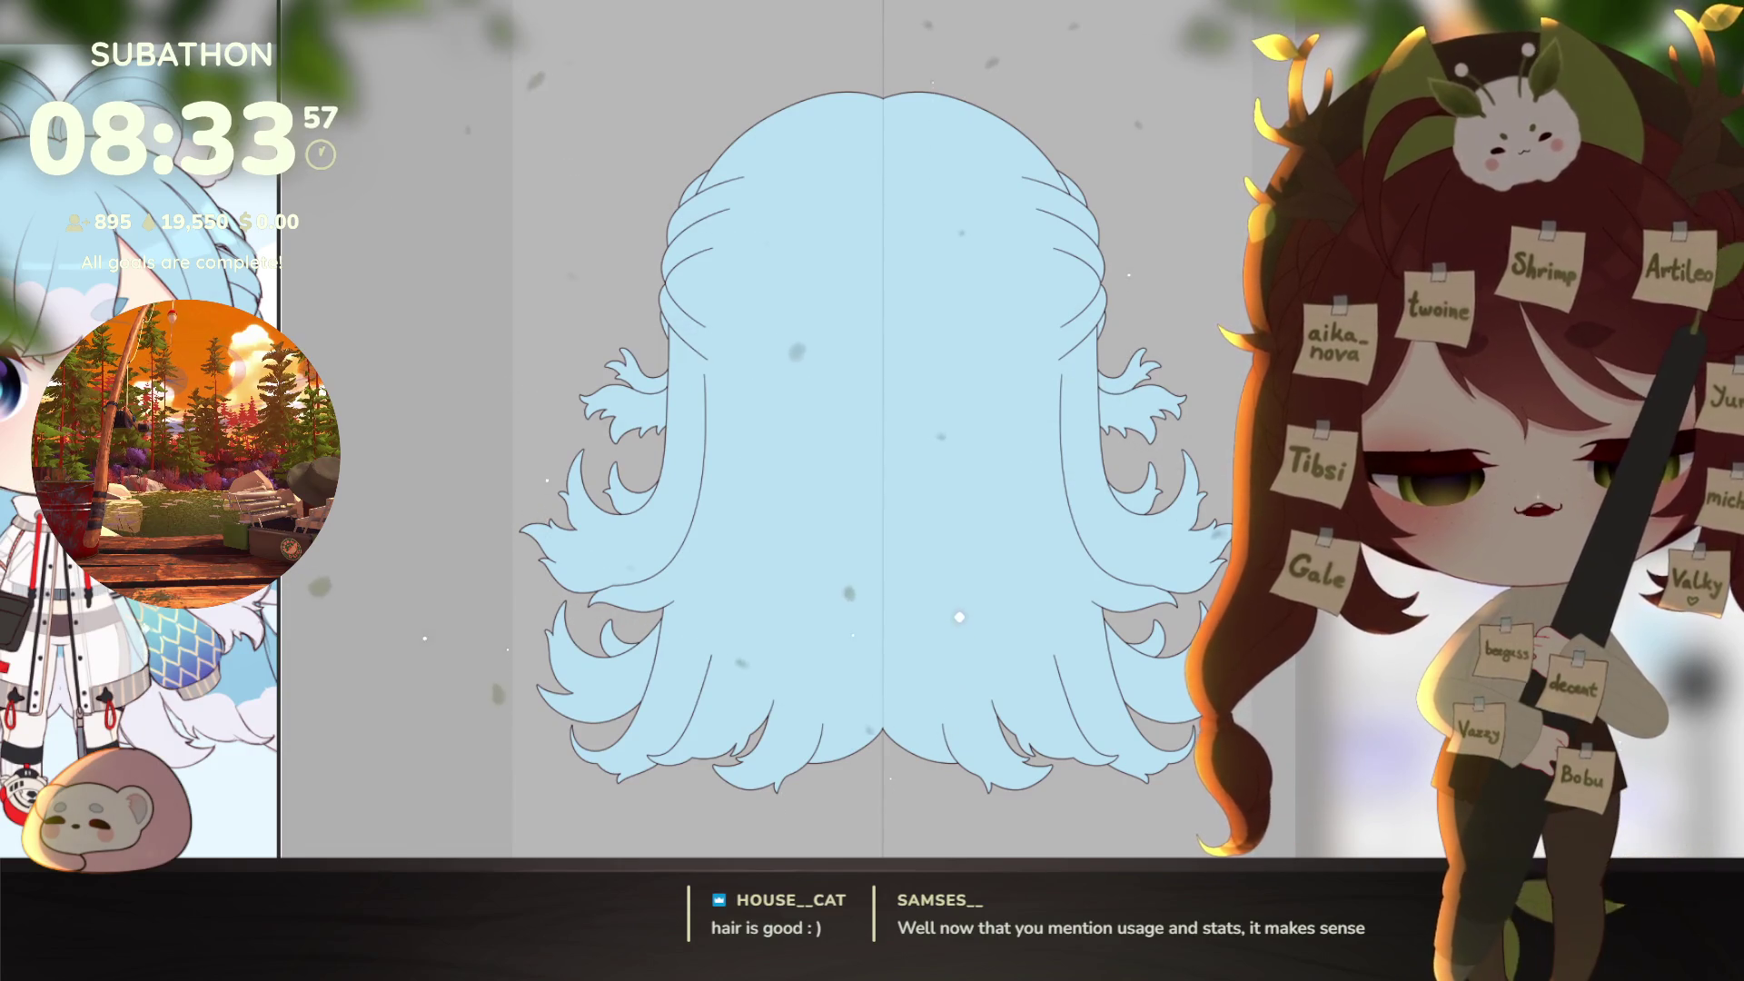
pyautogui.scroll(-1, 872, 436)
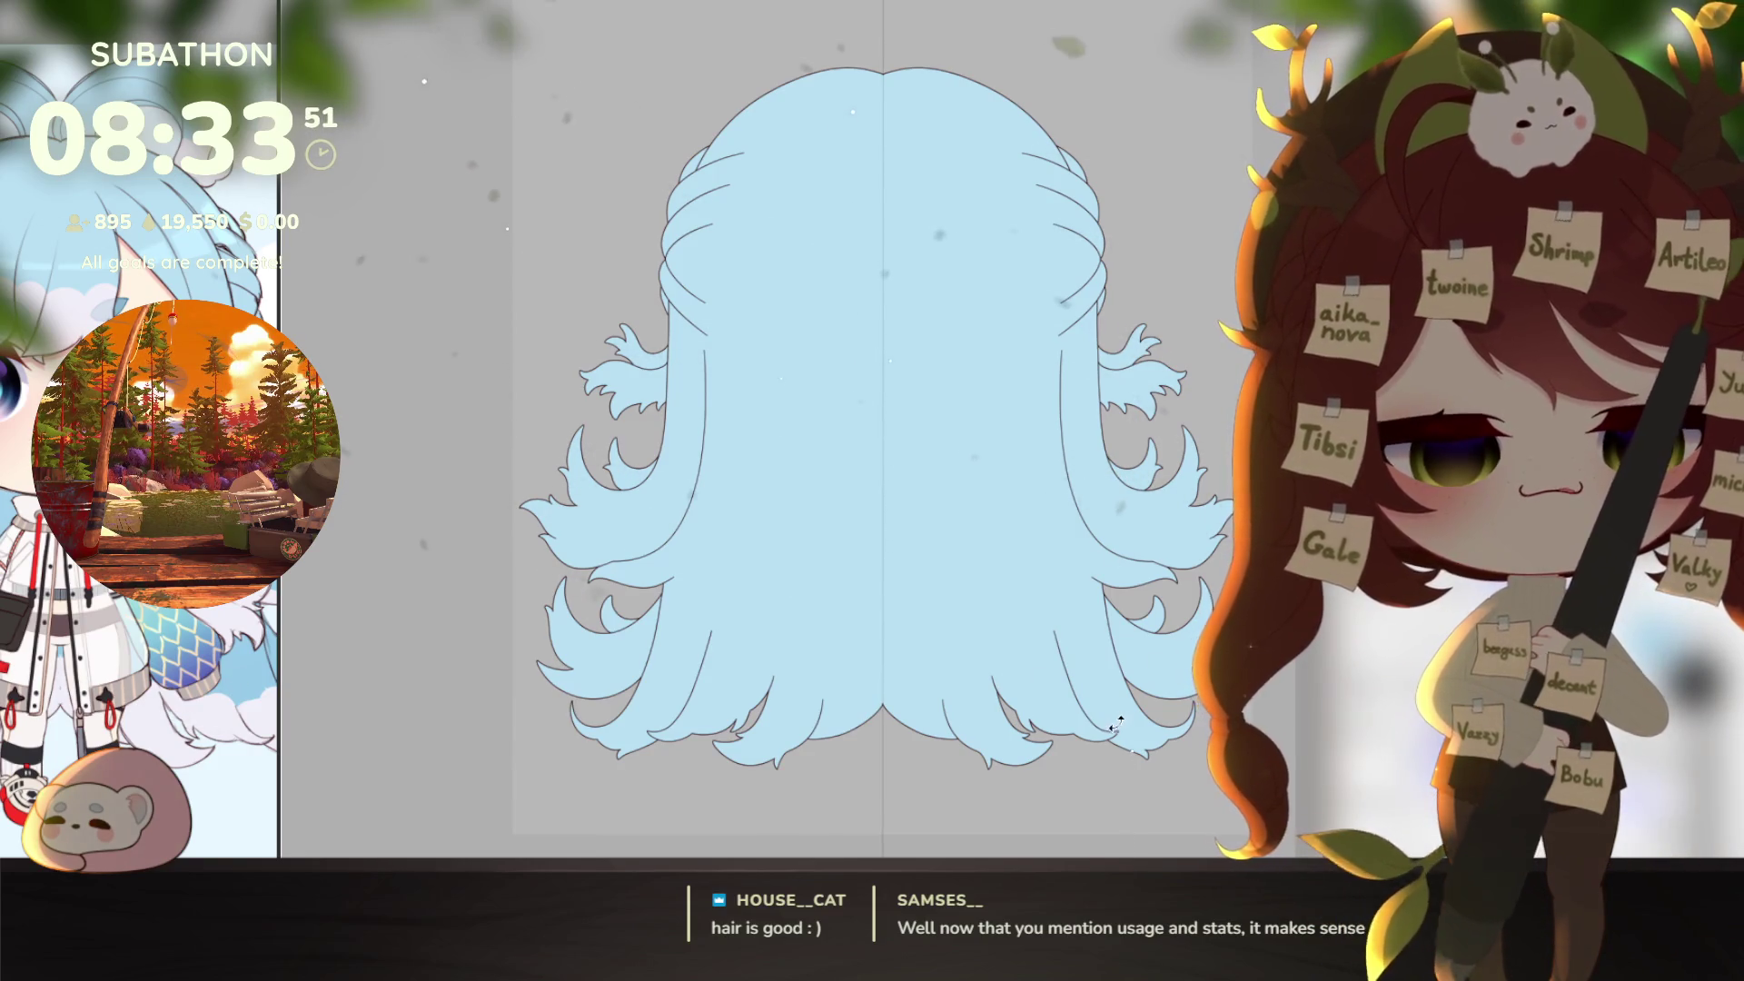
pyautogui.moveTo(1118, 722); pyautogui.dragTo(1110, 629)
pyautogui.moveTo(752, 635)
pyautogui.mouseDown()
pyautogui.moveTo(779, 642)
pyautogui.moveTo(668, 636)
pyautogui.moveTo(823, 607)
pyautogui.mouseUp()
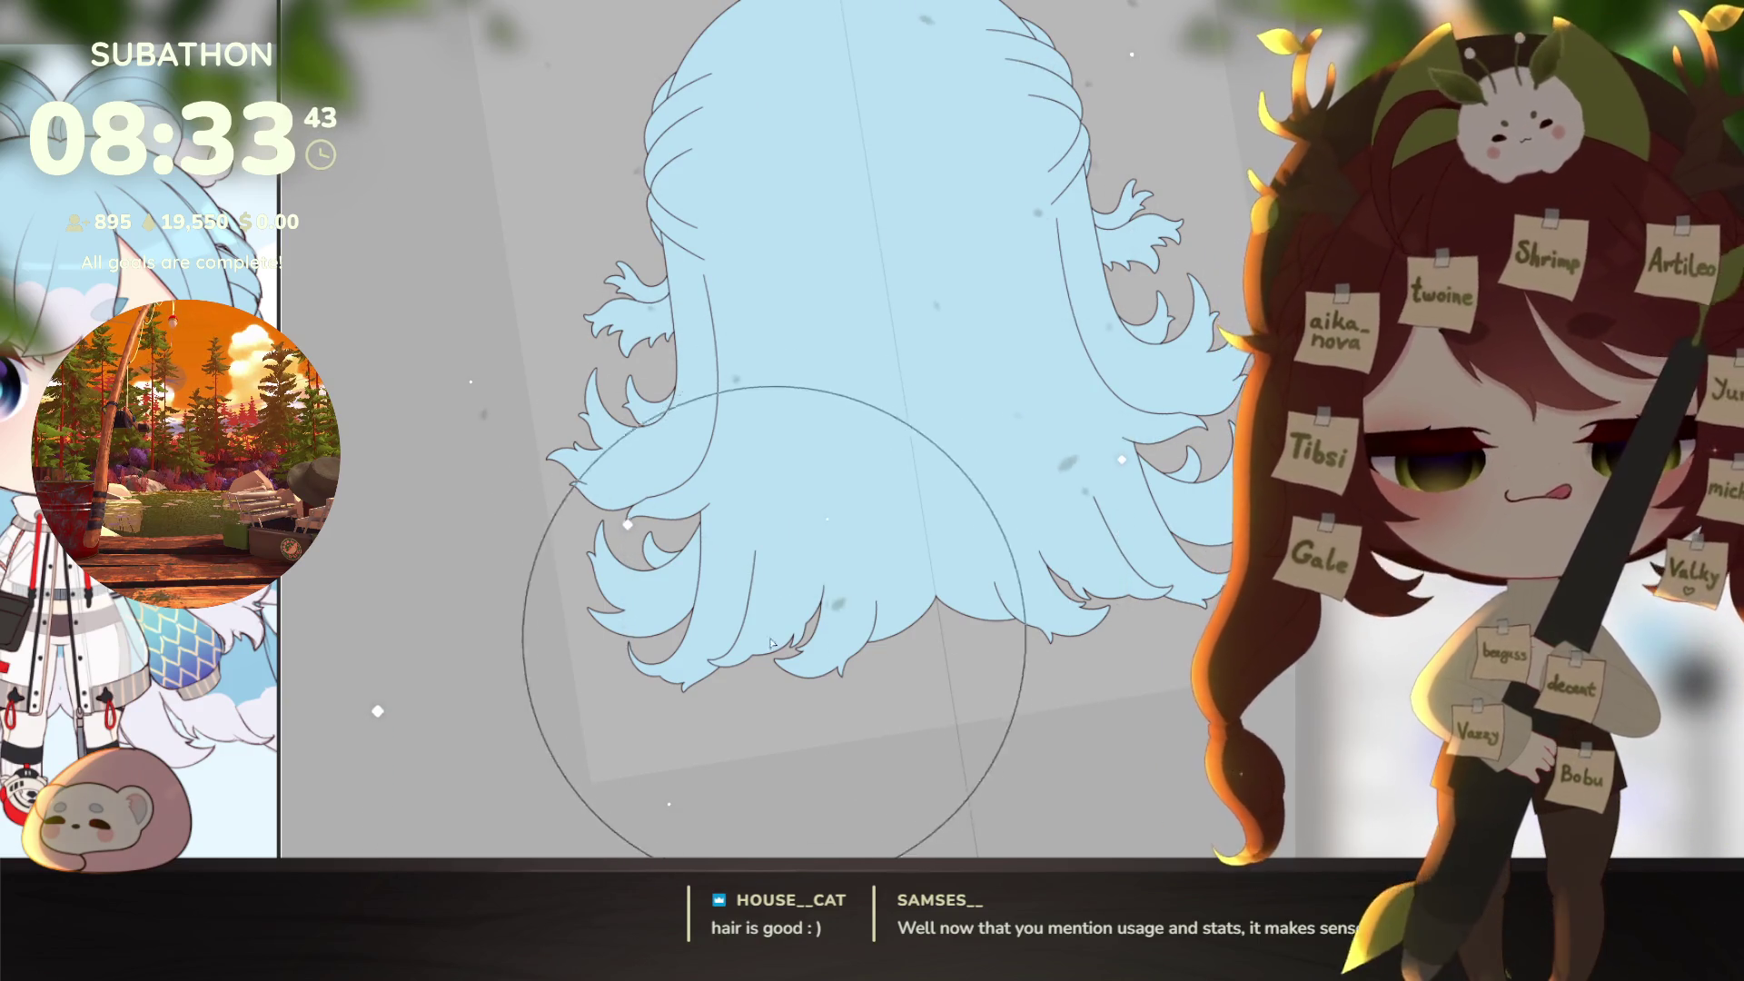
# Step: Airbrush darker blue shading onto the lower hair with a much larger brush, then recentre the canvas
pyautogui.moveTo(603, 630)
pyautogui.mouseDown()
pyautogui.moveTo(526, 506)
pyautogui.moveTo(981, 653)
pyautogui.mouseUp()
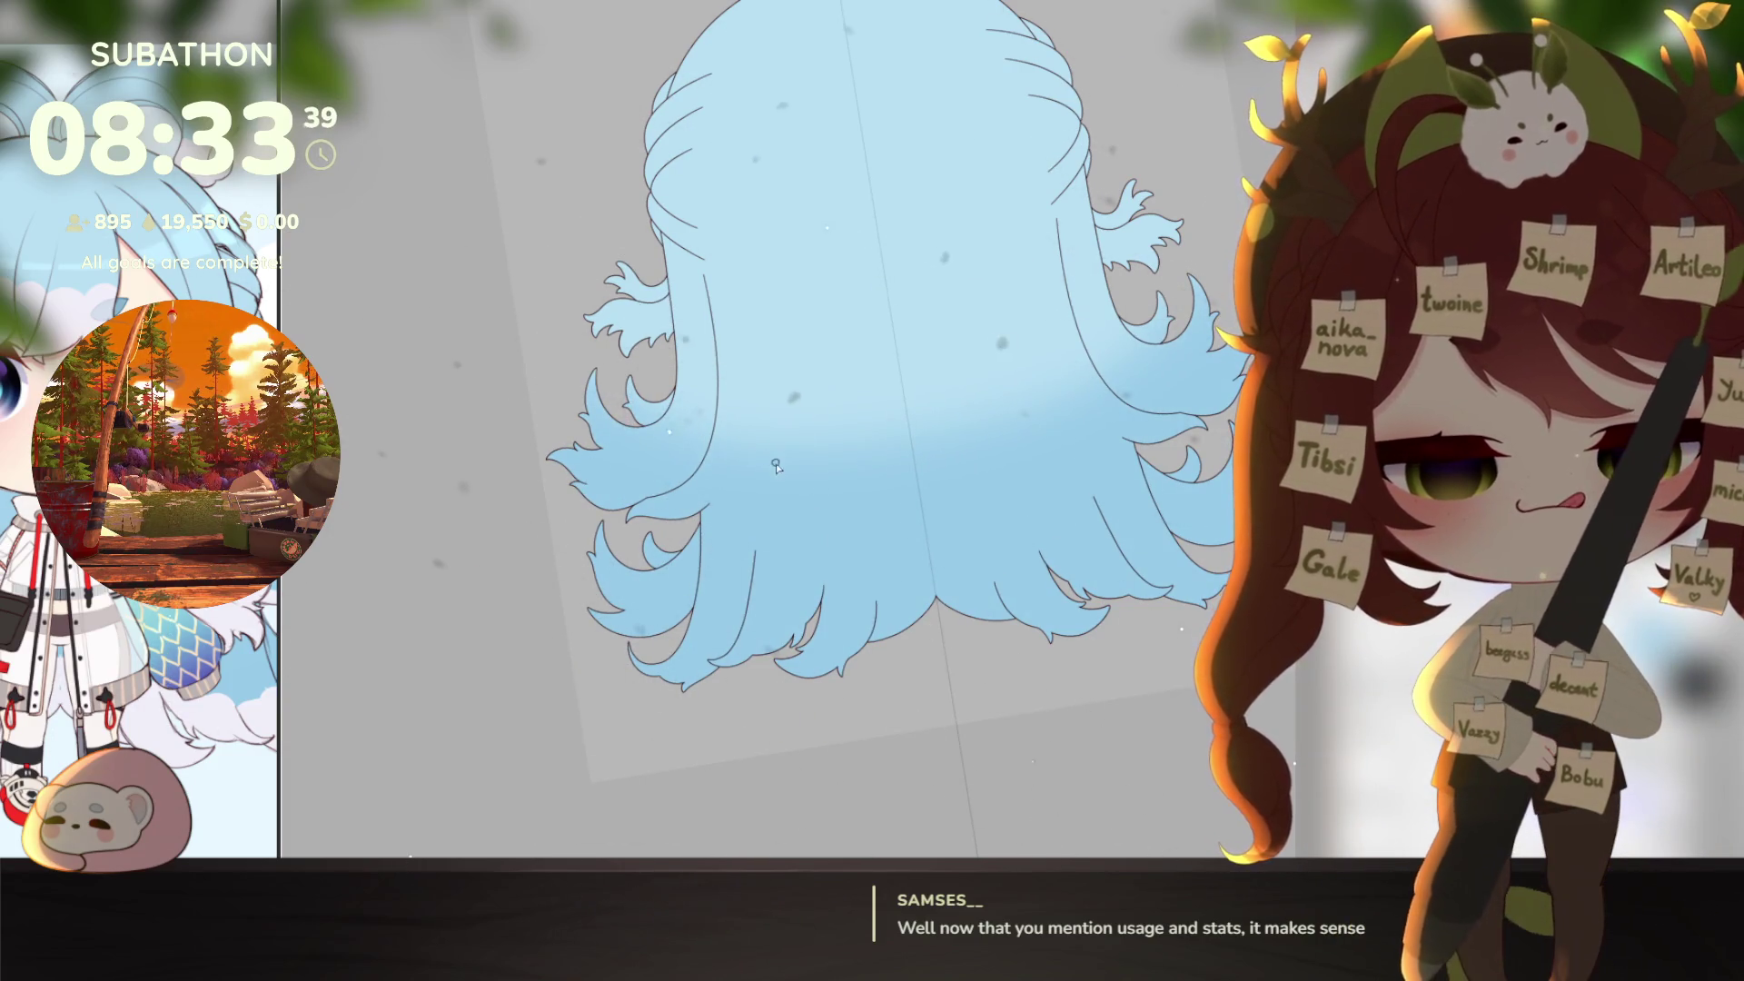
pyautogui.press(']')
pyautogui.press(']')
pyautogui.press(']')
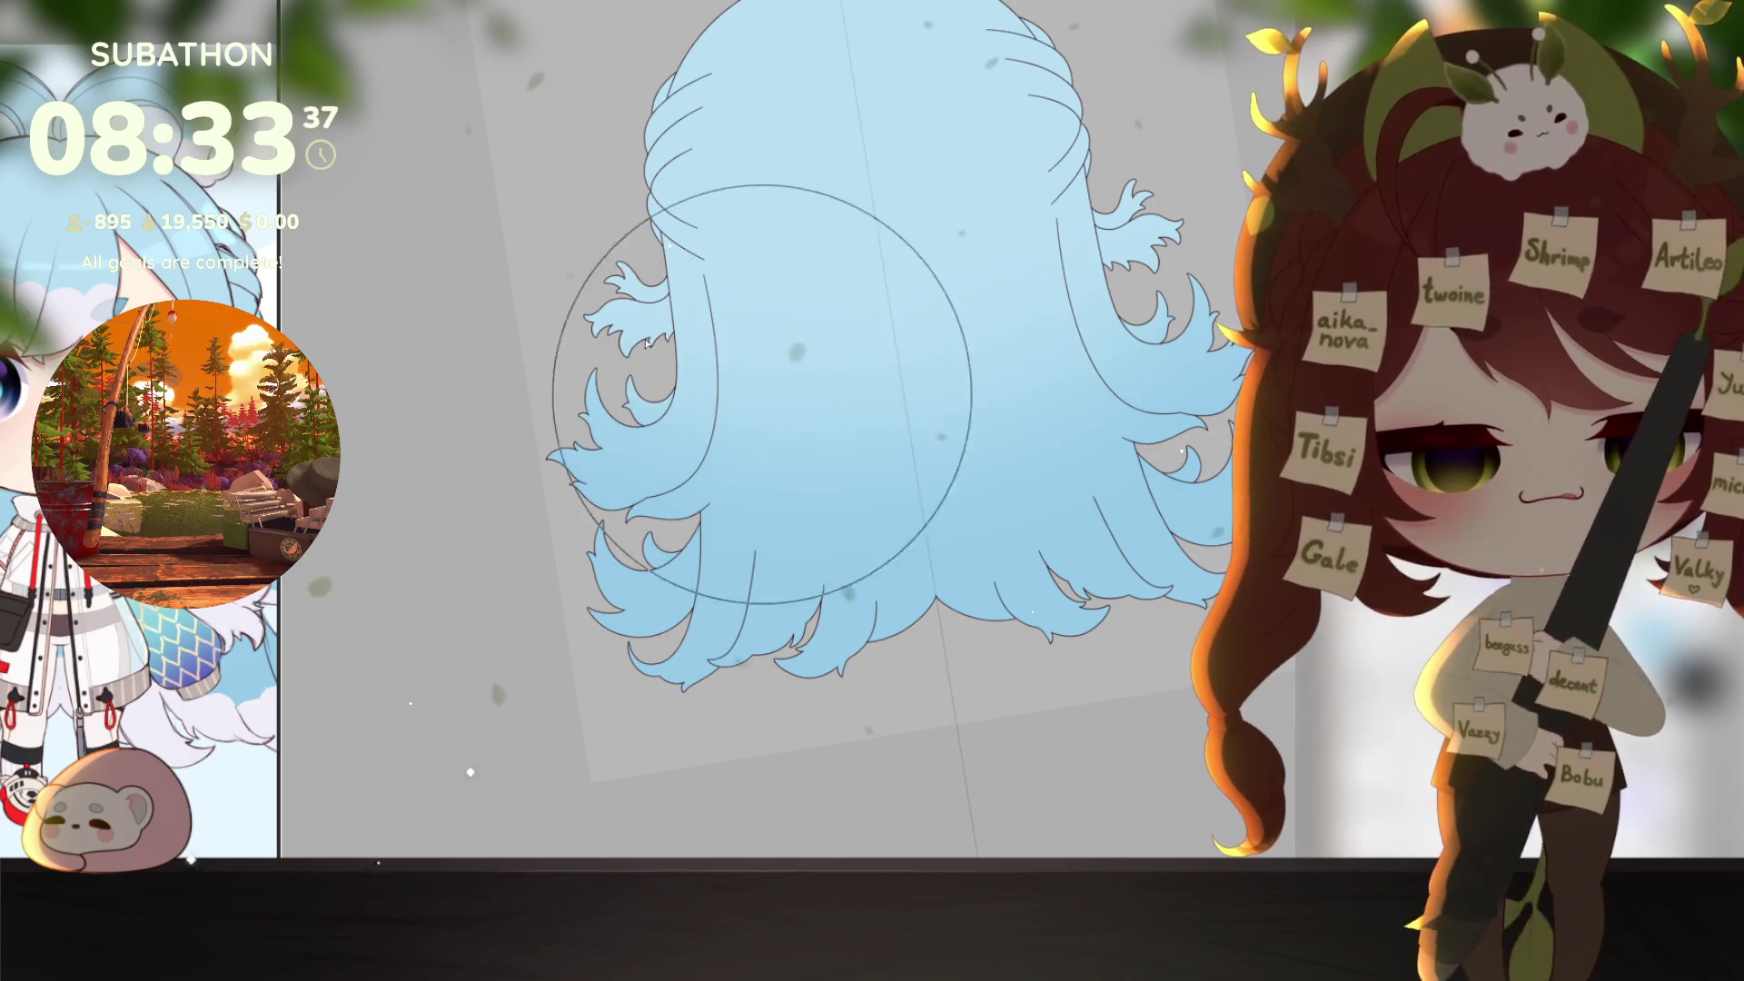
pyautogui.moveTo(1084, 404); pyautogui.dragTo(1072, 541)
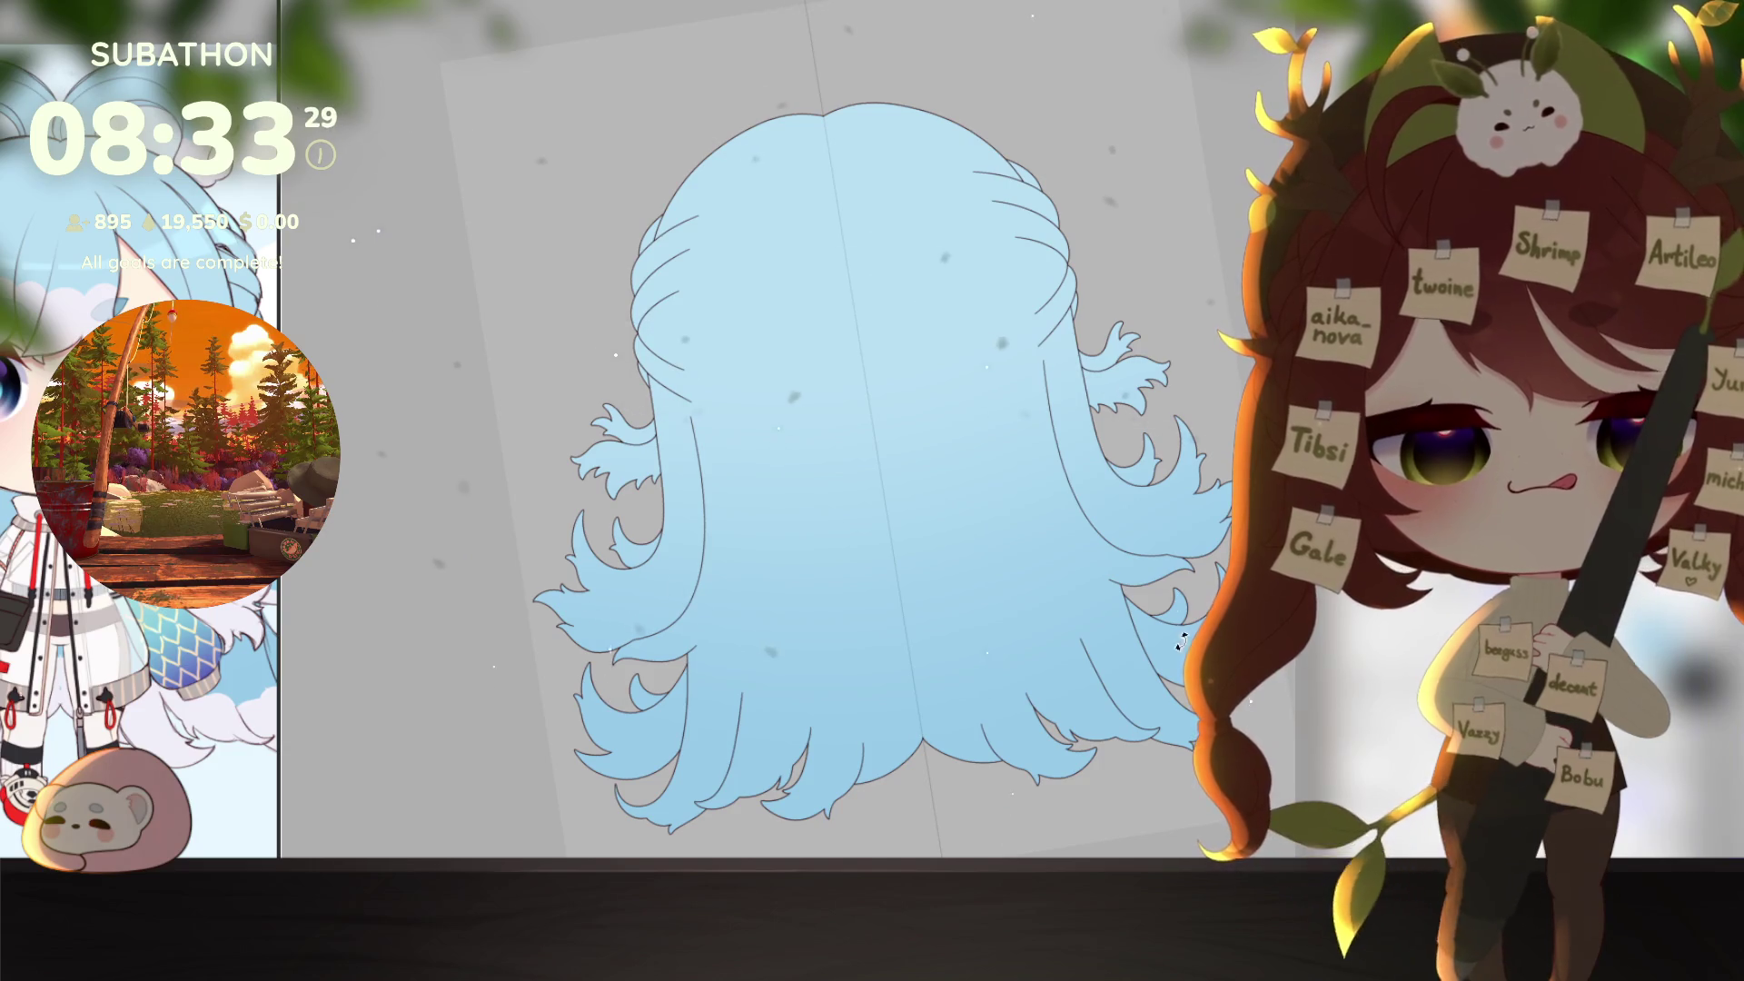
pyautogui.moveTo(1181, 641); pyautogui.dragTo(1163, 672)
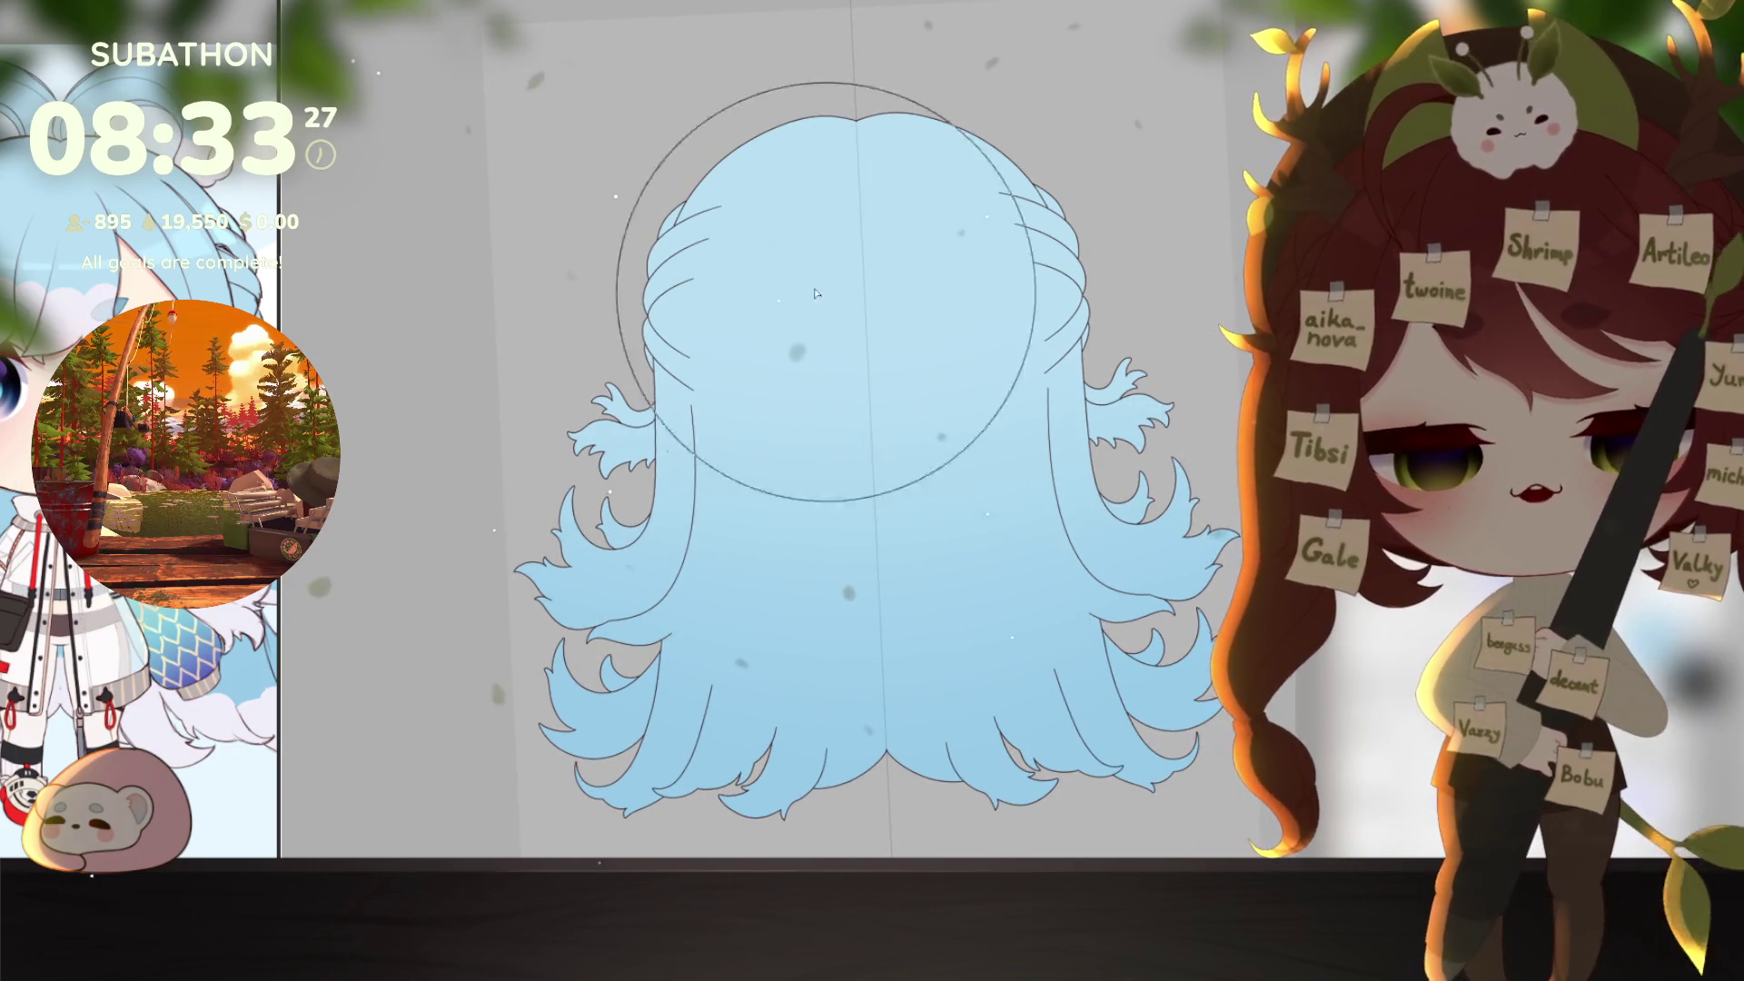
pyautogui.moveTo(1141, 436)
pyautogui.mouseDown()
pyautogui.moveTo(1165, 625)
pyautogui.moveTo(1075, 746)
pyautogui.mouseUp()
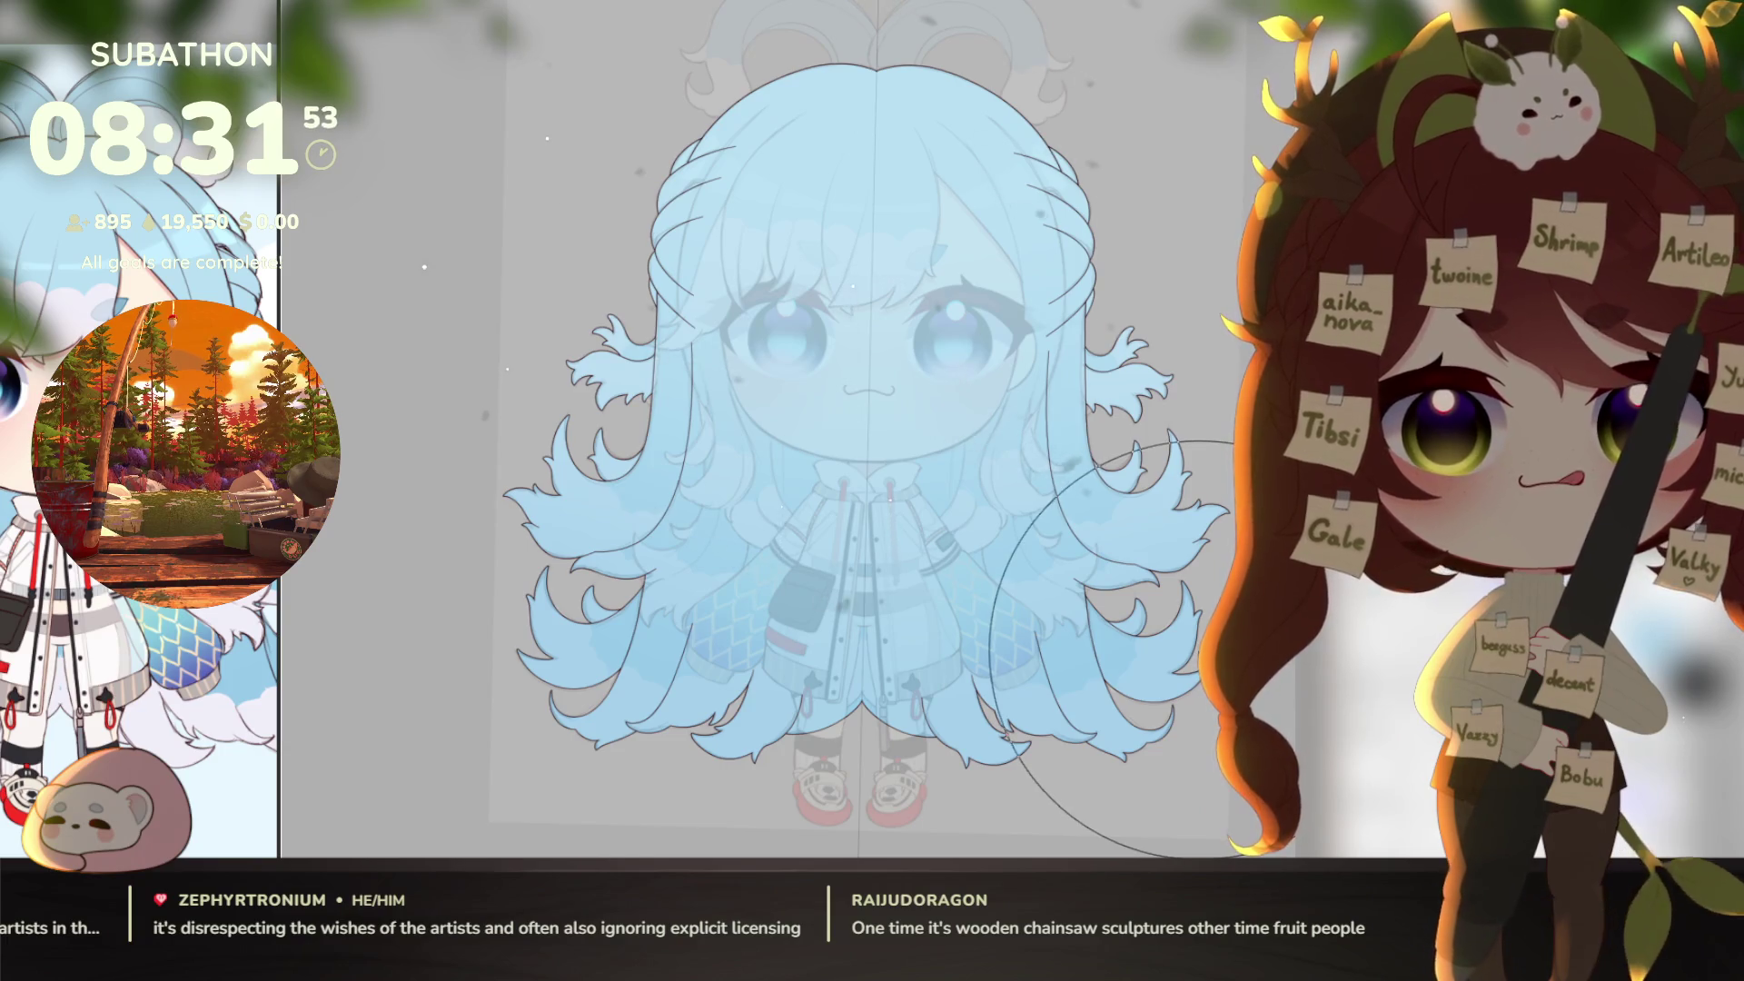
# Step: Nudge the pale-blue hair colour layer slightly down over the chibi drawing
pyautogui.moveTo(1172, 647); pyautogui.dragTo(1172, 660)
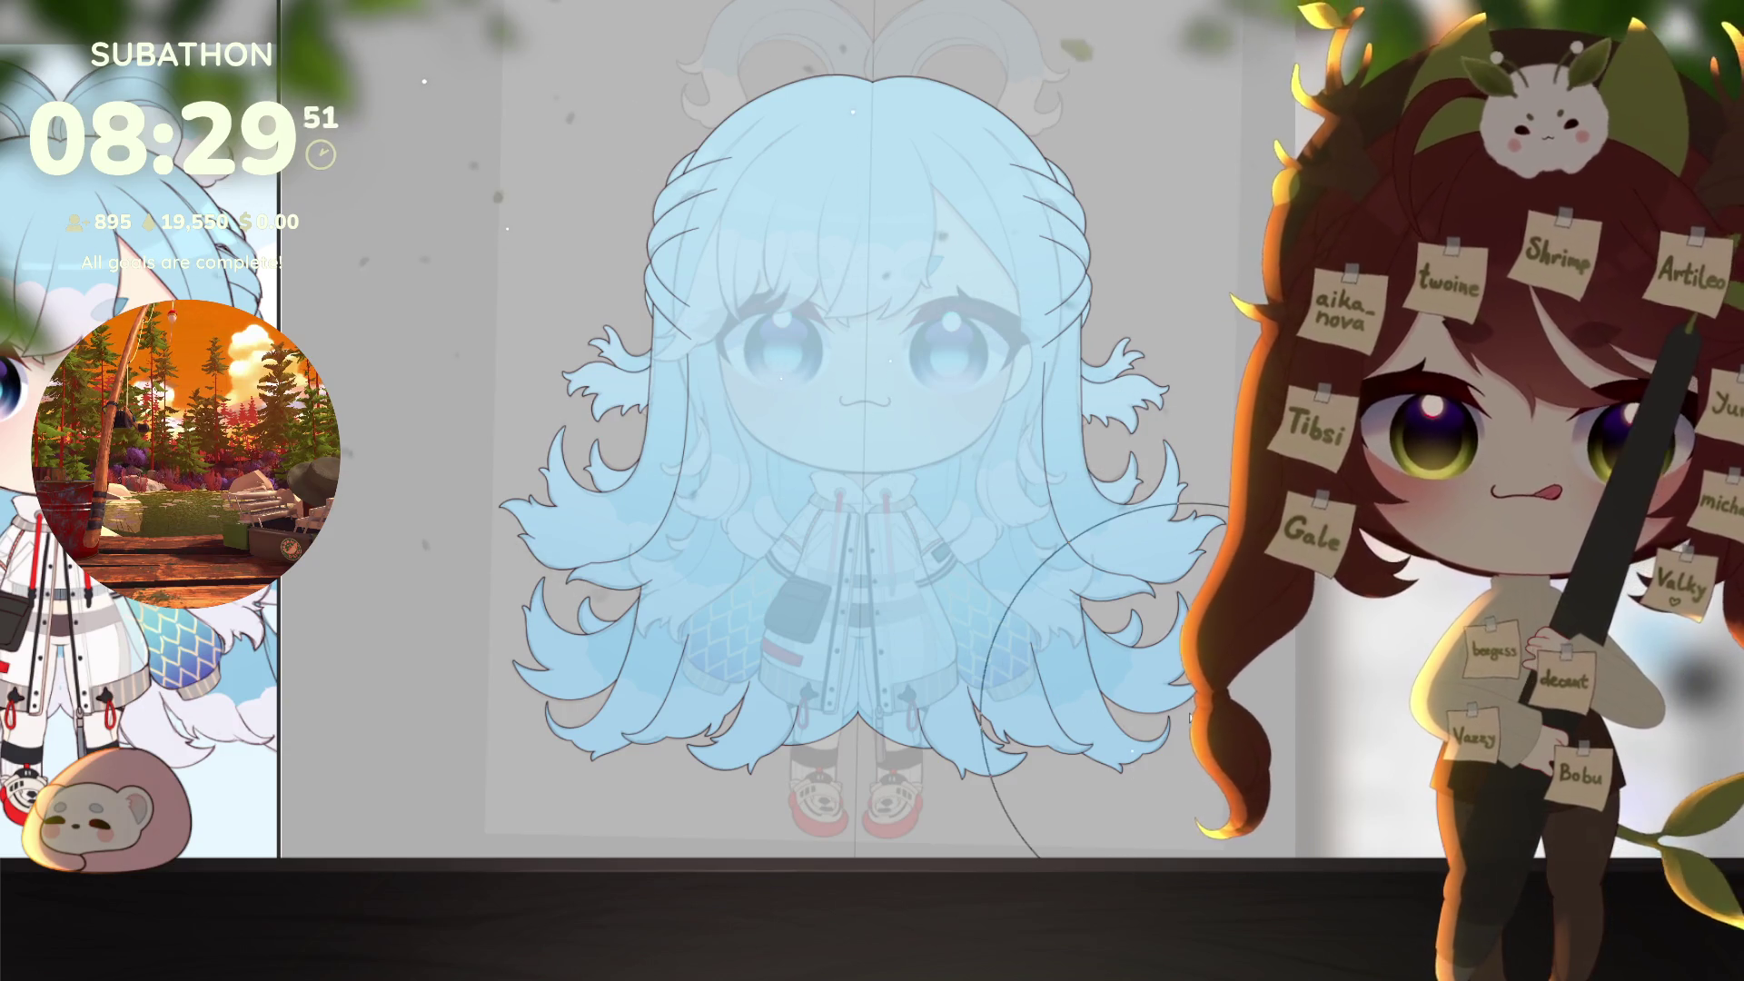
# Step: Zoom and pan in on the chibi's coat area with the hair colour hidden
pyautogui.scroll(-2, 1190, 717)
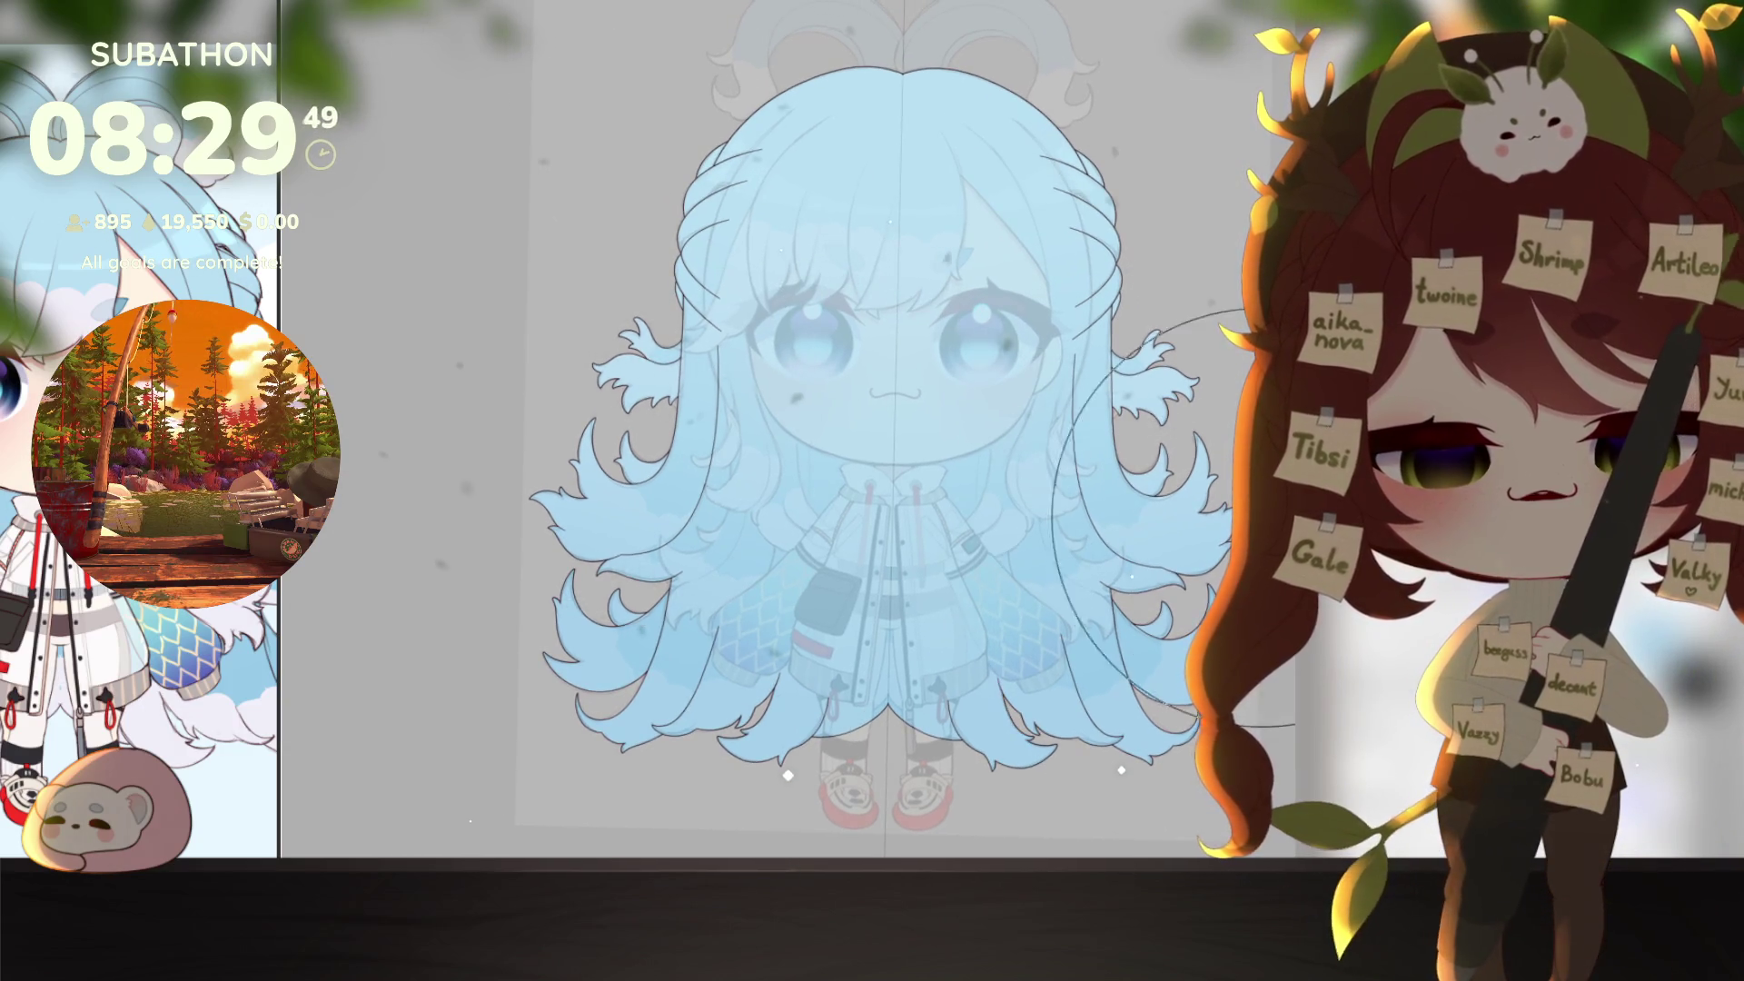
pyautogui.scroll(1, 1253, 514)
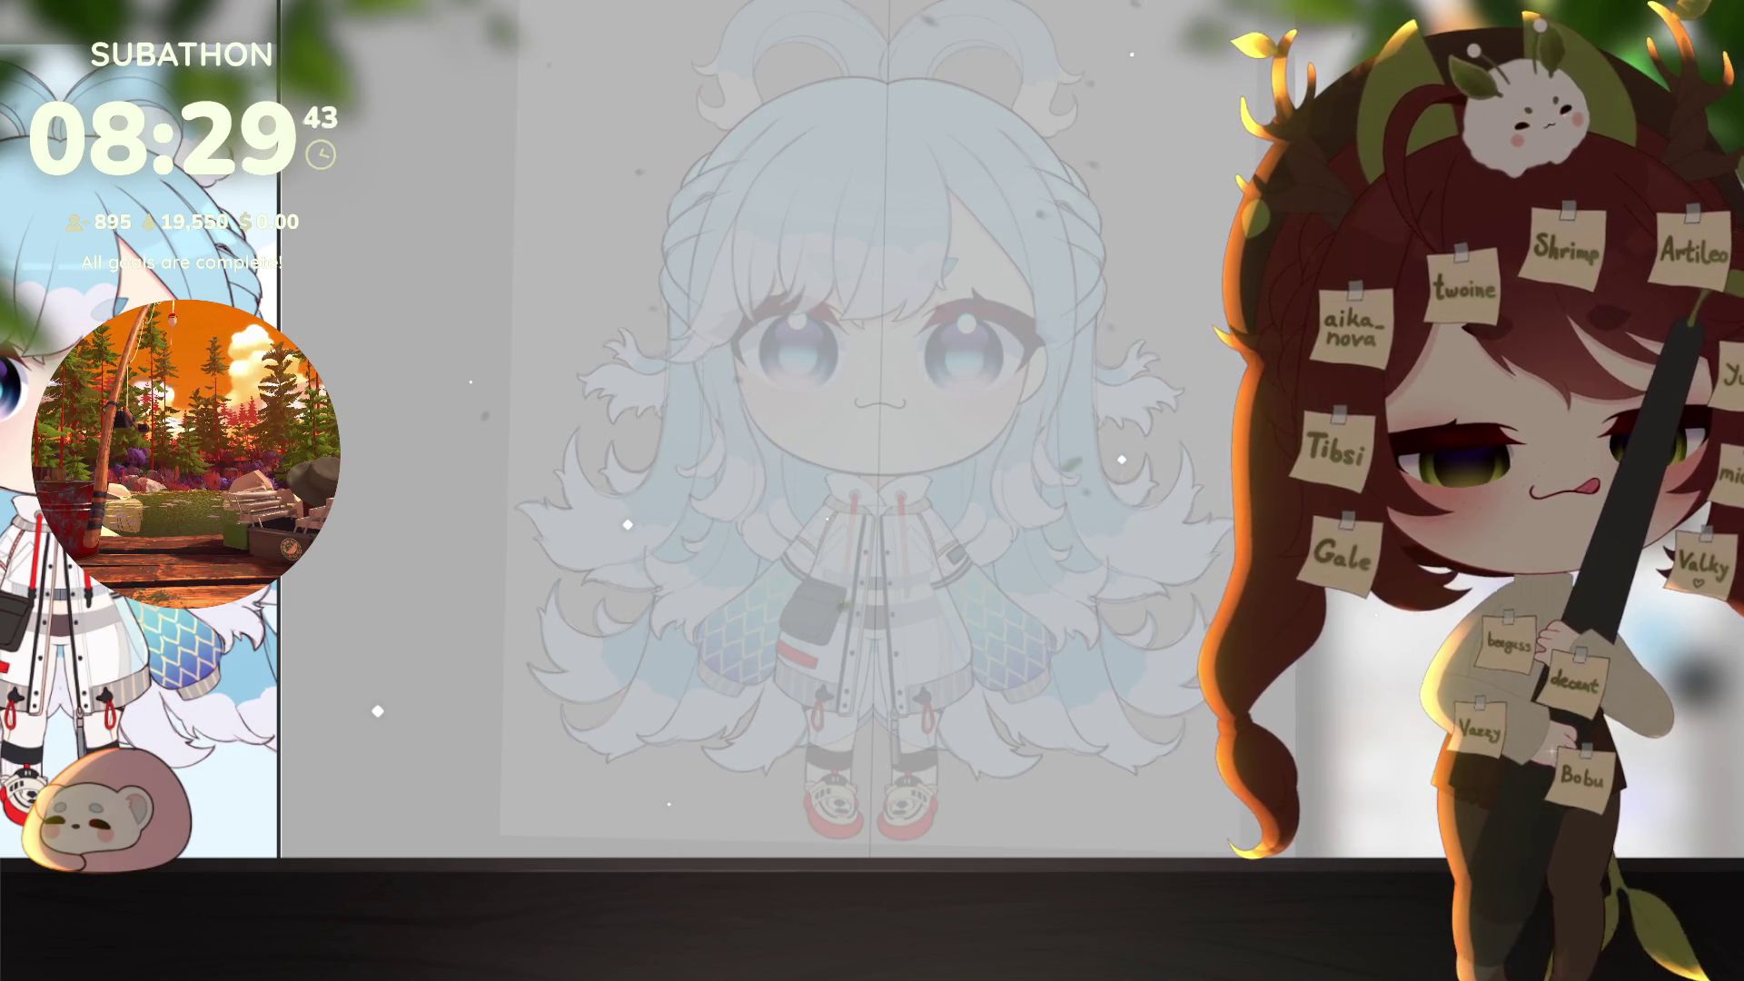
pyautogui.moveTo(1043, 569); pyautogui.dragTo(1062, 537)
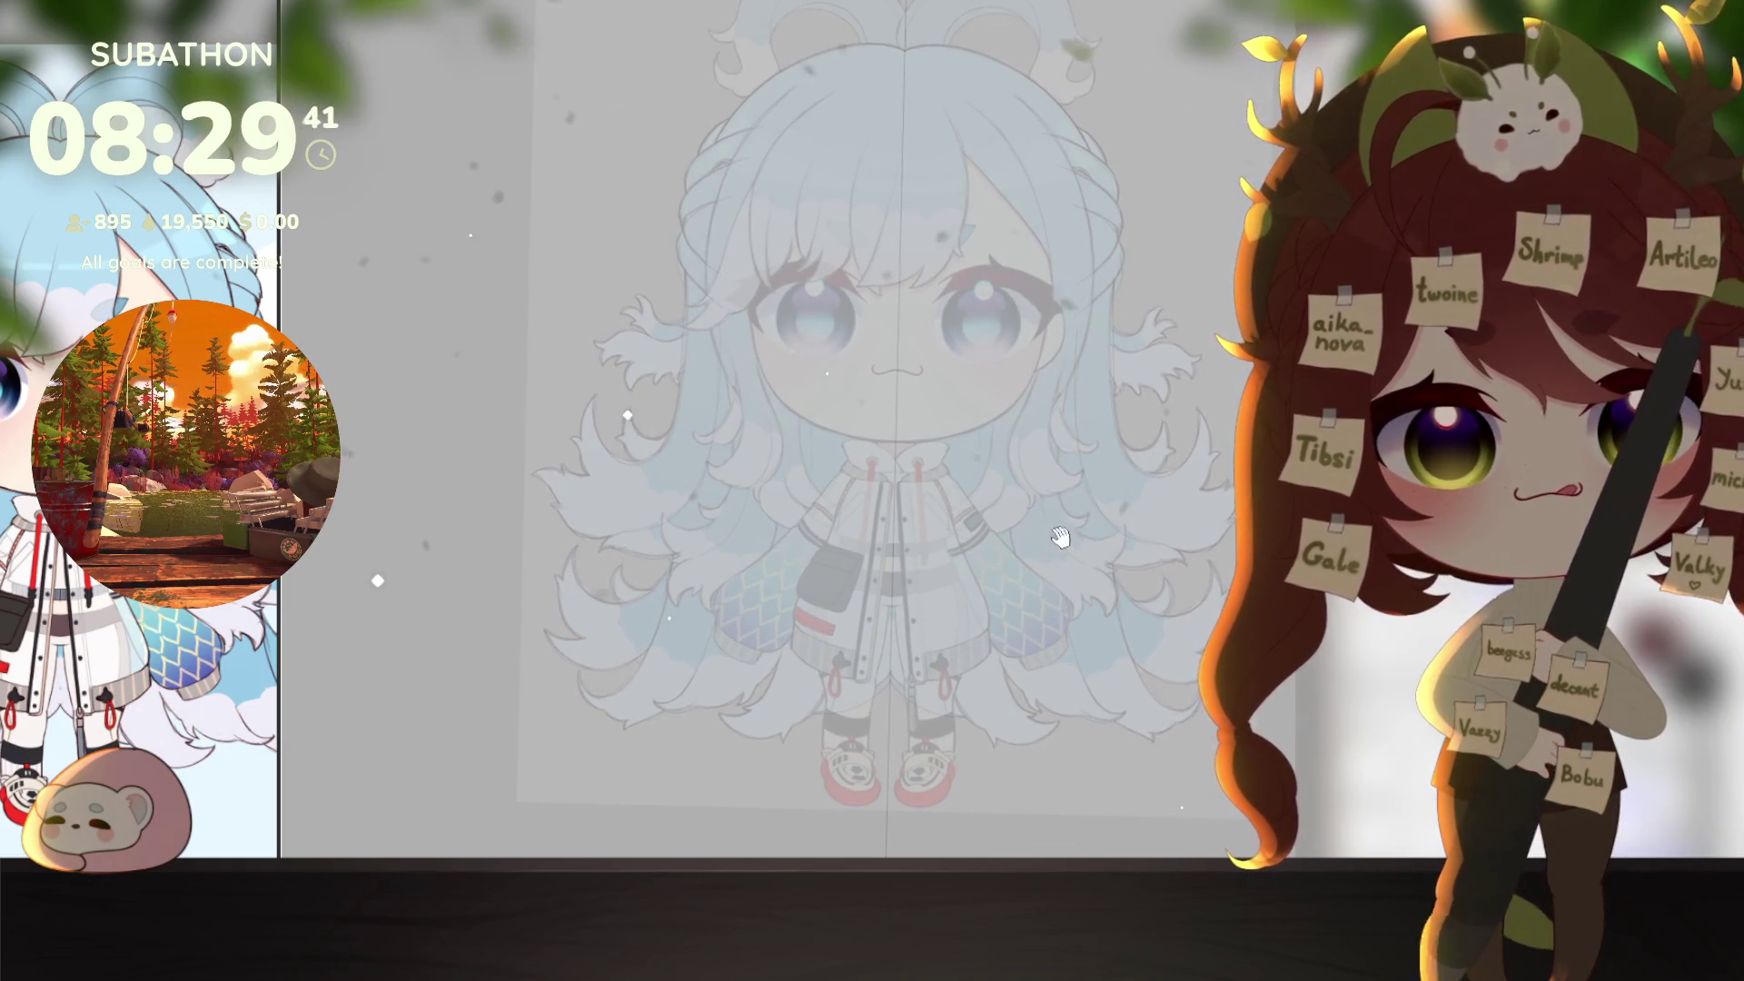
pyautogui.scroll(3, 1061, 537)
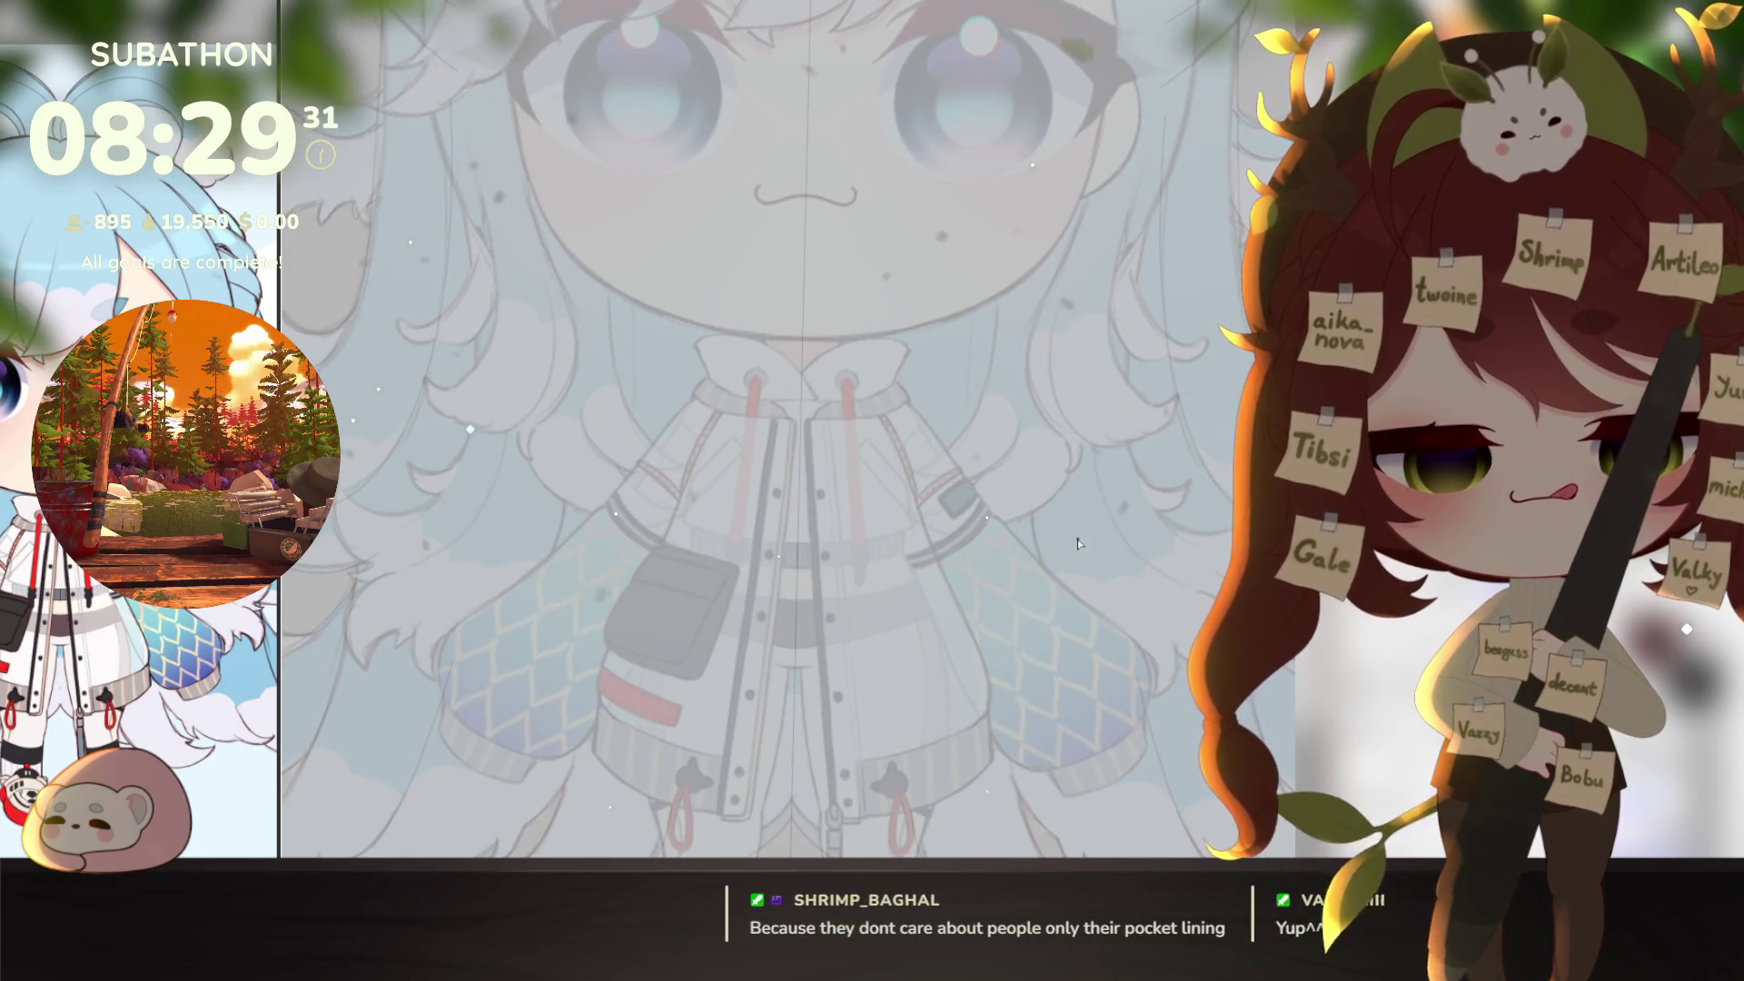
pyautogui.scroll(2, 1051, 505)
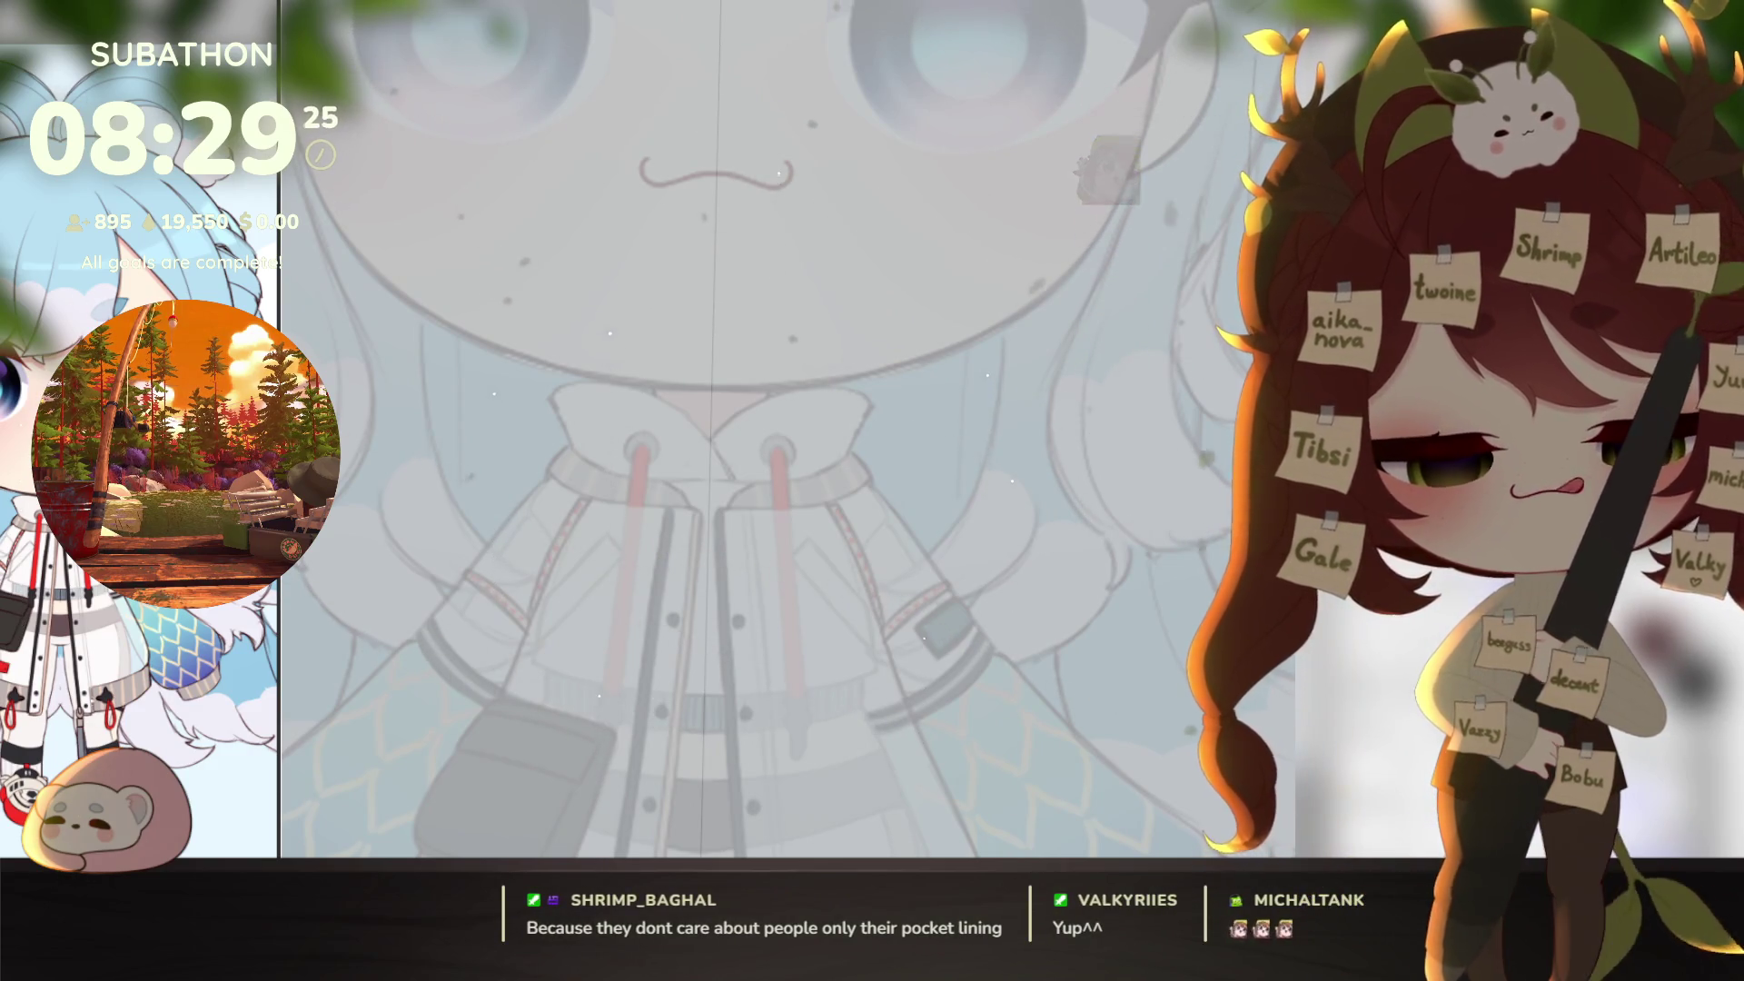
# Step: Ink the hair lock's long curve and hooked lower tip beside the coat's right side
pyautogui.scroll(1, 1051, 603)
pyautogui.scroll(2, 1043, 654)
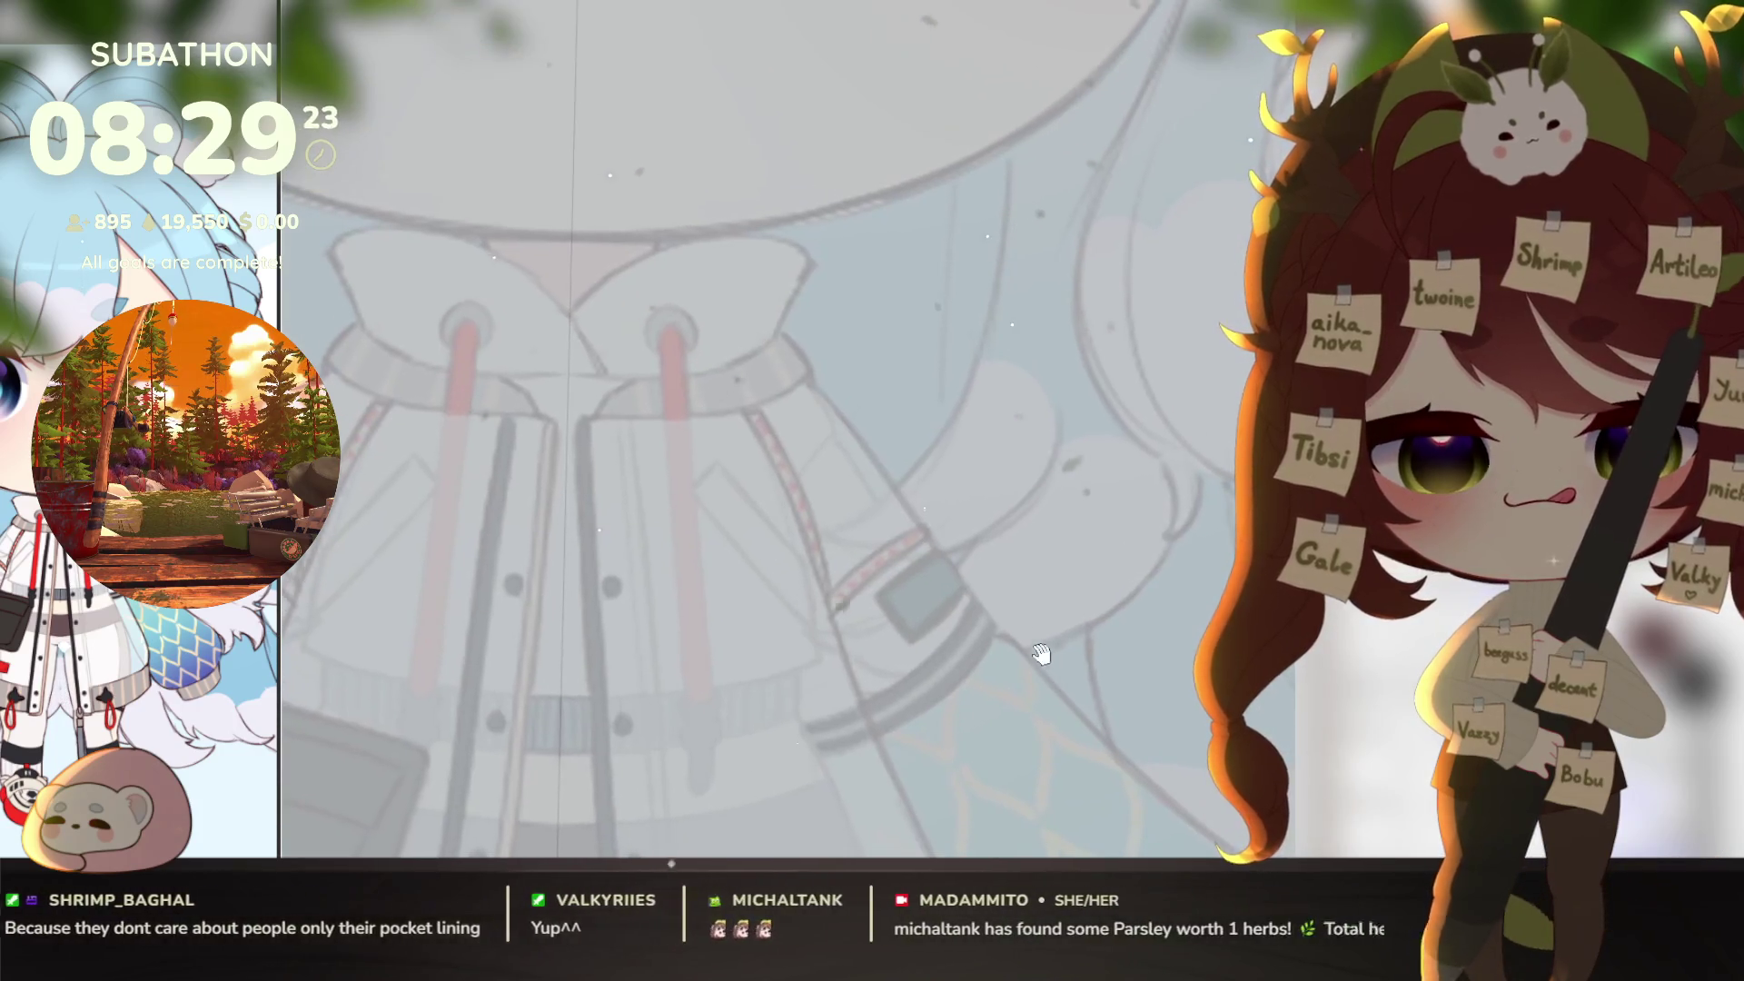
pyautogui.moveTo(1000, 274)
pyautogui.mouseDown()
pyautogui.moveTo(909, 481)
pyautogui.moveTo(854, 545)
pyautogui.moveTo(912, 556)
pyautogui.moveTo(1107, 369)
pyautogui.mouseUp()
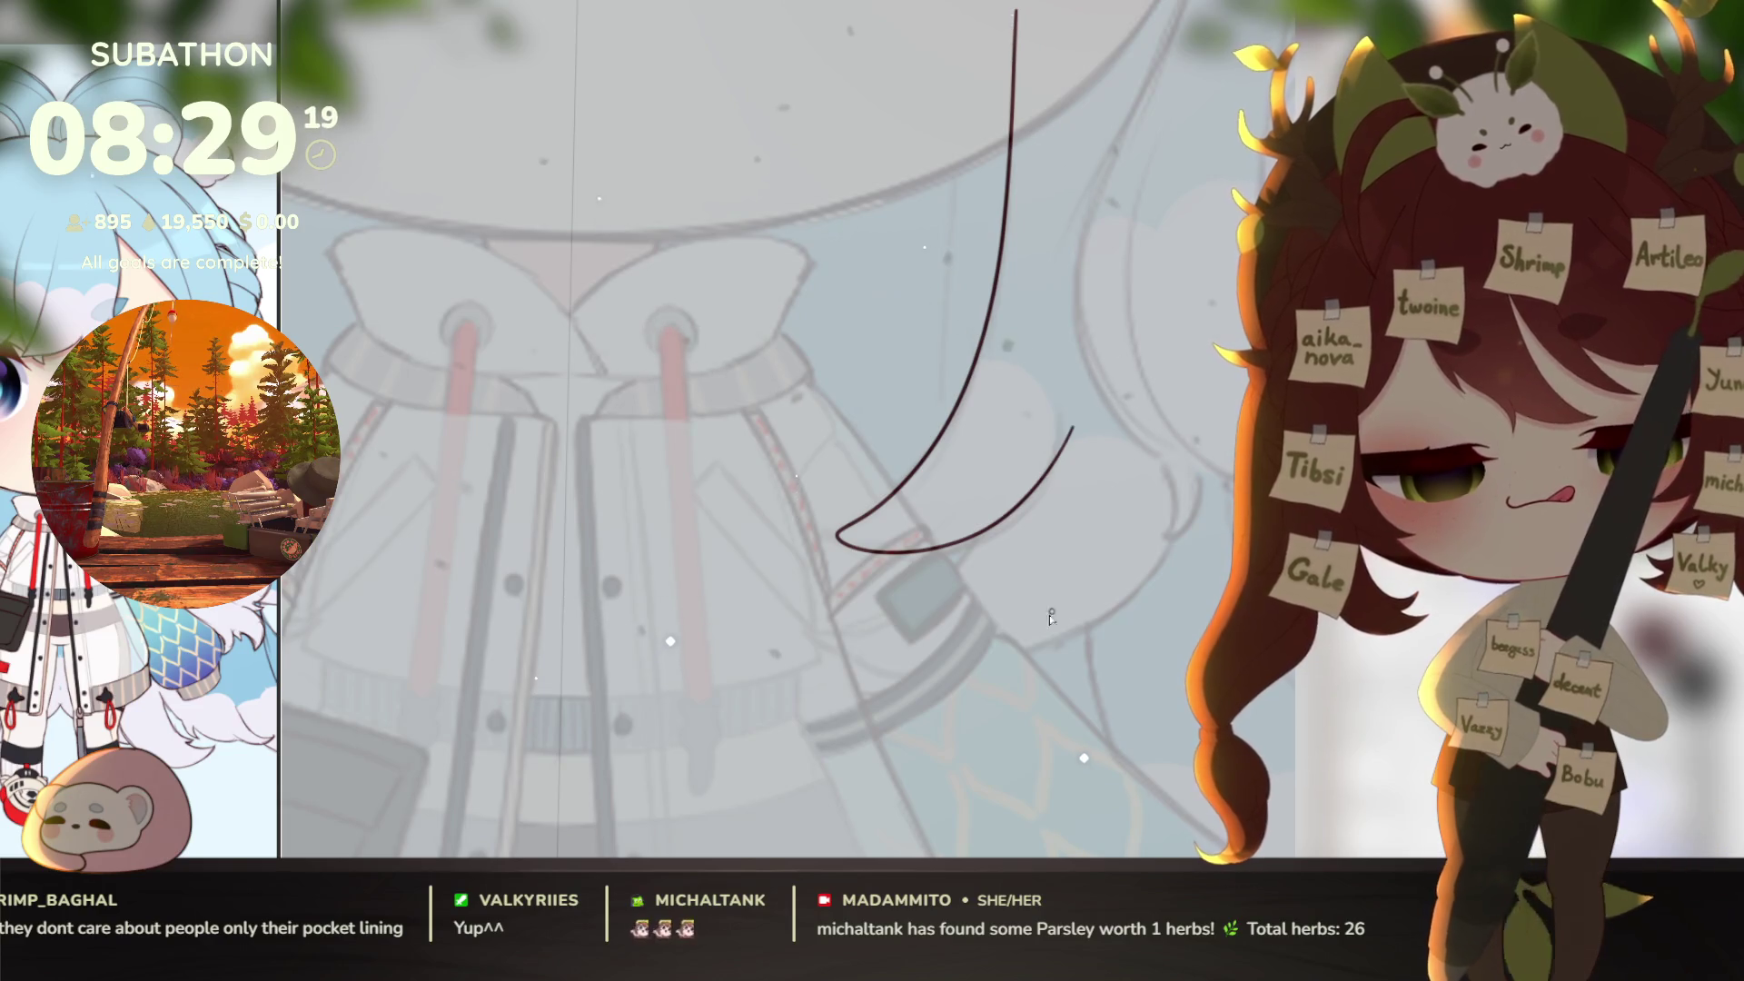
pyautogui.hotkey('ctrl', 'z')
pyautogui.scroll(1, 1013, 55)
pyautogui.moveTo(1013, 20)
pyautogui.mouseDown()
pyautogui.moveTo(977, 391)
pyautogui.moveTo(838, 592)
pyautogui.moveTo(895, 627)
pyautogui.moveTo(1058, 491)
pyautogui.mouseUp()
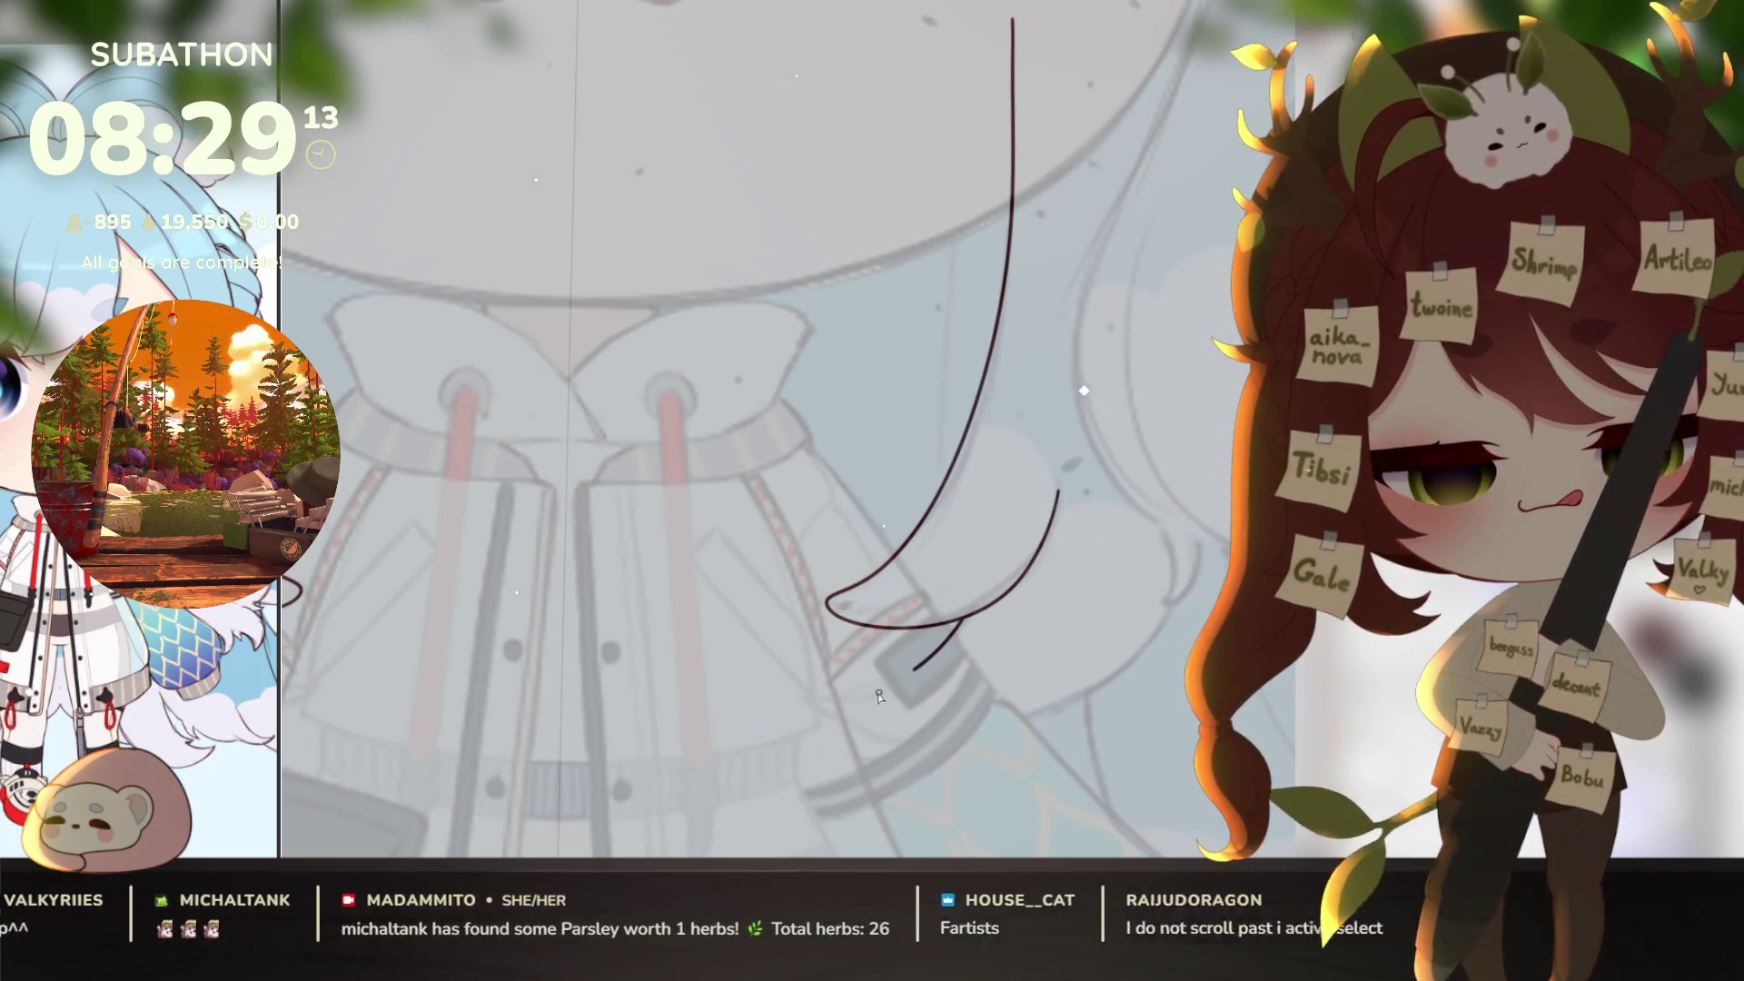
pyautogui.moveTo(963, 628)
pyautogui.mouseDown()
pyautogui.moveTo(831, 695)
pyautogui.moveTo(849, 724)
pyautogui.mouseUp()
# Step: Trim the lower stroke's overlong tails and switch the underlay to the line sketch
pyautogui.press('-')
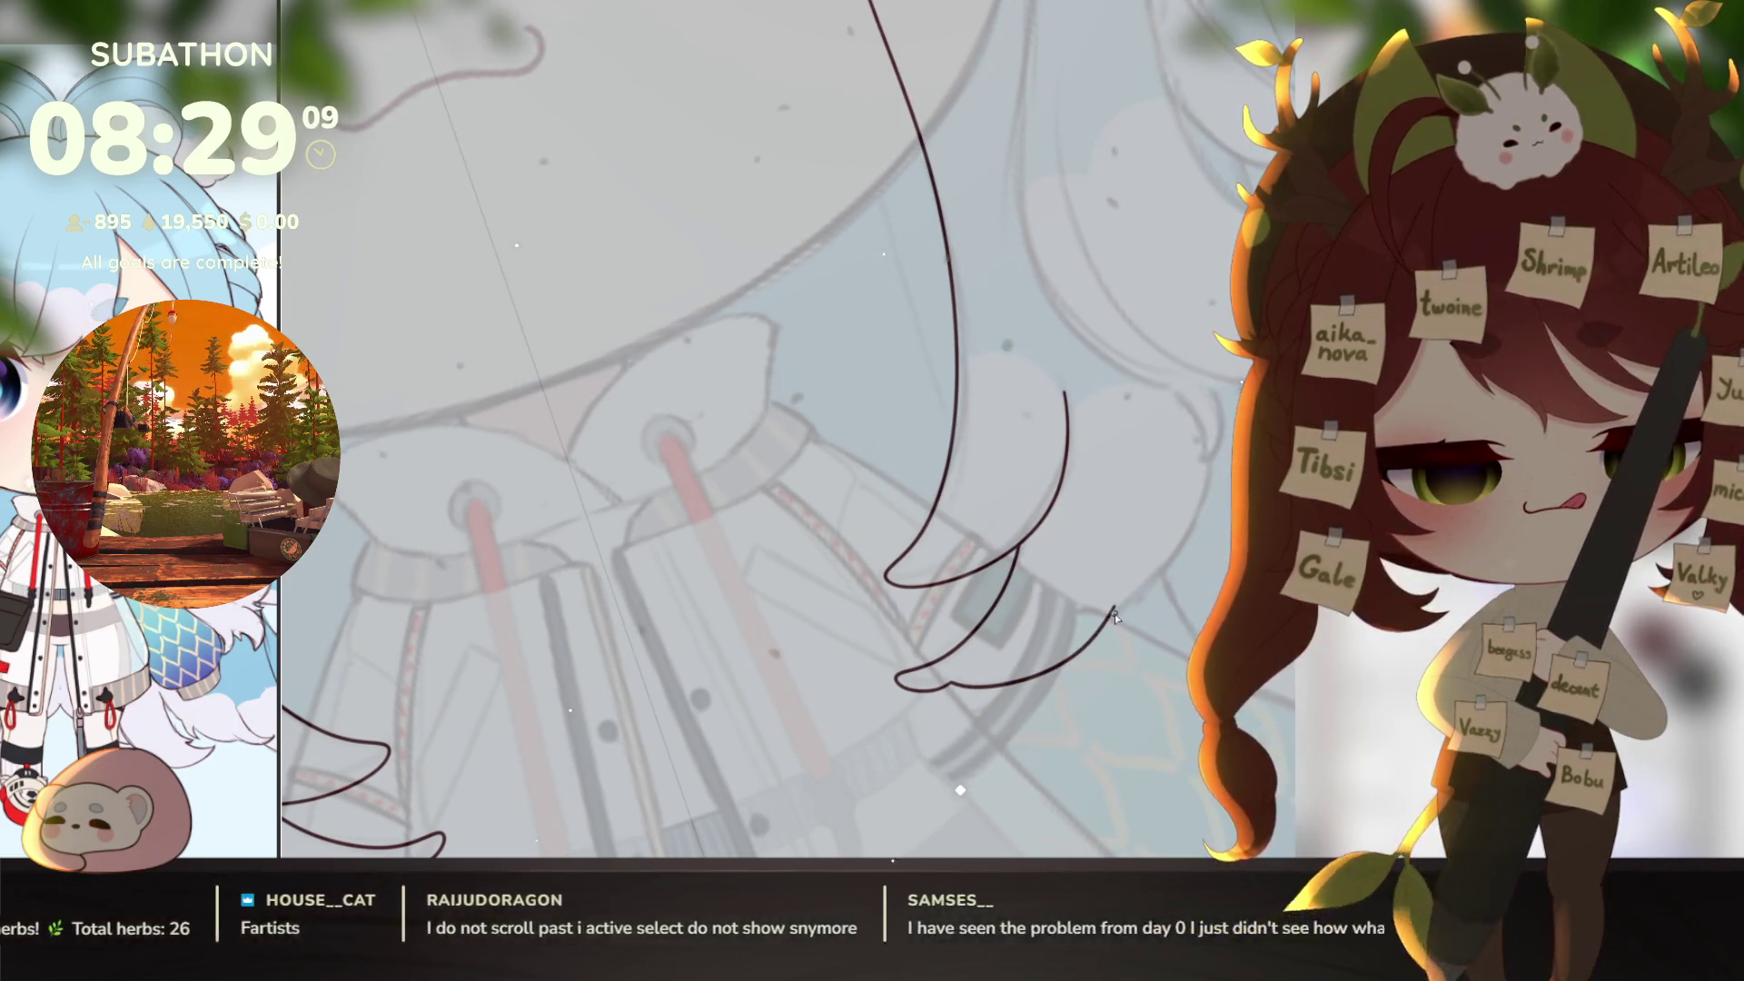
pyautogui.hotkey('ctrl', 'z')
pyautogui.moveTo(952, 683); pyautogui.dragTo(1042, 683)
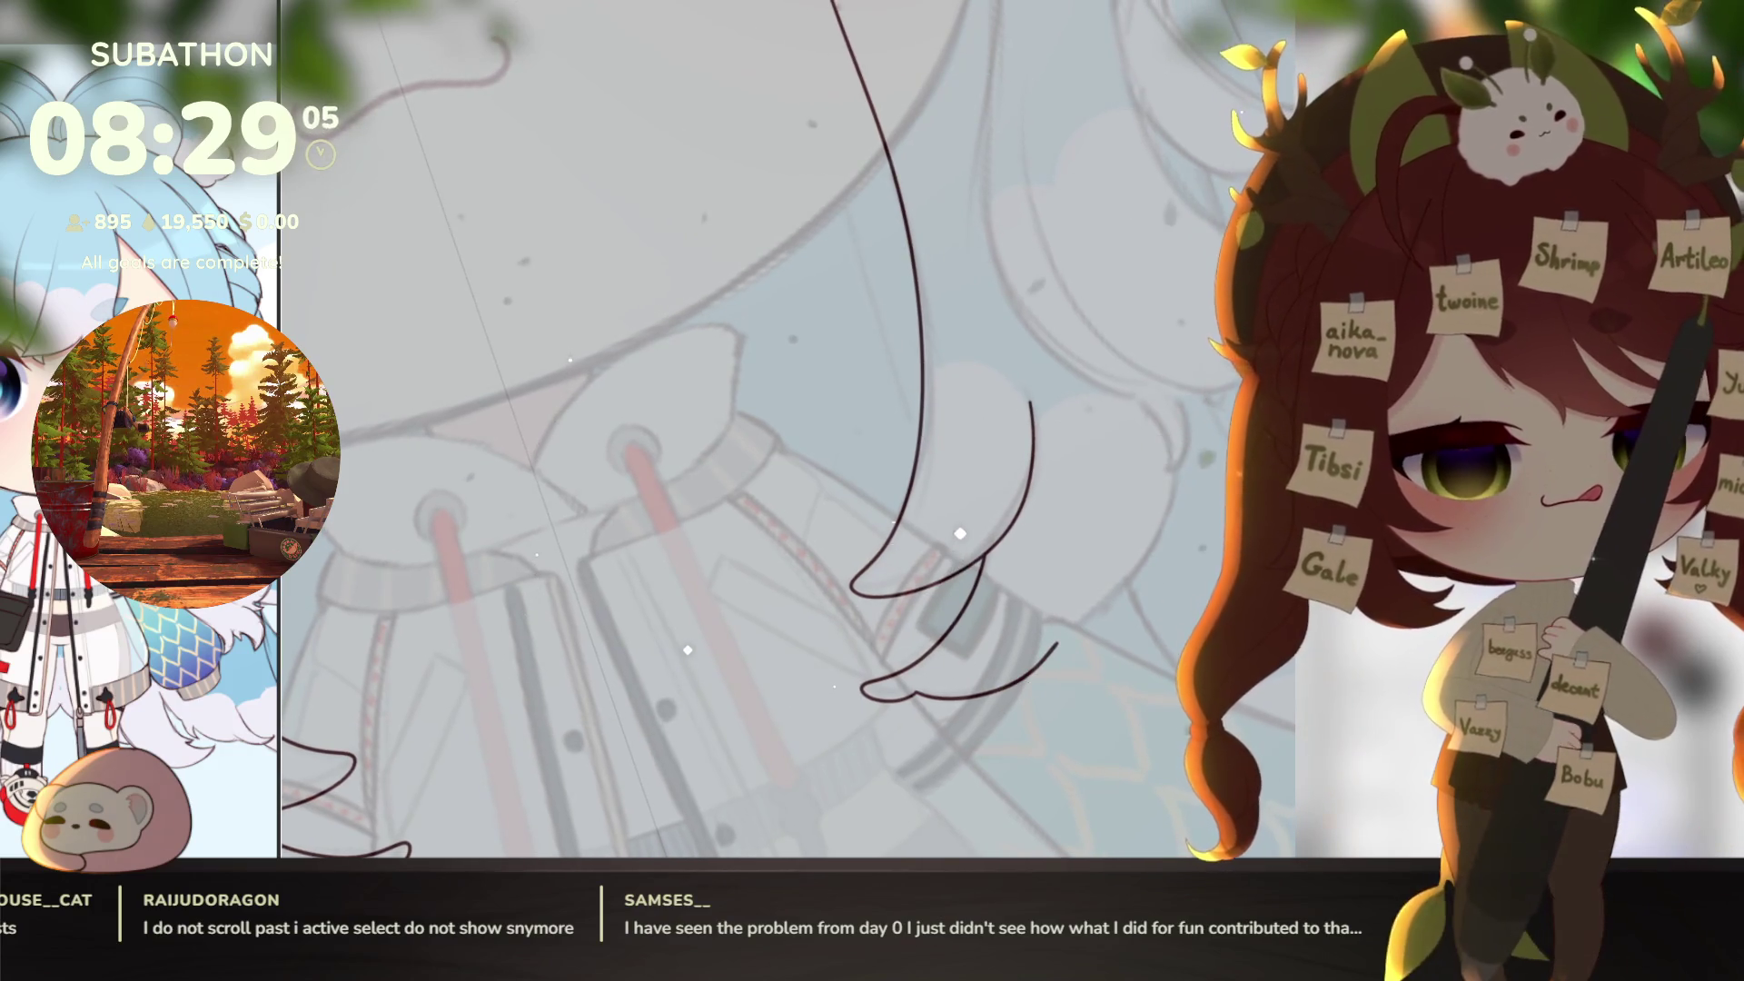
pyautogui.hotkey('ctrl', 'z')
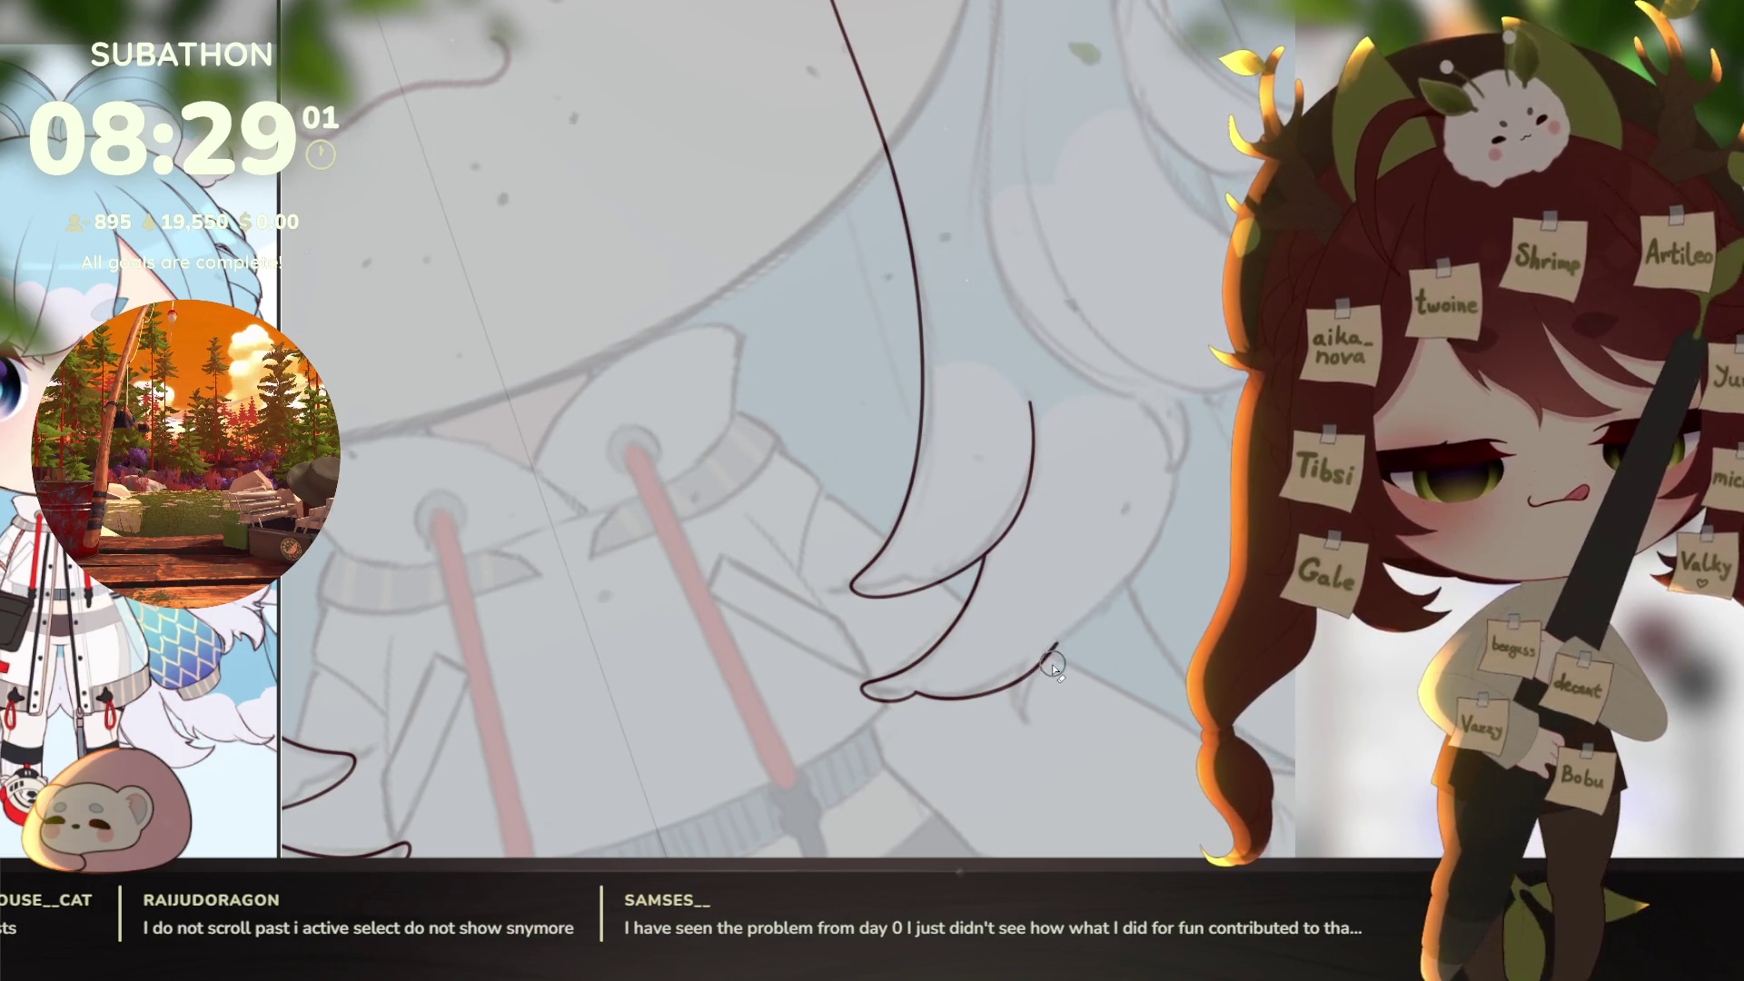
pyautogui.hotkey('ctrl', 'z')
pyautogui.moveTo(1049, 728); pyautogui.dragTo(1106, 693)
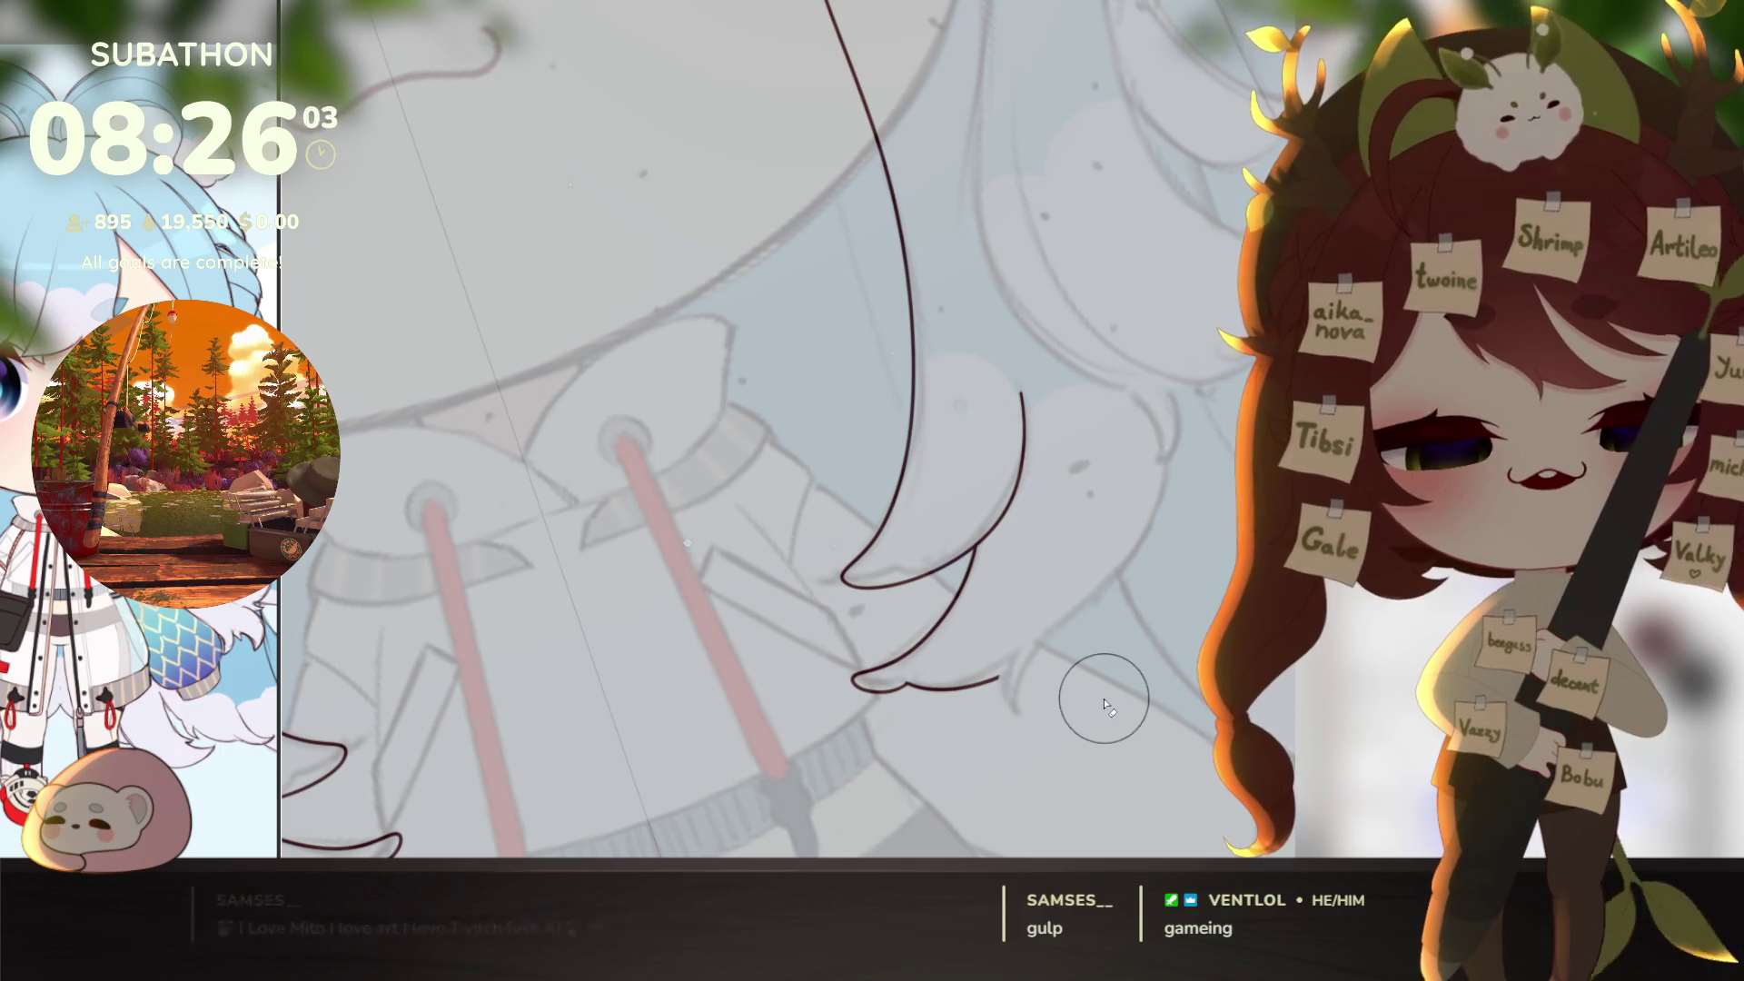
# Step: Add a hooked curl to the end of the hair strand
pyautogui.scroll(-1, 1105, 700)
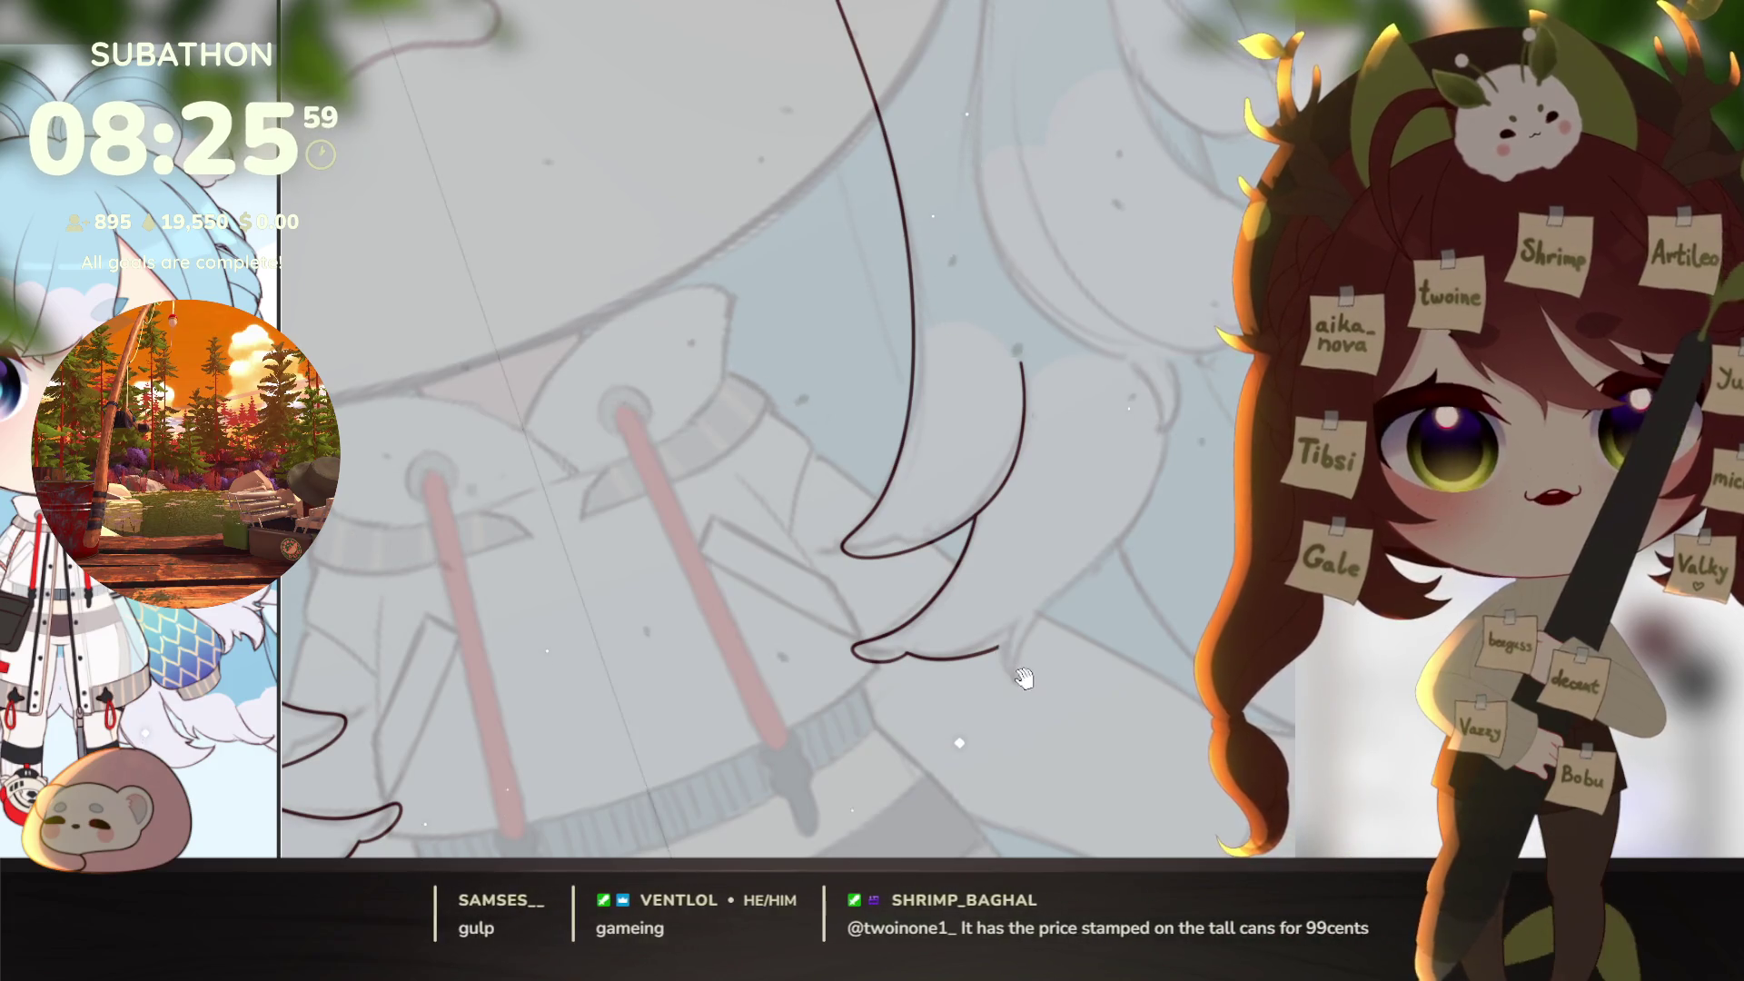
pyautogui.scroll(2, 1013, 677)
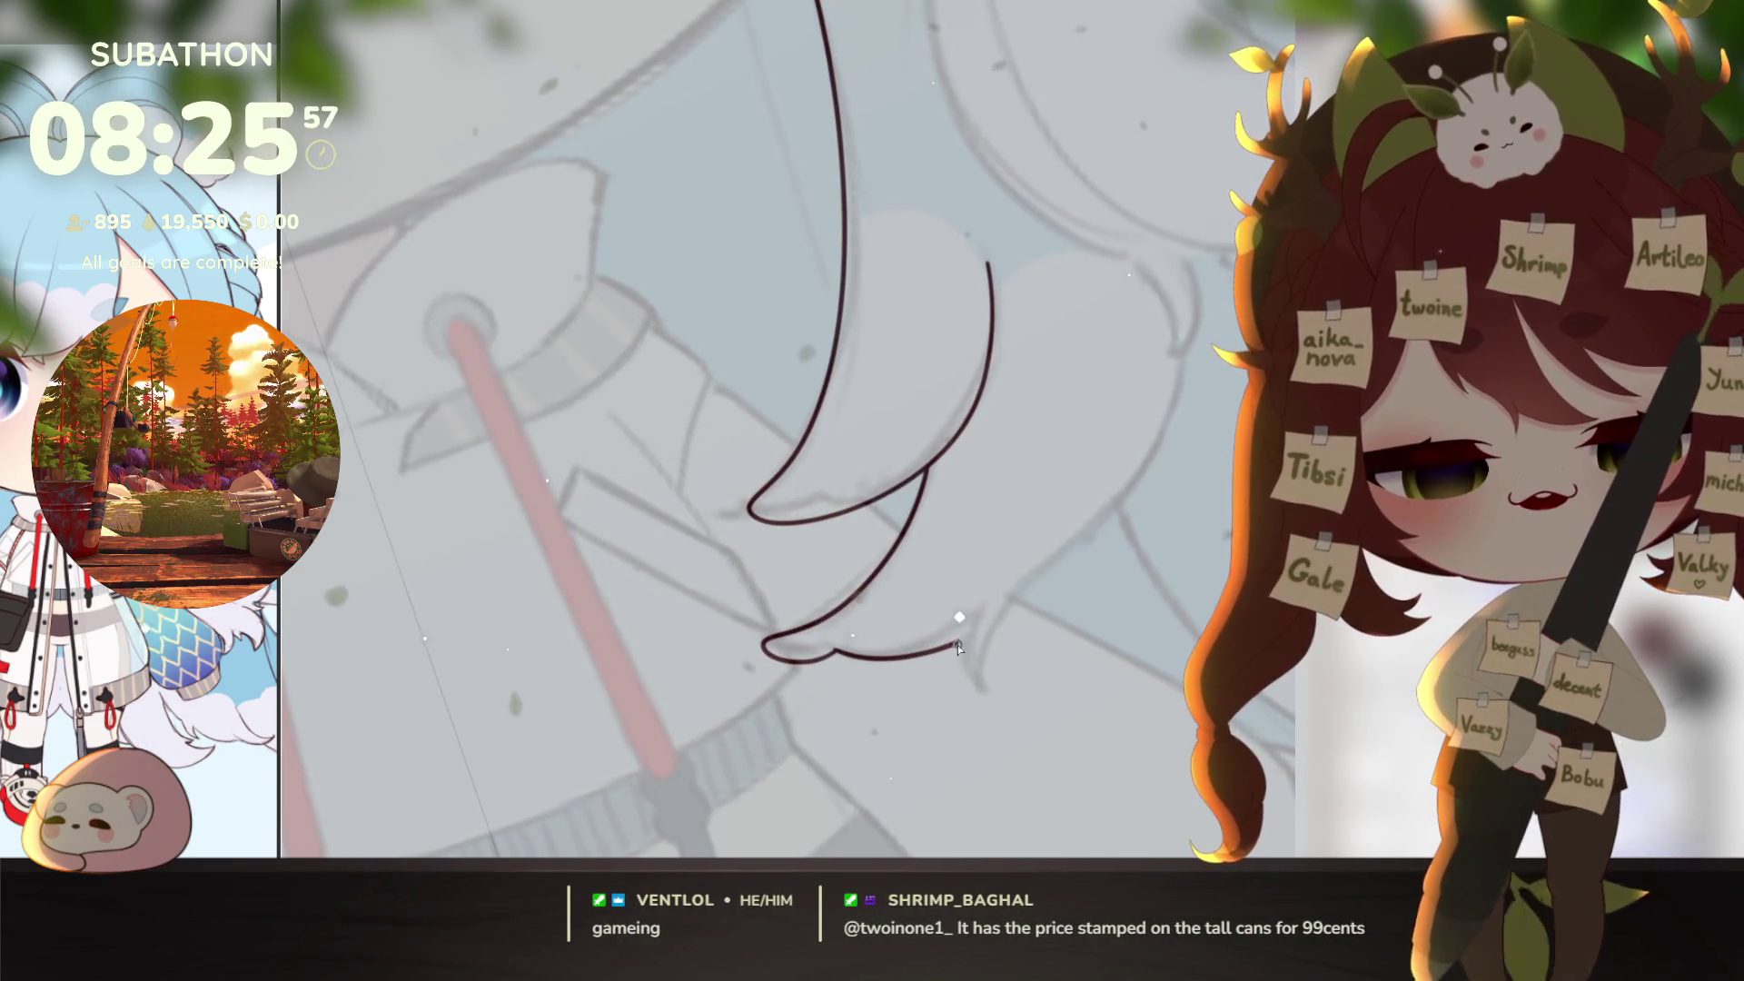
pyautogui.moveTo(958, 642); pyautogui.dragTo(1147, 638)
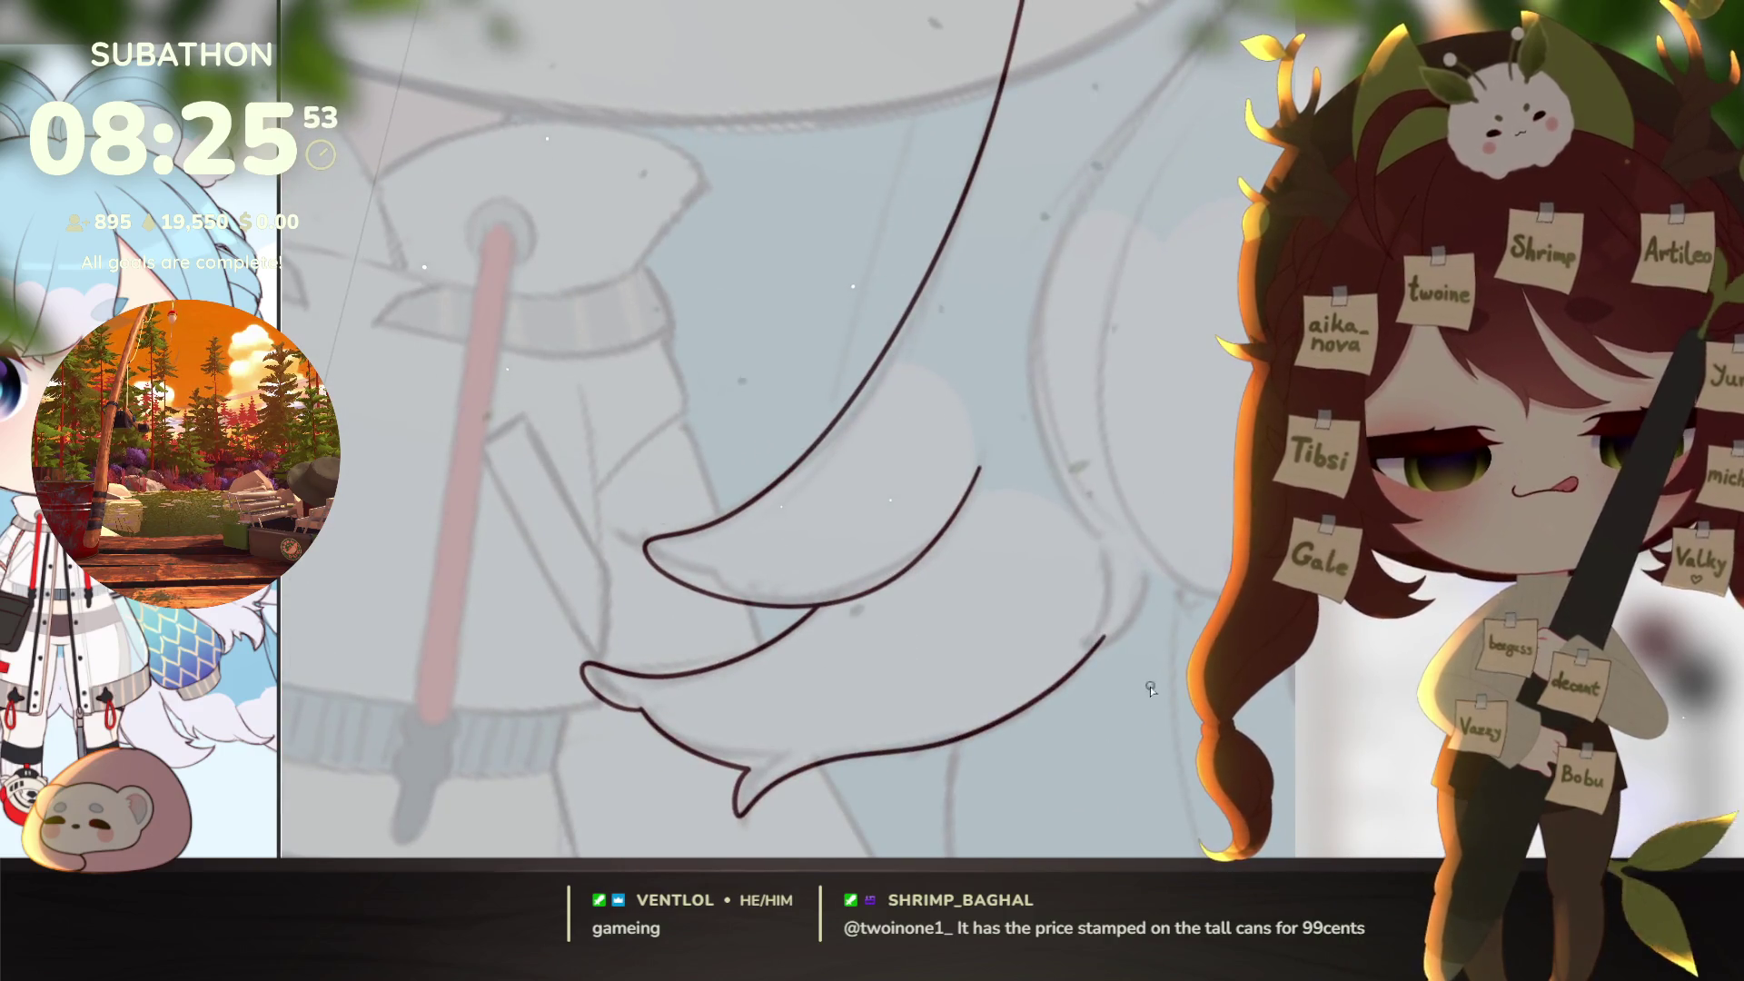
pyautogui.scroll(-3, 1163, 664)
pyautogui.scroll(3, 1179, 695)
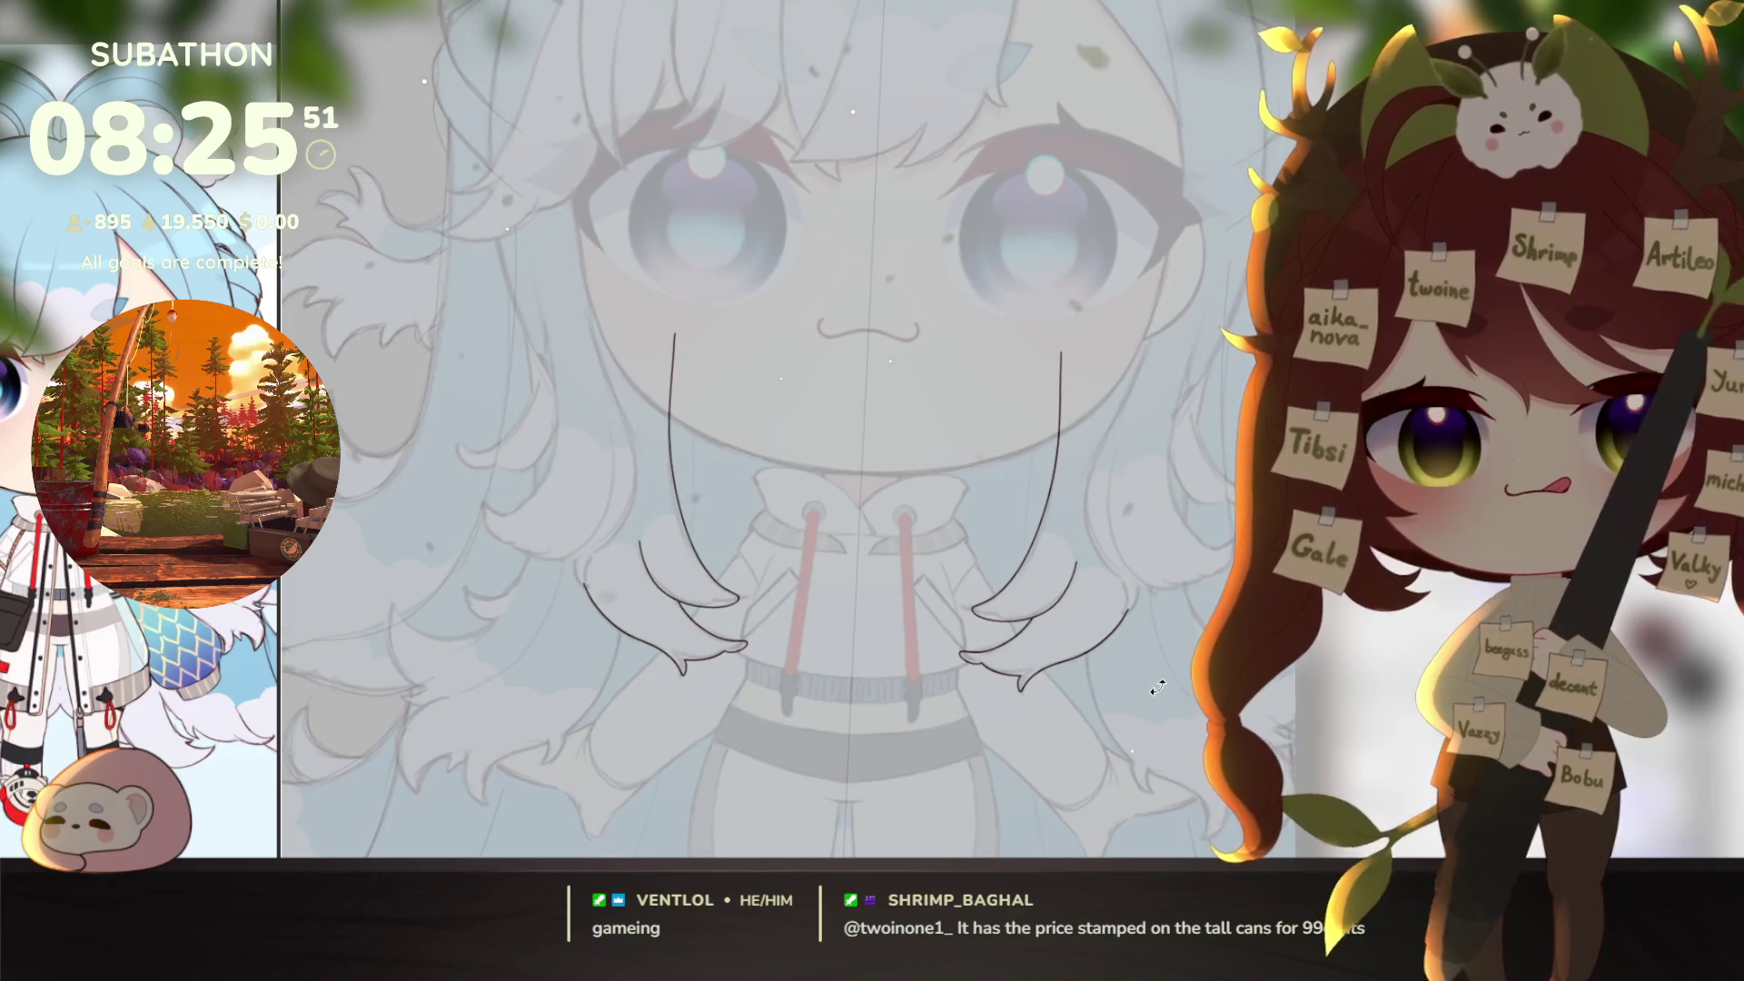
pyautogui.scroll(3, 1147, 665)
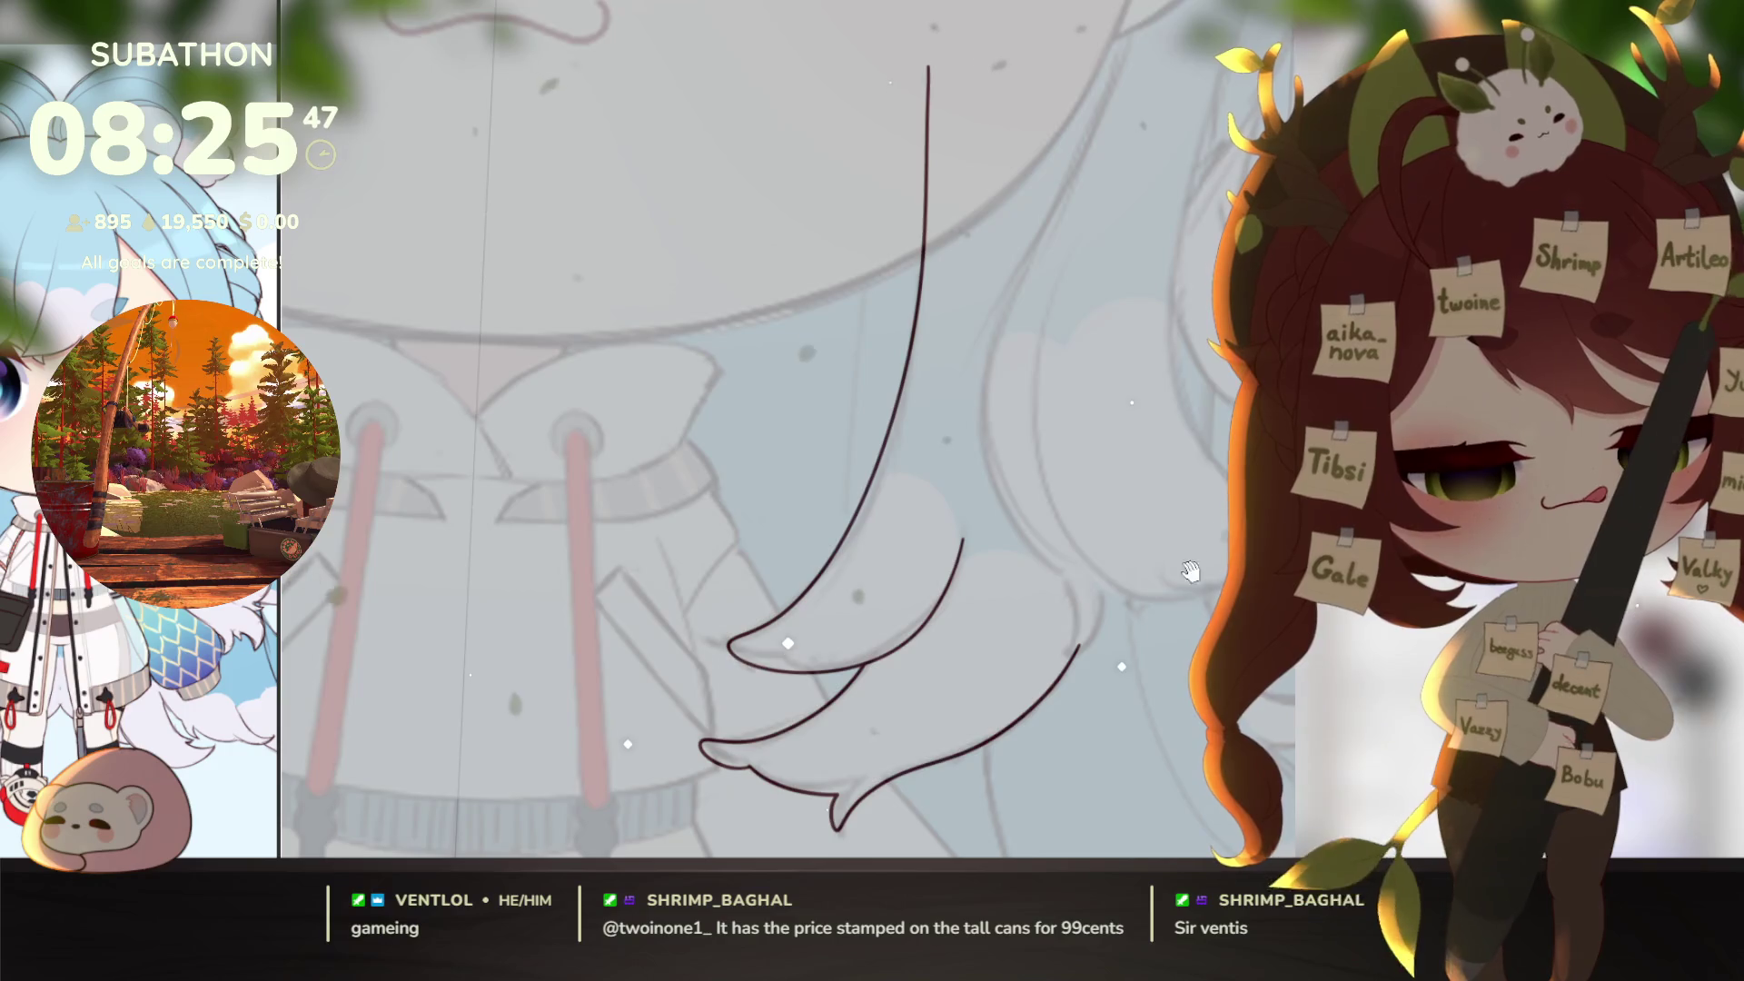
# Step: Draw long mirrored outlines down both sides of the lower hair
pyautogui.moveTo(1145, 663); pyautogui.dragTo(1068, 812)
pyautogui.scroll(-4, 1063, 281)
pyautogui.scroll(3, 1076, 304)
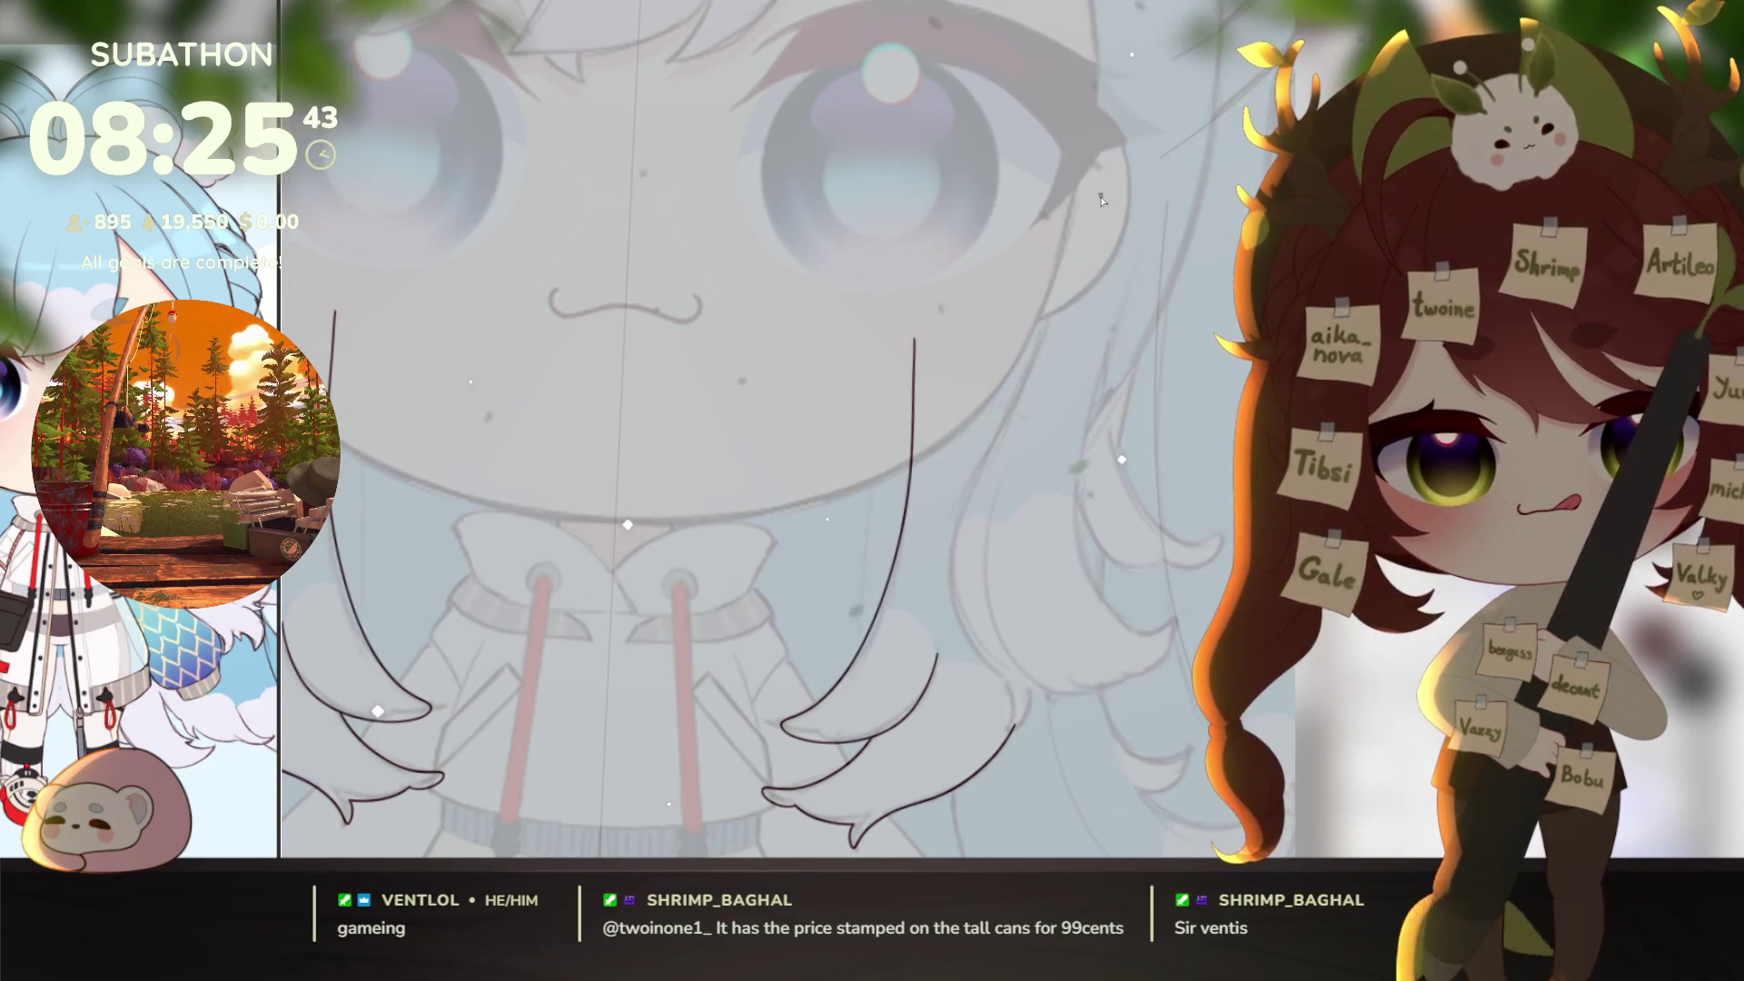
pyautogui.scroll(-2, 1108, 273)
pyautogui.scroll(3, 1121, 262)
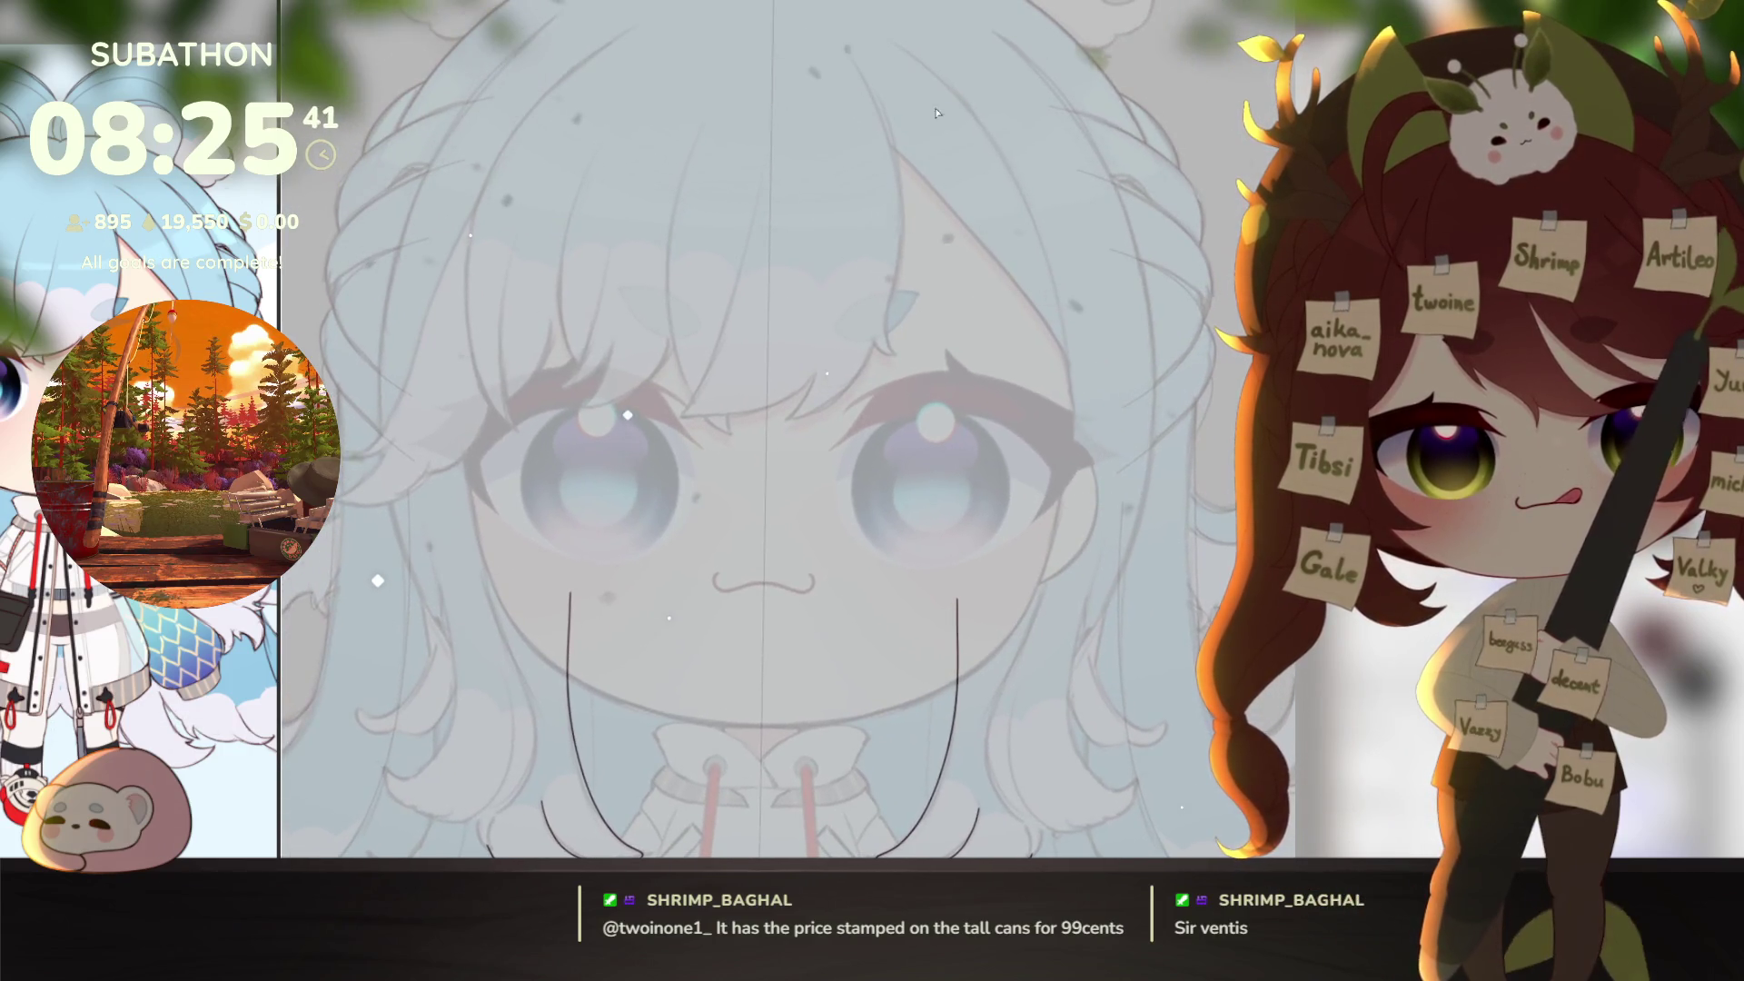
pyautogui.moveTo(934, 82)
pyautogui.mouseDown()
pyautogui.moveTo(1033, 215)
pyautogui.moveTo(1070, 444)
pyautogui.moveTo(1045, 572)
pyautogui.mouseUp()
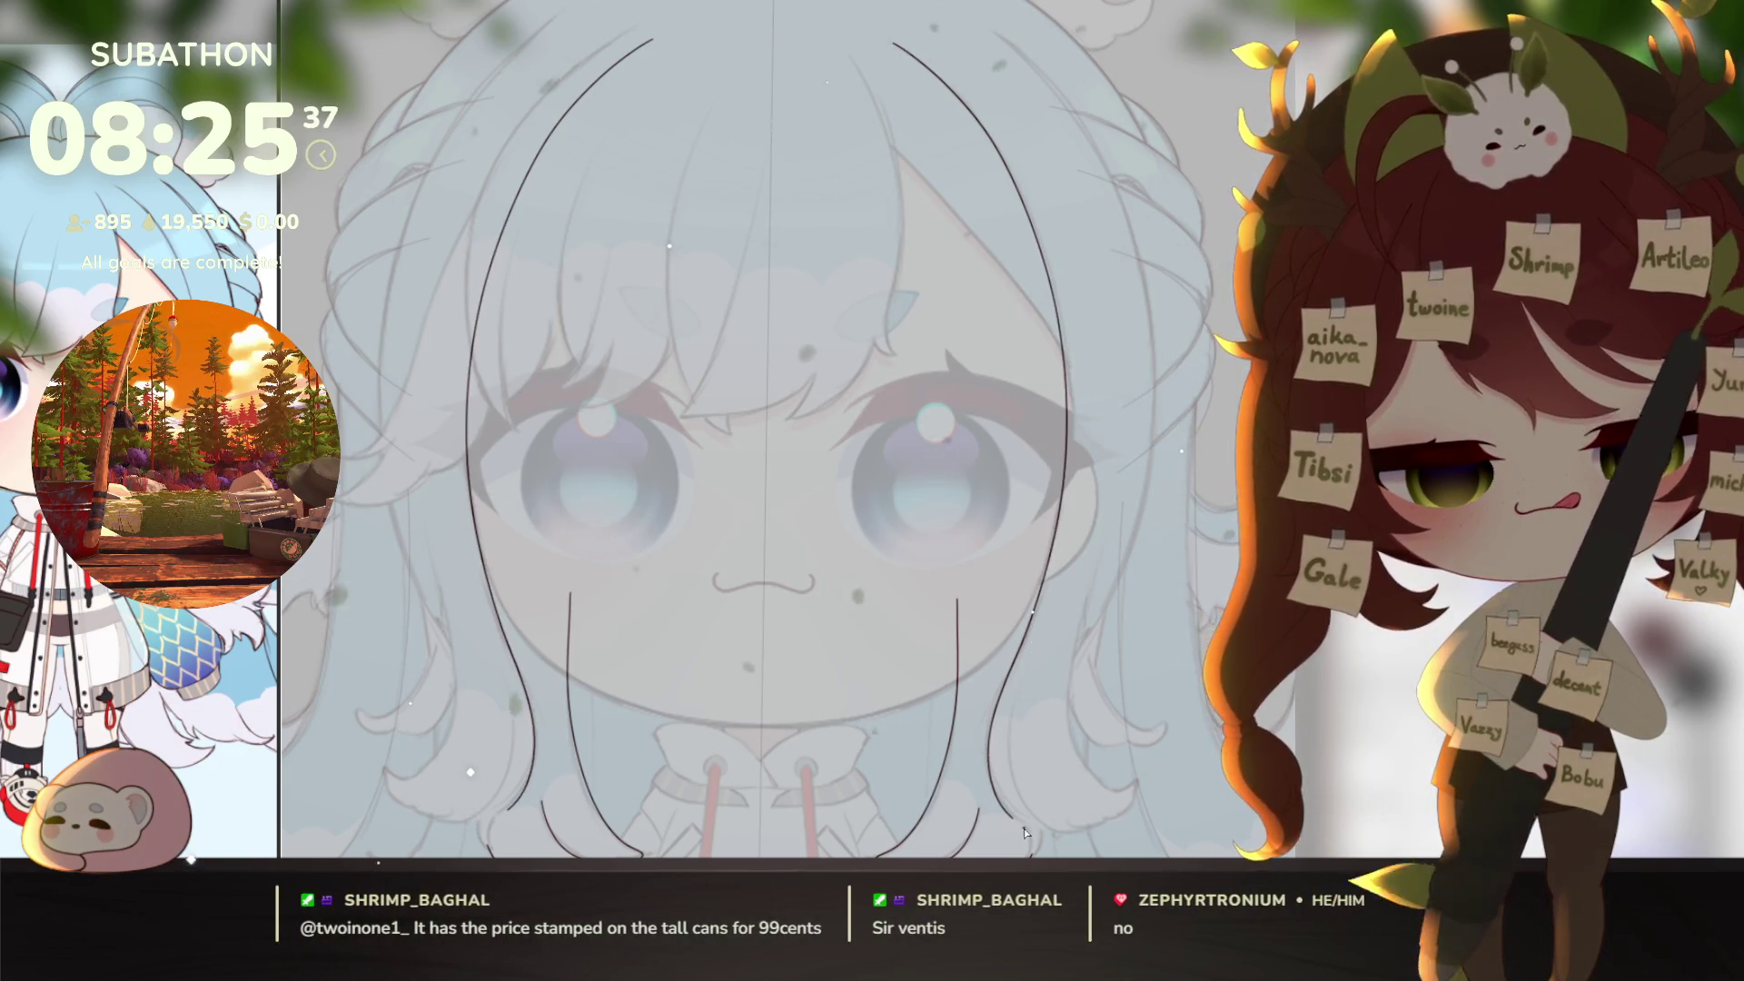
# Step: Erase the hair stroke's hooked end back to a shorter tip
pyautogui.scroll(-2, 1077, 724)
pyautogui.scroll(5, 1077, 724)
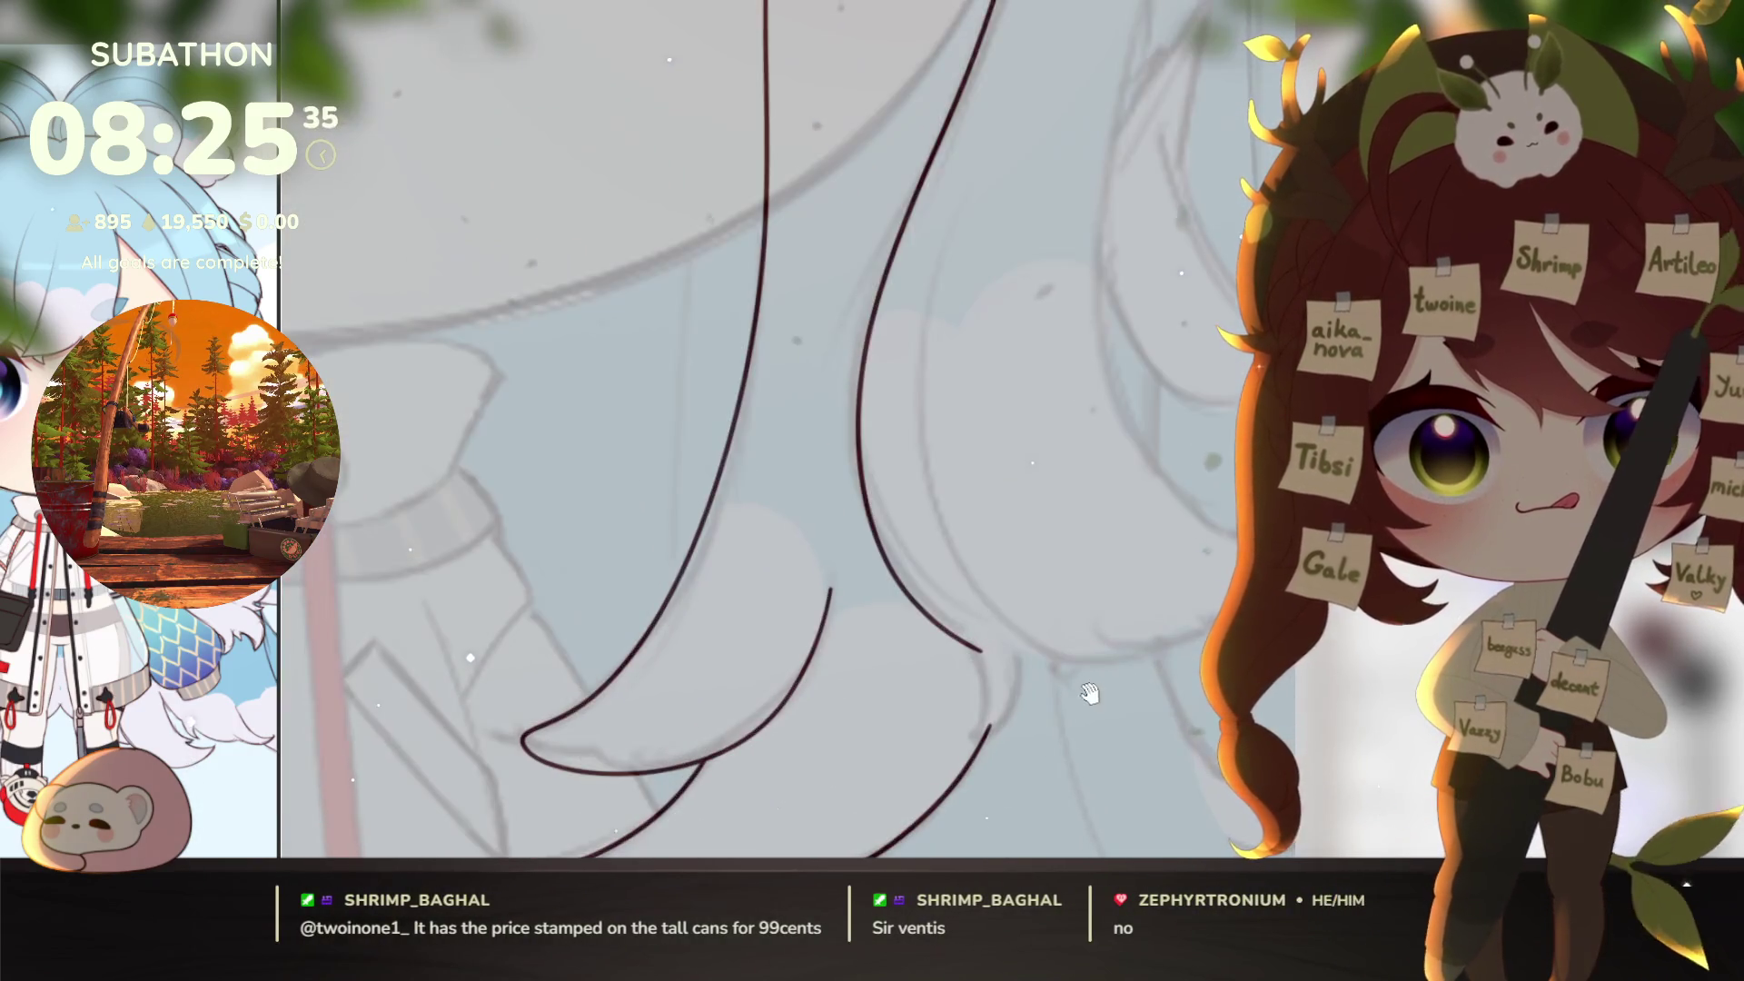
pyautogui.press('e')
pyautogui.click(980, 638)
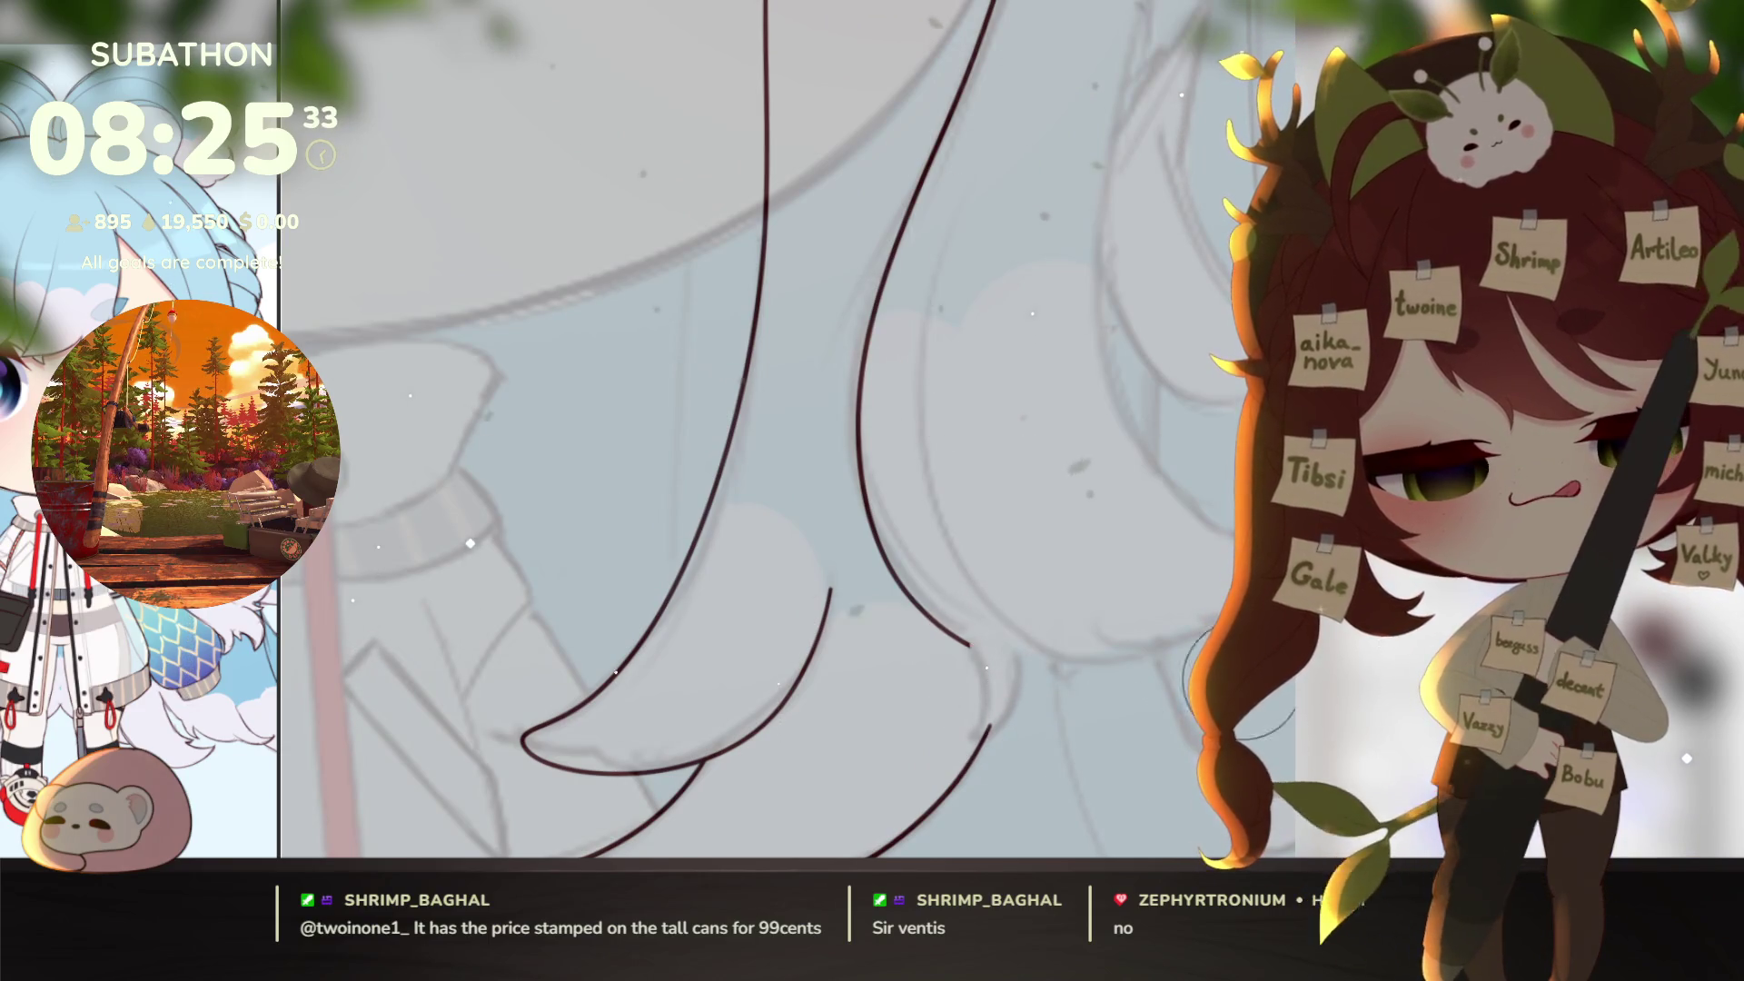
pyautogui.moveTo(1012, 681); pyautogui.dragTo(1015, 611)
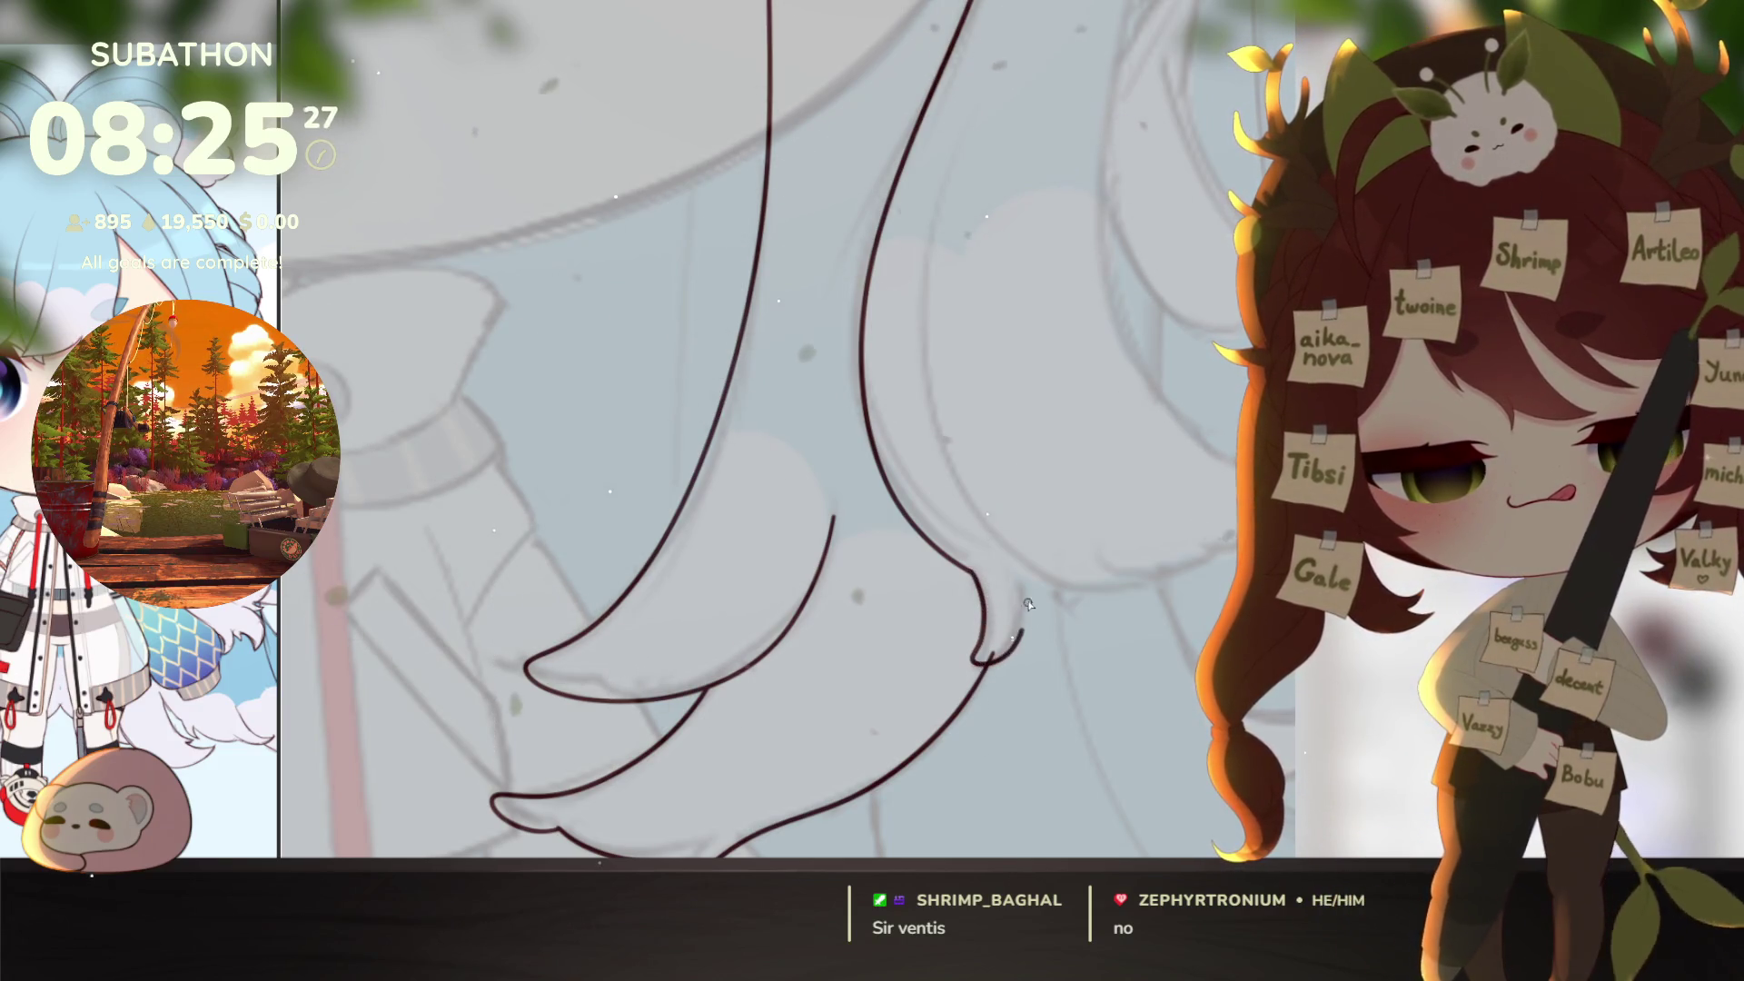
pyautogui.moveTo(989, 662)
pyautogui.mouseDown()
pyautogui.moveTo(976, 578)
pyautogui.moveTo(1018, 562)
pyautogui.mouseUp()
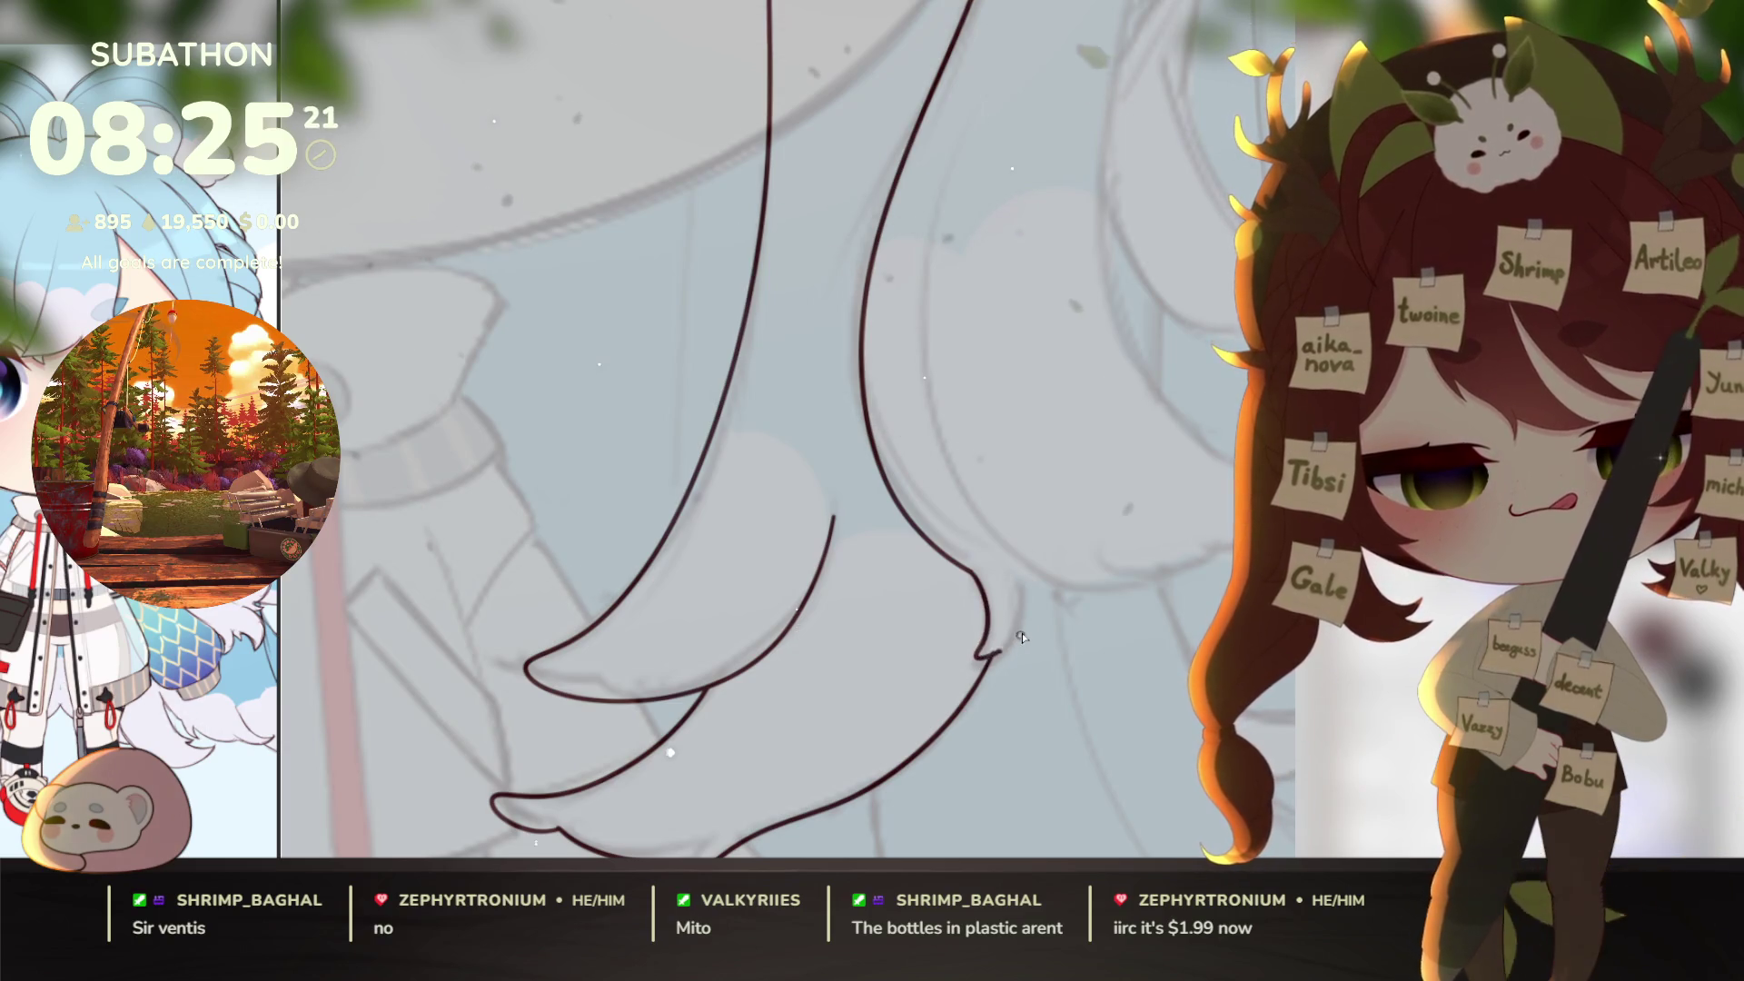
pyautogui.moveTo(1027, 556); pyautogui.dragTo(975, 594)
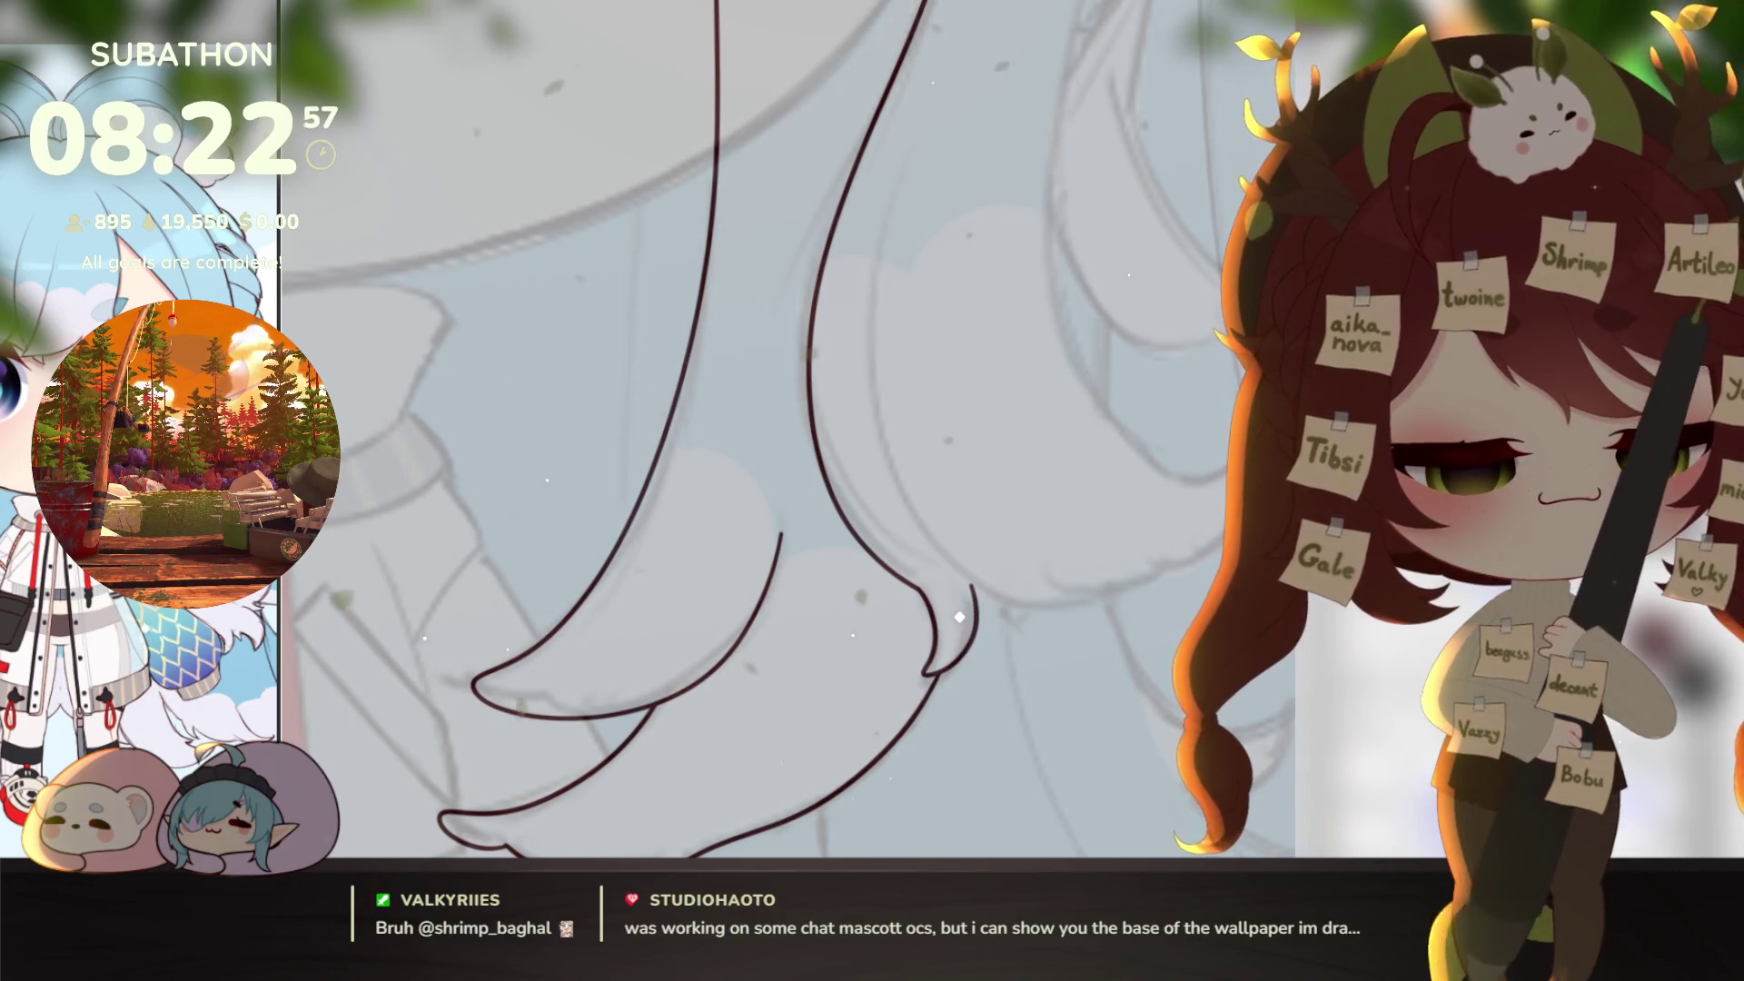
# Step: Pan across the neighbouring hair strands, then bring up the shared blue-haired girl image
pyautogui.moveTo(1007, 719)
pyautogui.mouseDown()
pyautogui.moveTo(950, 736)
pyautogui.moveTo(836, 841)
pyautogui.mouseUp()
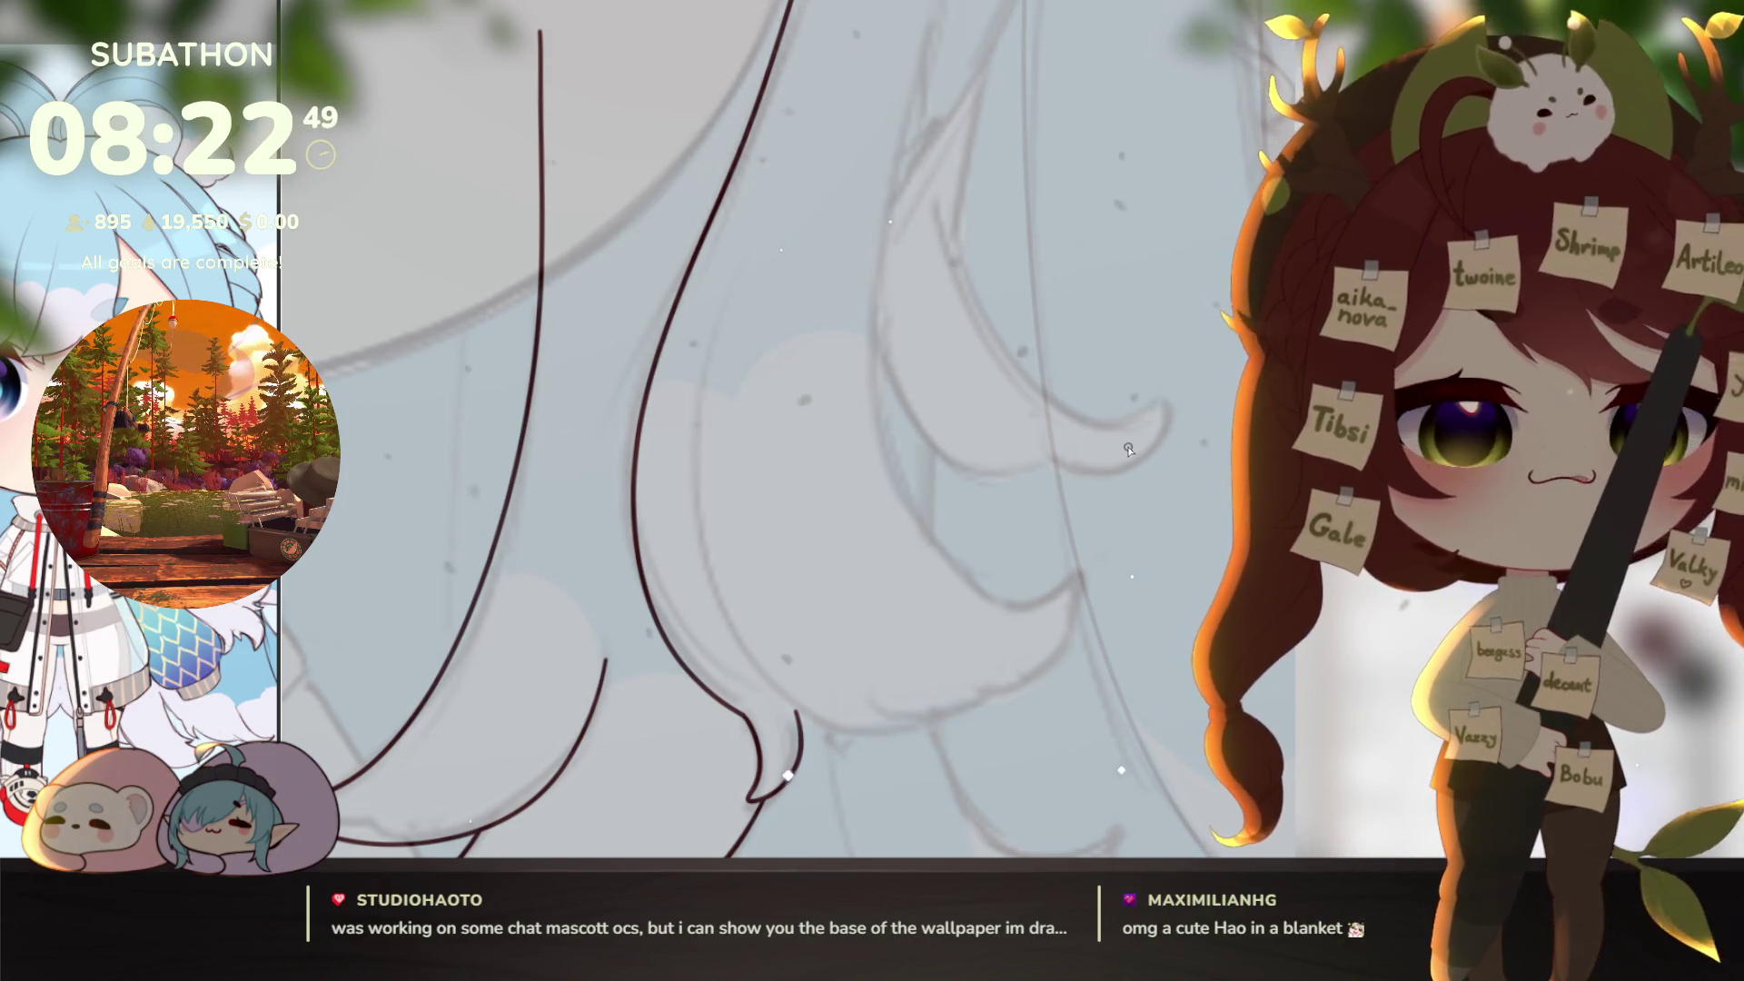
pyautogui.moveTo(1181, 532); pyautogui.dragTo(1169, 548)
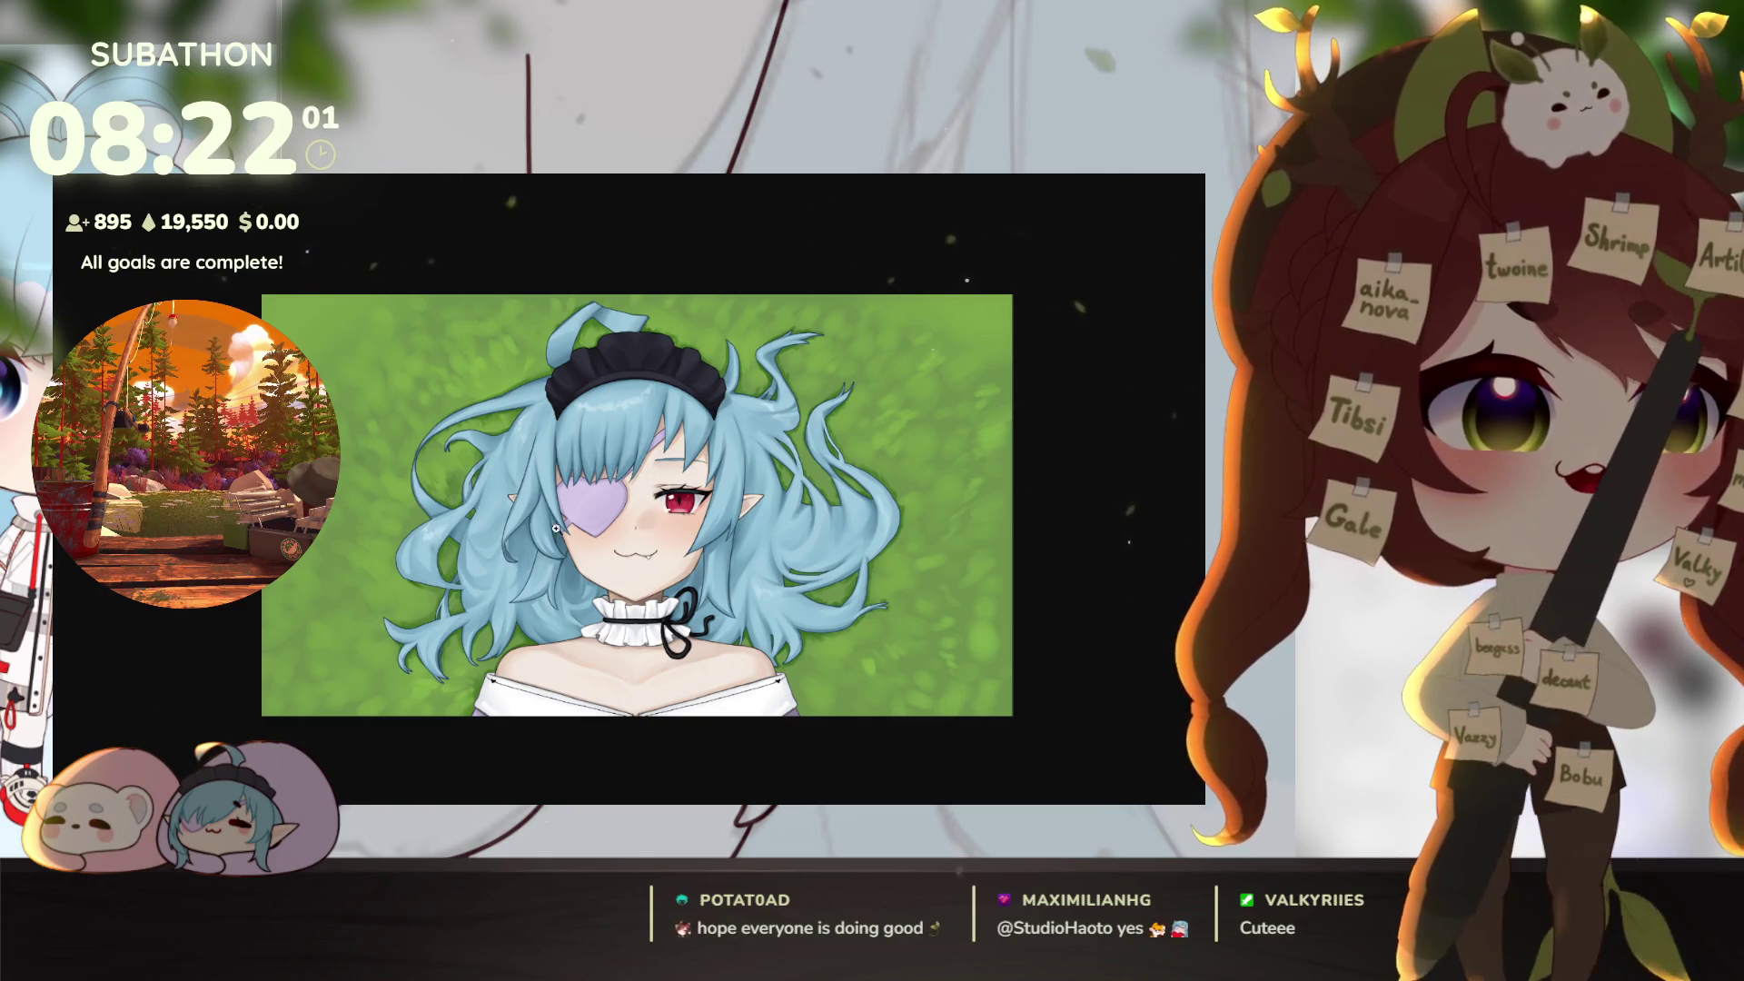
# Step: Enlarge the shared character picture, then return to the canvas around the eye area
pyautogui.click(662, 427)
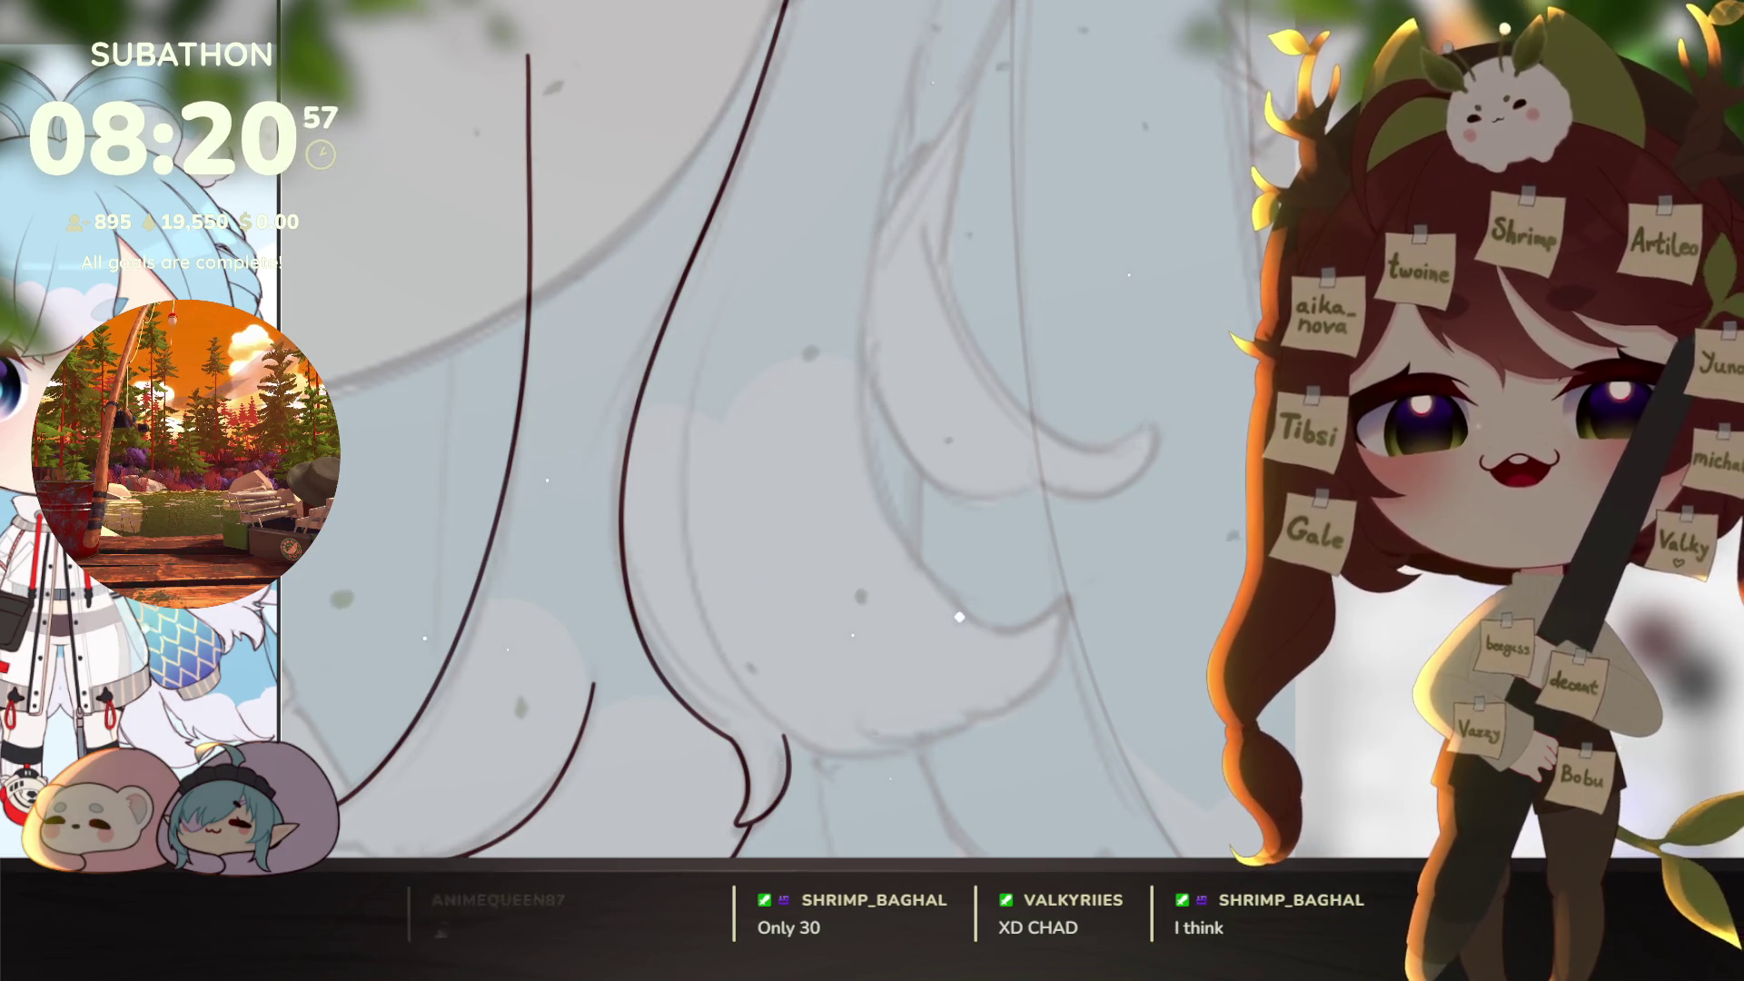
pyautogui.scroll(-1, 763, 427)
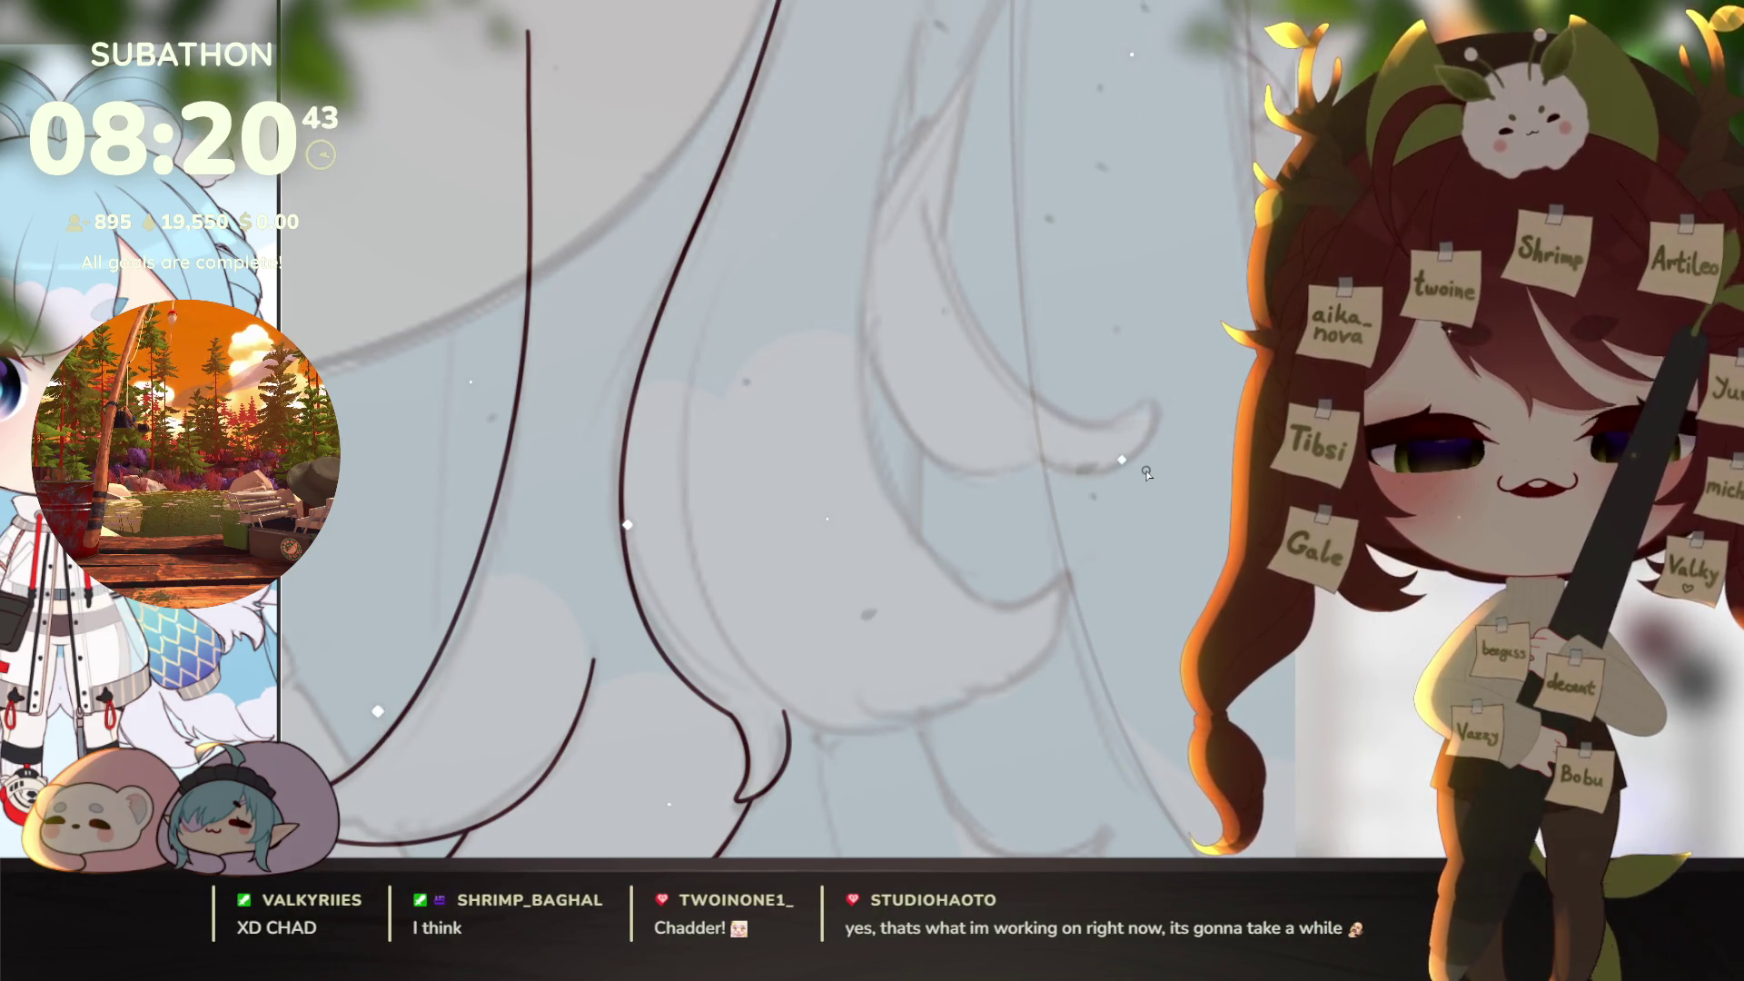
pyautogui.moveTo(1146, 473)
pyautogui.mouseDown()
pyautogui.moveTo(1054, 654)
pyautogui.moveTo(1094, 494)
pyautogui.moveTo(1149, 439)
pyautogui.mouseUp()
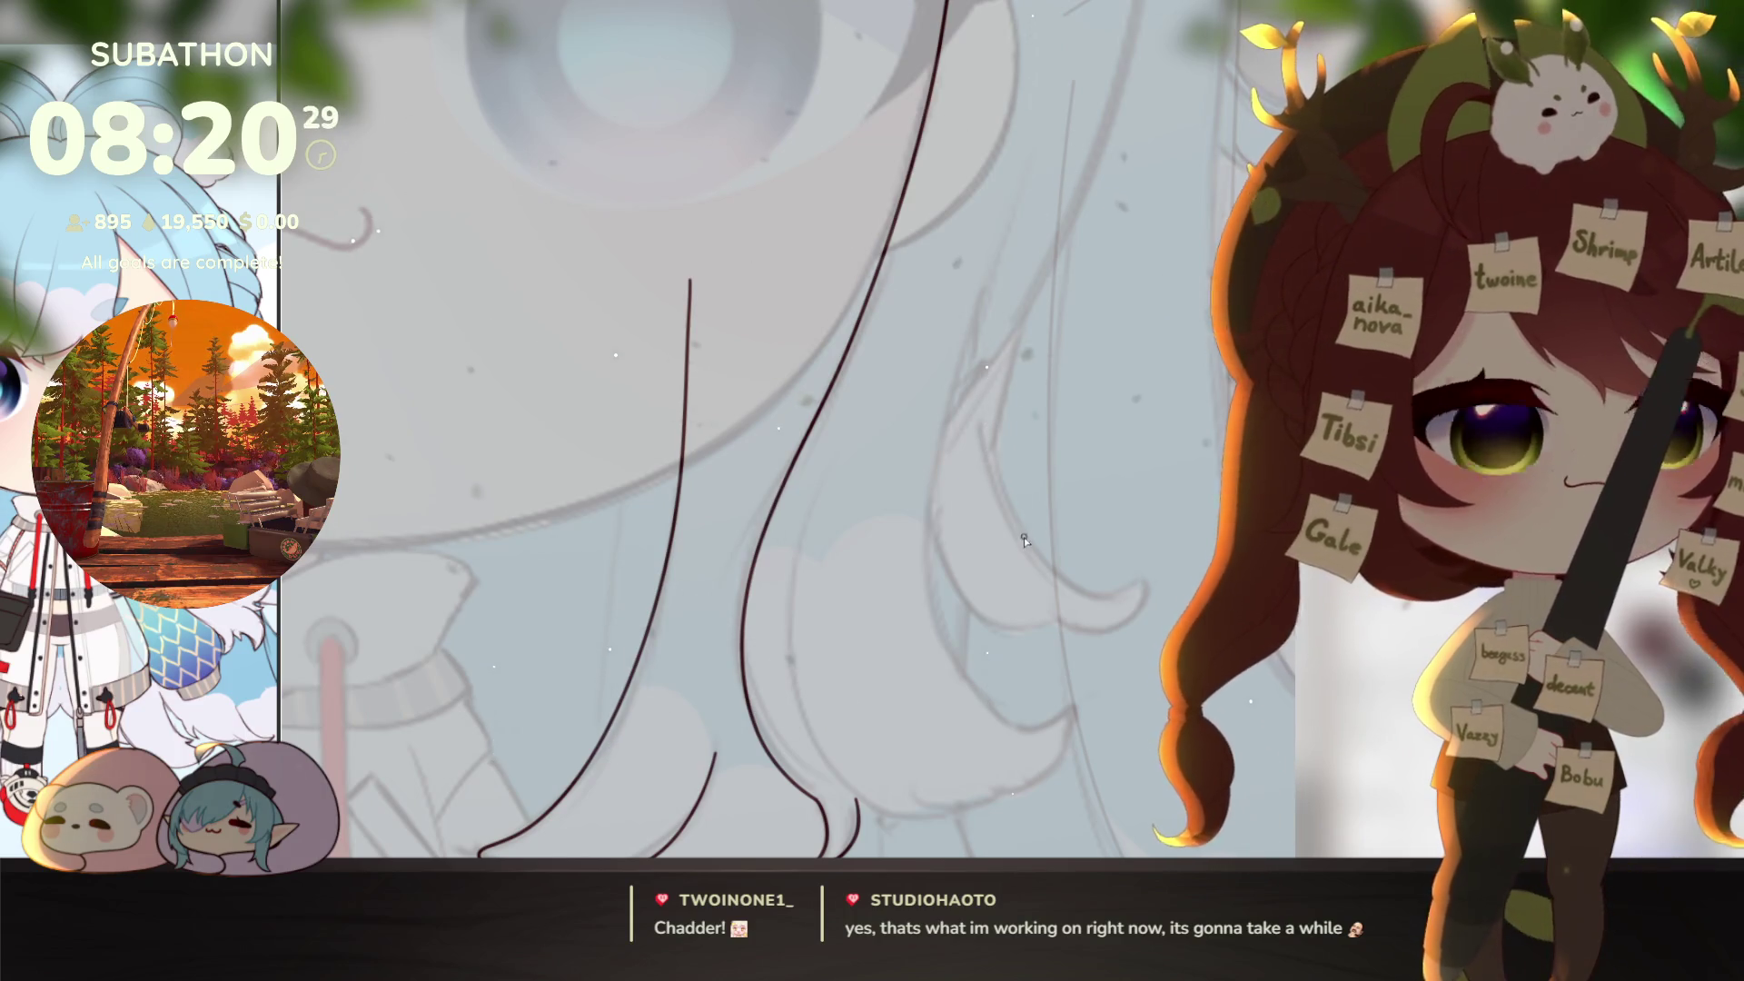
pyautogui.keyDown('ctrl'); pyautogui.keyDown('alt'); pyautogui.click(1021, 392); pyautogui.keyUp('alt'); pyautogui.keyUp('ctrl')
pyautogui.keyDown('ctrl'); pyautogui.keyDown('alt'); pyautogui.click(1022, 393); pyautogui.keyUp('alt'); pyautogui.keyUp('ctrl')
pyautogui.keyDown('ctrl'); pyautogui.keyDown('alt'); pyautogui.click(939, 612); pyautogui.keyUp('alt'); pyautogui.keyUp('ctrl')
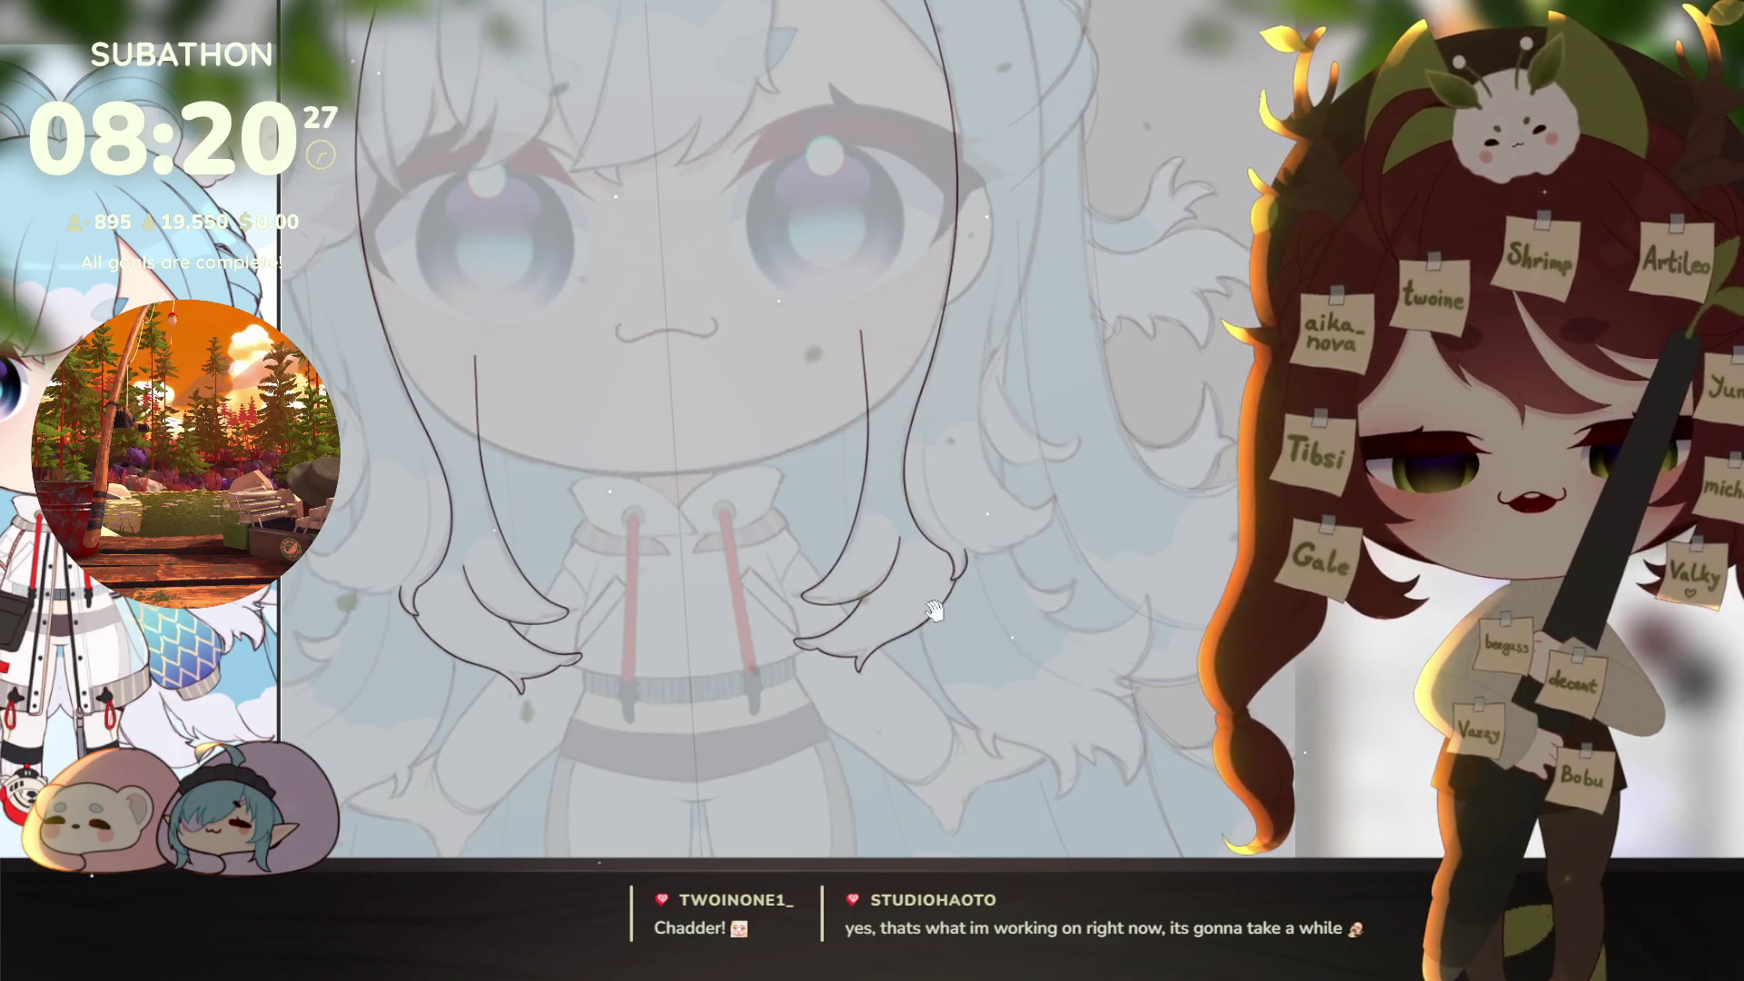
pyautogui.keyDown('ctrl'); pyautogui.keyDown('alt'); pyautogui.click(1141, 630); pyautogui.keyUp('alt'); pyautogui.keyUp('ctrl')
pyautogui.keyDown('ctrl'); pyautogui.keyDown('alt'); pyautogui.click(1105, 696); pyautogui.keyUp('alt'); pyautogui.keyUp('ctrl')
pyautogui.keyDown('ctrl'); pyautogui.keyDown('alt'); pyautogui.click(1105, 696); pyautogui.keyUp('alt'); pyautogui.keyUp('ctrl')
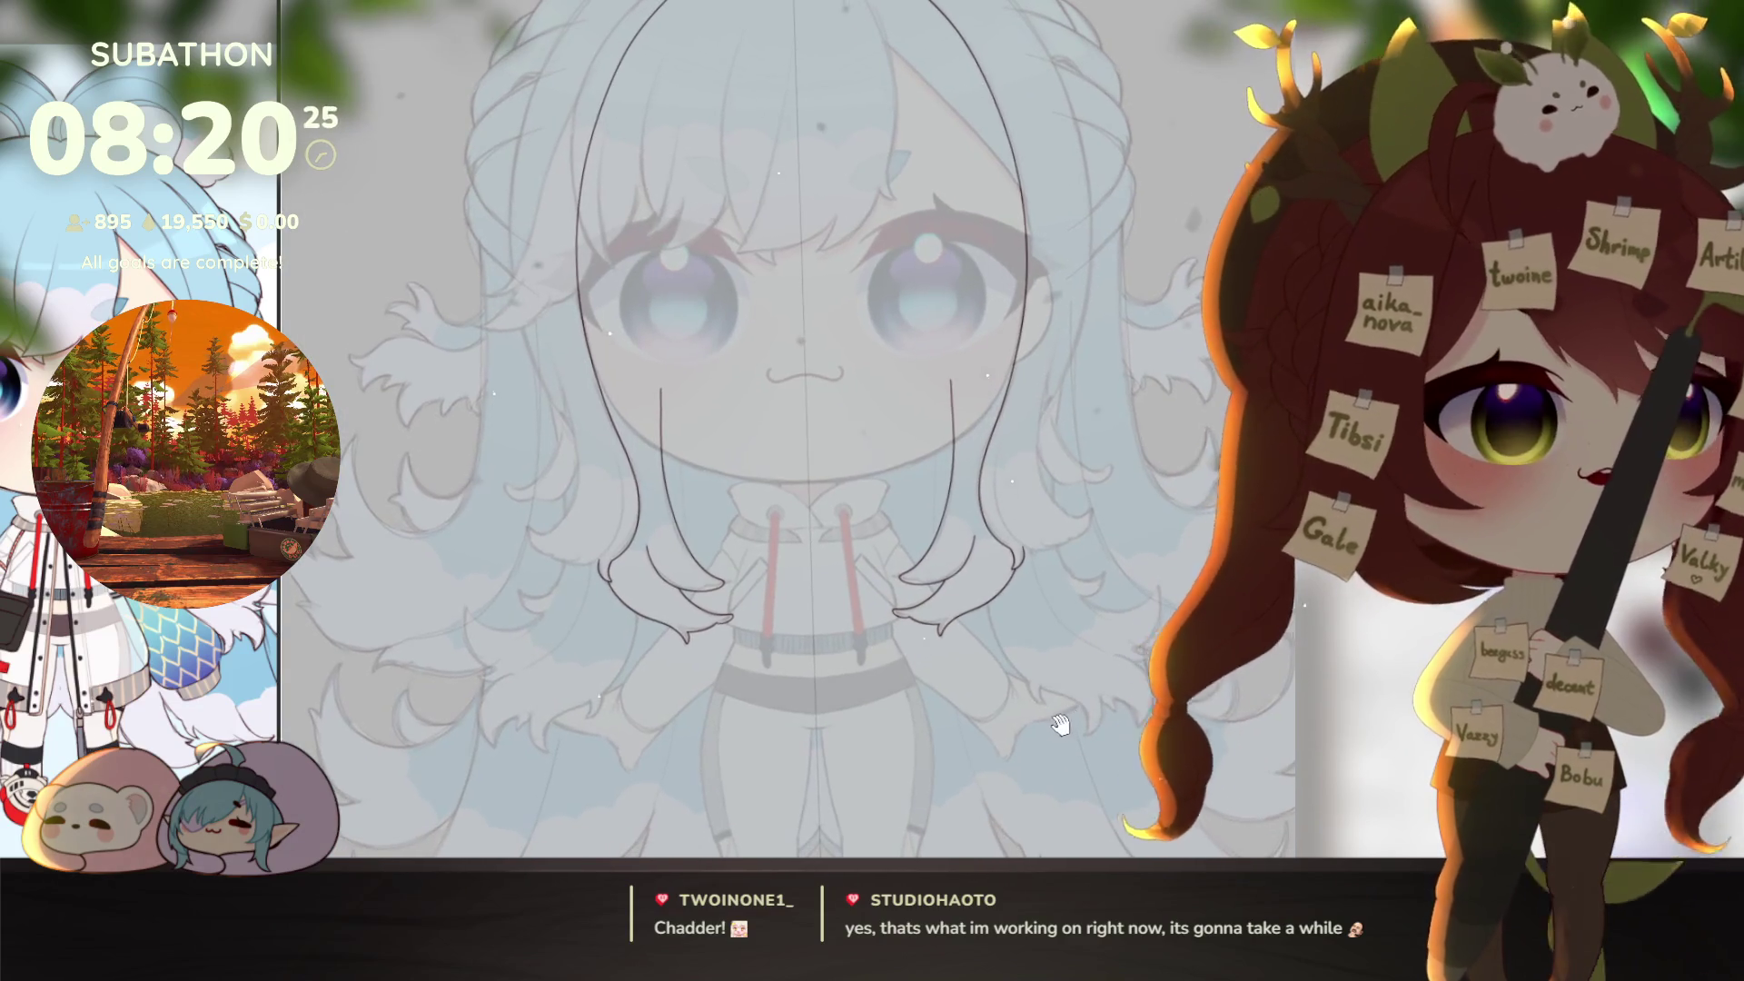
pyautogui.keyDown('ctrl'); pyautogui.keyDown('alt'); pyautogui.click(1020, 708); pyautogui.keyUp('alt'); pyautogui.keyUp('ctrl')
pyautogui.moveTo(1037, 763); pyautogui.dragTo(1037, 725)
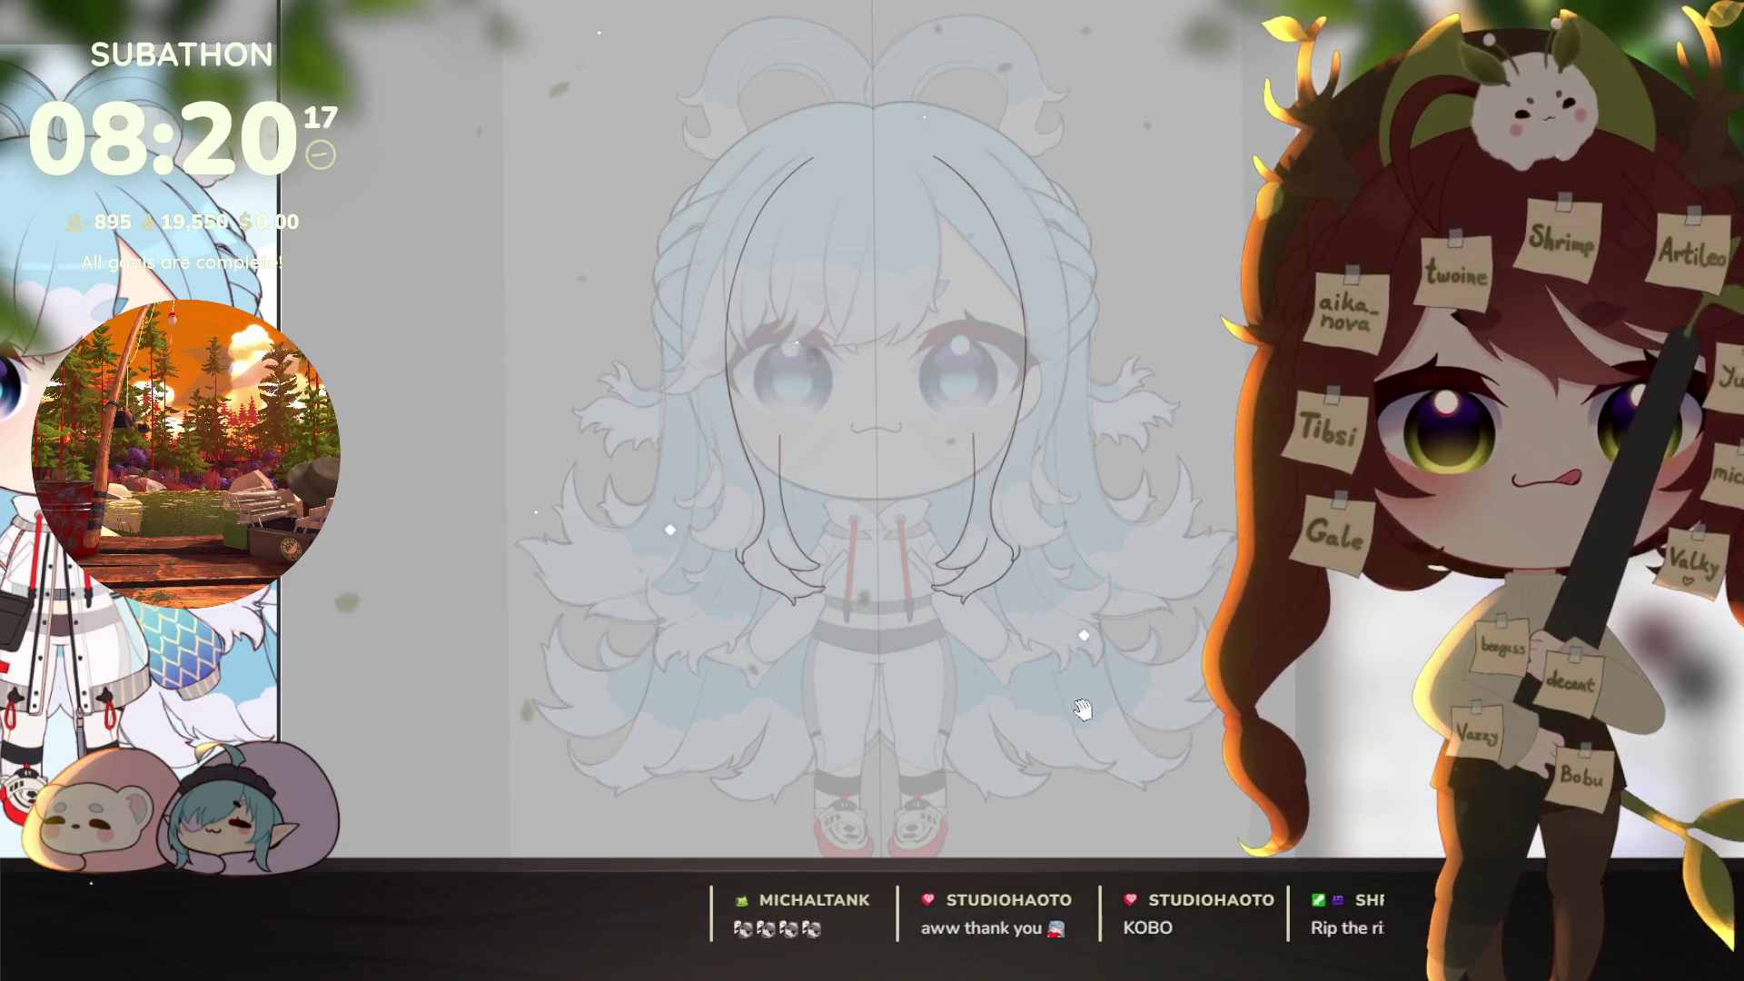
pyautogui.moveTo(1006, 621); pyautogui.dragTo(989, 615)
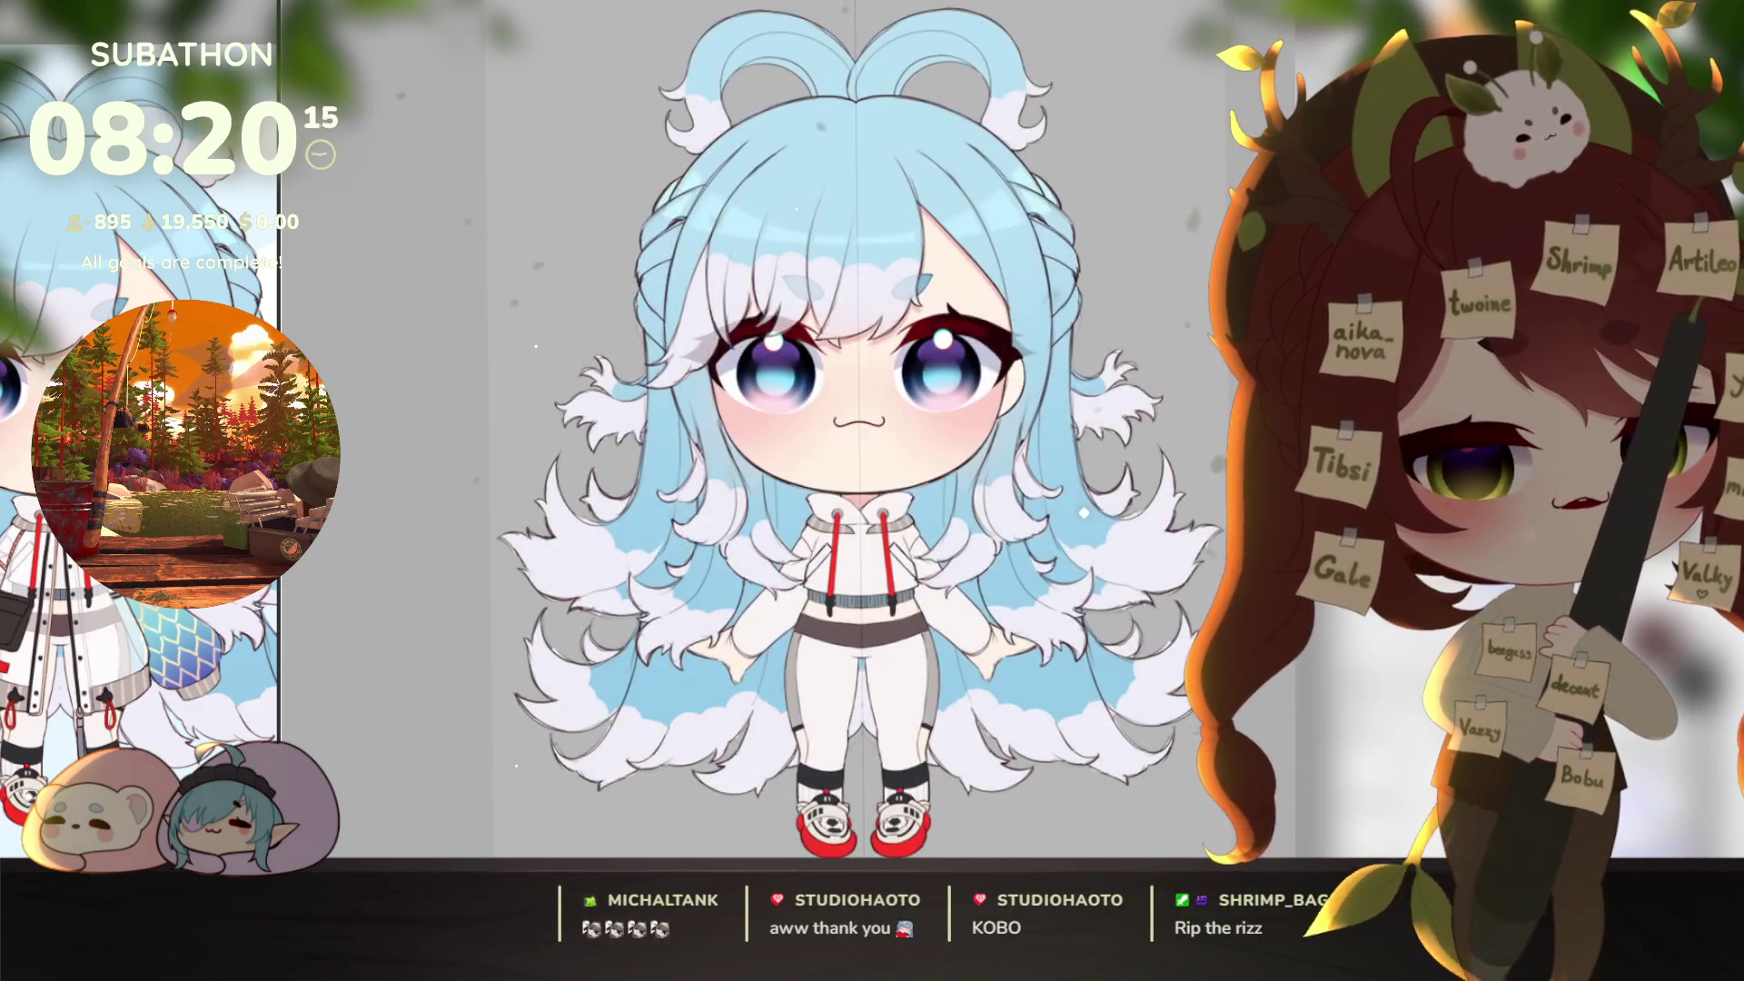
pyautogui.moveTo(1142, 717); pyautogui.dragTo(1110, 716)
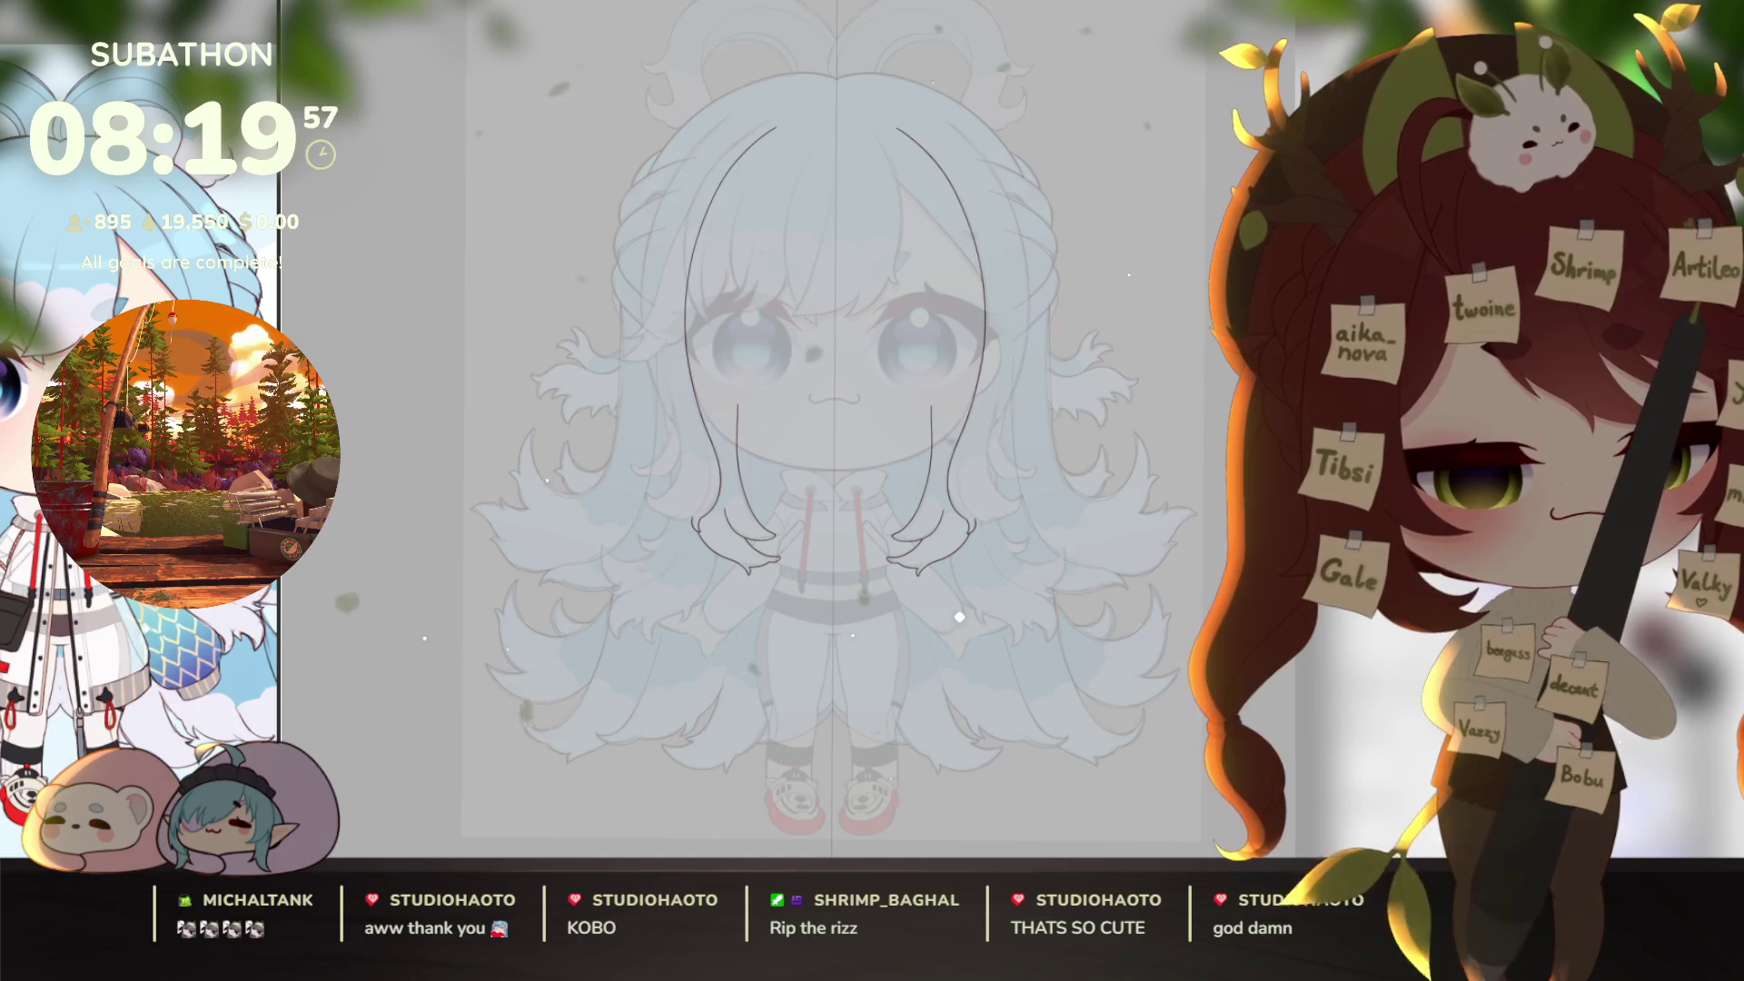
pyautogui.scroll(4, 980, 485)
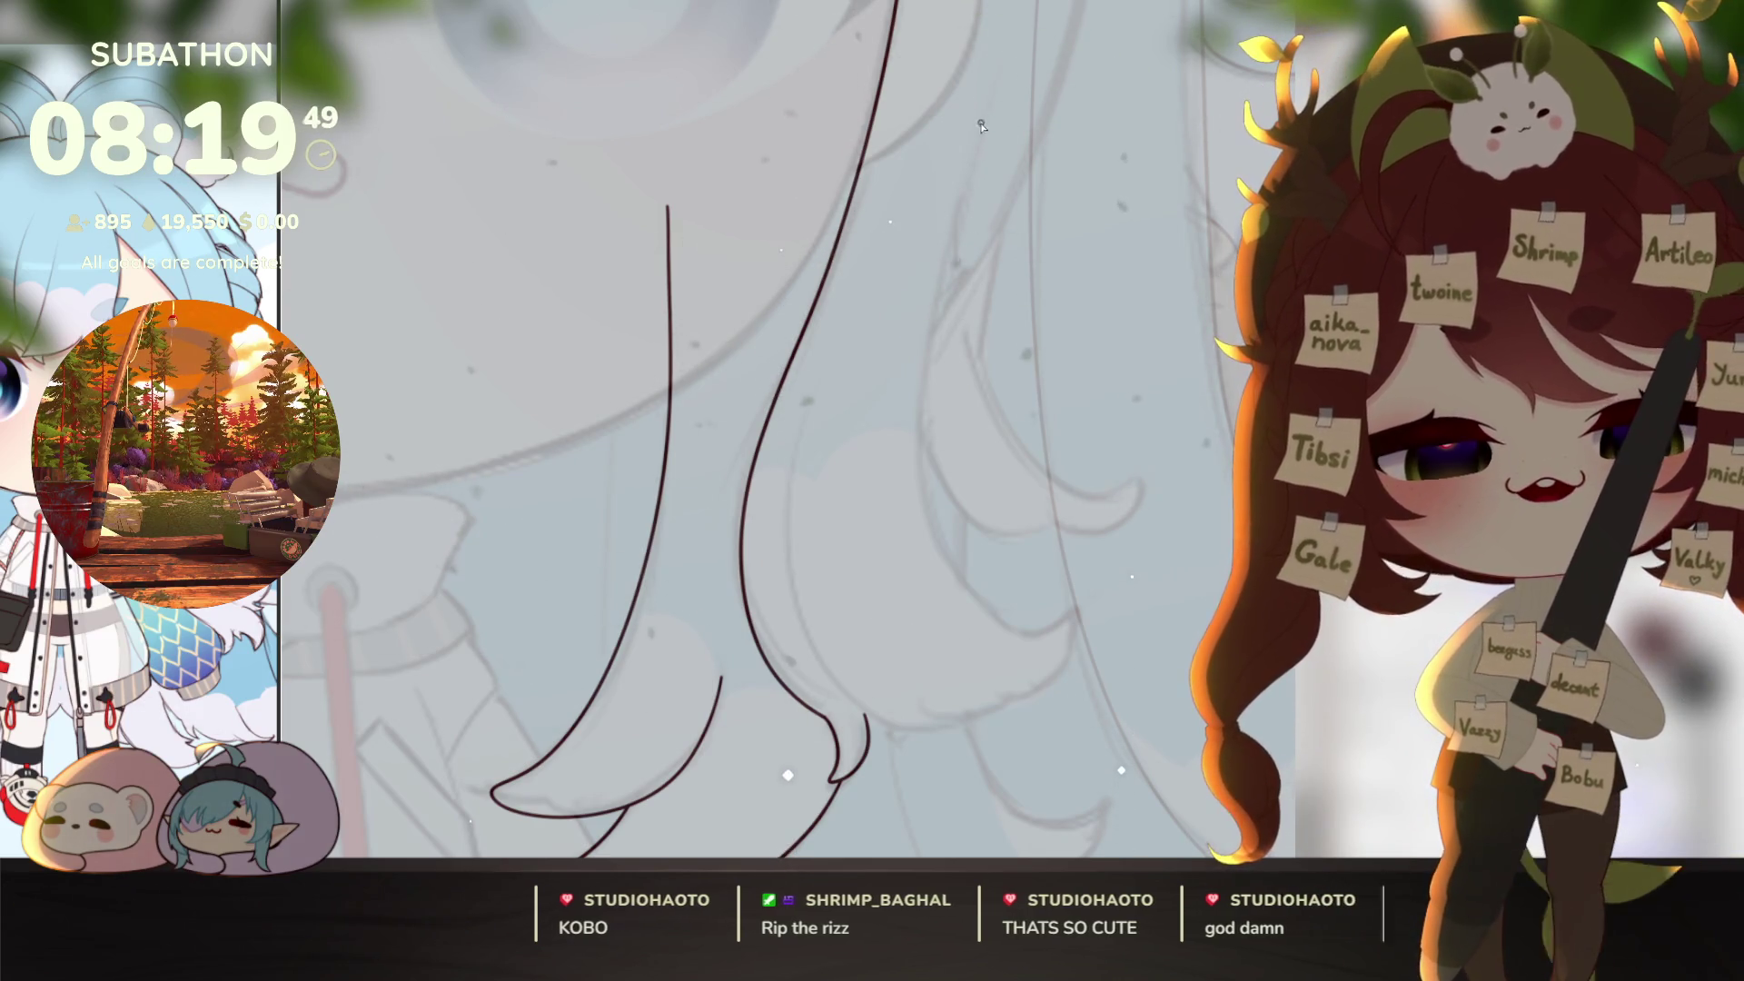
# Step: Re-ink the extended curve on the lower hair strands, undoing stray attempts
pyautogui.moveTo(995, 84); pyautogui.dragTo(942, 264)
pyautogui.moveTo(922, 357); pyautogui.dragTo(951, 579)
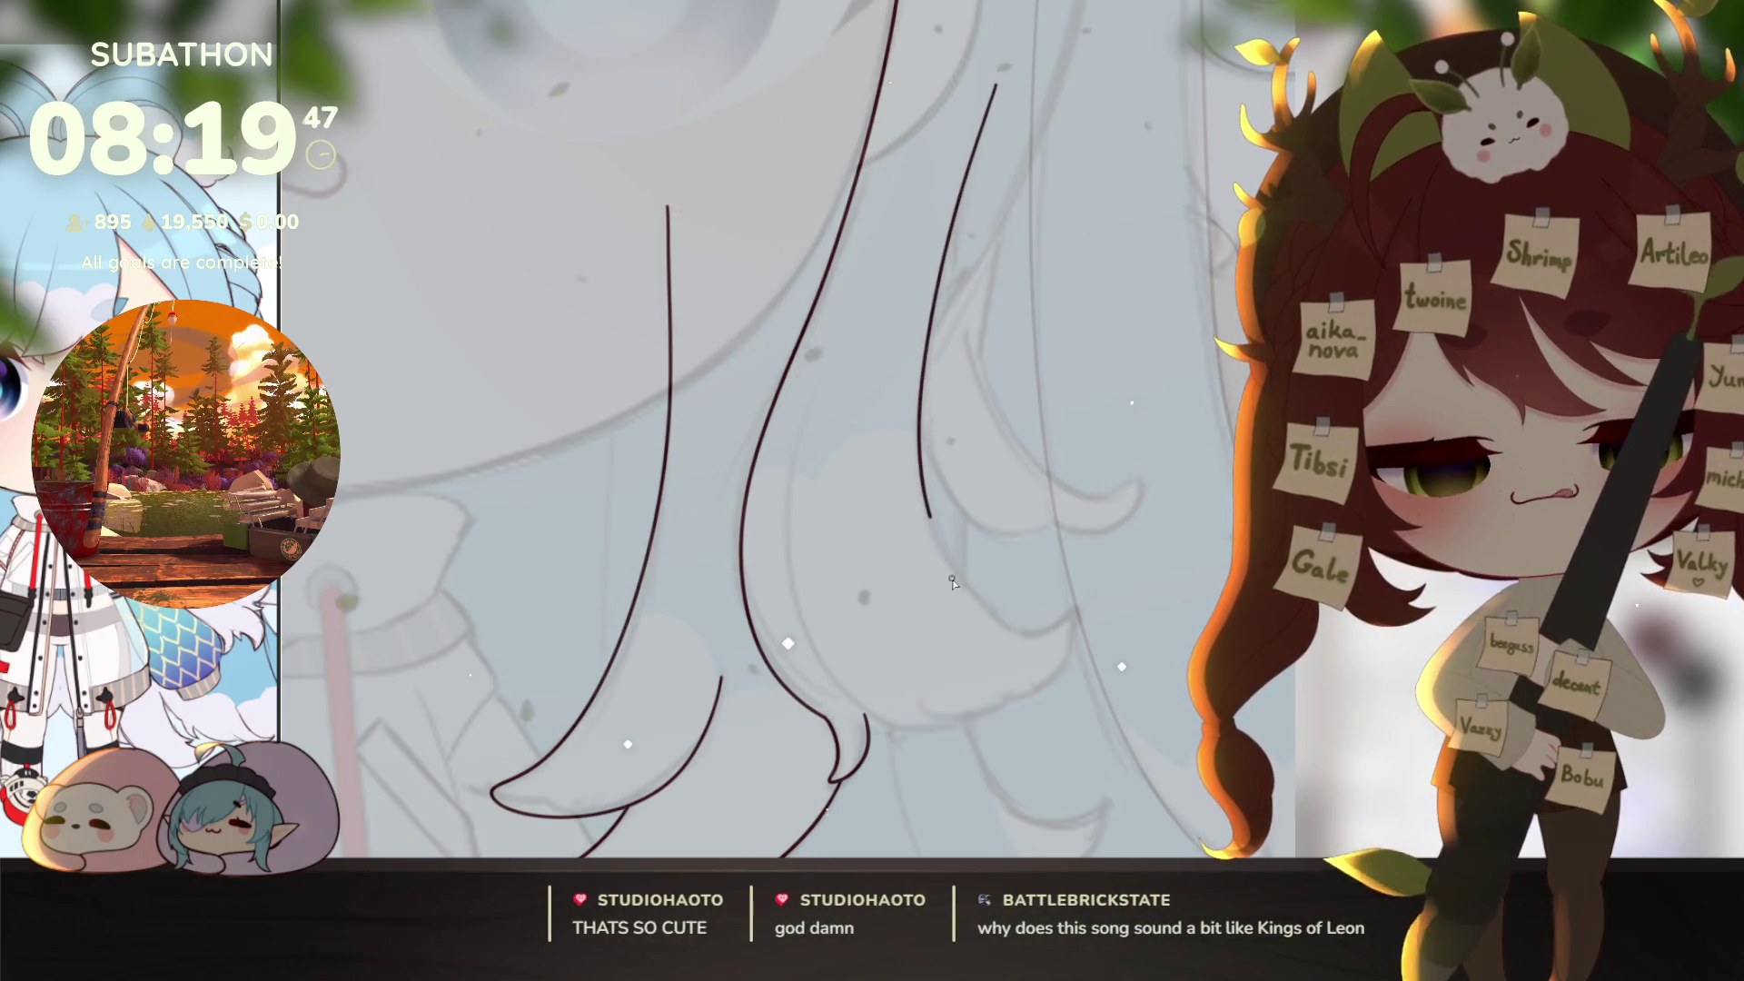
pyautogui.hotkey('ctrl', 'z')
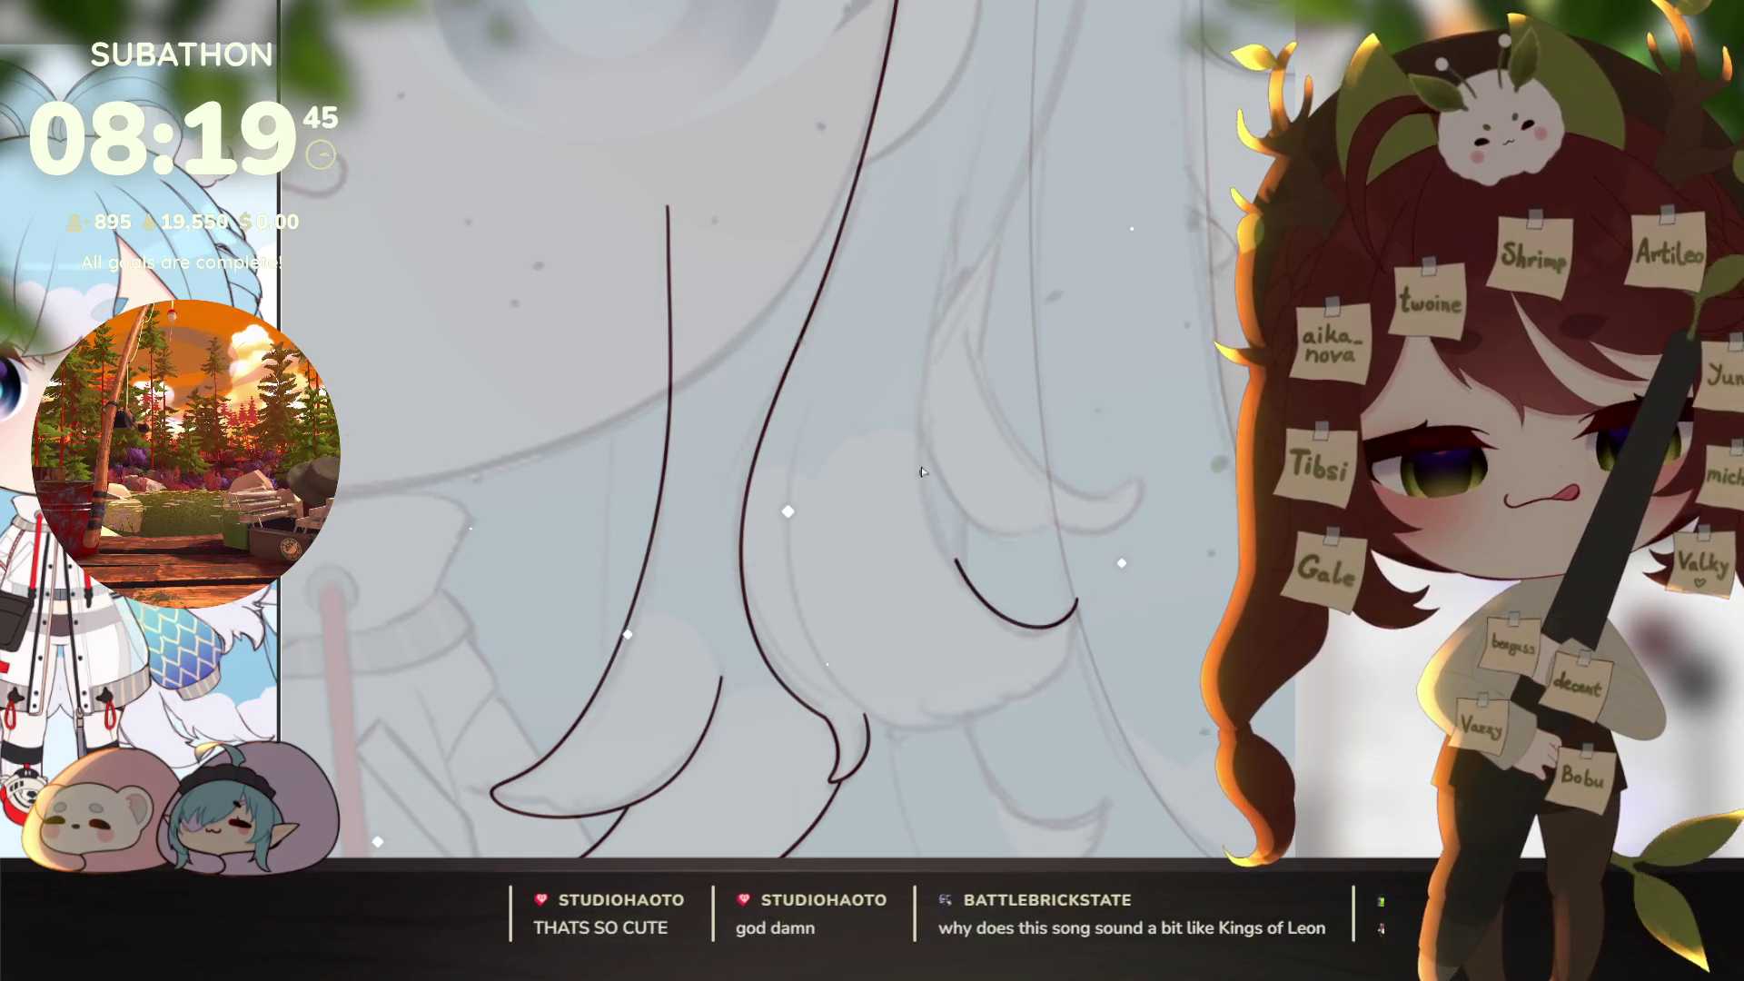
pyautogui.hotkey('ctrl', 'z')
pyautogui.moveTo(992, 84); pyautogui.dragTo(973, 142)
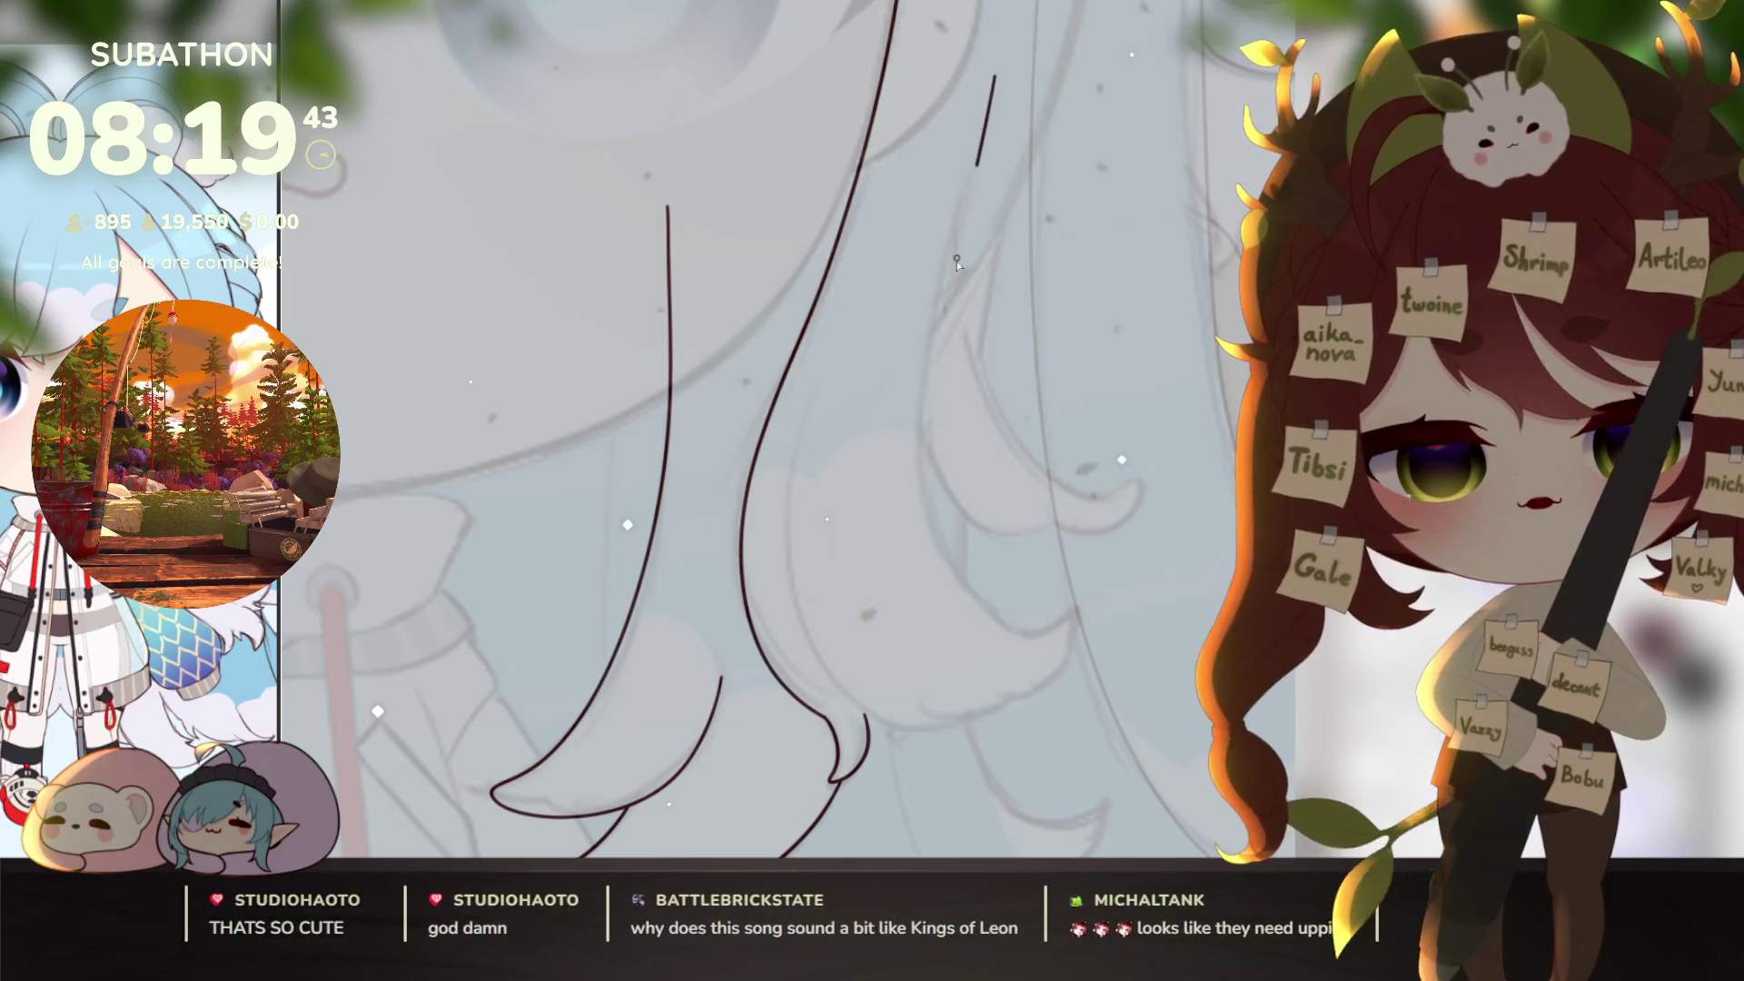
pyautogui.moveTo(947, 236)
pyautogui.mouseDown()
pyautogui.moveTo(919, 427)
pyautogui.moveTo(1016, 643)
pyautogui.mouseUp()
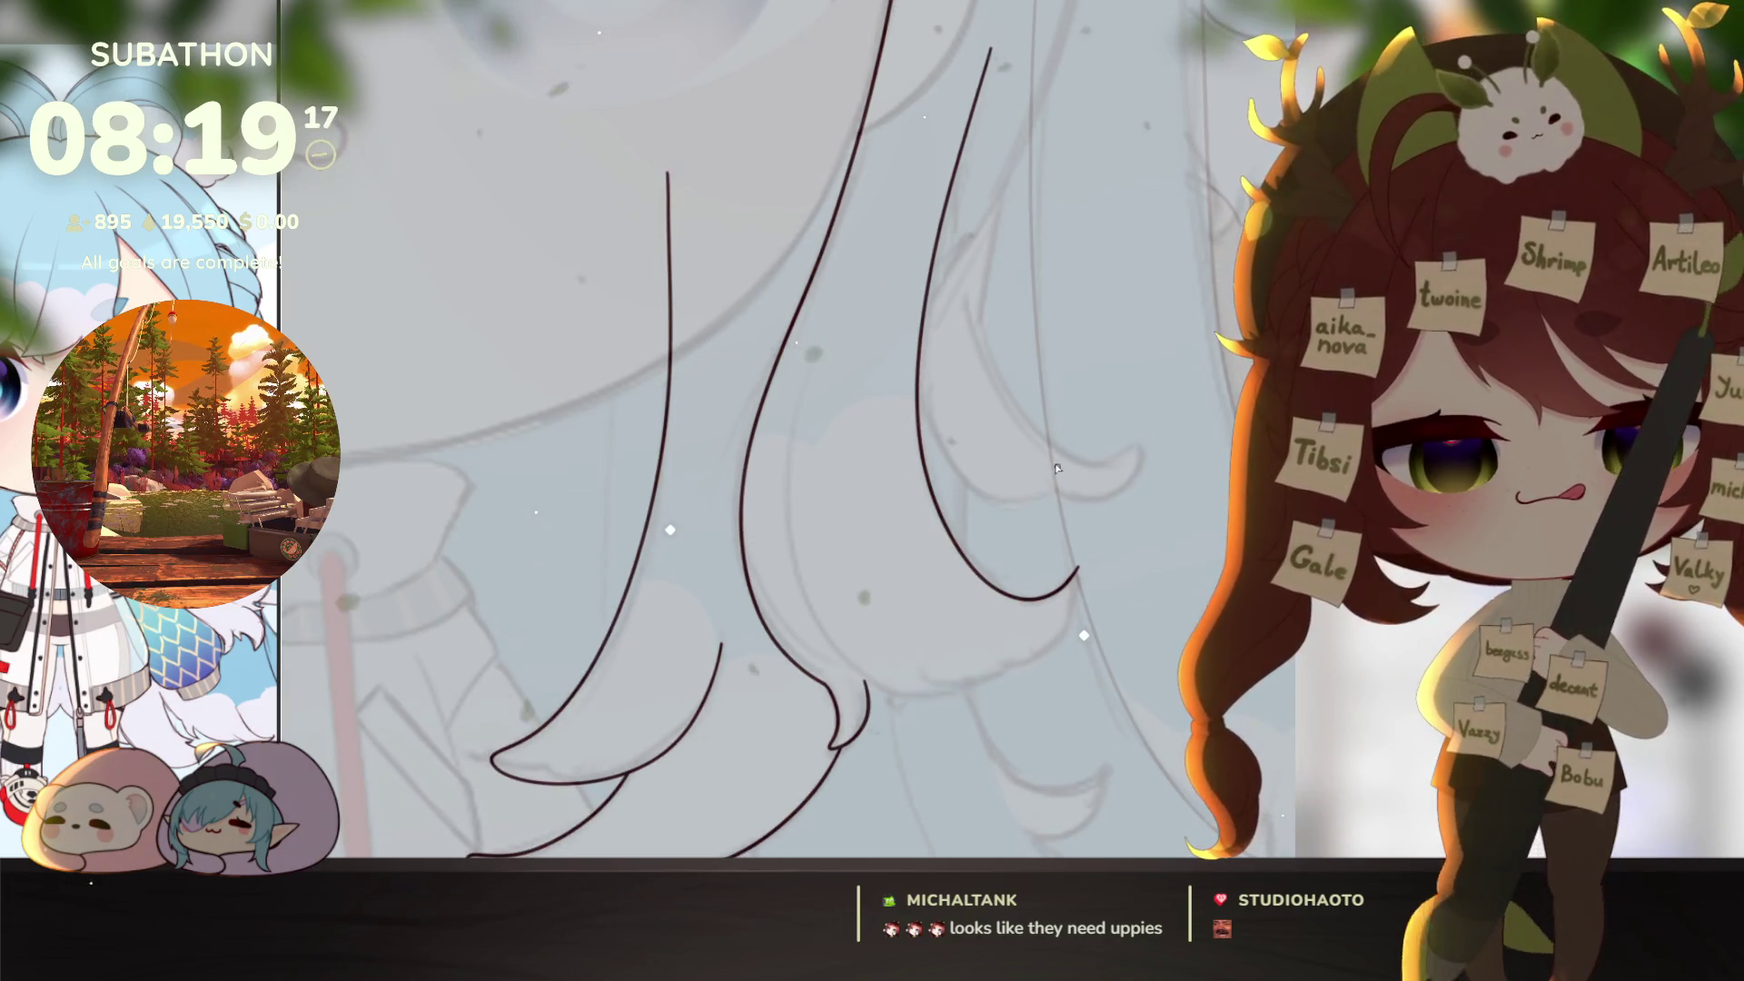
pyautogui.hotkey('ctrl', 'z')
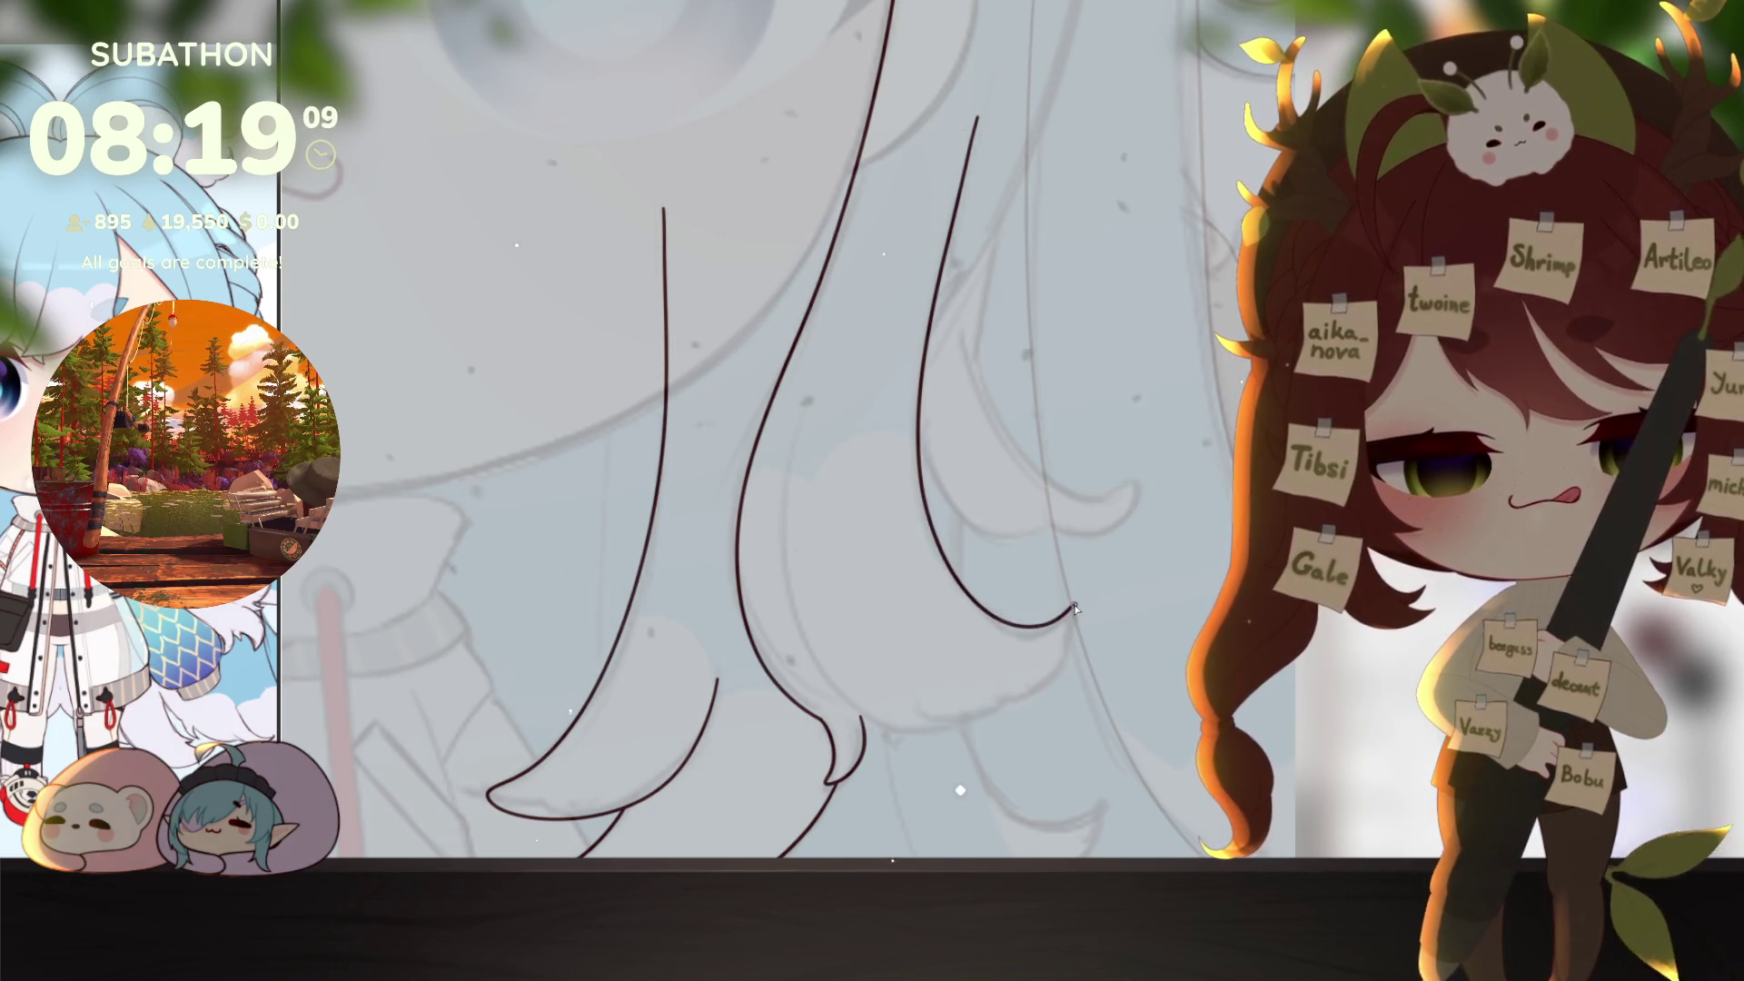
pyautogui.moveTo(1075, 606)
pyautogui.mouseDown()
pyautogui.moveTo(1043, 677)
pyautogui.moveTo(984, 686)
pyautogui.moveTo(1194, 477)
pyautogui.moveTo(1042, 672)
pyautogui.moveTo(1086, 705)
pyautogui.moveTo(894, 724)
pyautogui.moveTo(738, 390)
pyautogui.moveTo(1027, 120)
pyautogui.mouseUp()
pyautogui.hotkey('ctrl', 'z')
# Step: Review the face and eyes, then undo the long outer left hair strokes
pyautogui.moveTo(1009, 615); pyautogui.dragTo(1046, 666)
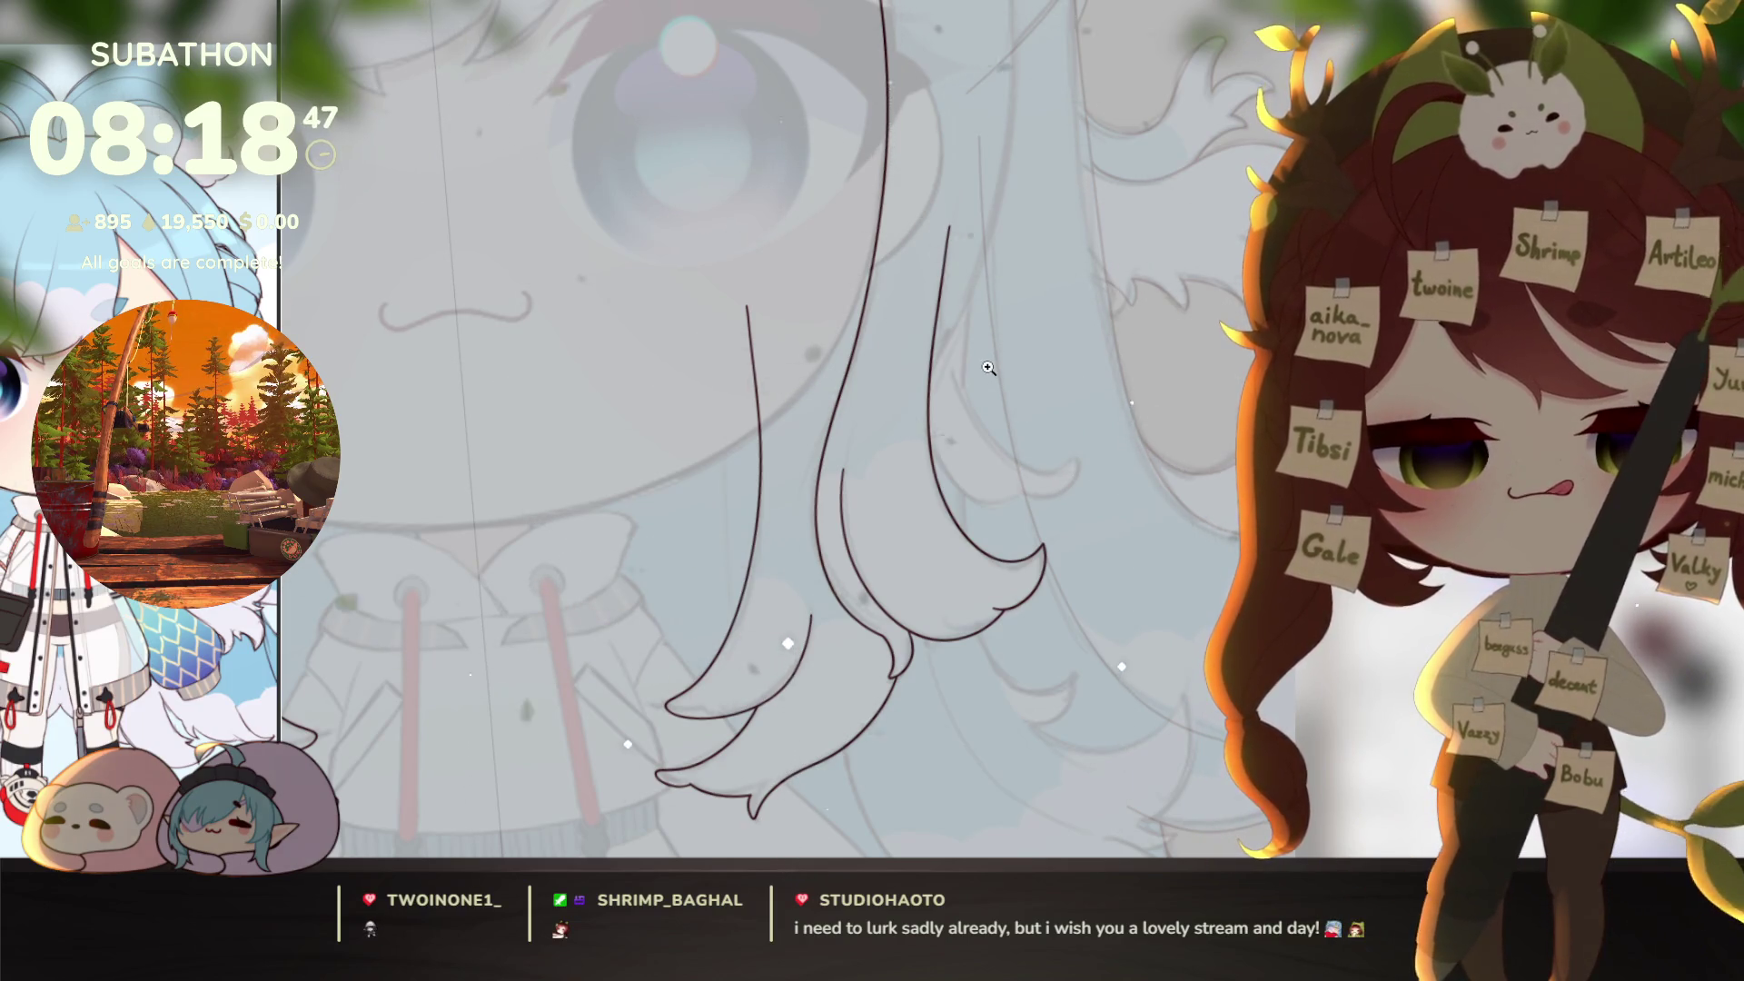
pyautogui.scroll(2, 988, 368)
pyautogui.scroll(-3, 989, 368)
pyautogui.moveTo(1054, 650); pyautogui.dragTo(1113, 707)
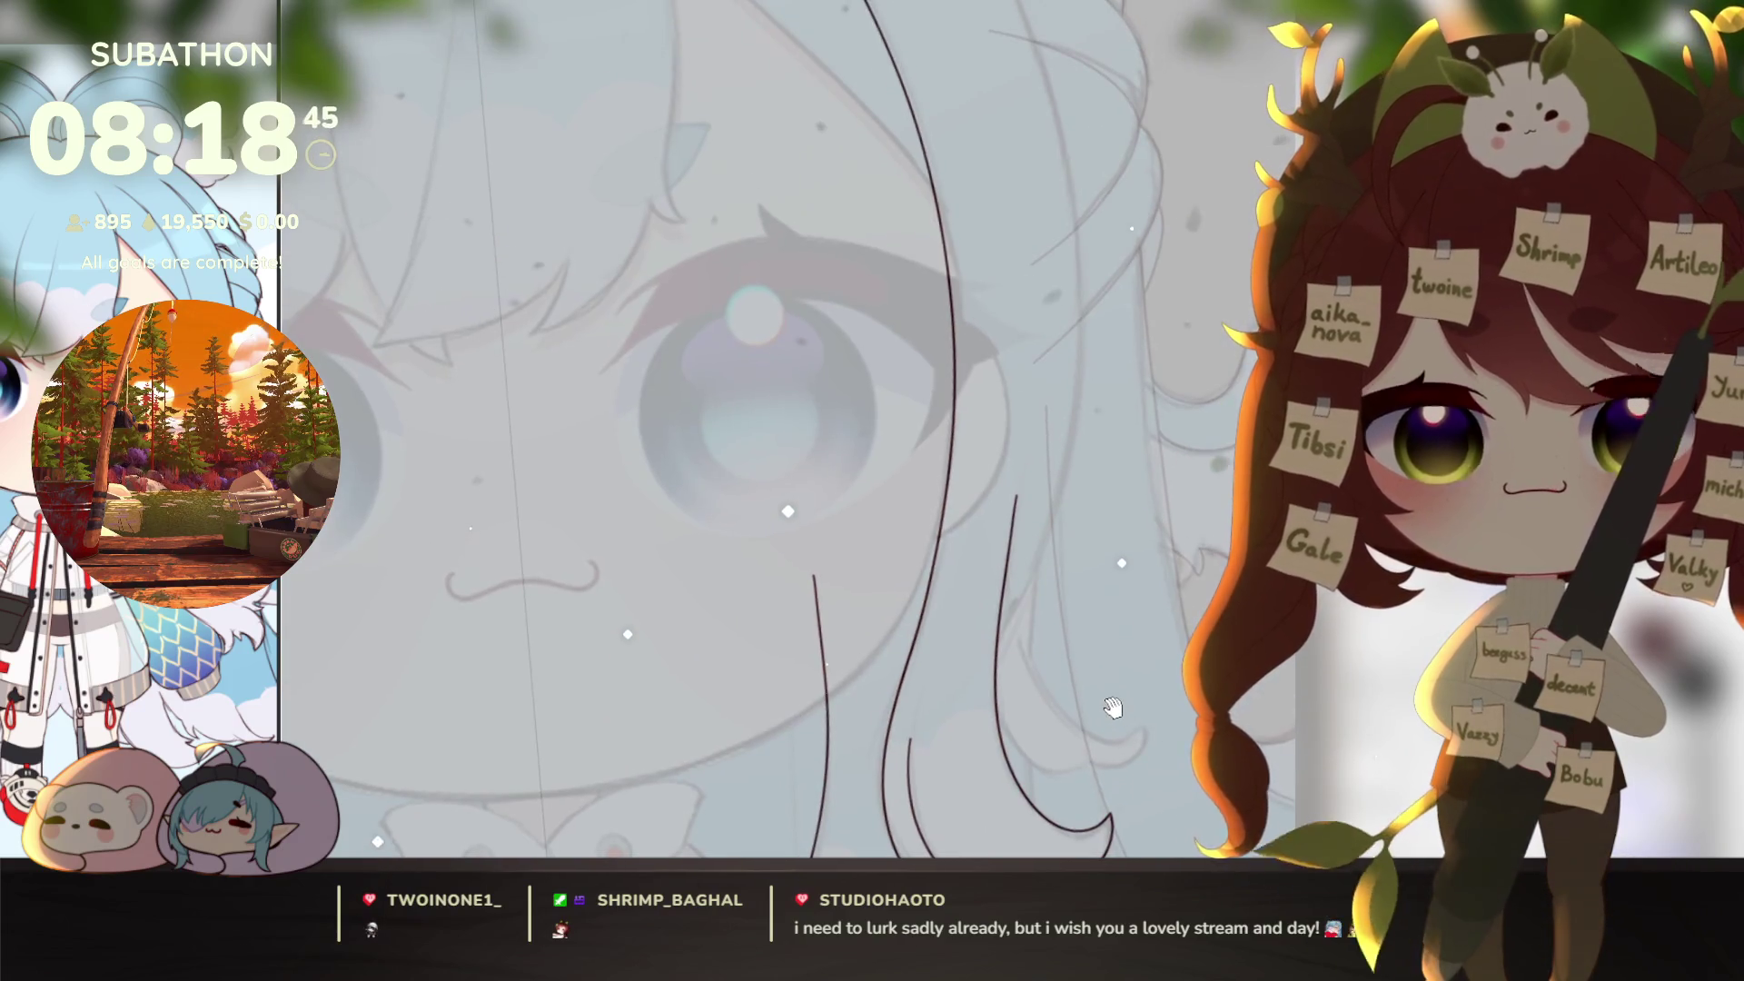
pyautogui.scroll(-3, 1133, 626)
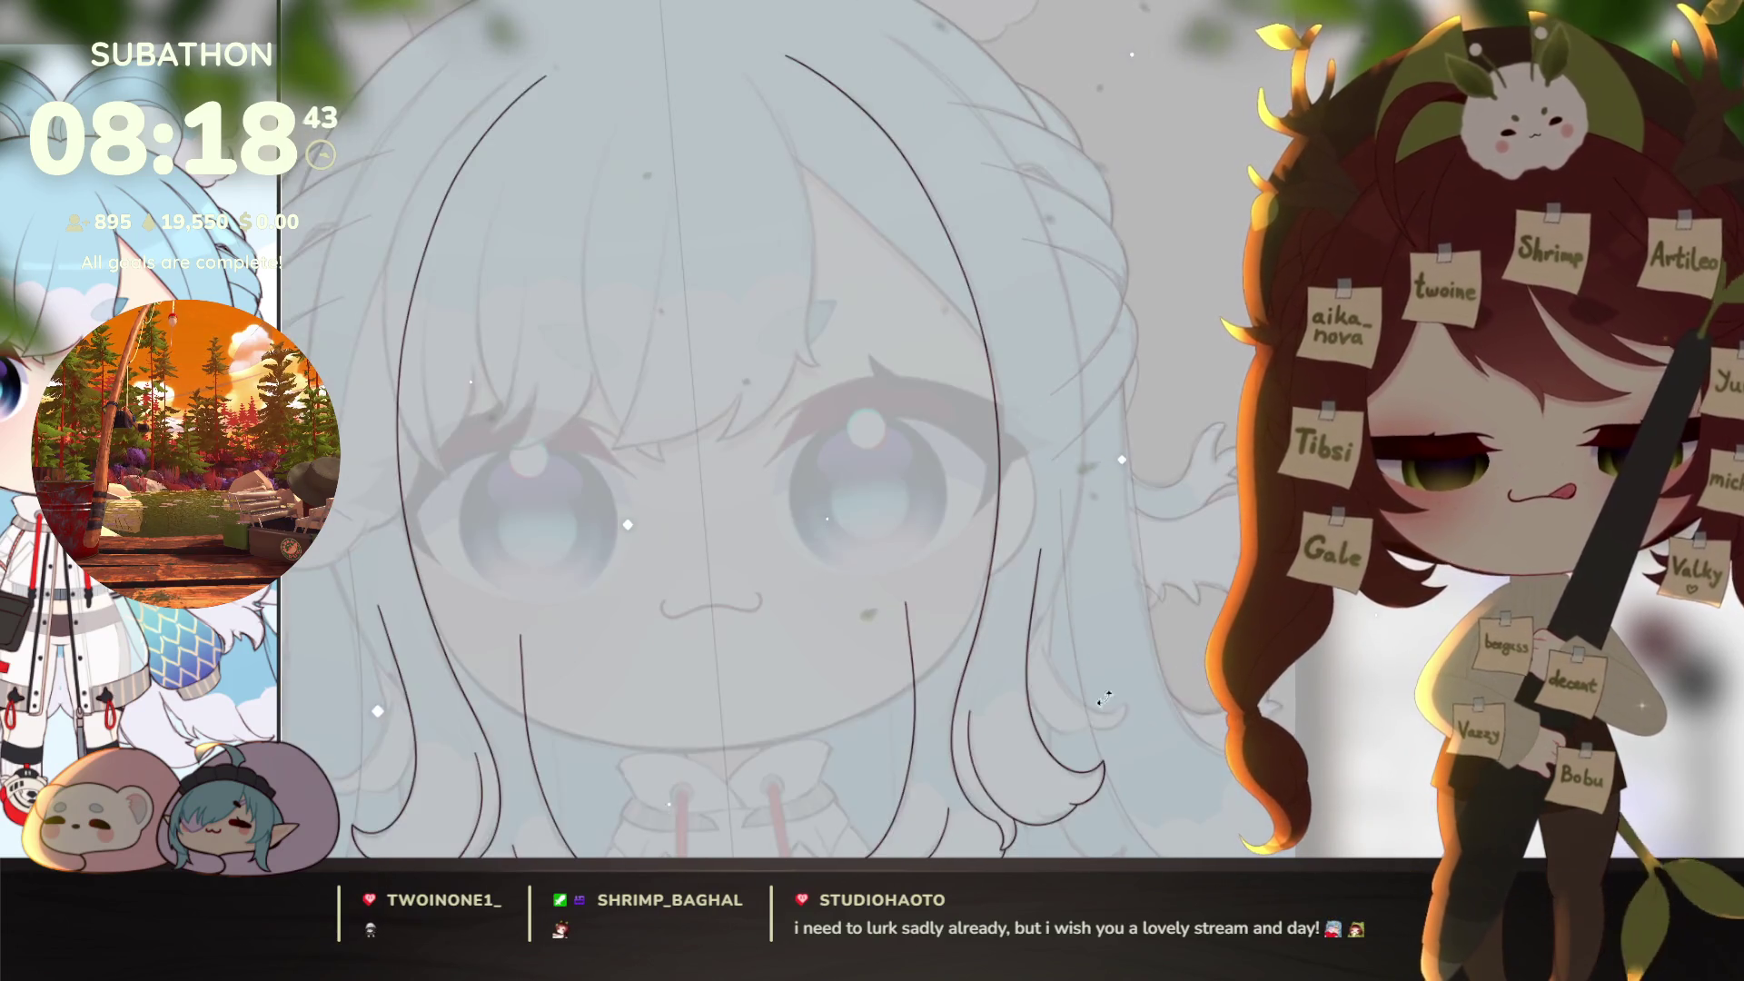
pyautogui.moveTo(1161, 588); pyautogui.dragTo(1162, 595)
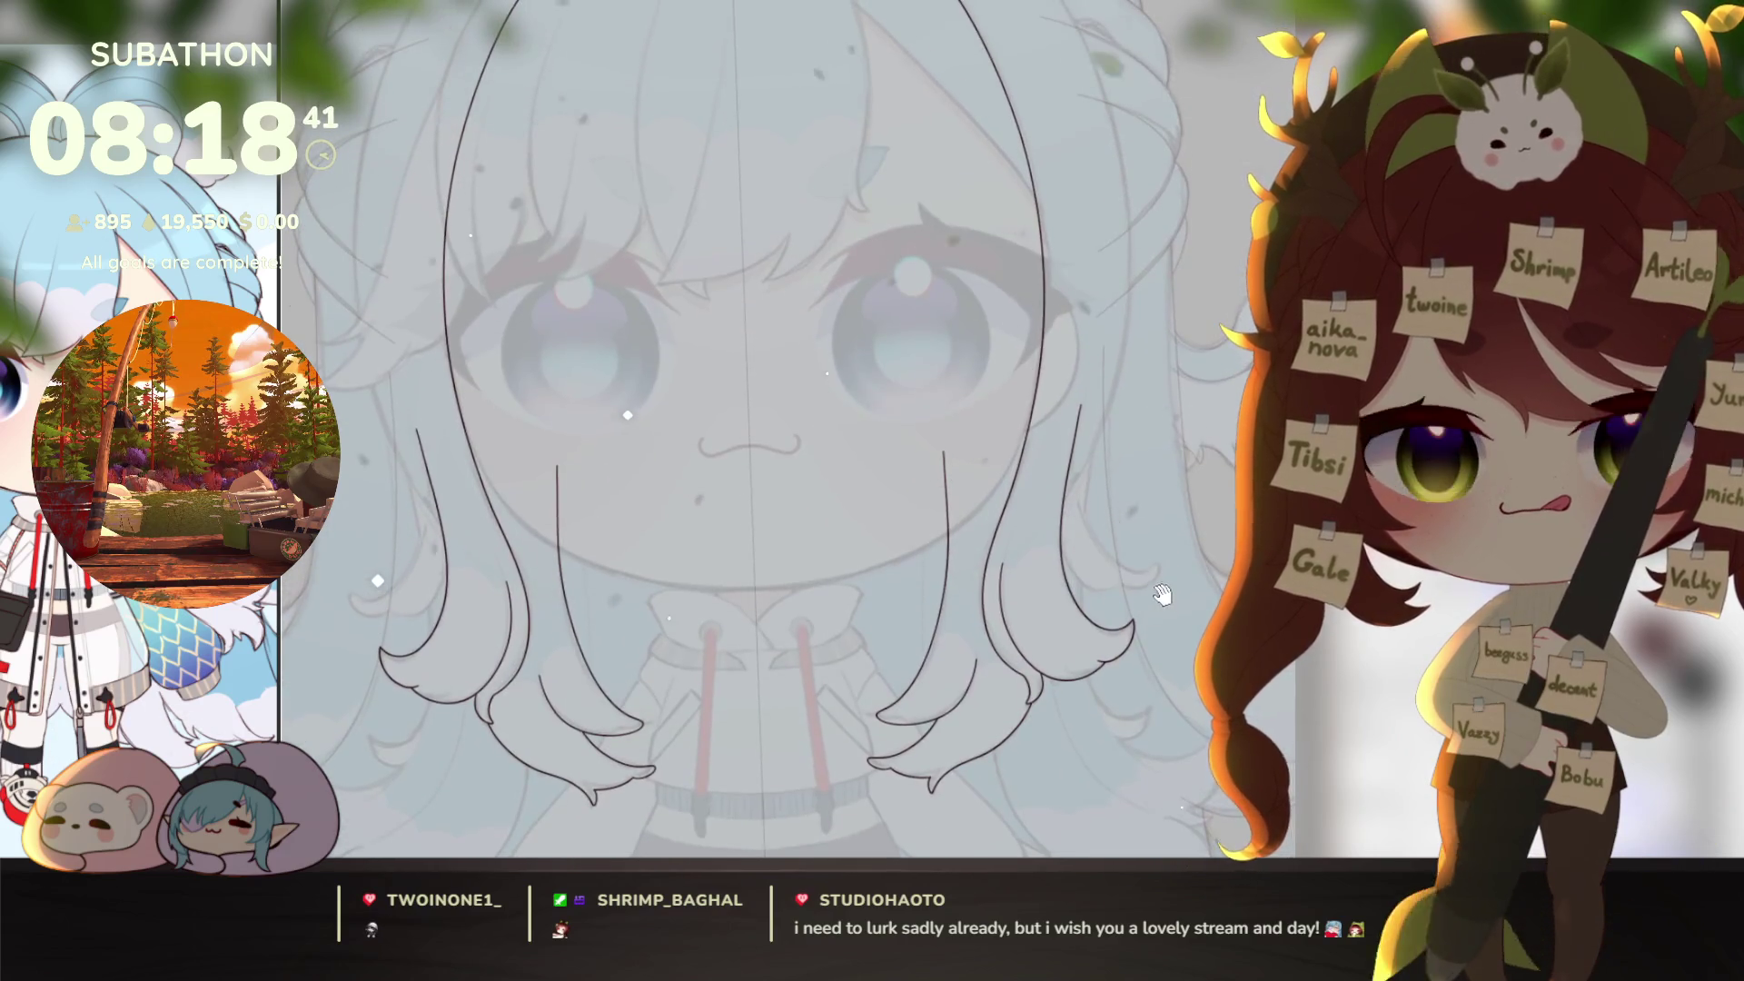
pyautogui.moveTo(503, 268)
pyautogui.mouseDown()
pyautogui.moveTo(755, 579)
pyautogui.moveTo(836, 584)
pyautogui.moveTo(852, 510)
pyautogui.moveTo(838, 118)
pyautogui.mouseUp()
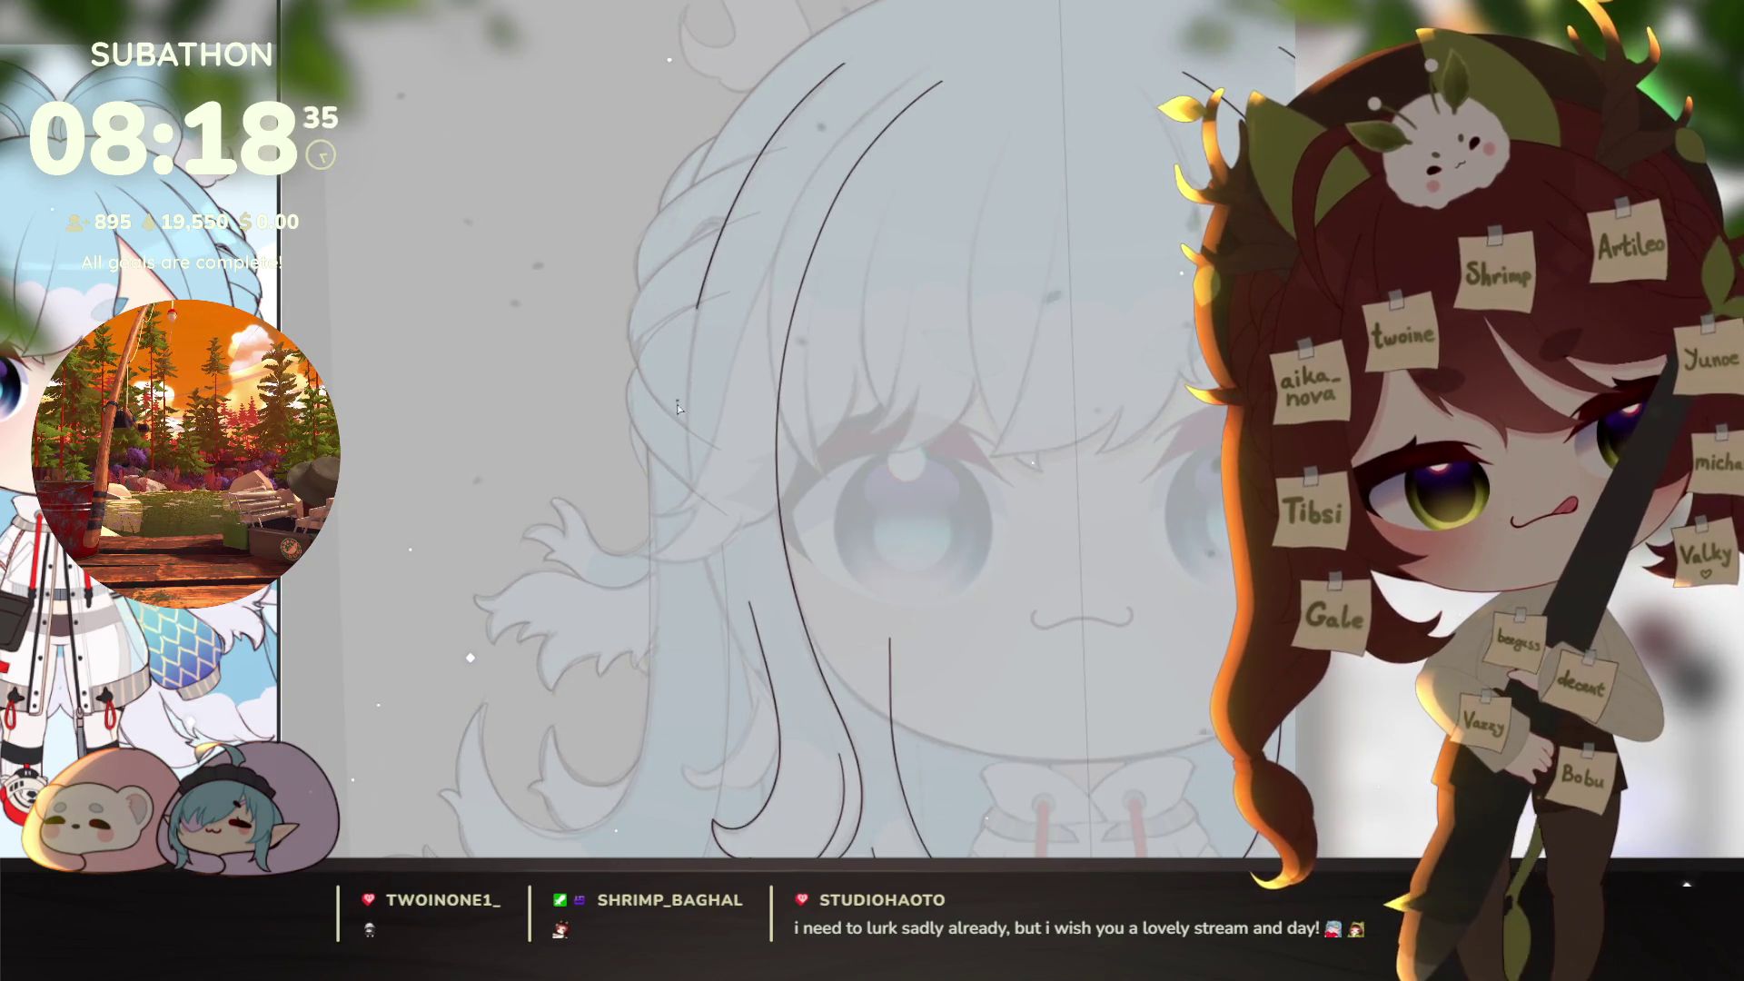
pyautogui.hotkey('ctrl', 'z')
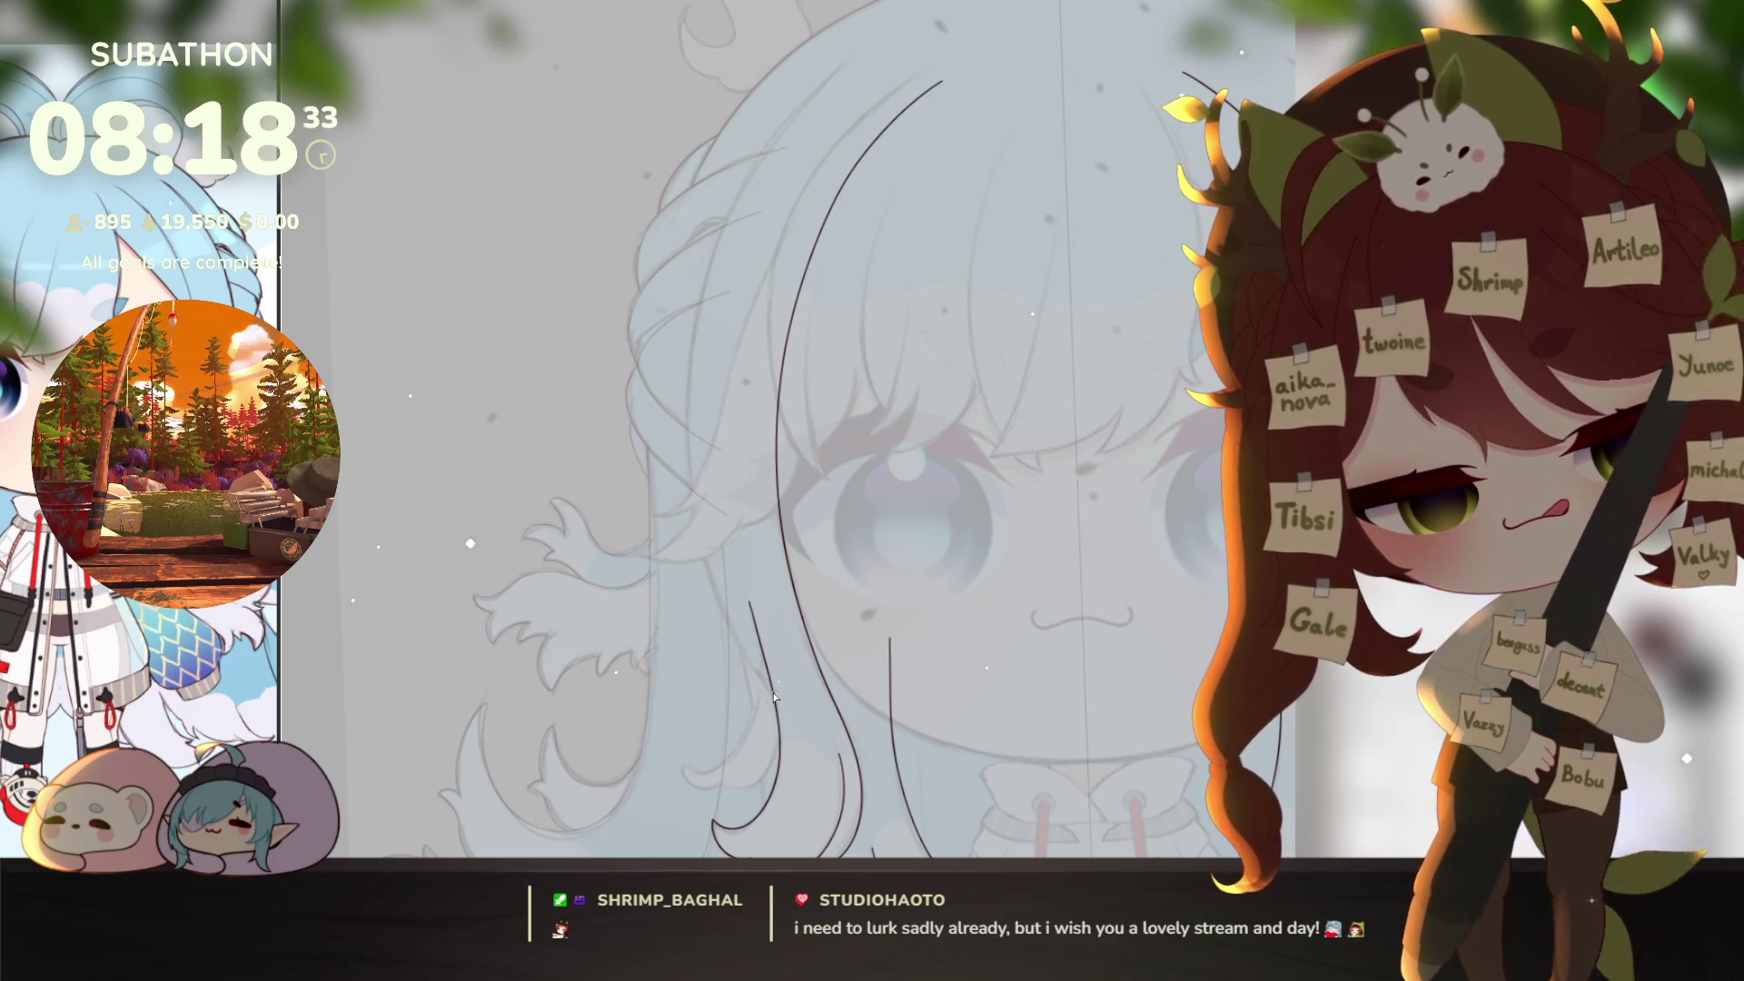
pyautogui.hotkey('ctrl', 'z')
pyautogui.hotkey('ctrl', 'z')
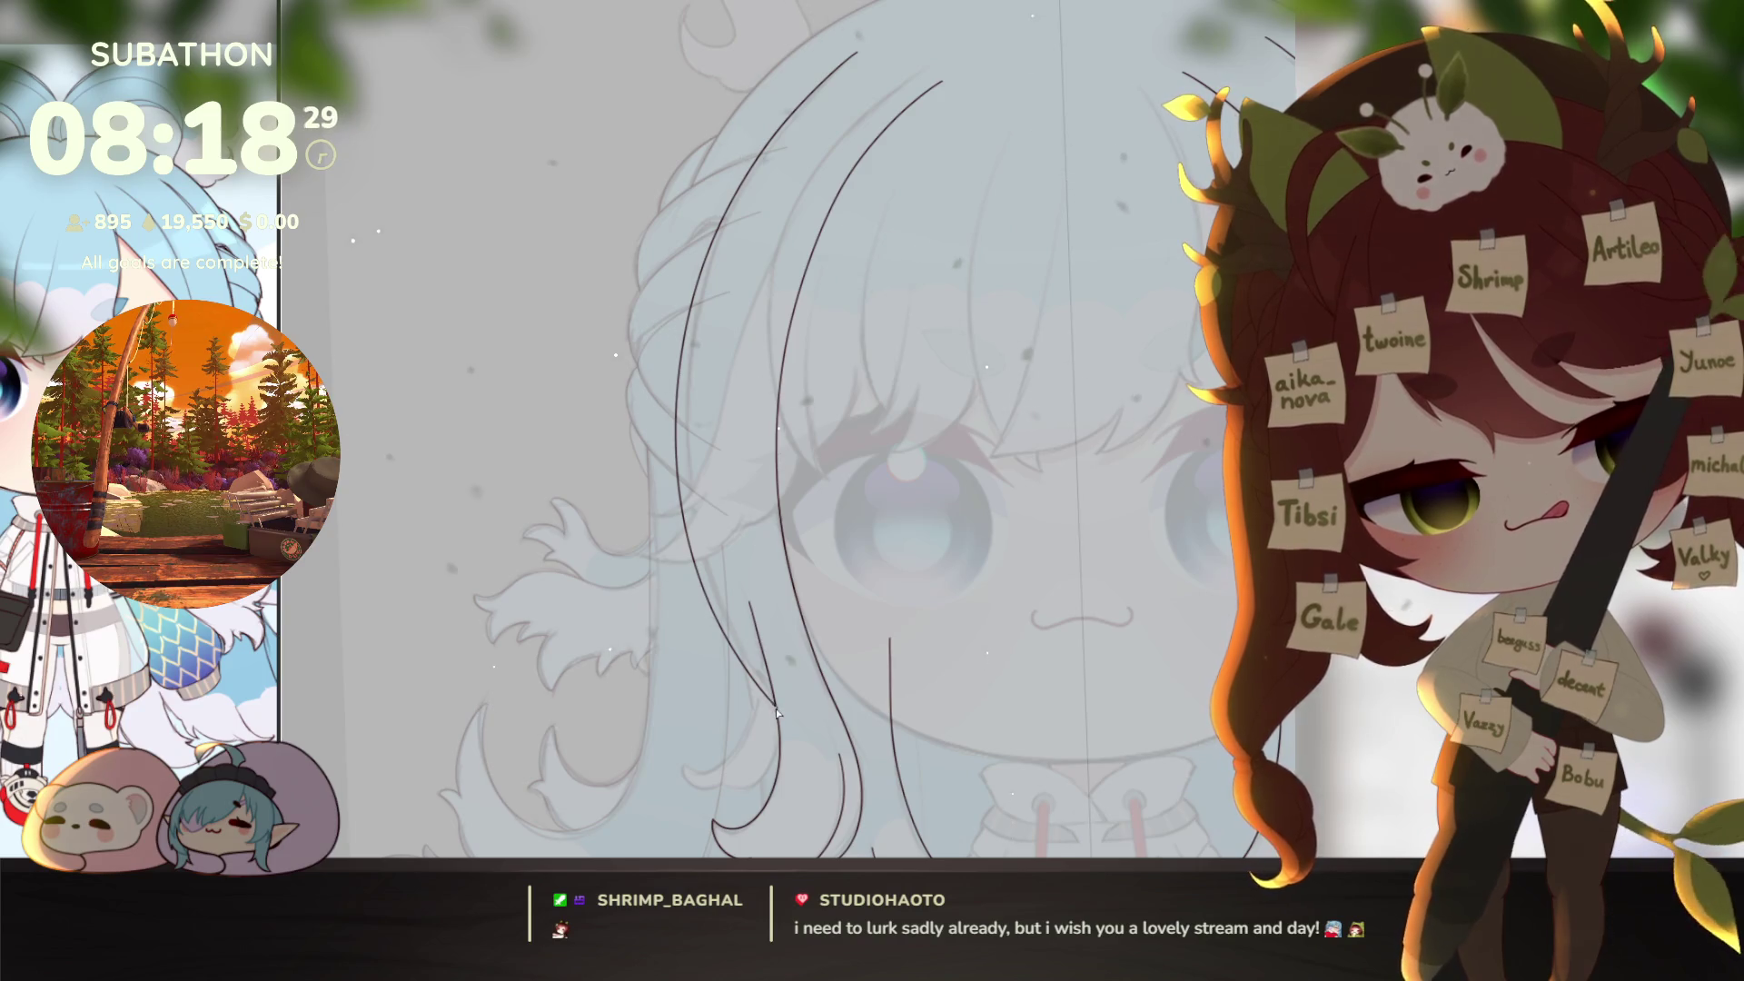
pyautogui.hotkey('ctrl', '0')
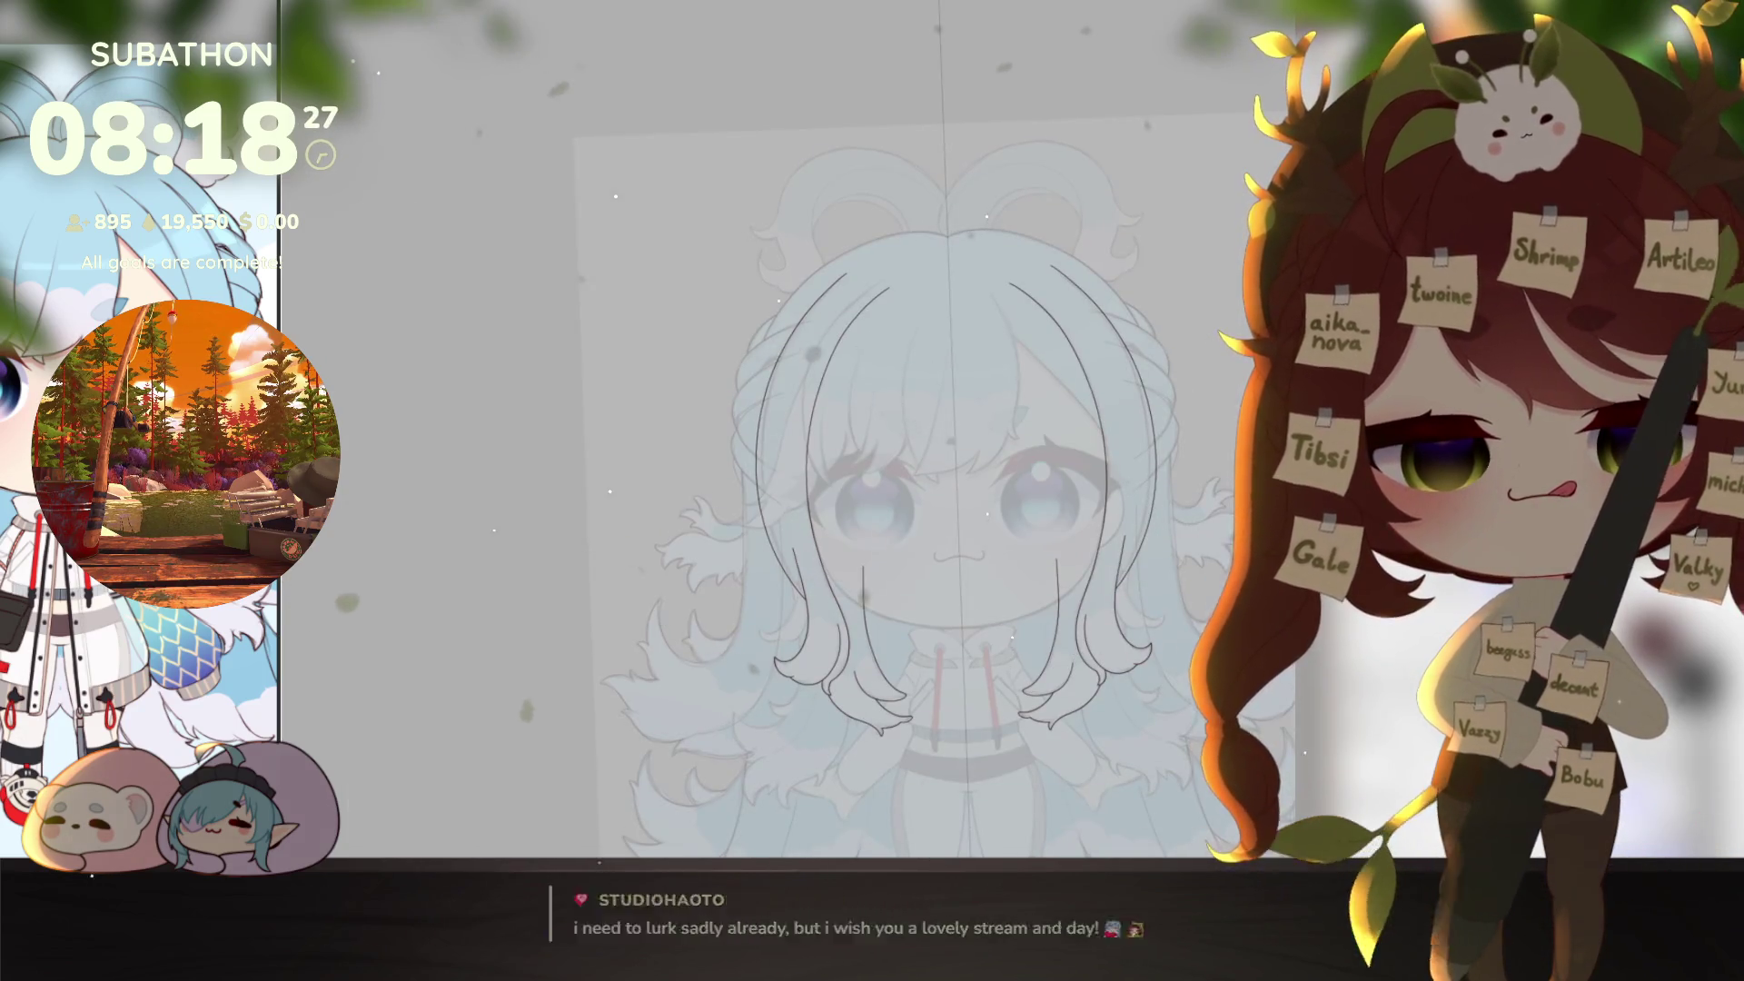
# Step: Ink a long left-side hair strand ending in a crescent hook, then show the whole canvas
pyautogui.scroll(5, 841, 586)
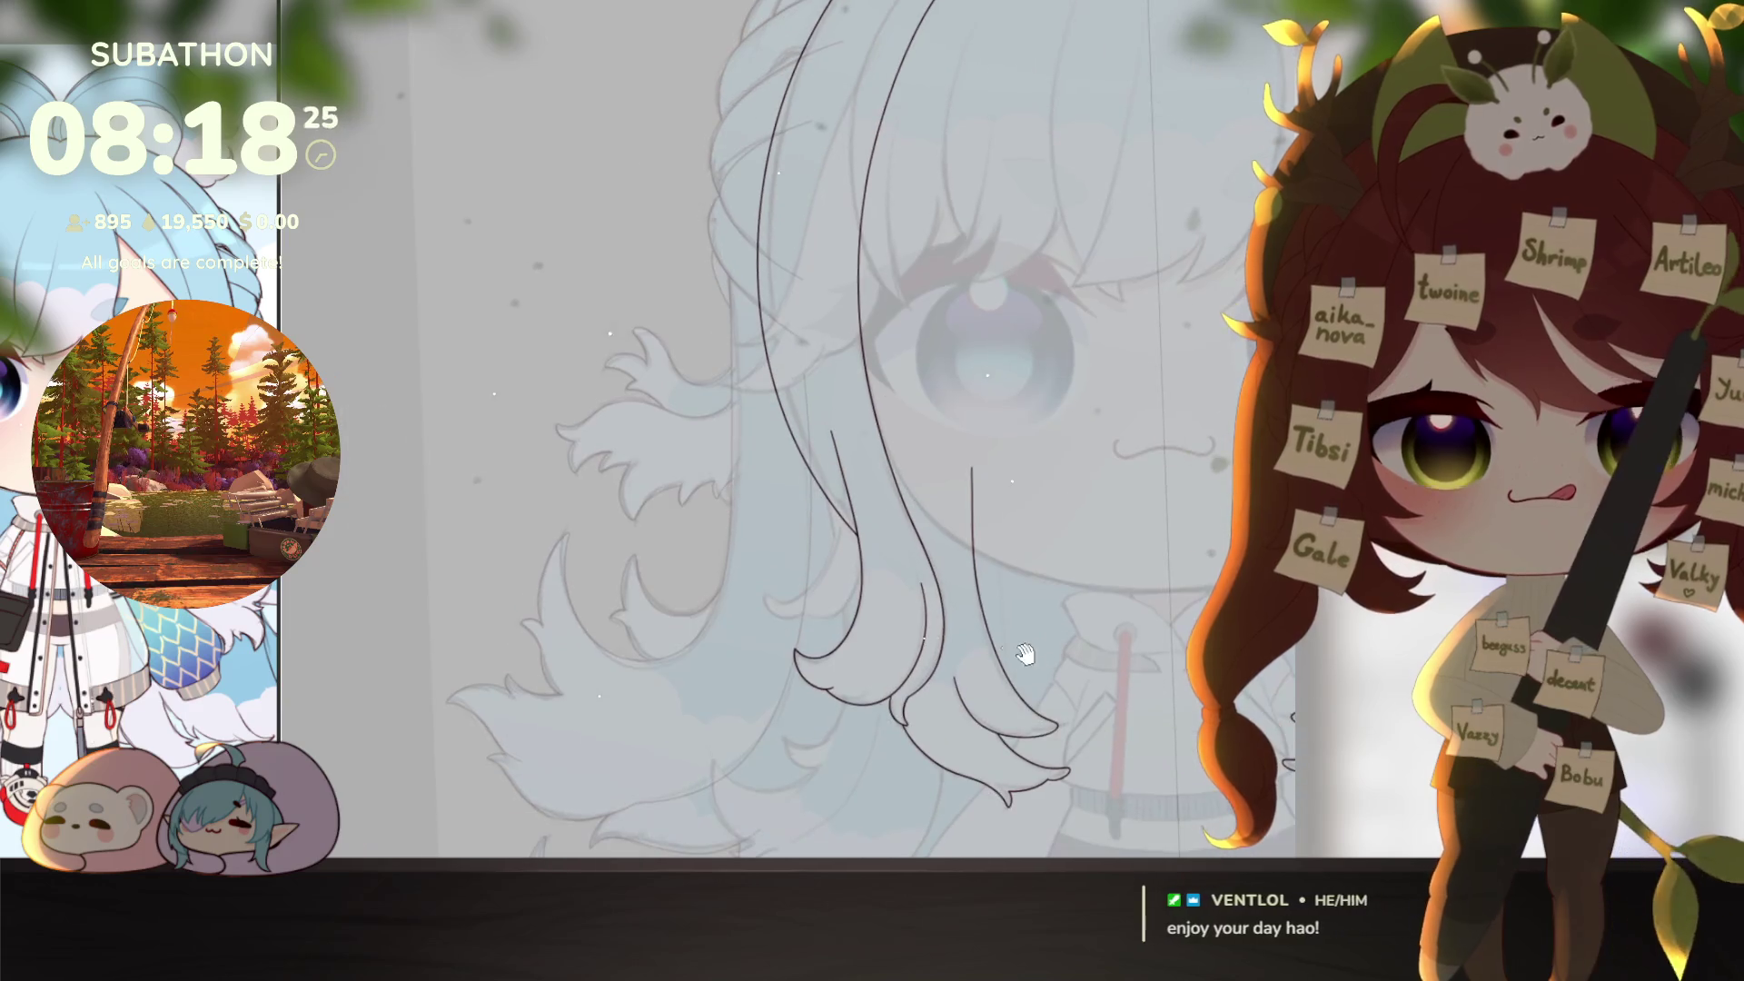
pyautogui.moveTo(842, 586); pyautogui.dragTo(1063, 618)
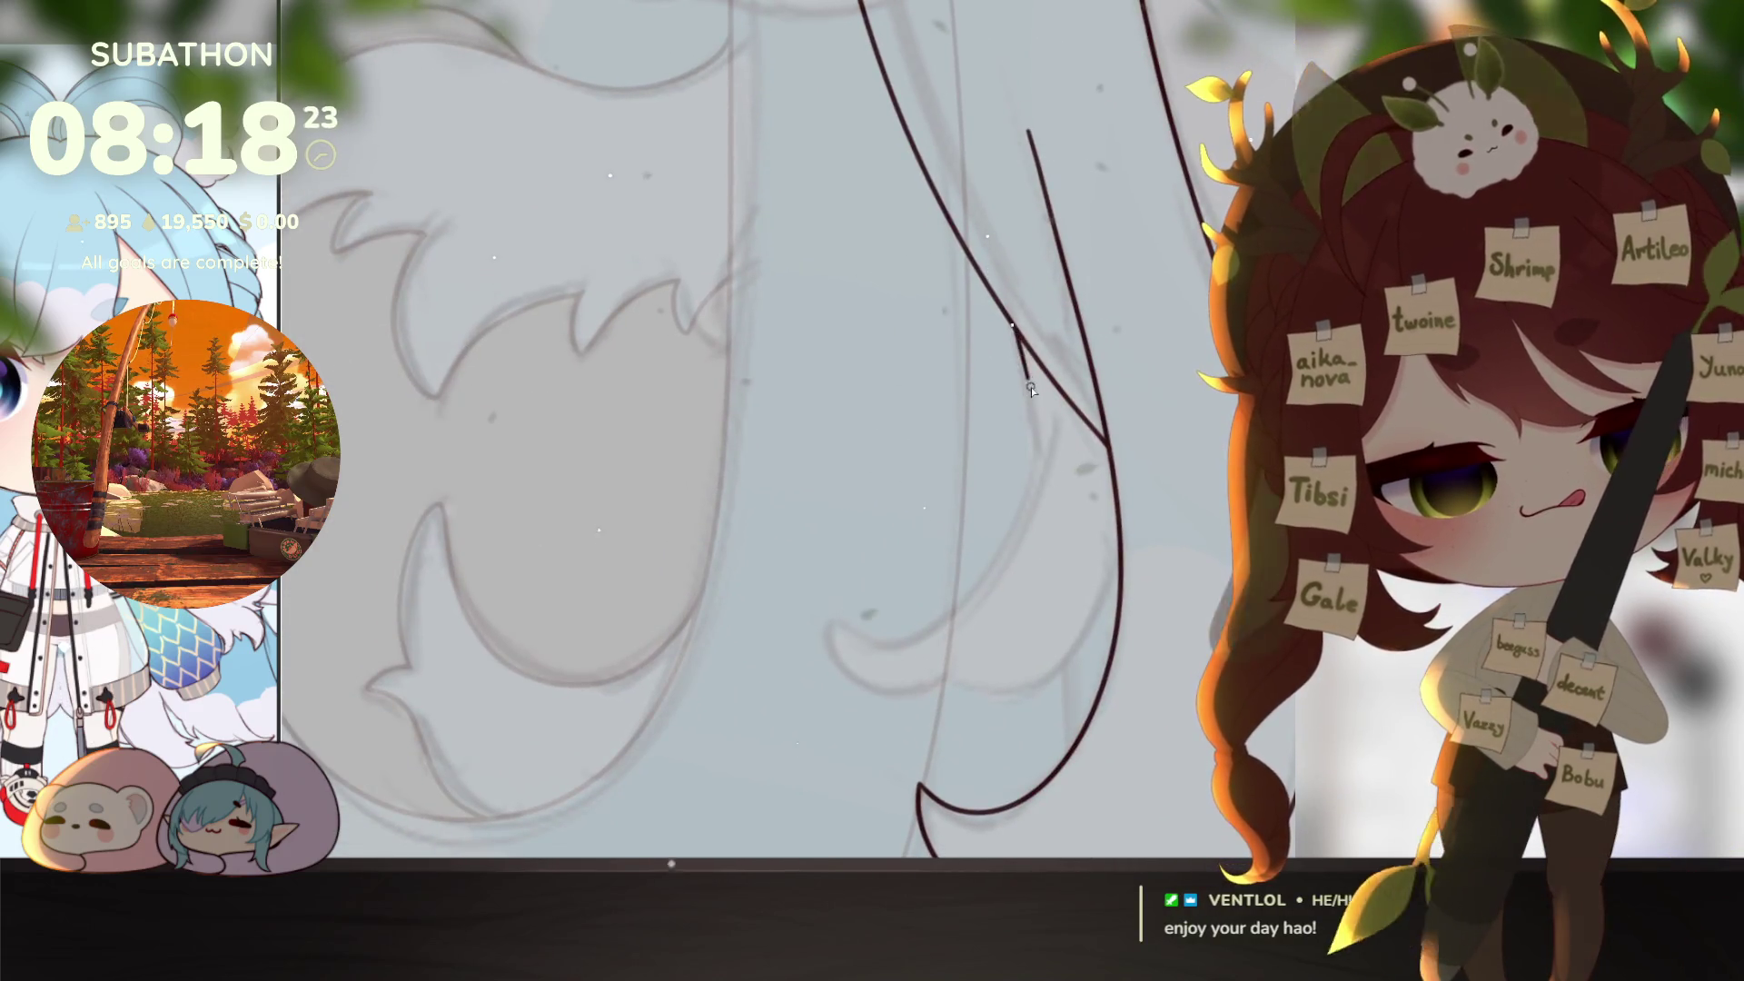
pyautogui.moveTo(1017, 343)
pyautogui.mouseDown()
pyautogui.moveTo(1022, 527)
pyautogui.moveTo(922, 636)
pyautogui.moveTo(828, 629)
pyautogui.moveTo(945, 639)
pyautogui.mouseUp()
pyautogui.moveTo(1042, 502)
pyautogui.mouseDown()
pyautogui.moveTo(1143, 443)
pyautogui.moveTo(1025, 648)
pyautogui.mouseUp()
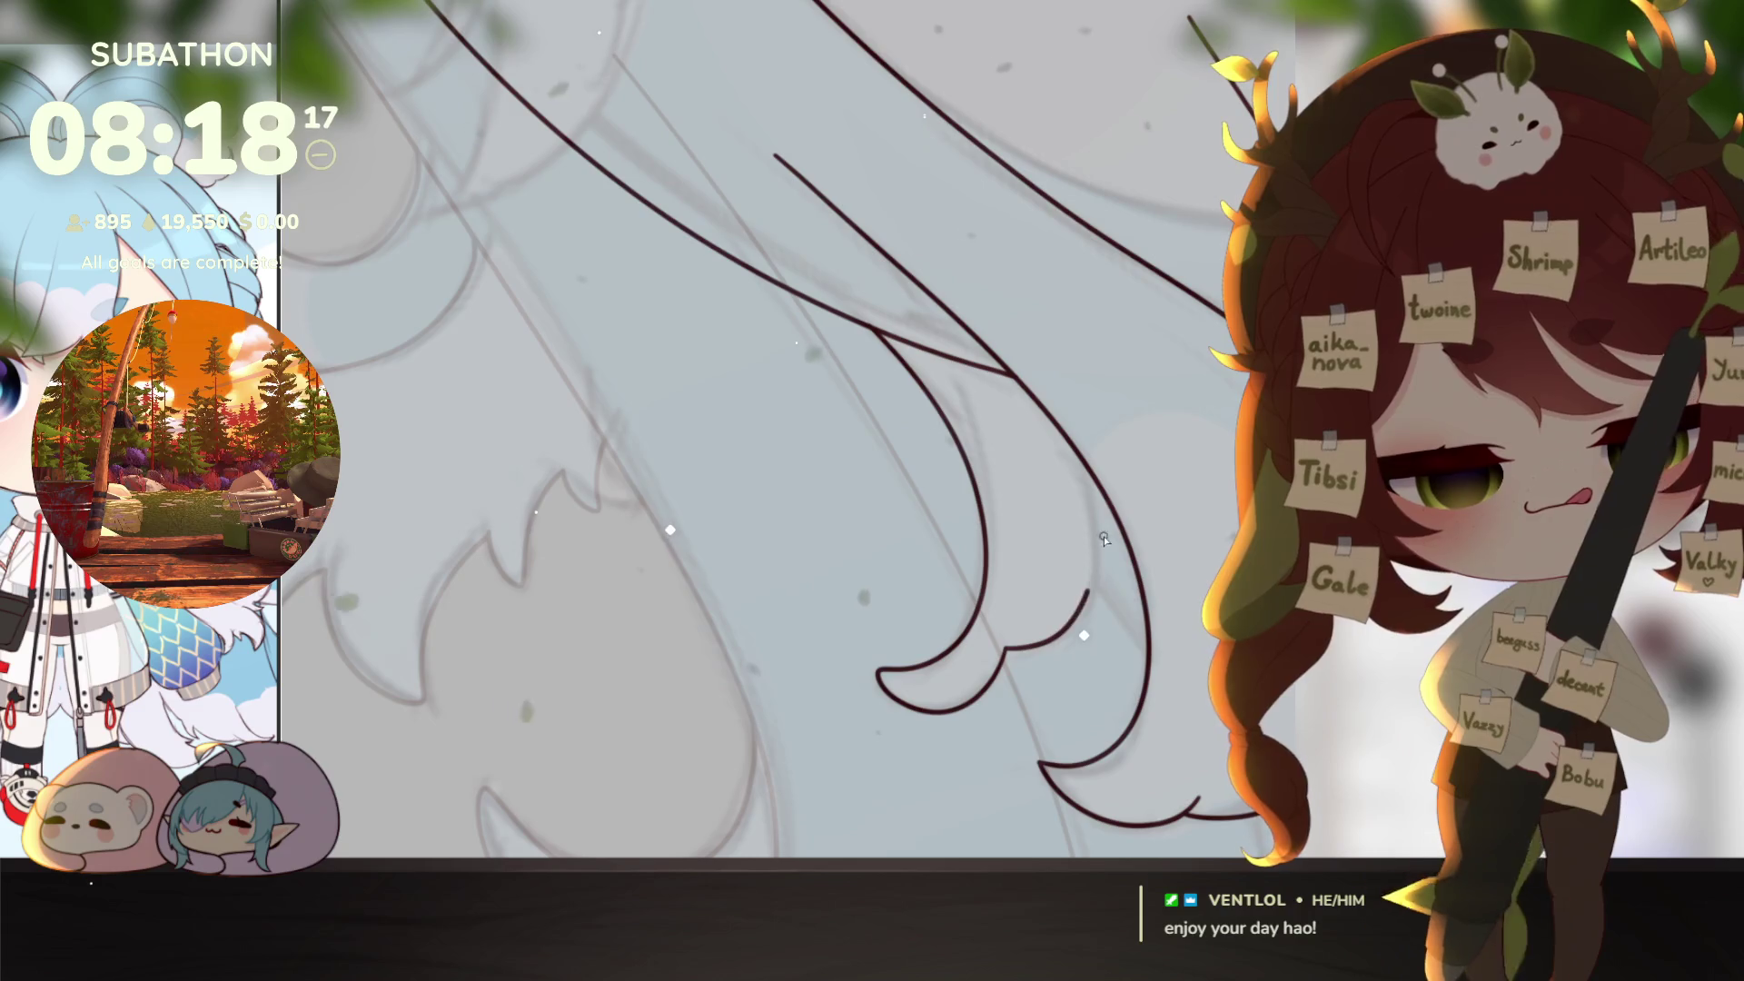
pyautogui.keyDown('alt'); pyautogui.click(1115, 672); pyautogui.keyUp('alt')
pyautogui.hotkey('ctrl', '0')
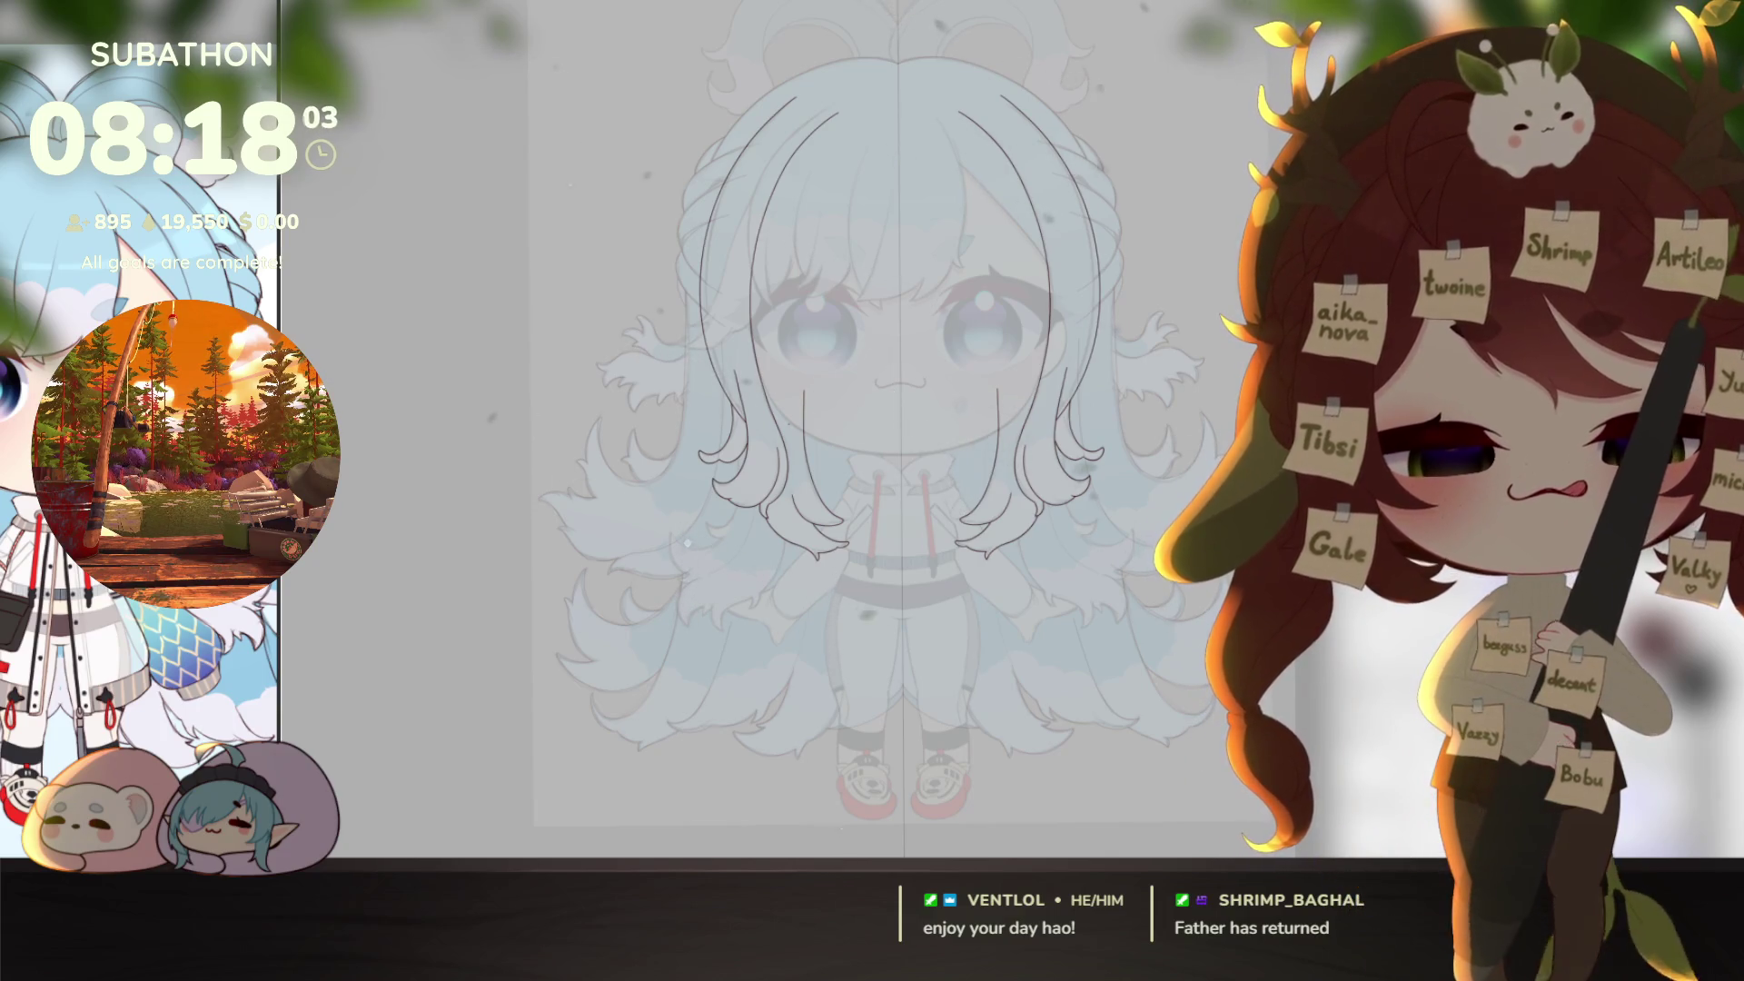
pyautogui.scroll(-2, 1121, 764)
pyautogui.scroll(-1, 1153, 739)
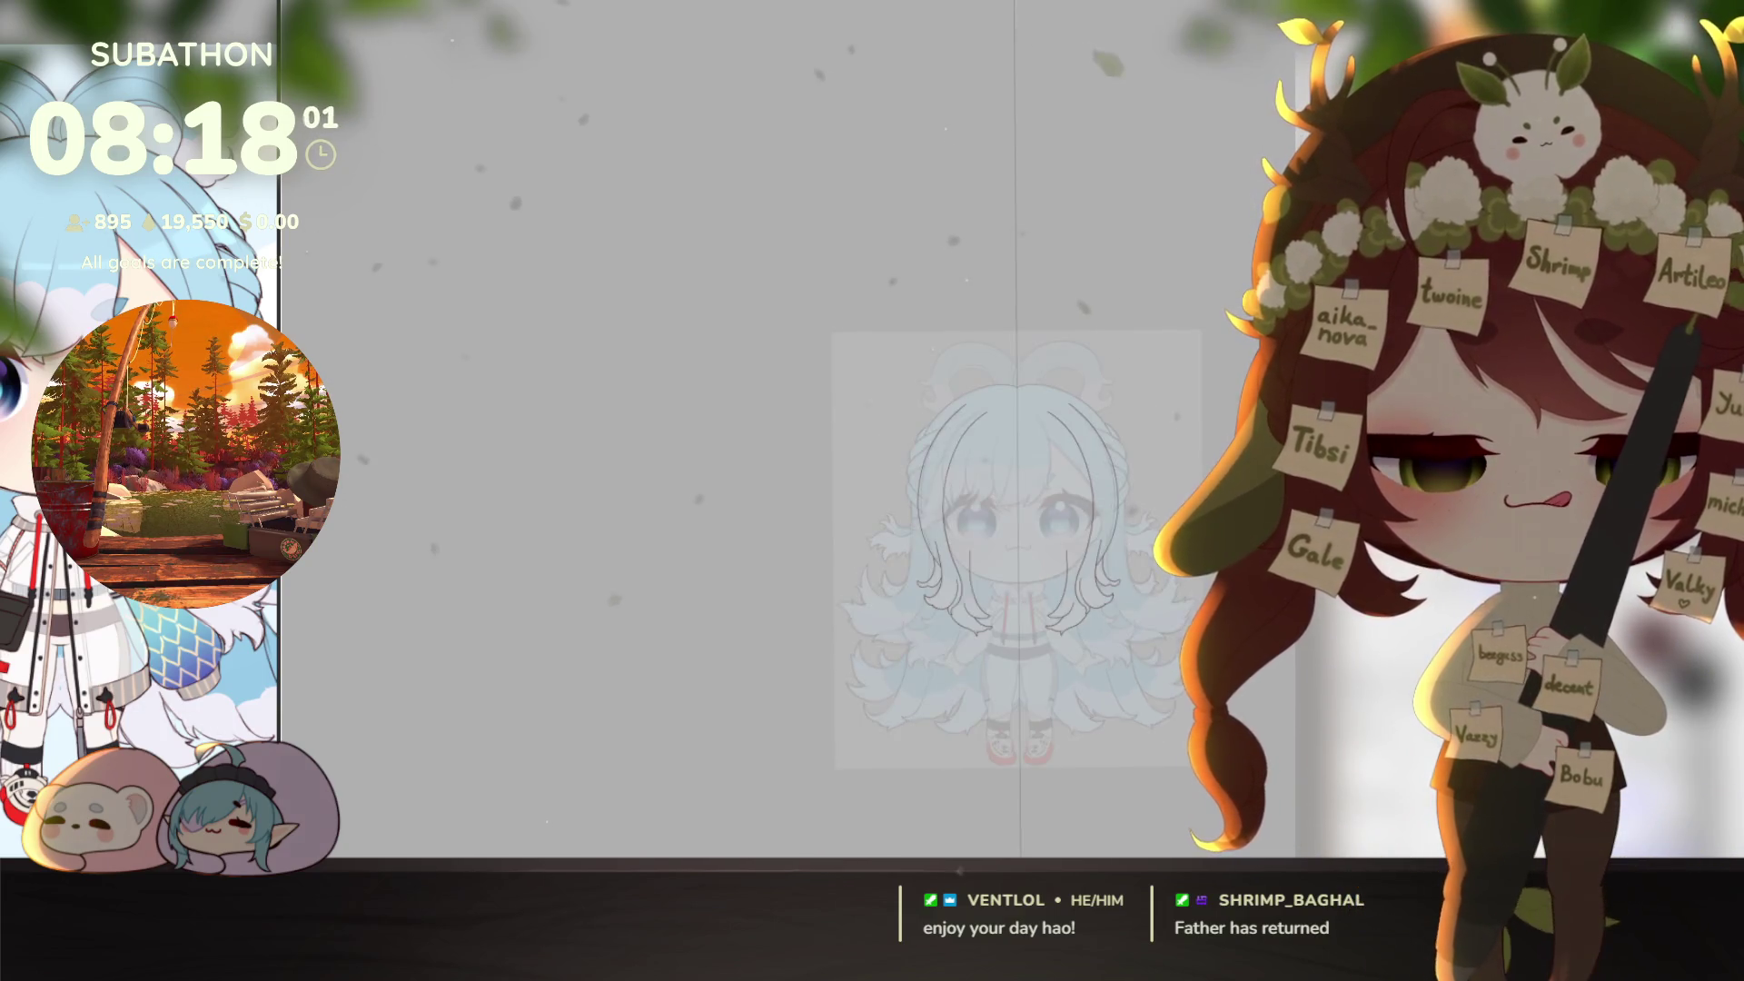
pyautogui.scroll(1, 1086, 624)
pyautogui.scroll(1, 1085, 624)
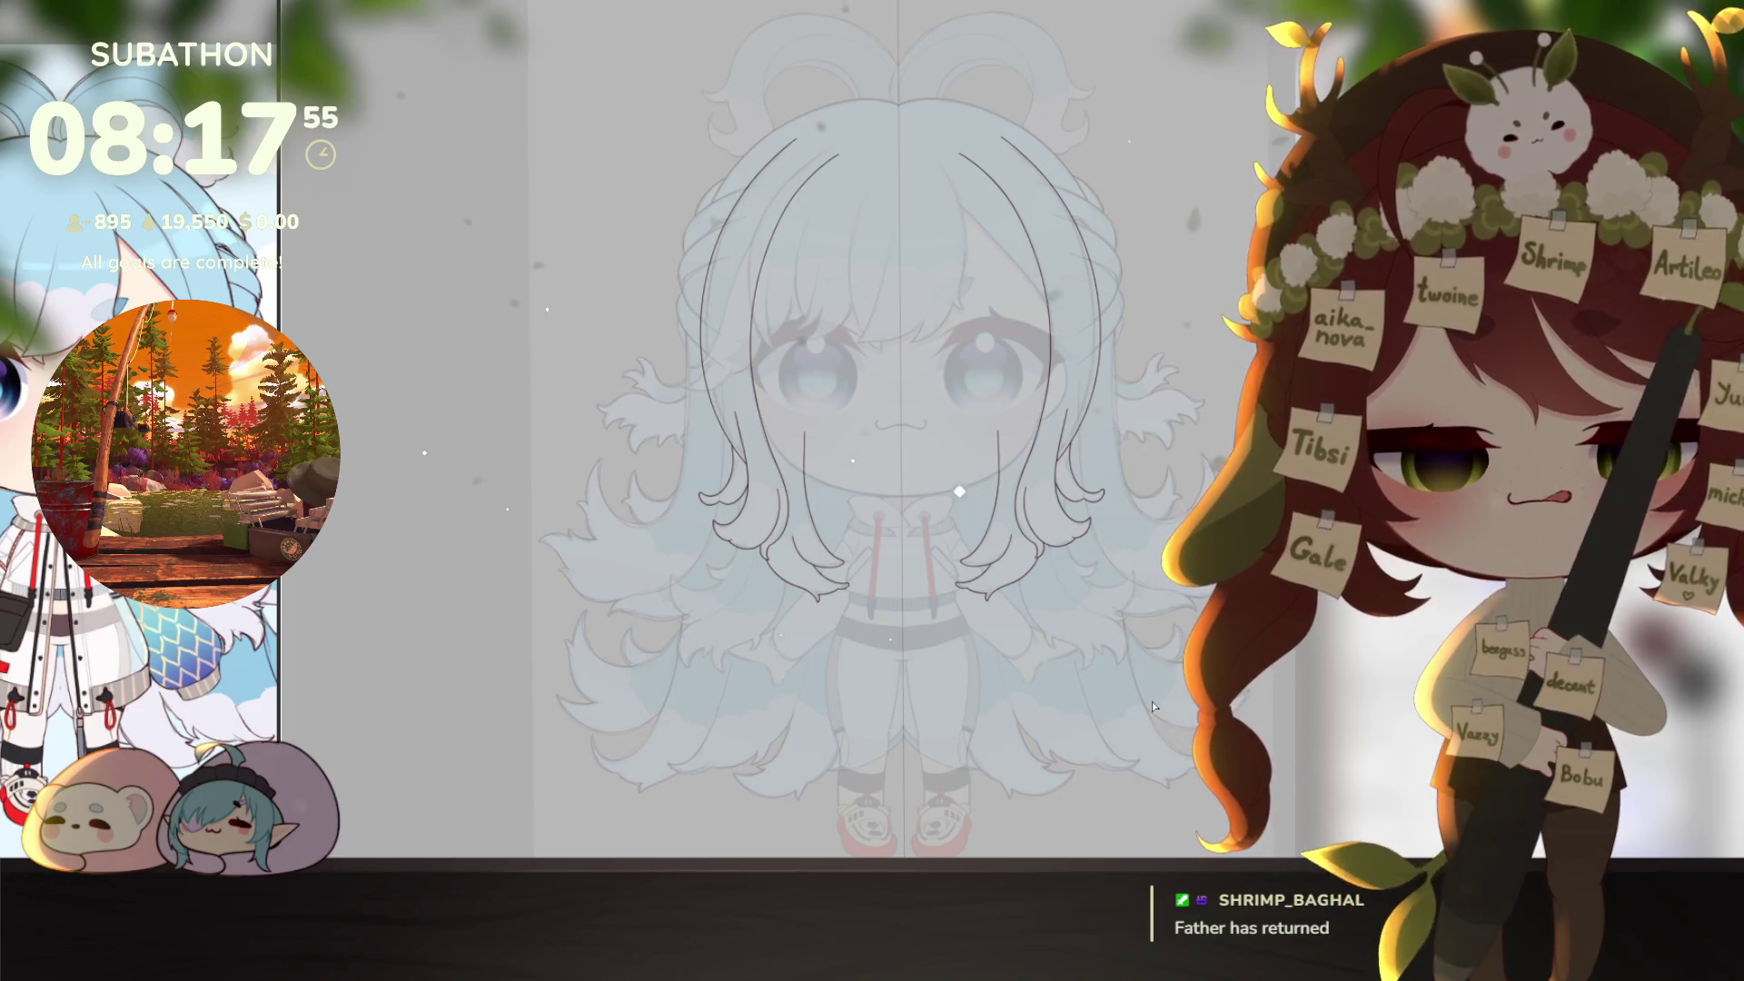
pyautogui.click(804, 515)
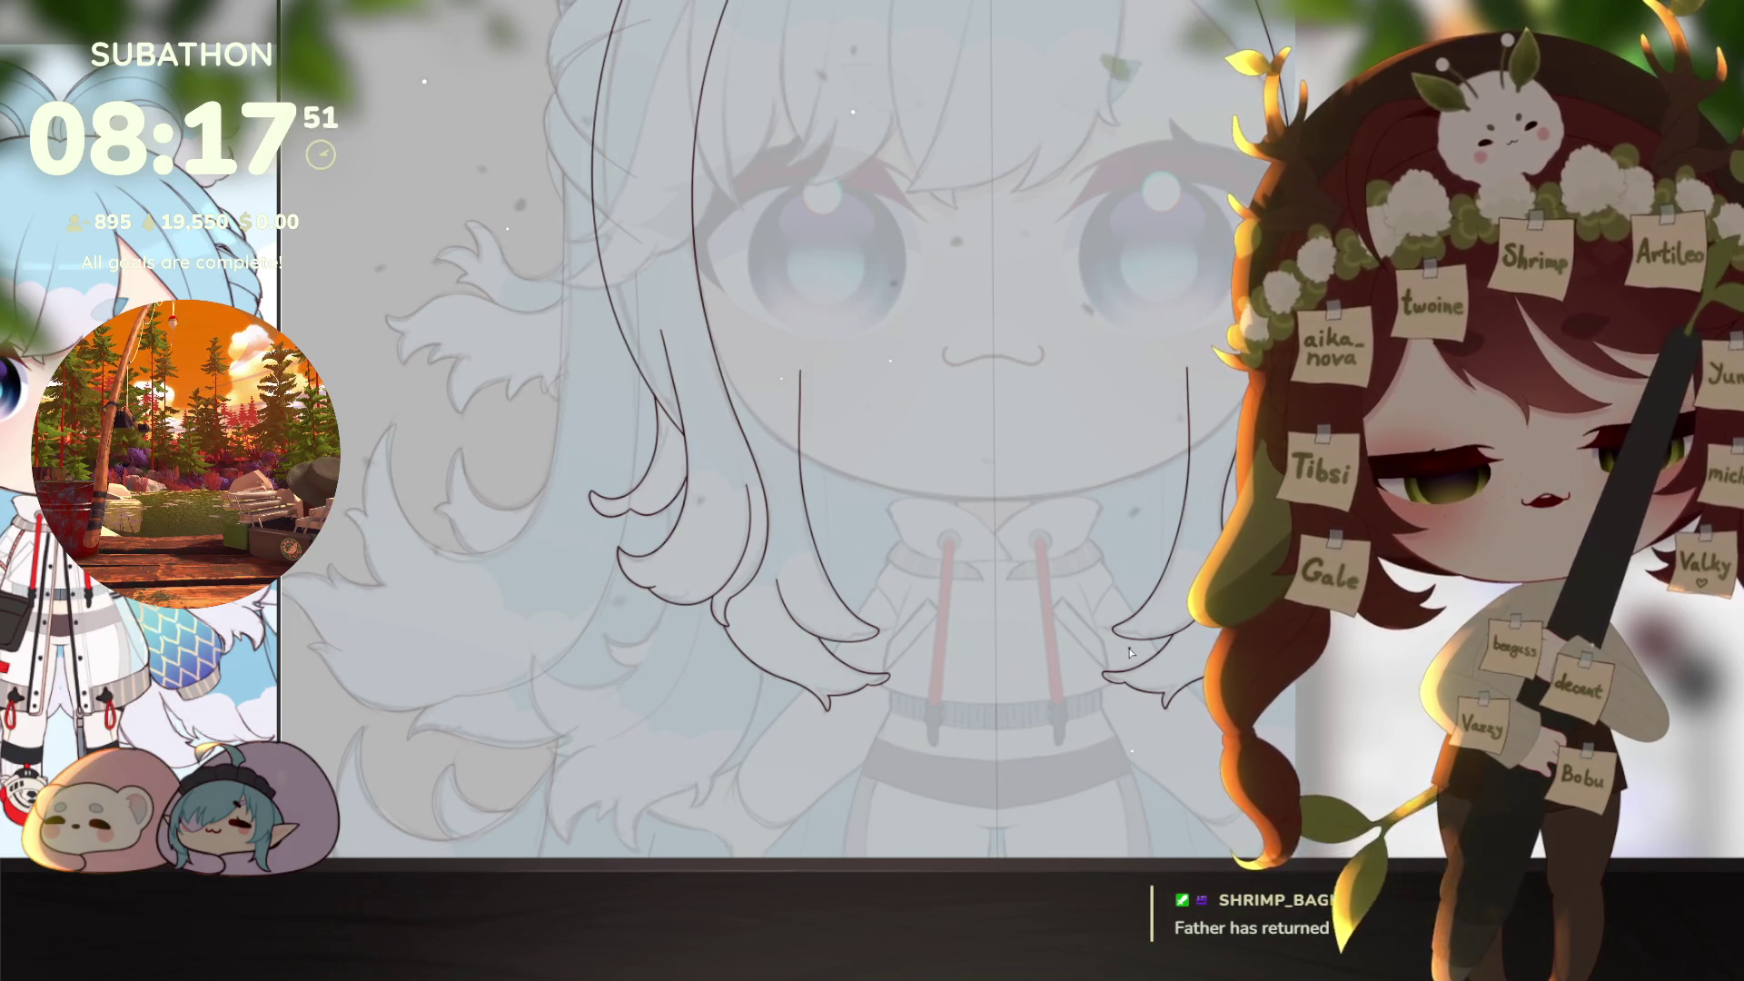
pyautogui.click(799, 354)
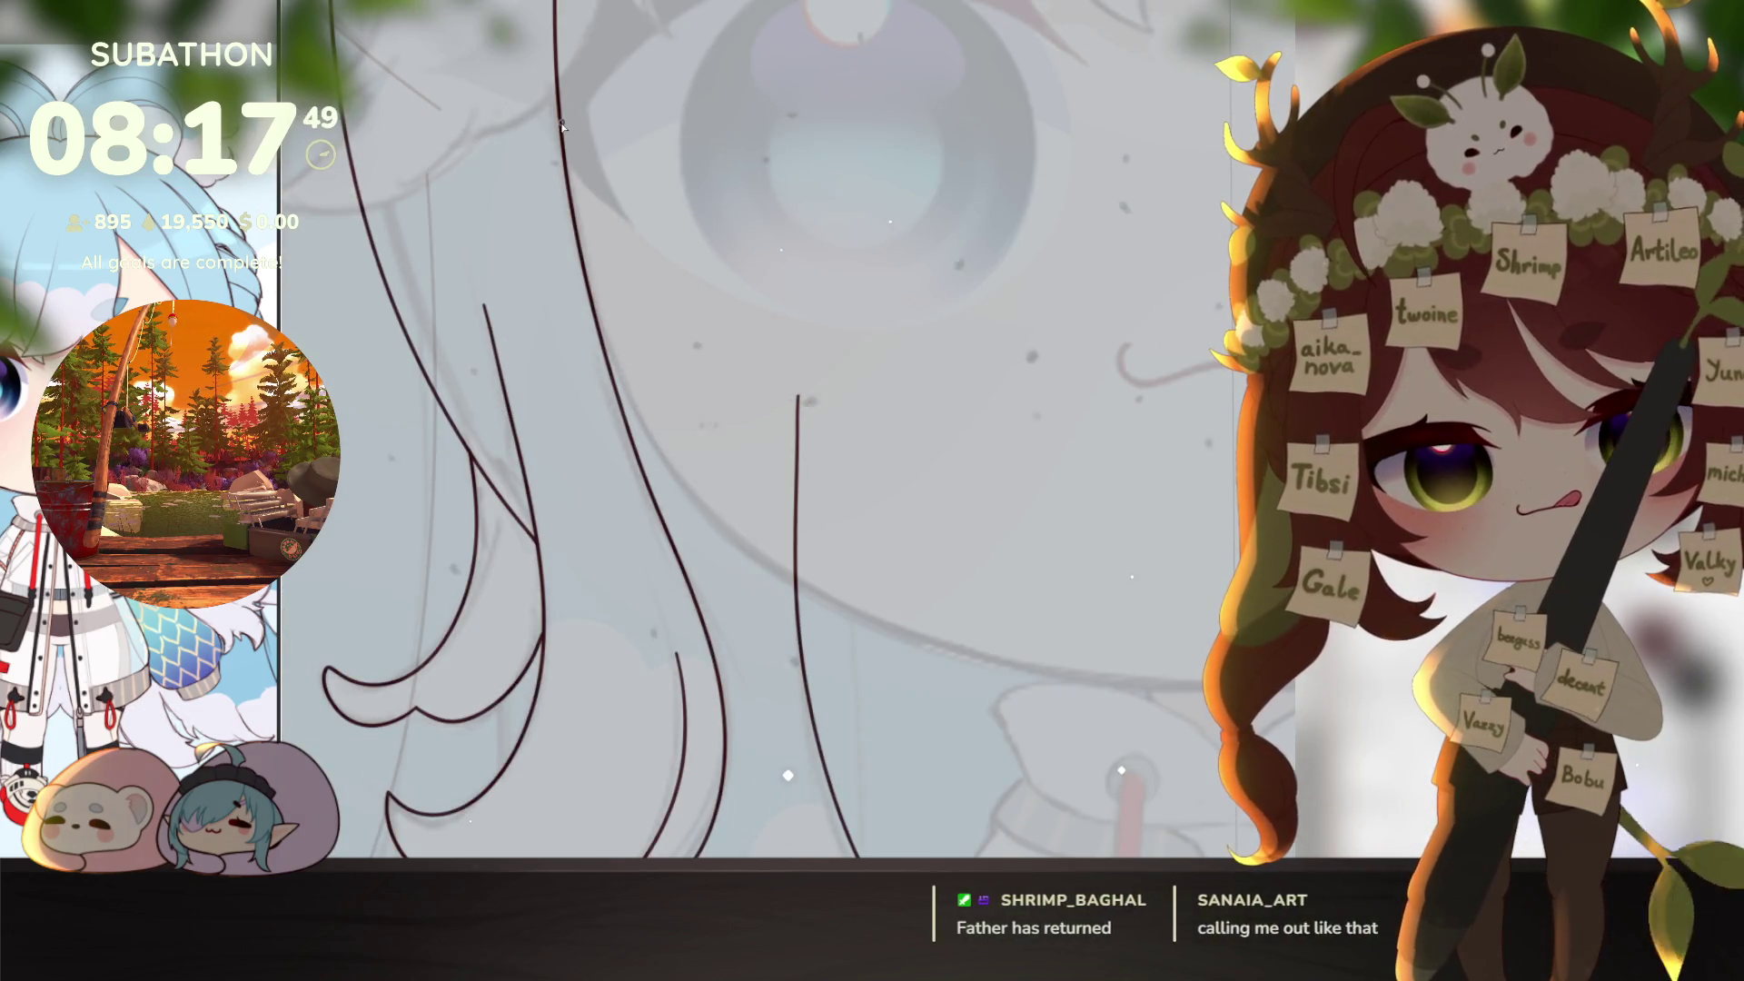
# Step: Hide the dark hair lineart over the pale sketch and zoom in on the upper hair
pyautogui.moveTo(883, 413); pyautogui.dragTo(886, 654)
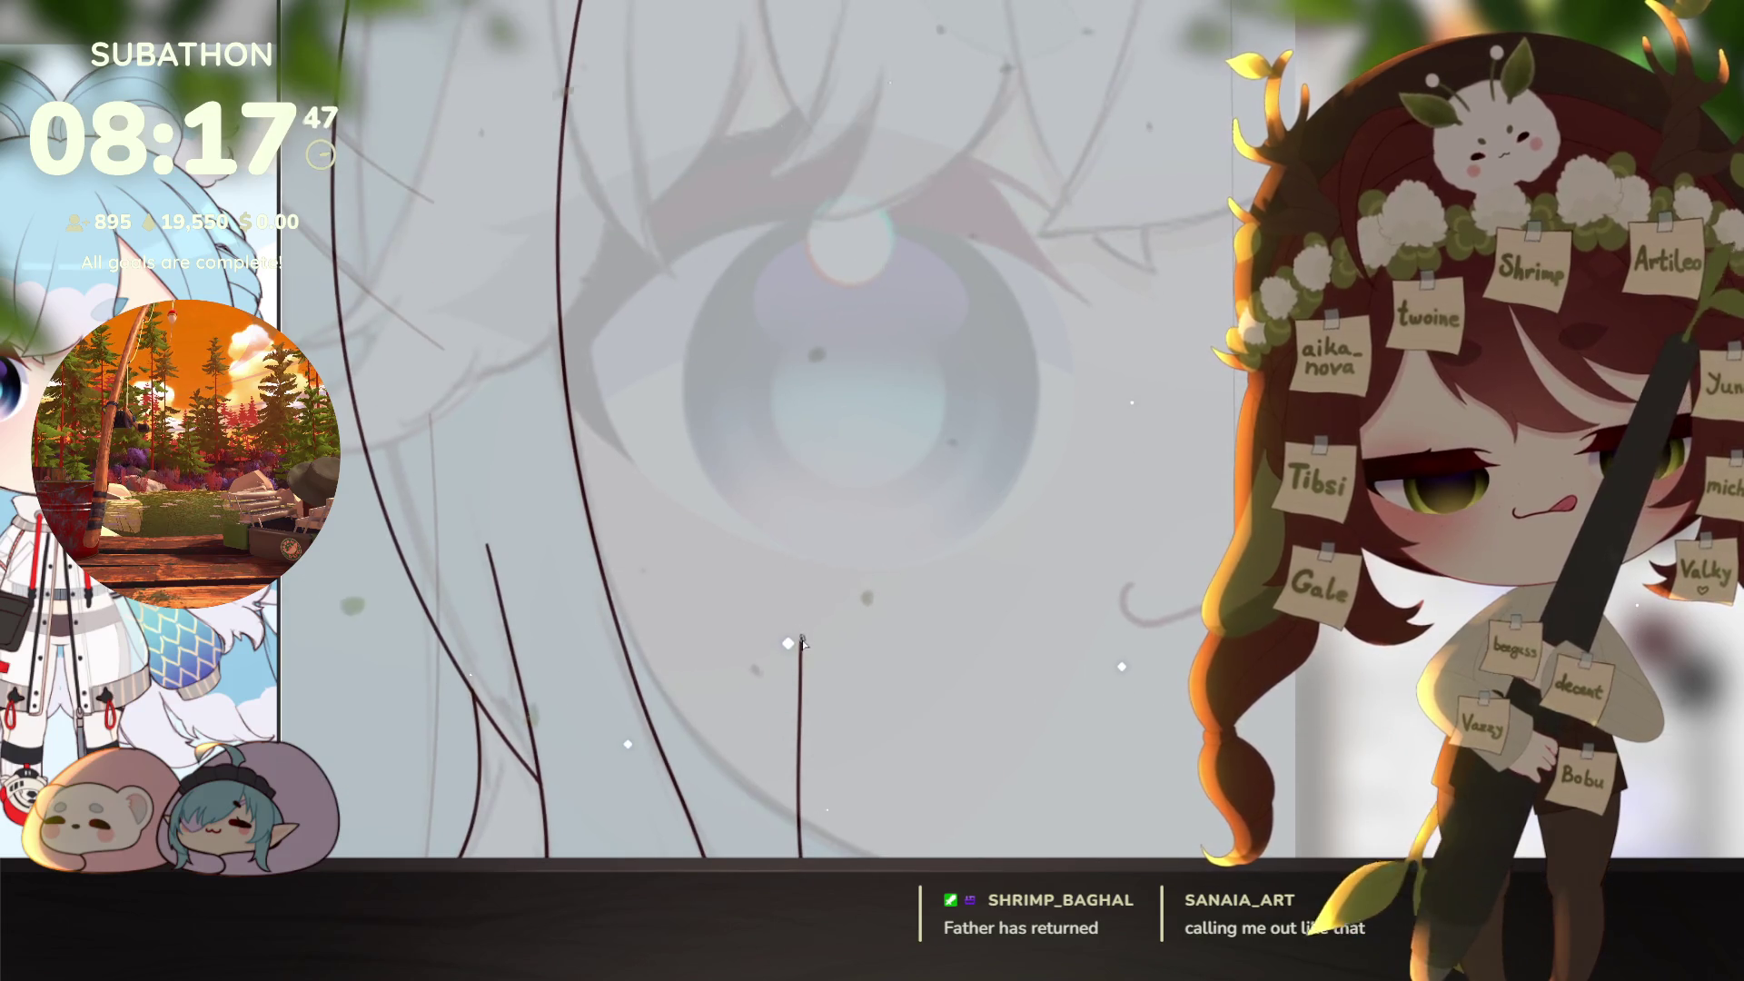
pyautogui.scroll(5, 886, 600)
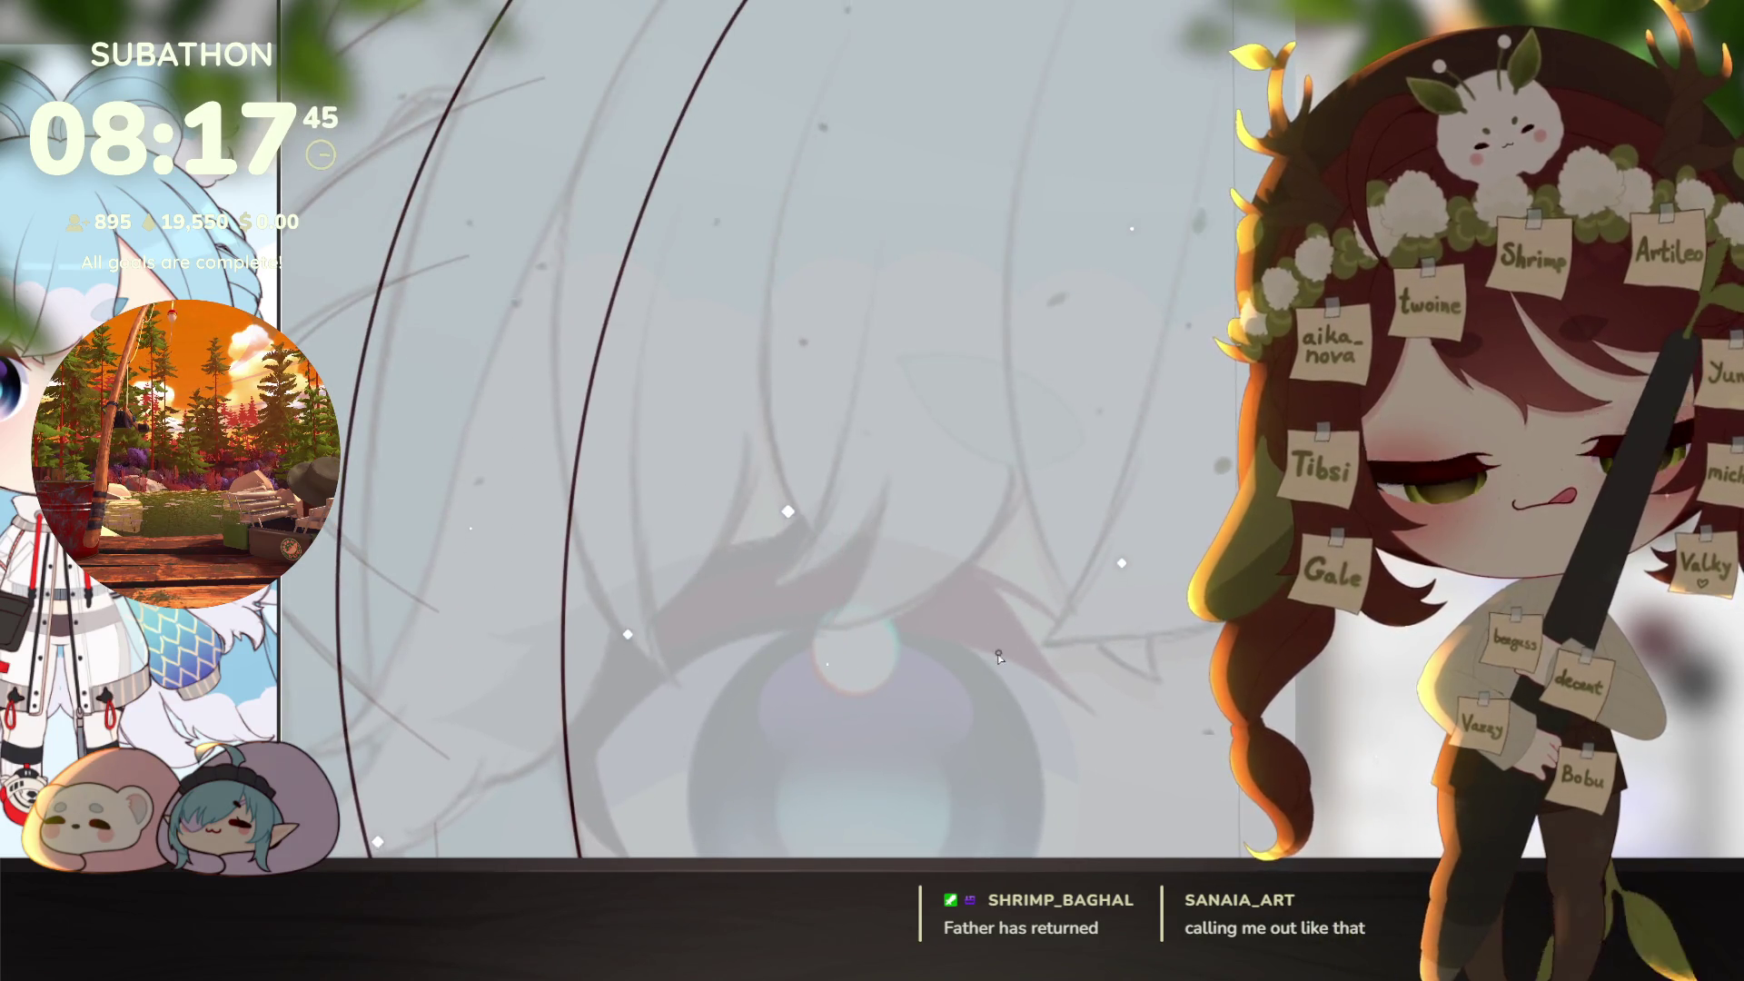
pyautogui.scroll(-5, 885, 546)
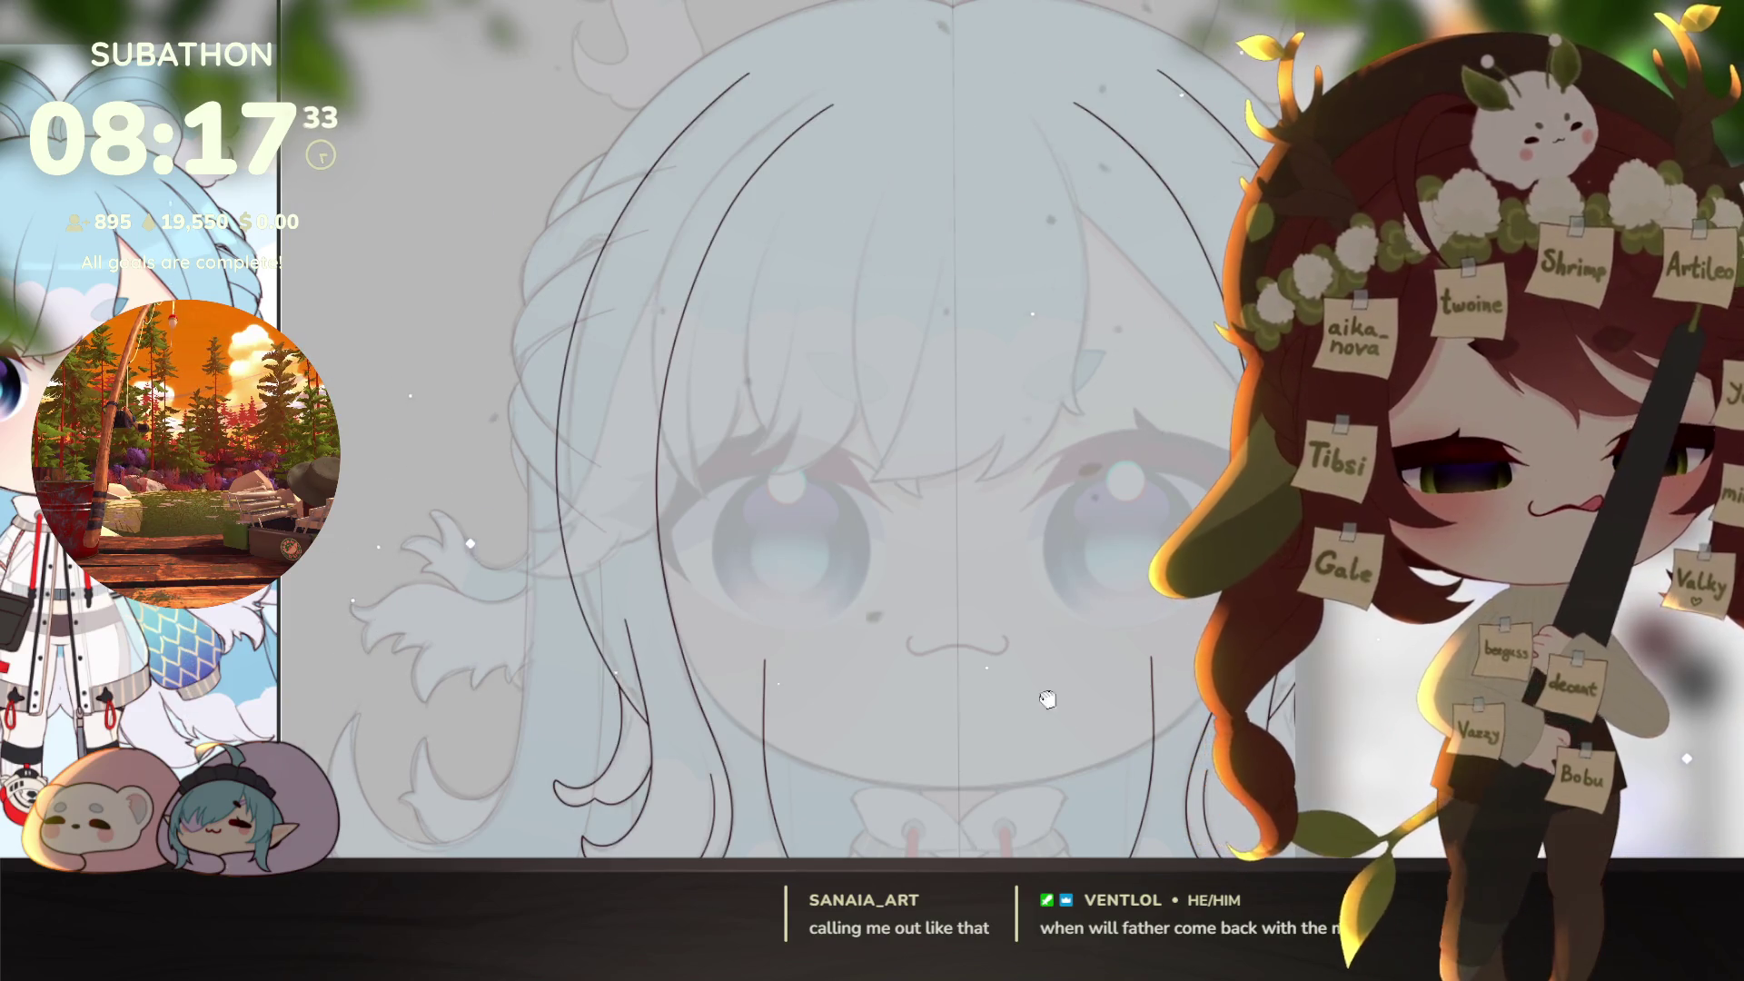
pyautogui.moveTo(1047, 699)
pyautogui.mouseDown()
pyautogui.moveTo(1017, 545)
pyautogui.moveTo(975, 535)
pyautogui.mouseUp()
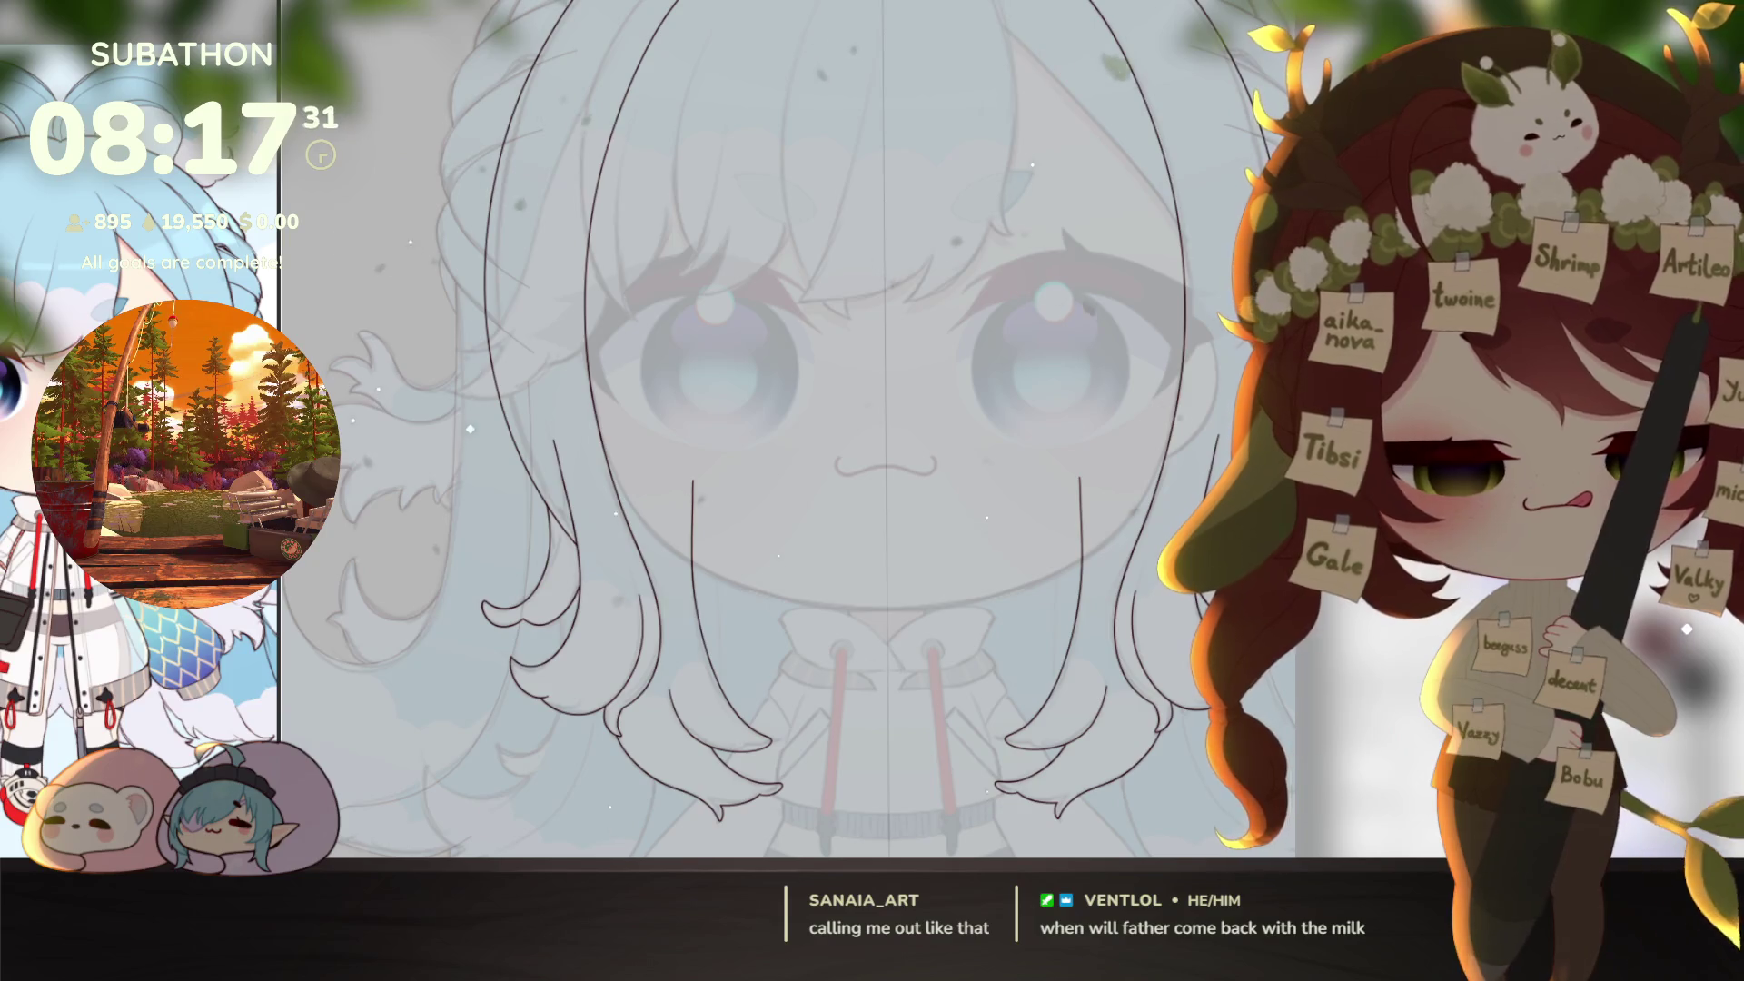
pyautogui.hotkey('ctrl', 'z')
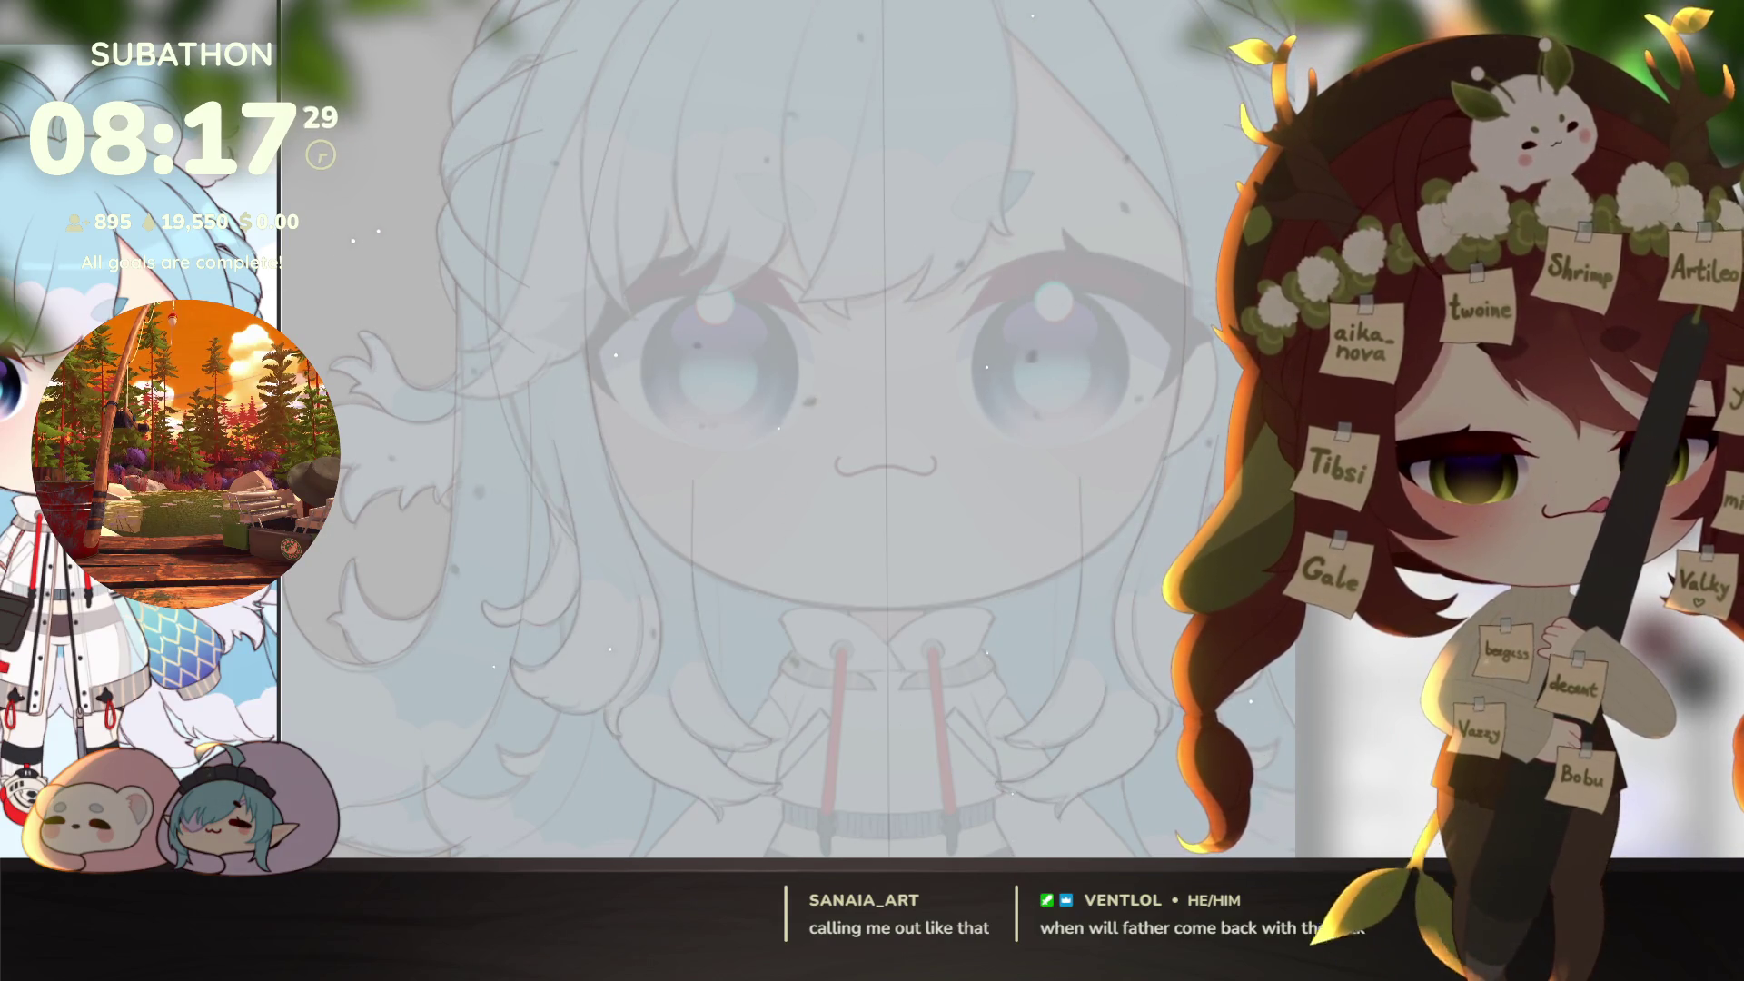
pyautogui.scroll(5, 1012, 708)
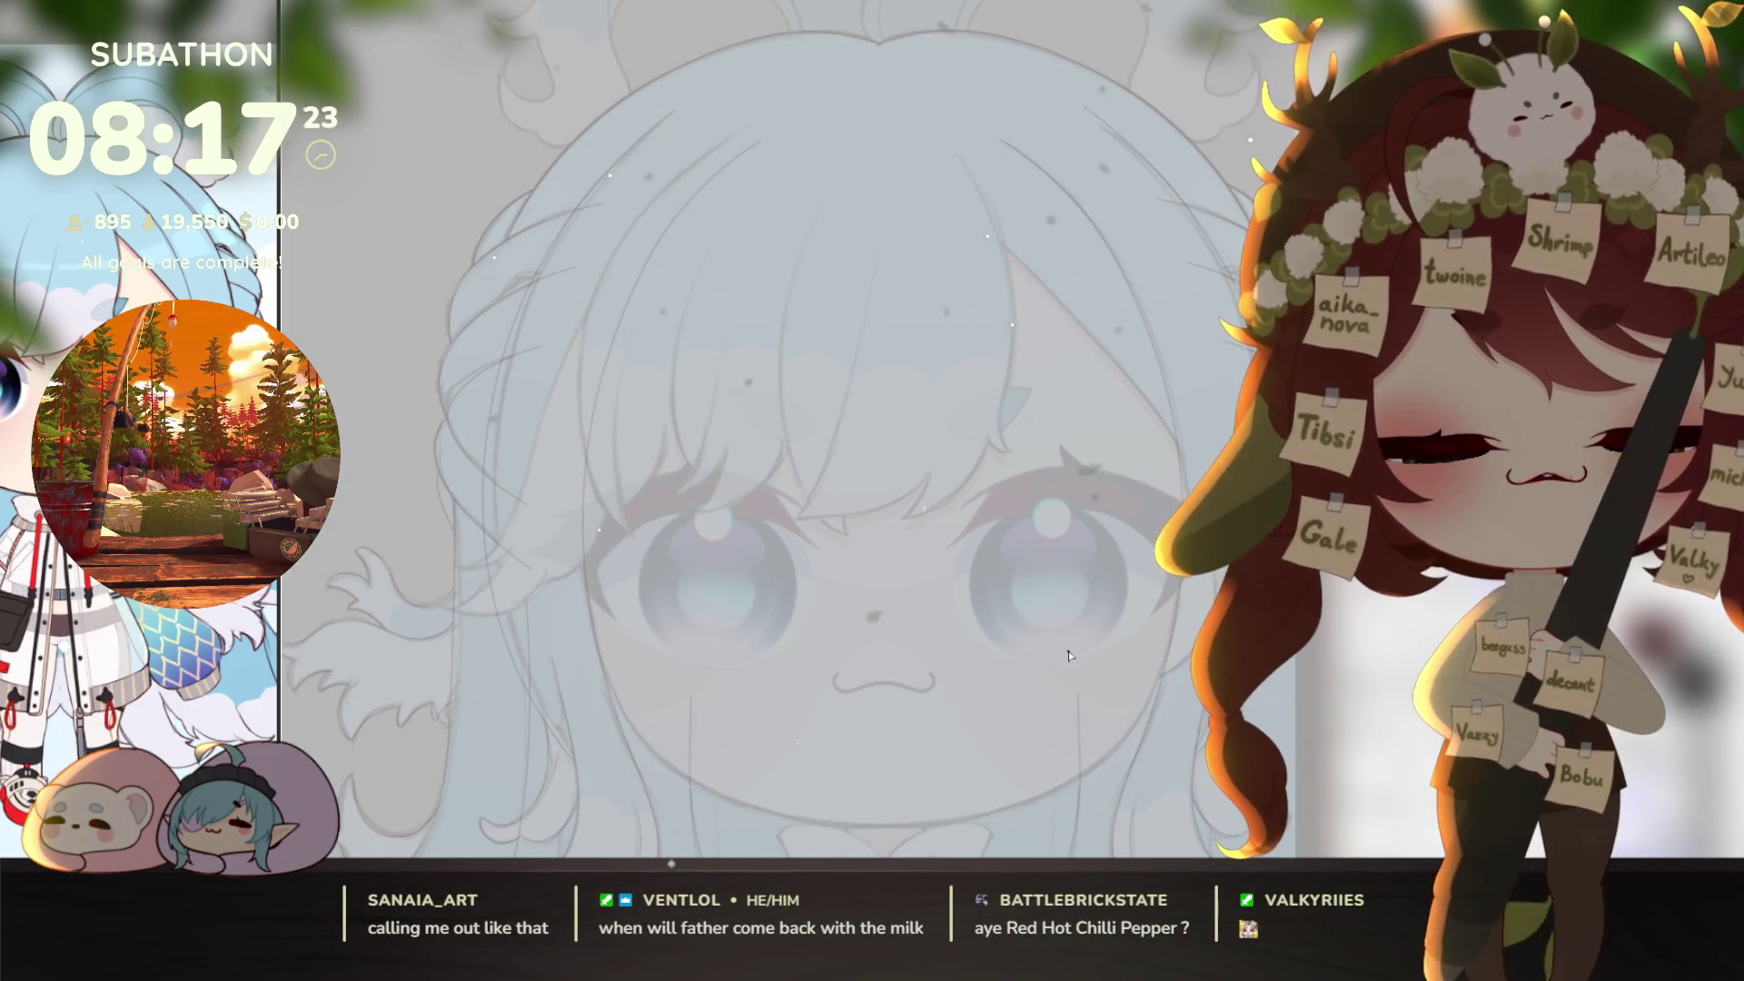
pyautogui.moveTo(1000, 427); pyautogui.dragTo(1135, 578)
pyautogui.scroll(3, 1135, 578)
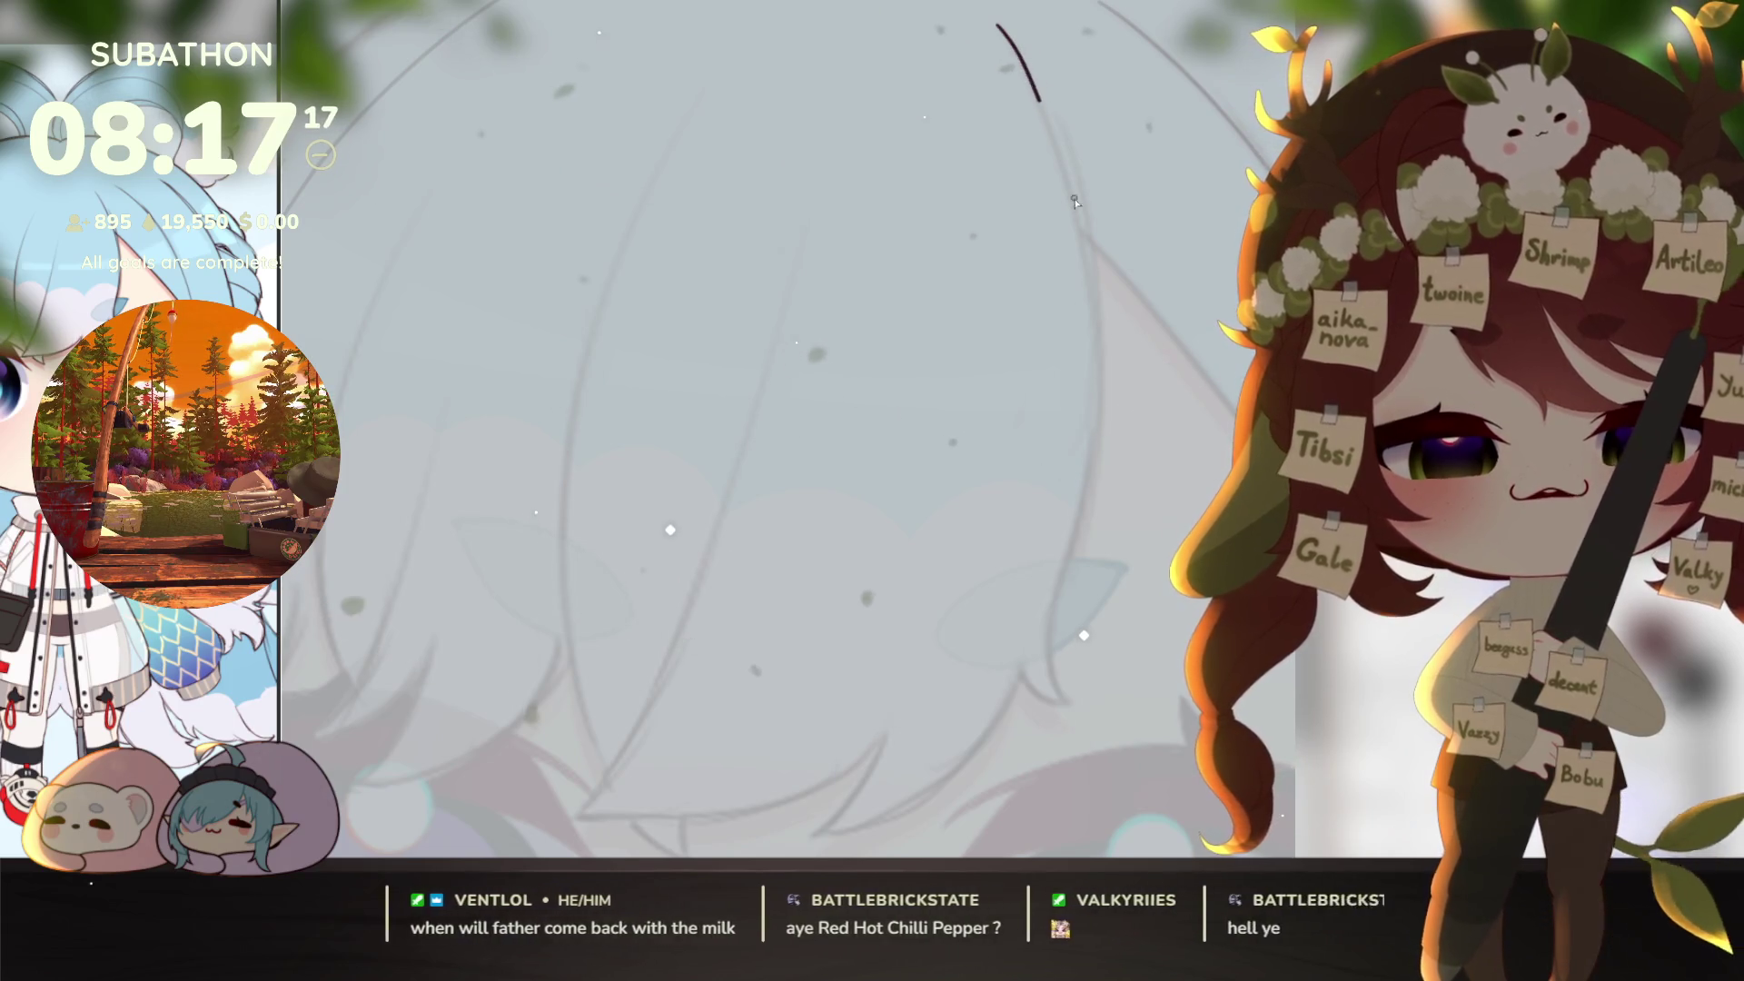
# Step: Ink a pointed hair strand over the upper hair sketch, removing the stray end hook
pyautogui.scroll(-1, 1052, 296)
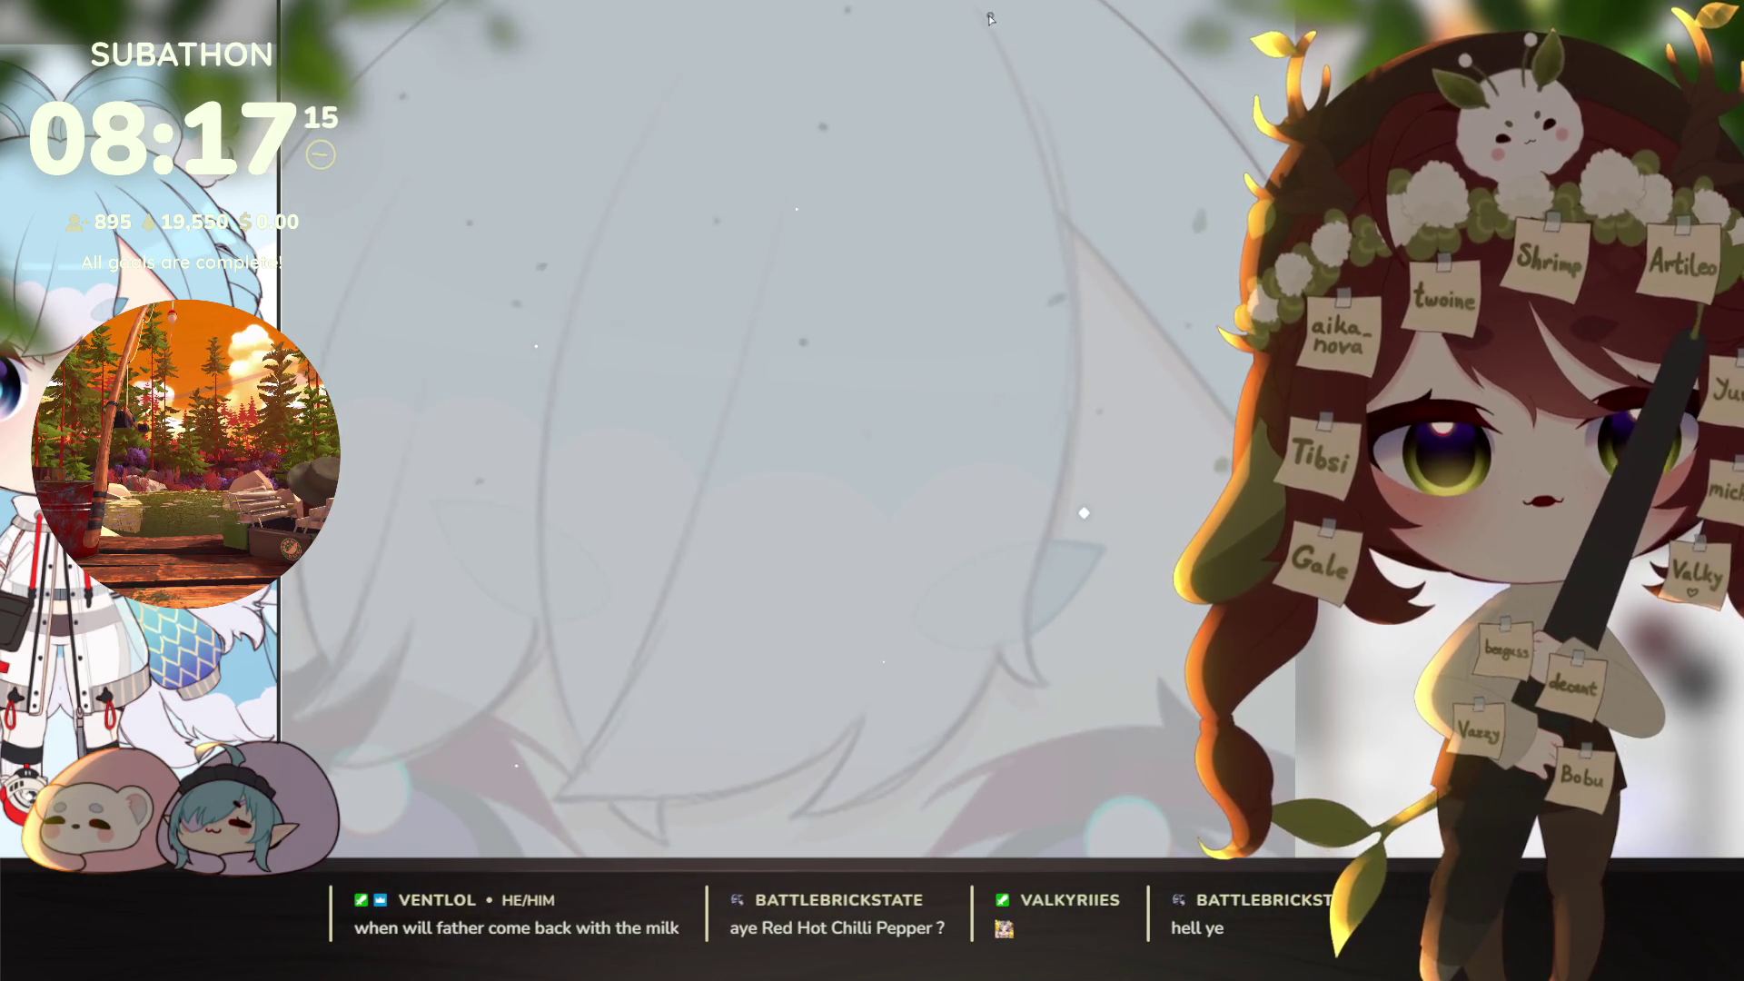
pyautogui.moveTo(1080, 380)
pyautogui.mouseDown()
pyautogui.moveTo(1040, 591)
pyautogui.moveTo(1041, 690)
pyautogui.moveTo(1059, 708)
pyautogui.moveTo(1135, 459)
pyautogui.mouseUp()
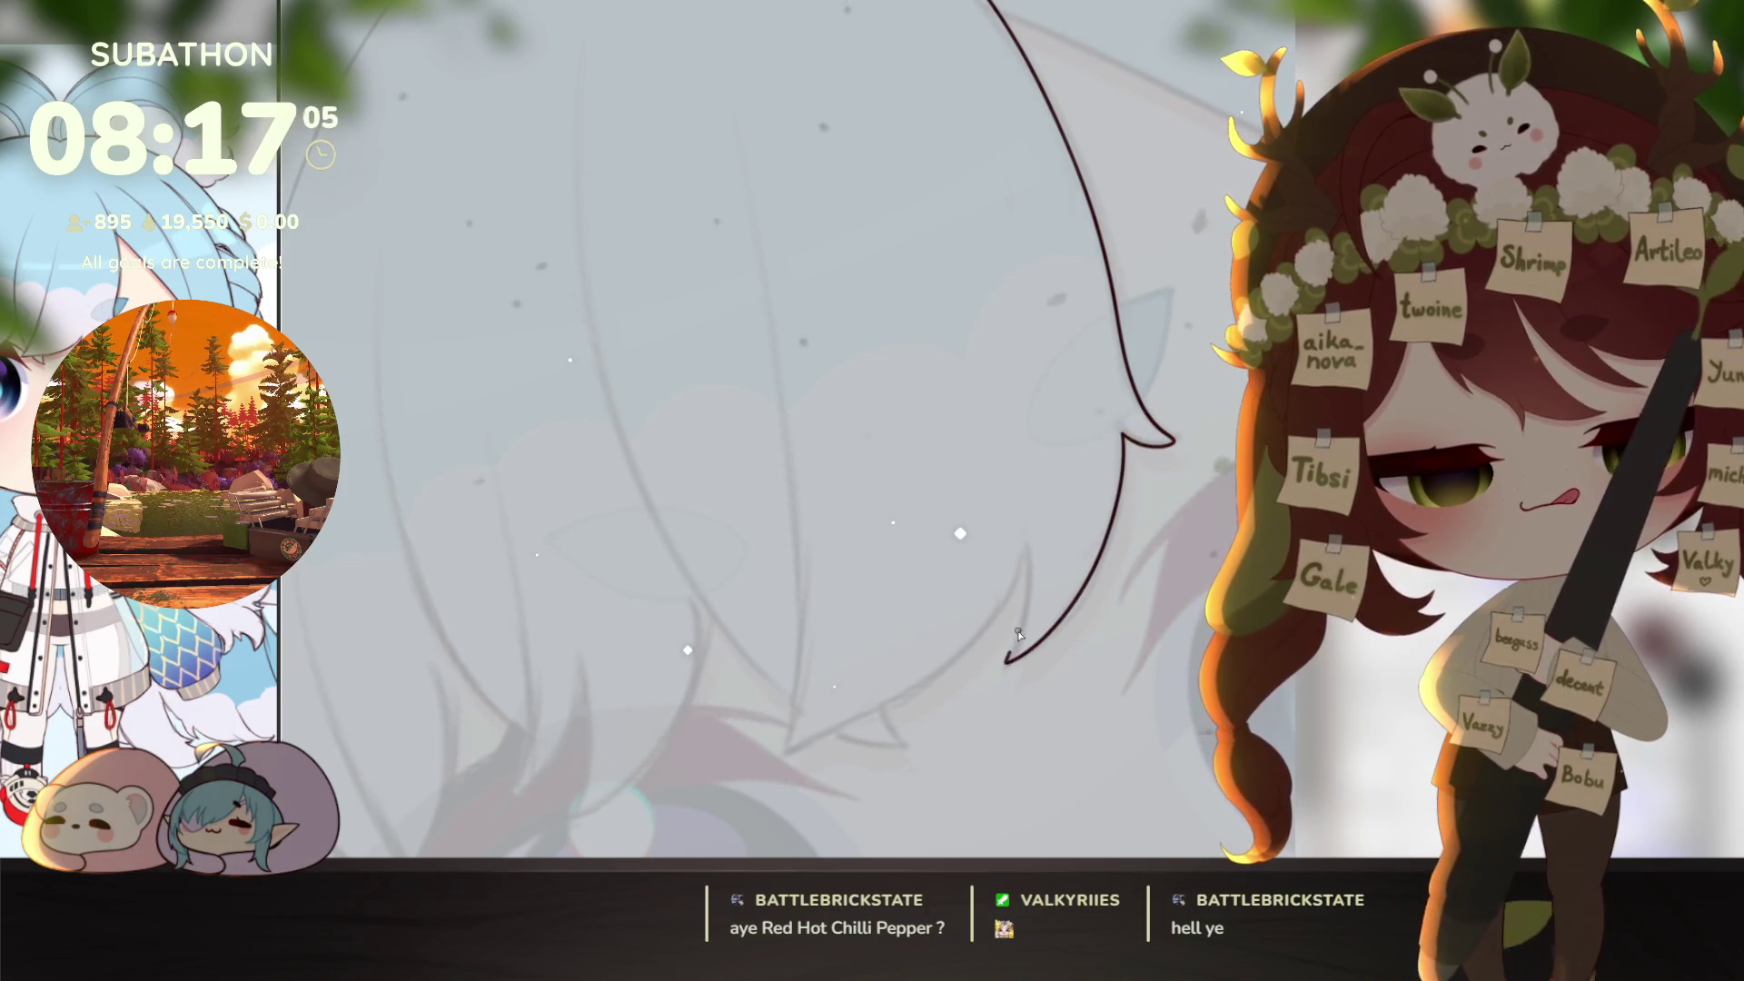
pyautogui.moveTo(1039, 531); pyautogui.dragTo(1070, 537)
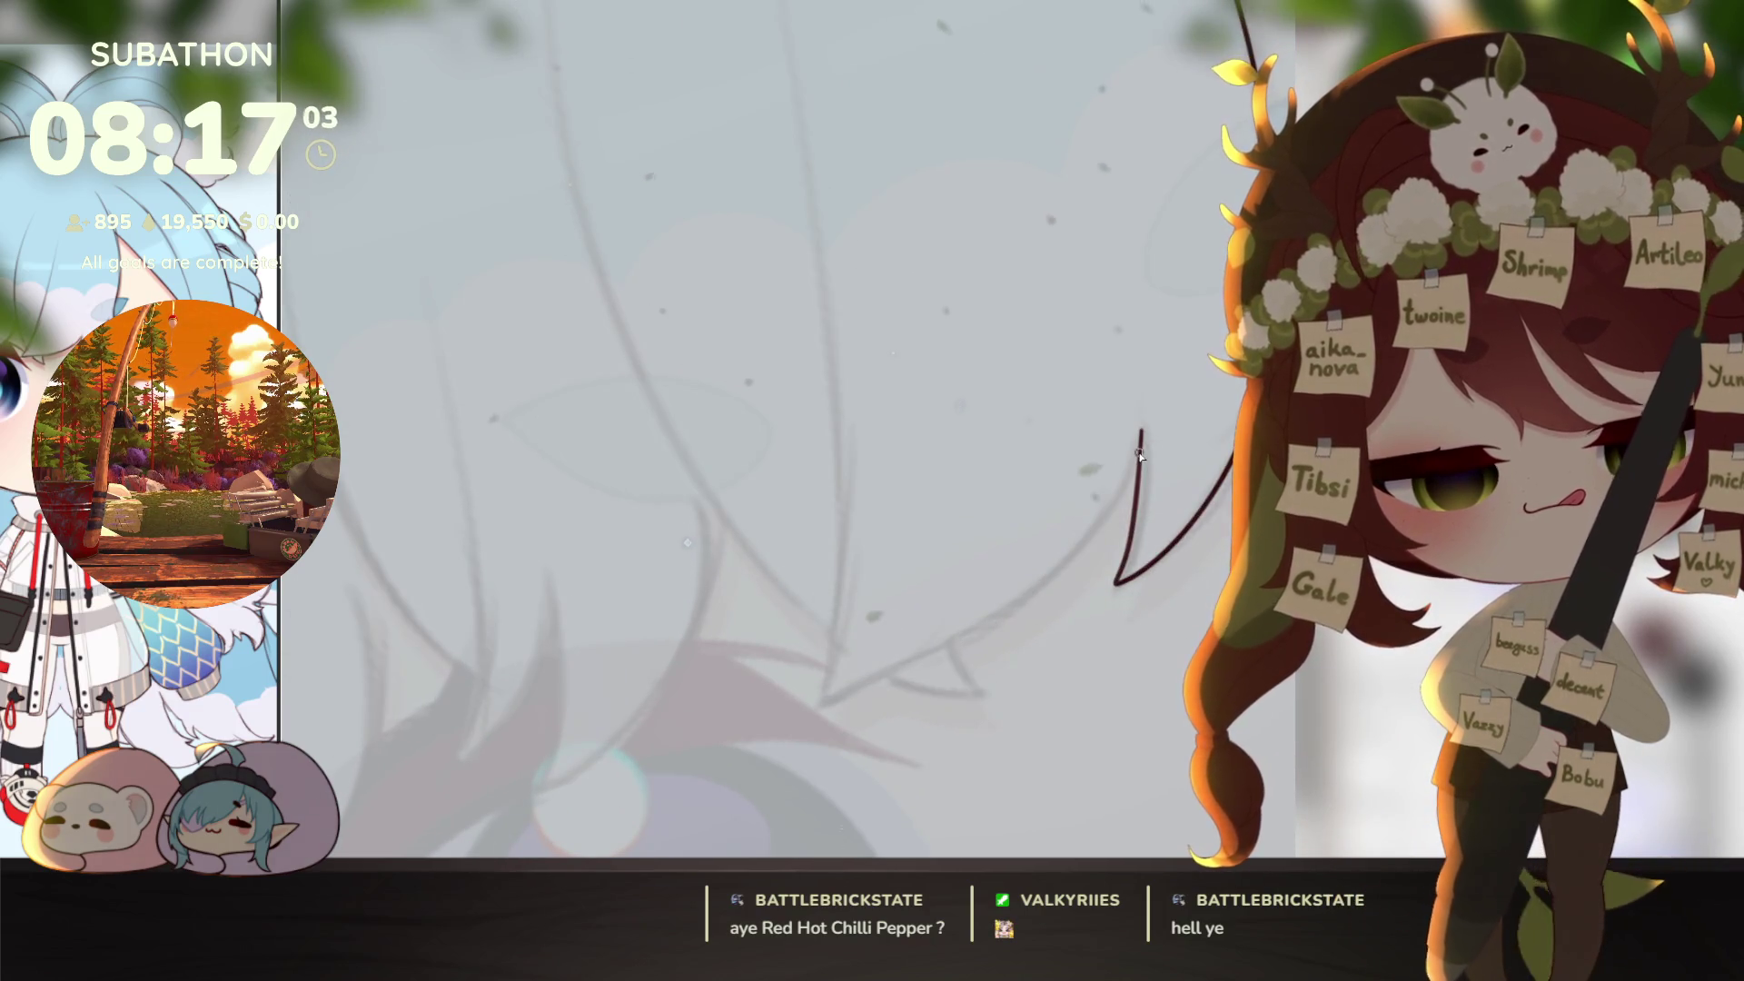
pyautogui.moveTo(935, 651); pyautogui.dragTo(820, 707)
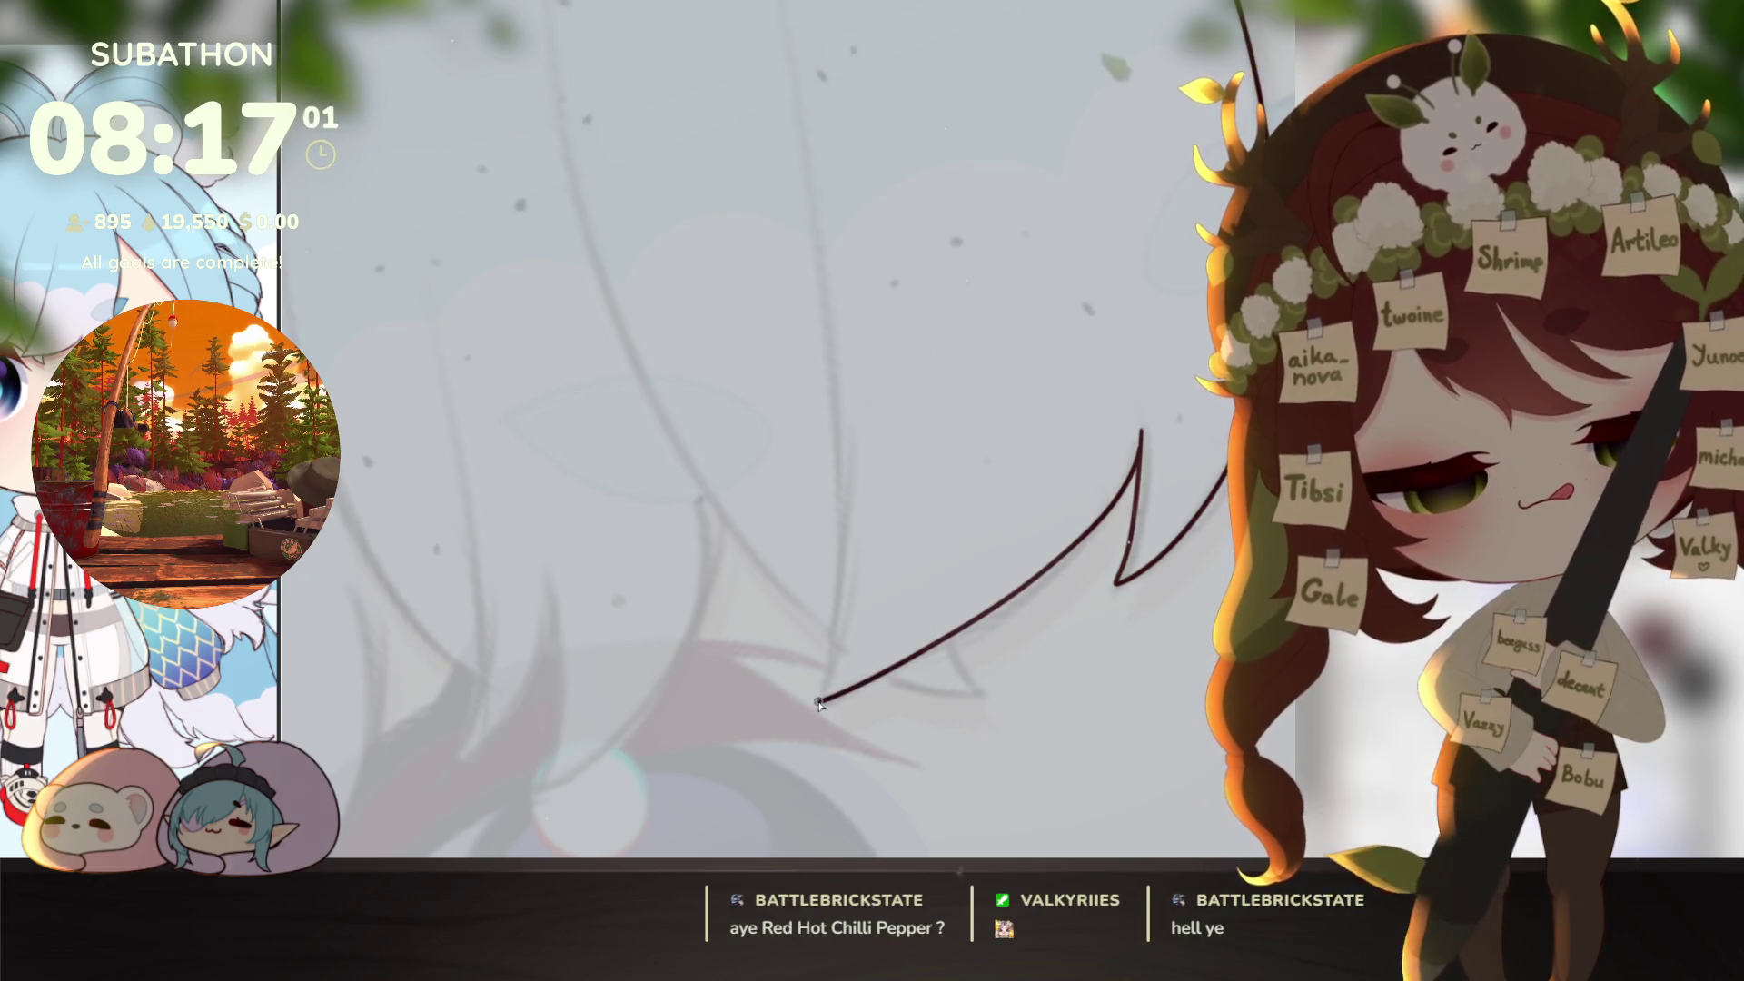
pyautogui.moveTo(1171, 630); pyautogui.dragTo(788, 700)
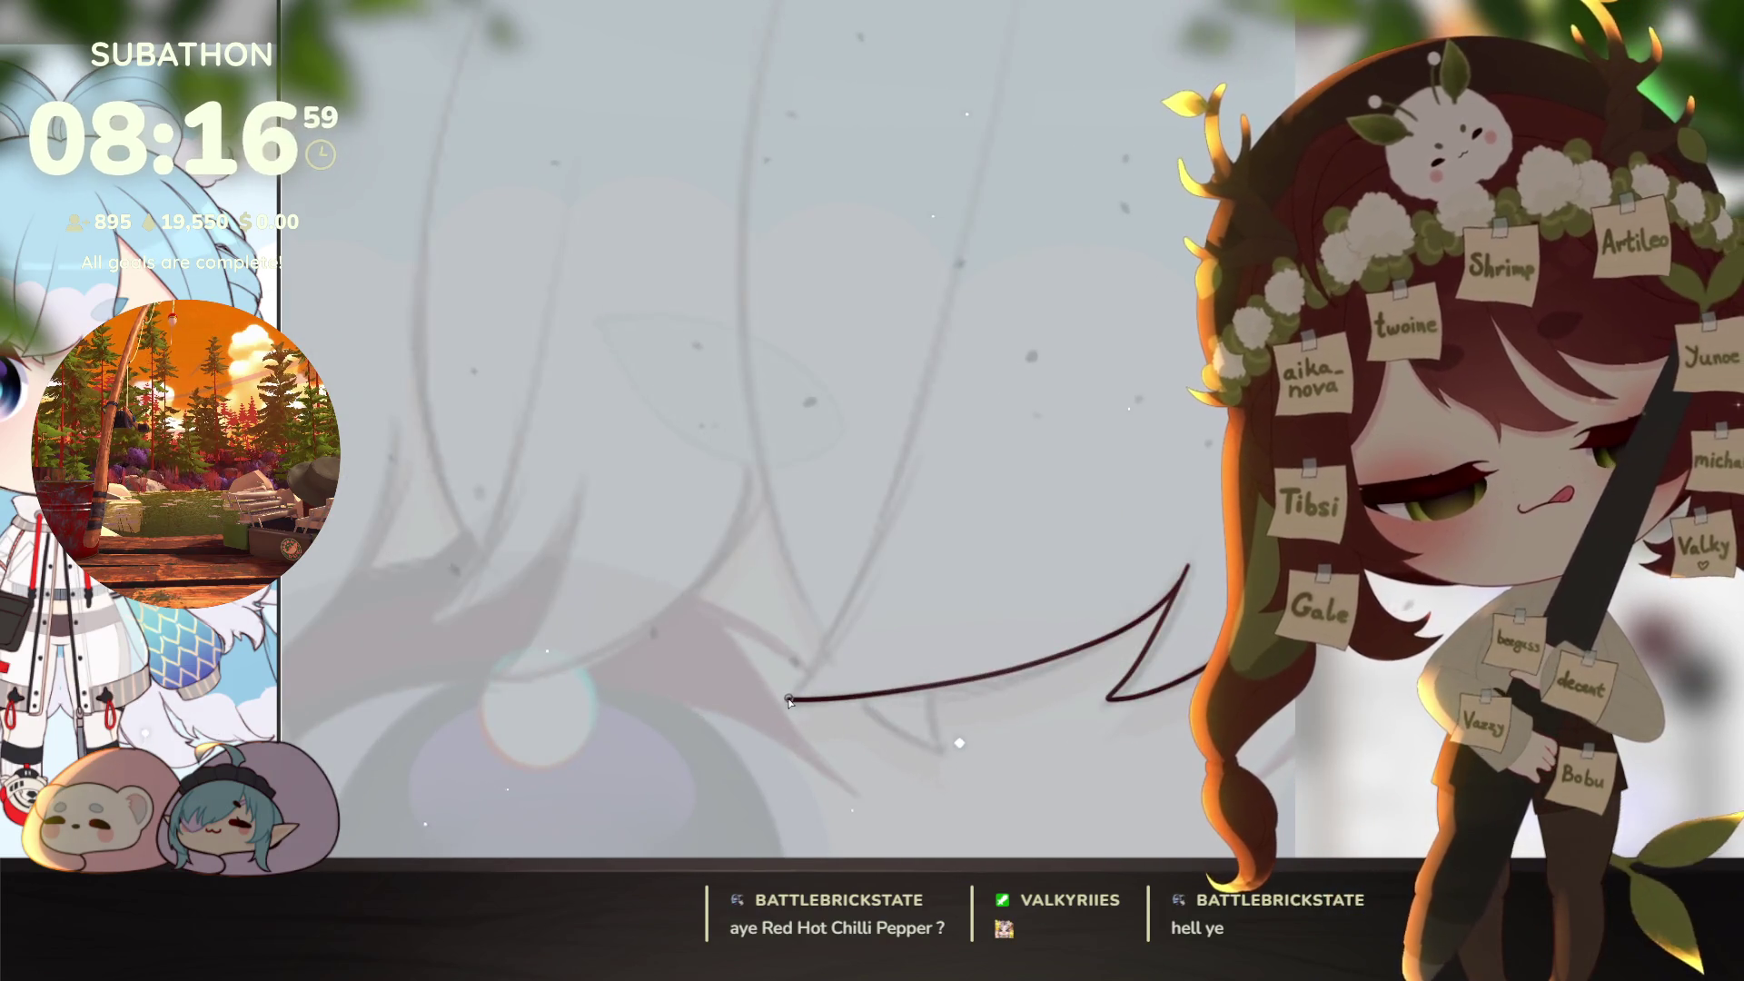
pyautogui.hotkey('ctrl', 'z')
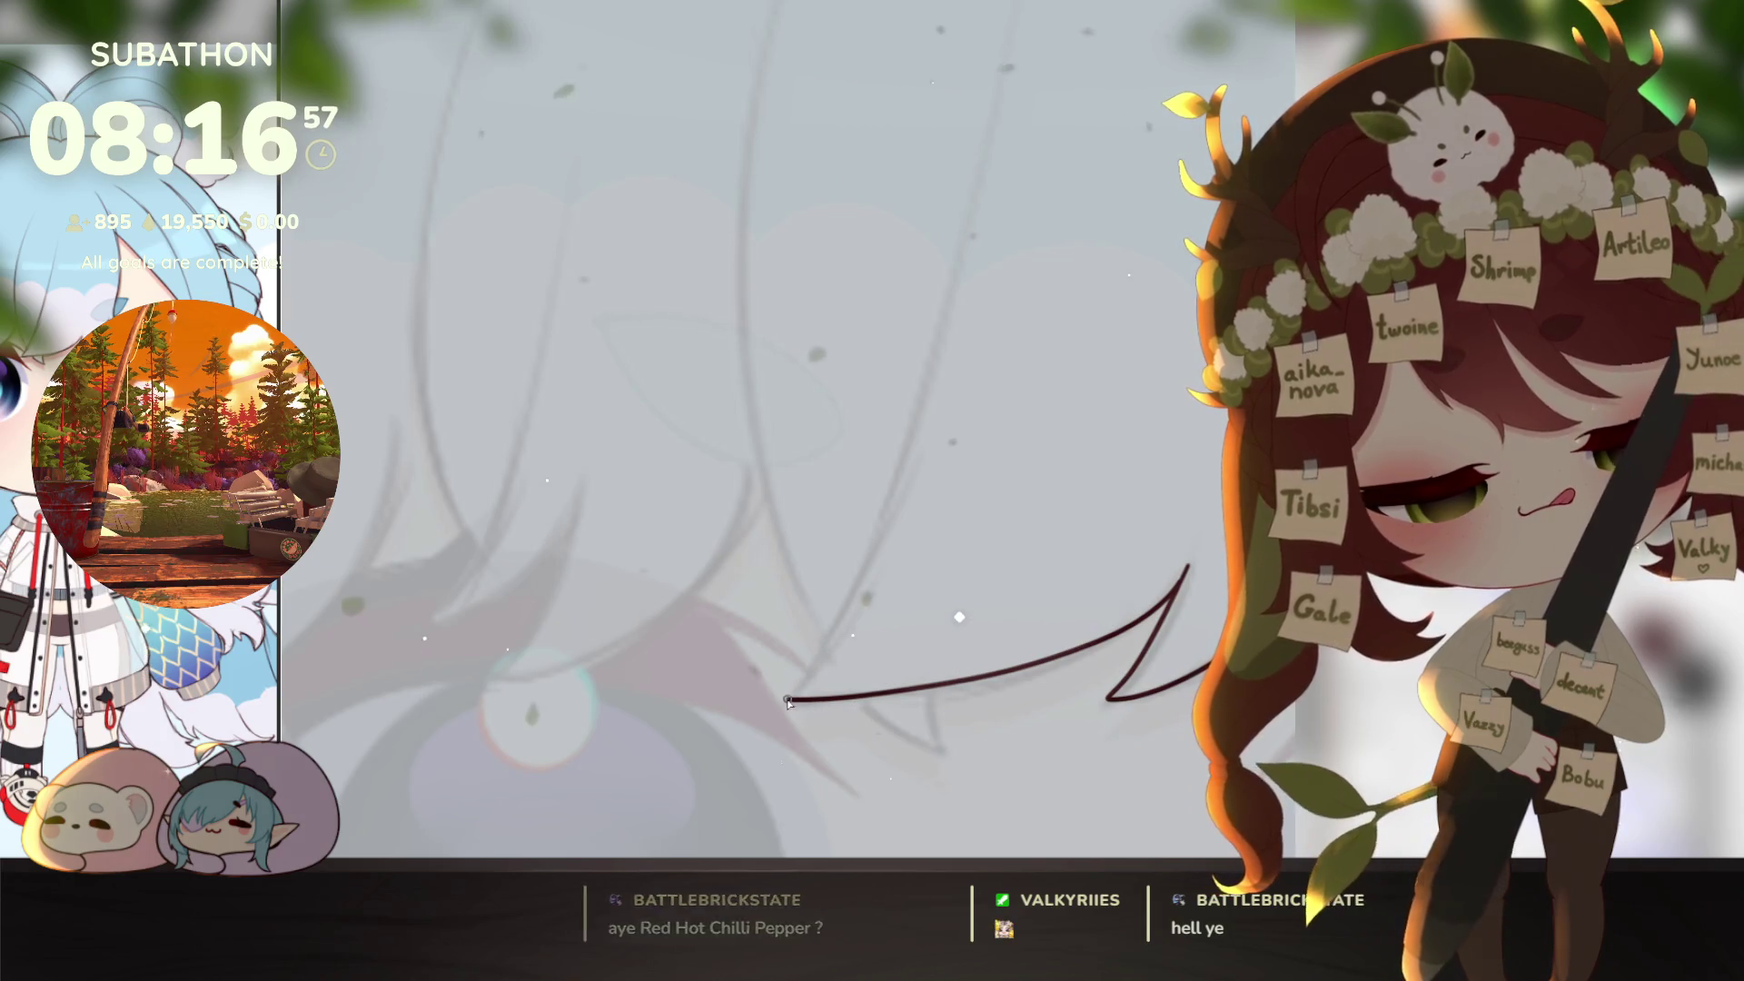
pyautogui.moveTo(951, 396); pyautogui.dragTo(886, 641)
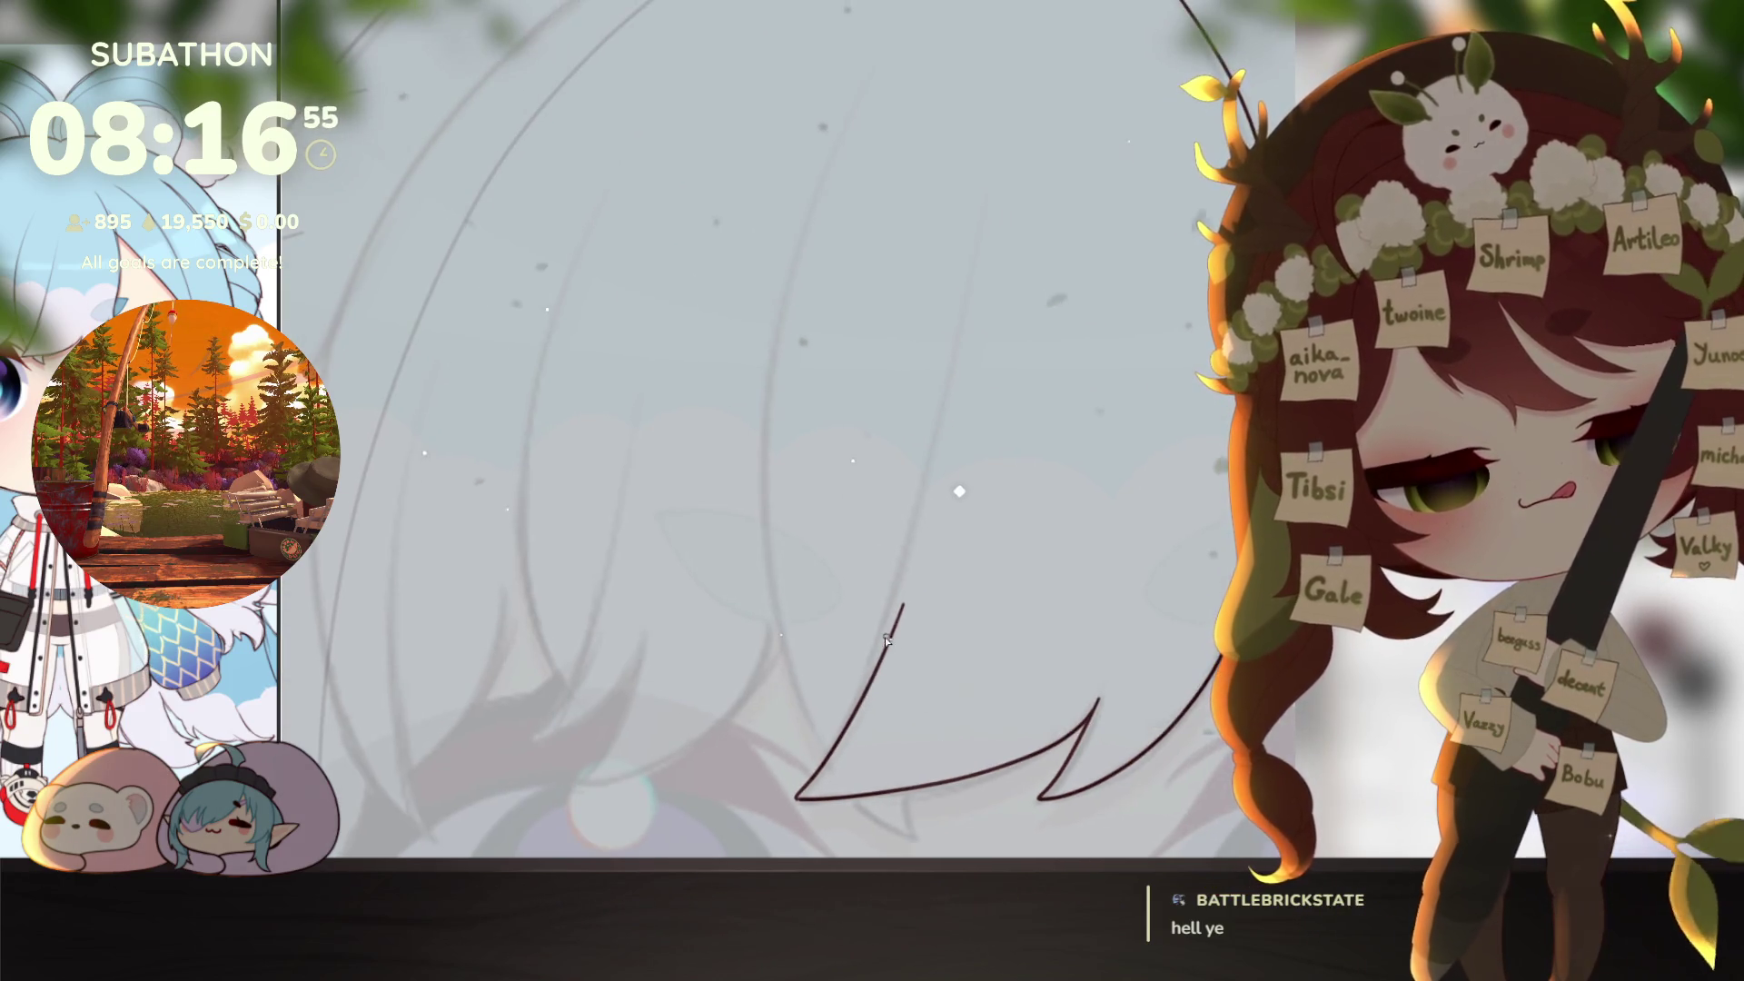